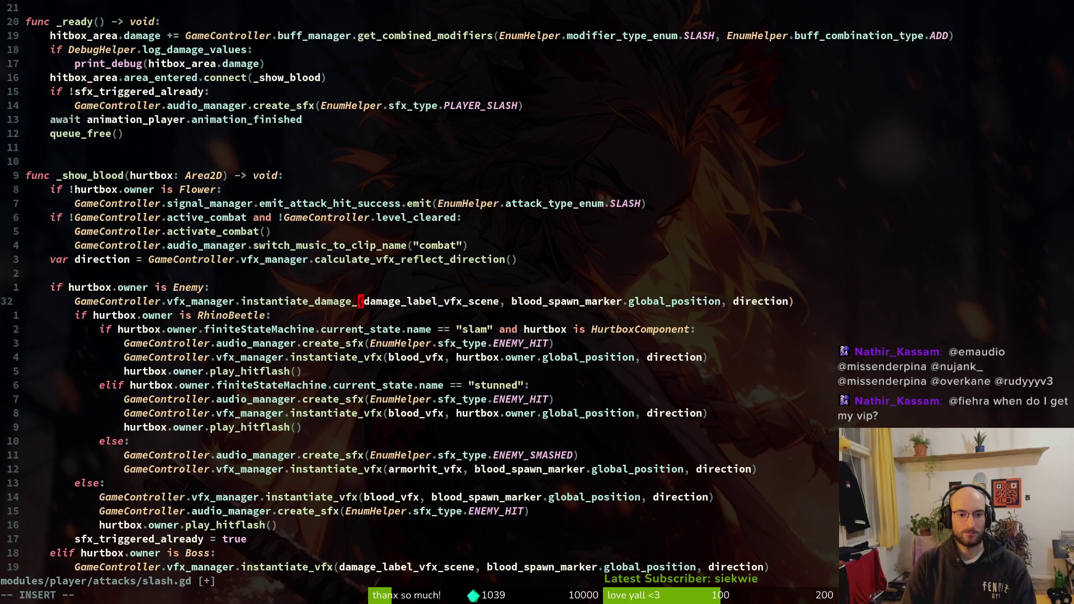
# Step: Finish renaming the call in slash.gd to instantiate_damage_label_vfx and save the file
pyautogui.write('x')
pyautogui.press('Escape')
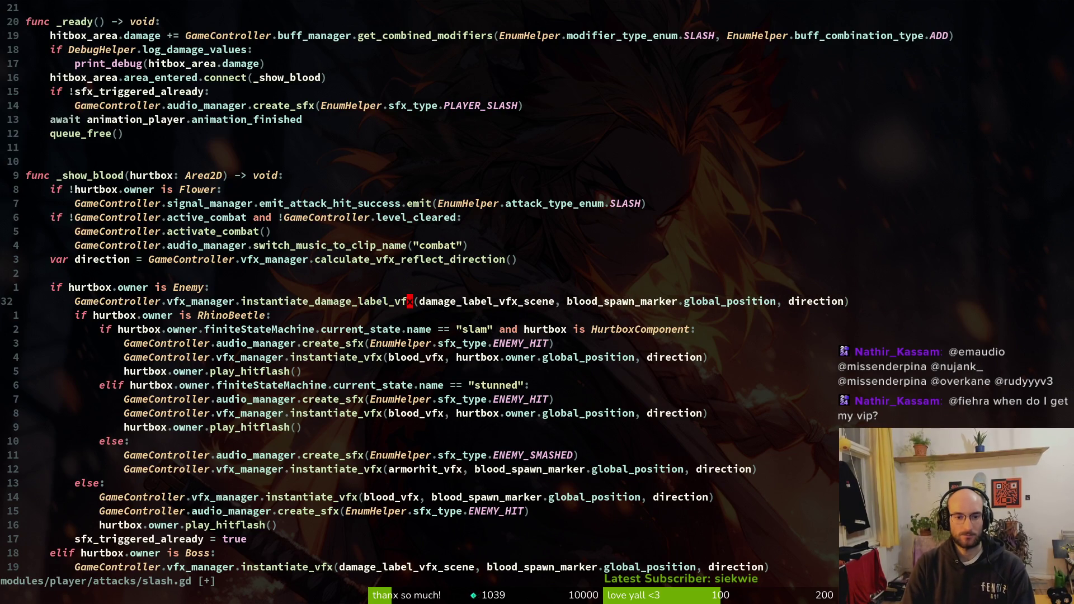
pyautogui.press('b')
pyautogui.hotkey('ctrl', 's')
# Step: Open vfx.manager.gd with the project file finder
pyautogui.hotkey('ctrl', 'p')
pyautogui.write('vfxmanag')
pyautogui.press('Return')
pyautogui.hotkey('ctrl', 'd')
pyautogui.hotkey('ctrl', 'd')
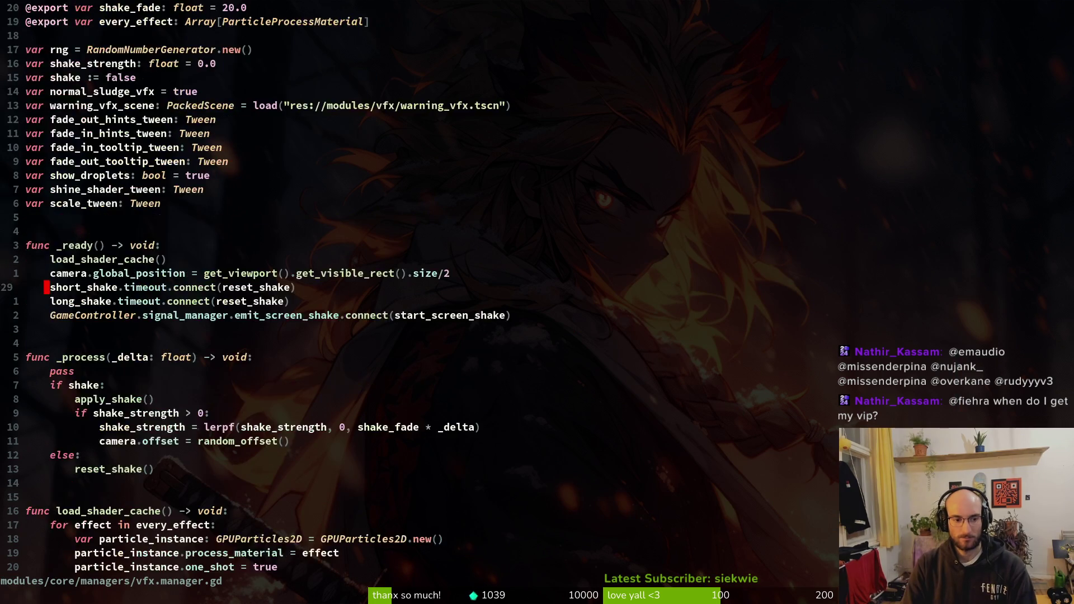
pyautogui.press('j')
pyautogui.press('j')
pyautogui.press('j')
# Step: Copy the instantiate_pollinate_vfx function lines
pyautogui.scroll(-1, 419, 288)
pyautogui.press('9')
pyautogui.press('j')
pyautogui.press('V')
pyautogui.press('}')
pyautogui.scroll(-1, 425, 302)
pyautogui.press('Escape')
pyautogui.press('{')
pyautogui.press('V')
pyautogui.press('j')
pyautogui.press('j')
pyautogui.press('j')
pyautogui.press('y')
# Step: Paste a copy of the function, rename it instantiate_damage_label_vfx, and save
pyautogui.press('j')
pyautogui.press('j')
pyautogui.press('j')
pyautogui.press('j')
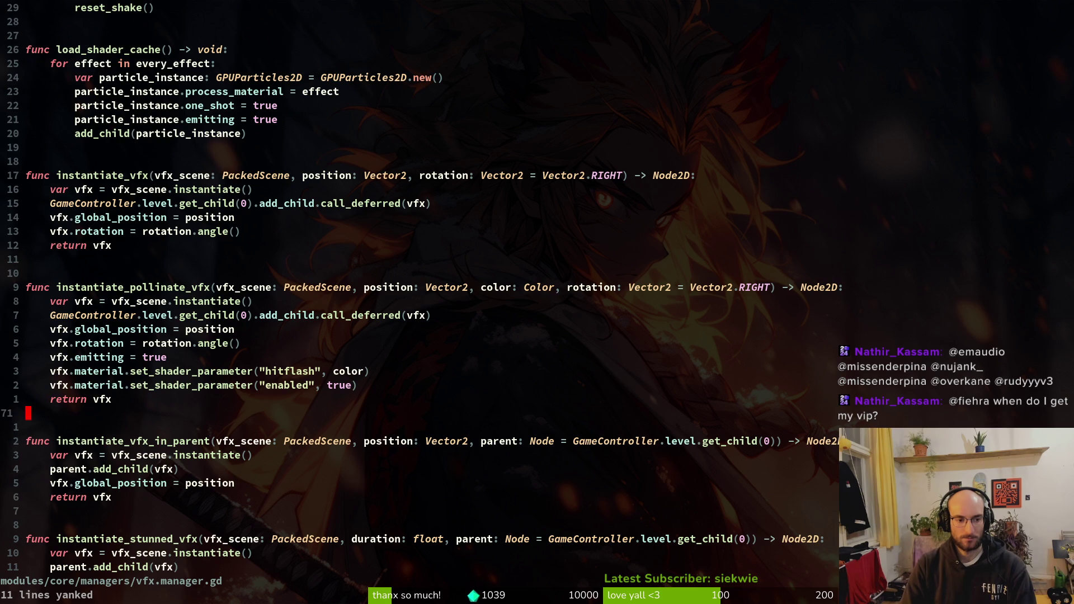
pyautogui.press('p')
pyautogui.press('j')
pyautogui.press('j')
pyautogui.press('j')
pyautogui.press('j')
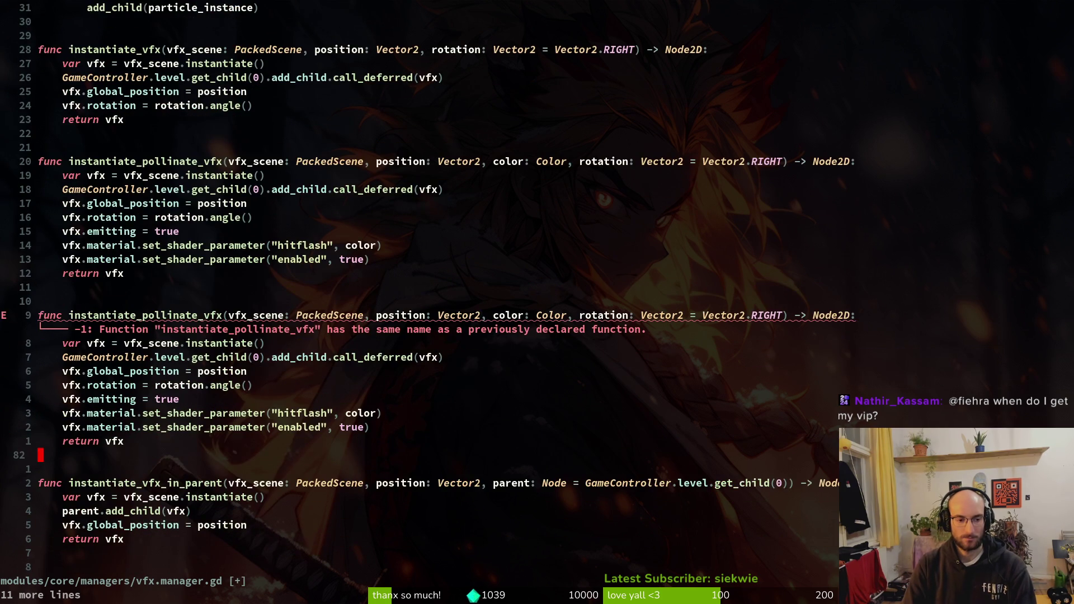
pyautogui.press('super+v')
pyautogui.press('Down')
pyautogui.press('Down')
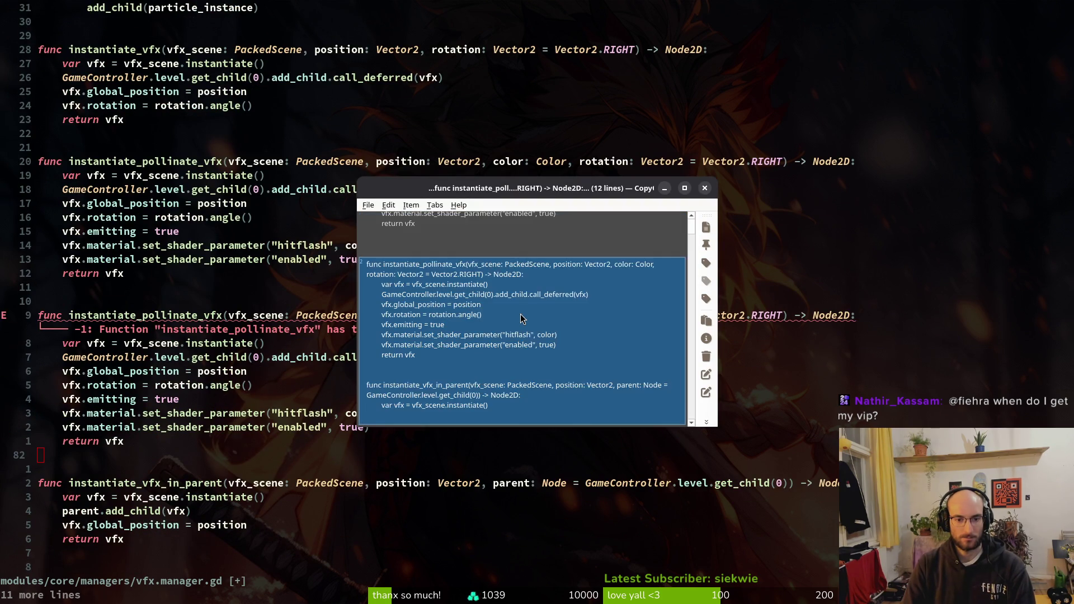
pyautogui.press('Escape')
pyautogui.write('9kwviwp:w')
pyautogui.press('Return')
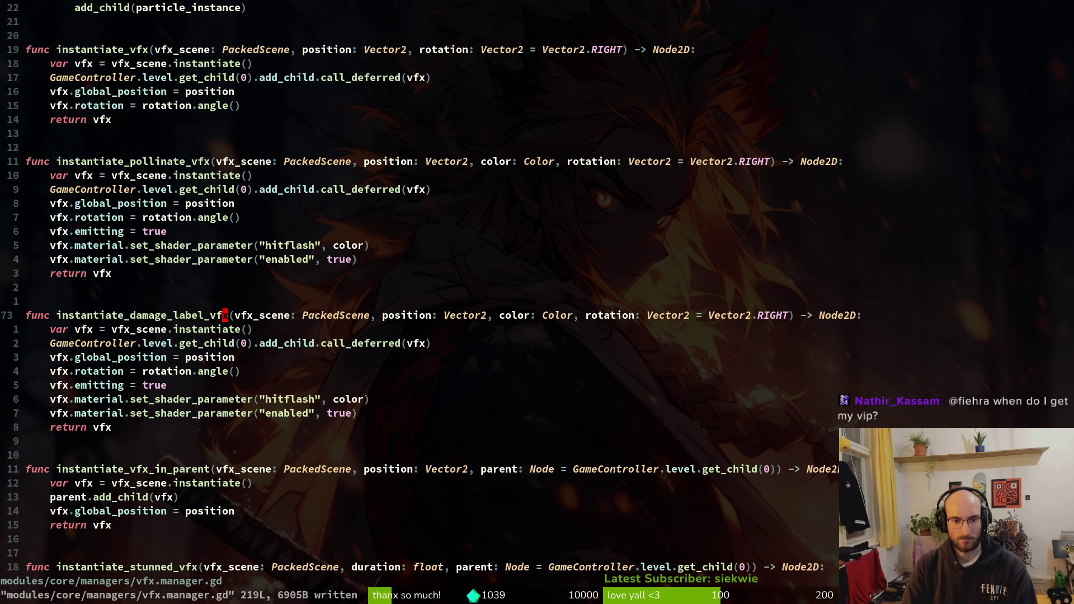
# Step: Rename the rotation parameter to damage
pyautogui.press('w')
pyautogui.press('w')
pyautogui.press('w')
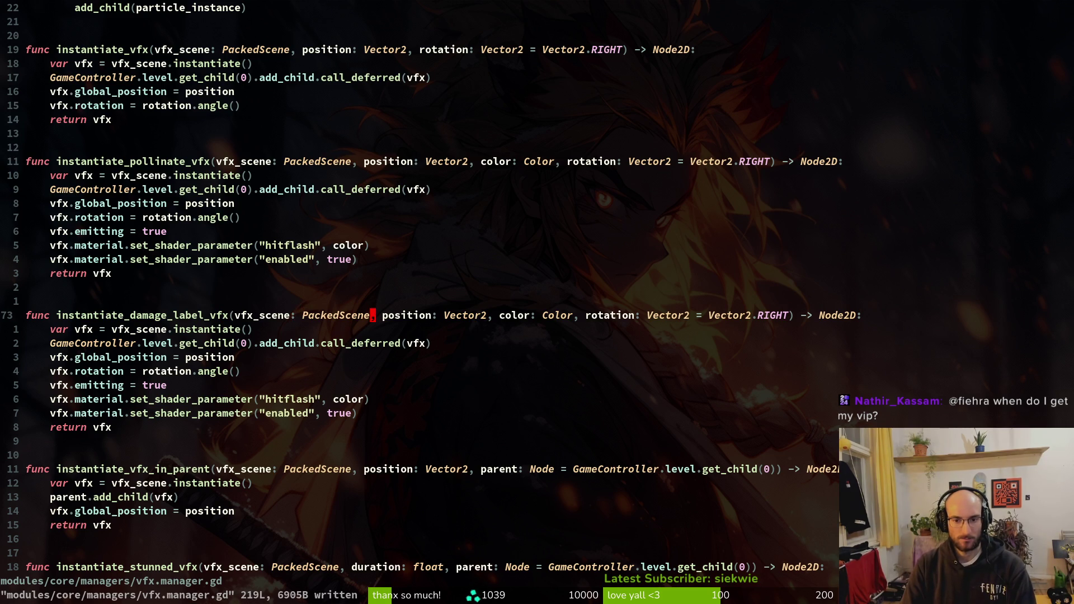
pyautogui.press('w')
pyautogui.press('w')
pyautogui.press('w')
pyautogui.press('c')
pyautogui.press('w')
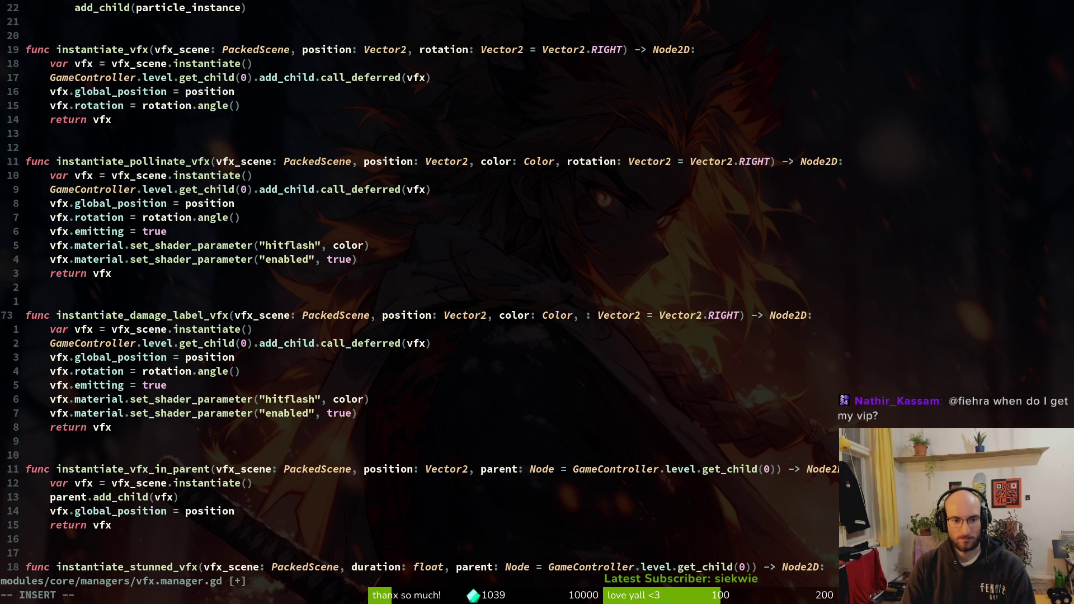
pyautogui.write('dma')
pyautogui.press('BackSpace')
pyautogui.press('BackSpace')
pyautogui.write('amage')
pyautogui.press('Escape')
# Step: Make the damage parameter type float, remove the = Vector2.RIGHT default, and save
pyautogui.press('w')
pyautogui.press('w')
pyautogui.write('cwfloat')
pyautogui.press('Escape')
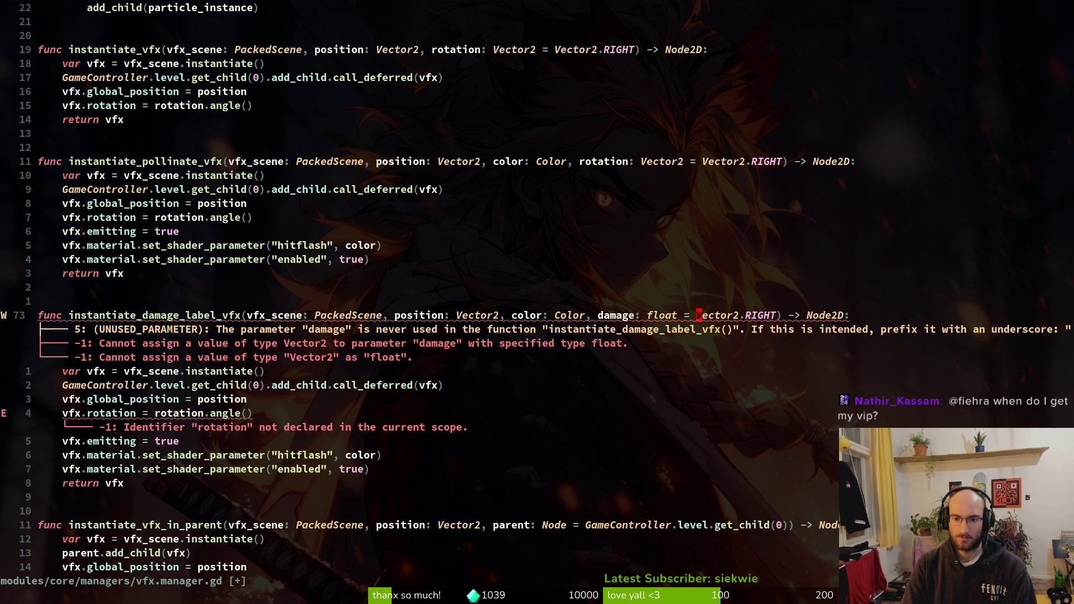
pyautogui.press('v')
pyautogui.press('e')
pyautogui.press('e')
pyautogui.press('e')
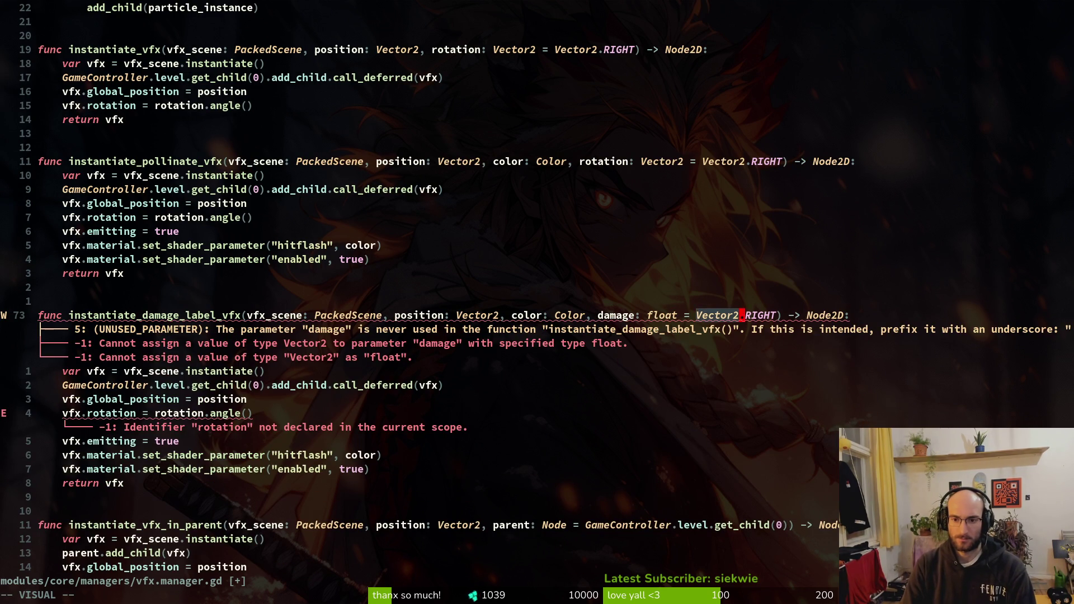
pyautogui.press('d')
pyautogui.press('X')
pyautogui.press('X')
pyautogui.press('X')
pyautogui.hotkey('ctrl', 's')
# Step: Delete the rotation, emitting and shader lines from the function body, keeping the return line
pyautogui.press('j')
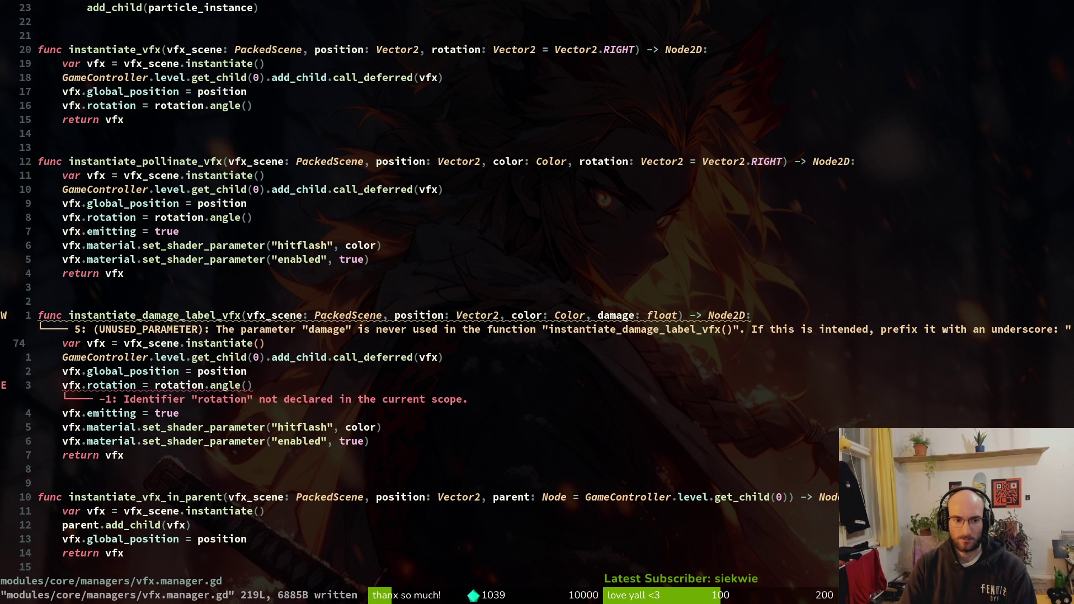
pyautogui.press('j')
pyautogui.press('j')
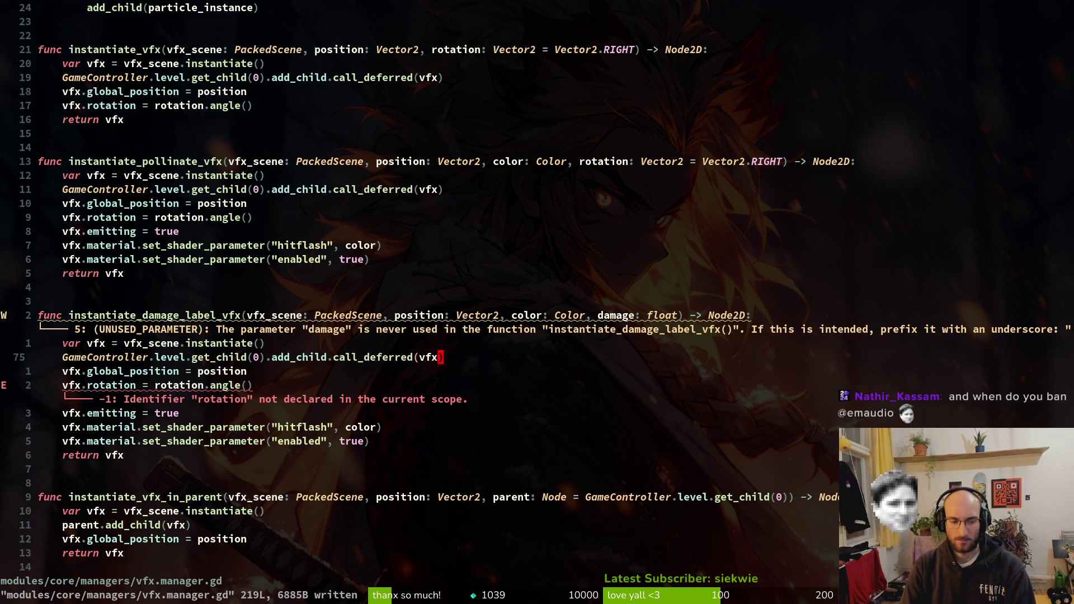
pyautogui.press('j')
pyautogui.press('d')
pyautogui.press('d')
pyautogui.hotkey('ctrl', 's')
pyautogui.press('d')
pyautogui.press('d')
pyautogui.press('d')
pyautogui.press('k')
pyautogui.press('u')
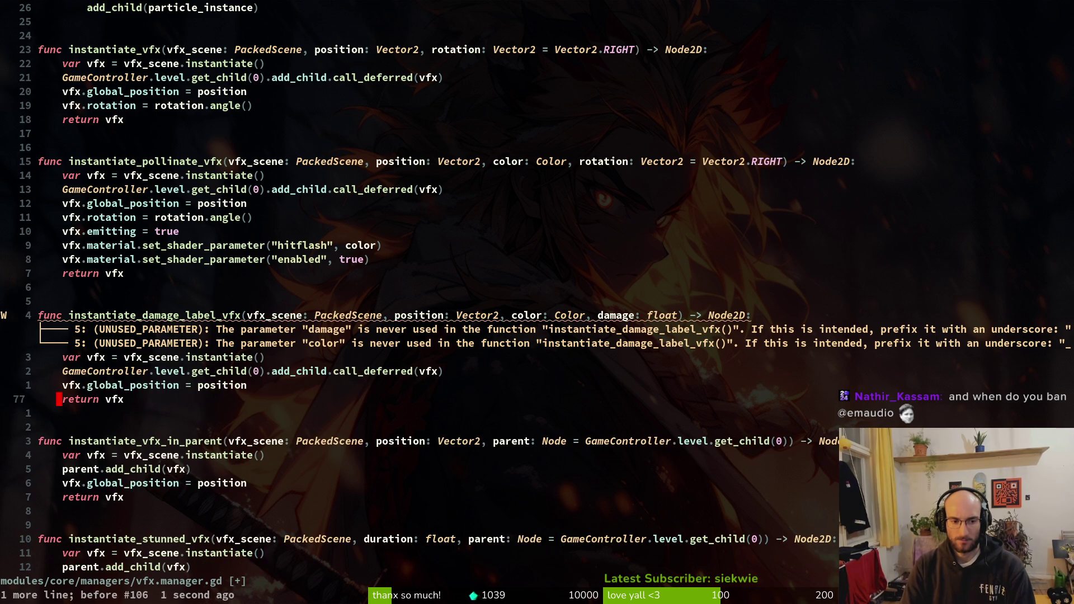
# Step: Duplicate the global_position line
pyautogui.press('y')
pyautogui.press('y')
pyautogui.press('p')
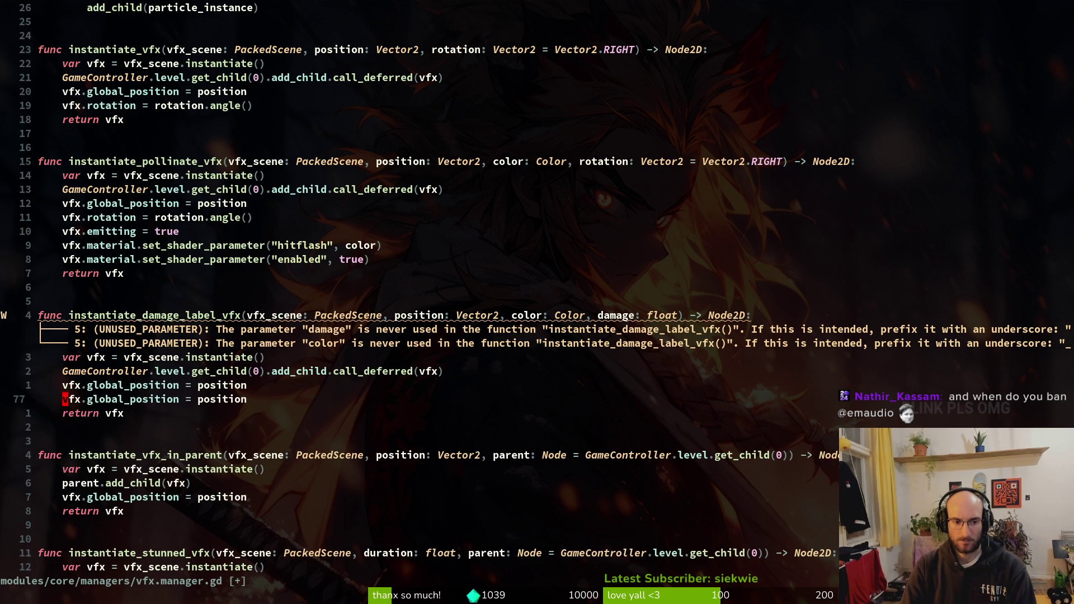
pyautogui.press('w')
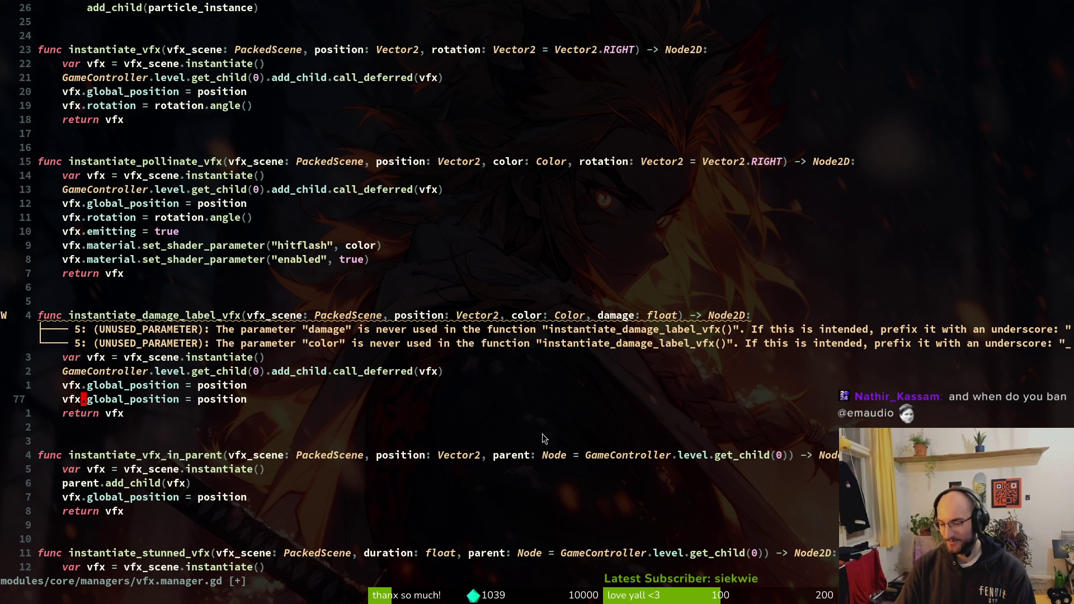
# Step: Clear global_position from the duplicated line 77 and save vfx.manager.gd
pyautogui.click(121, 400)
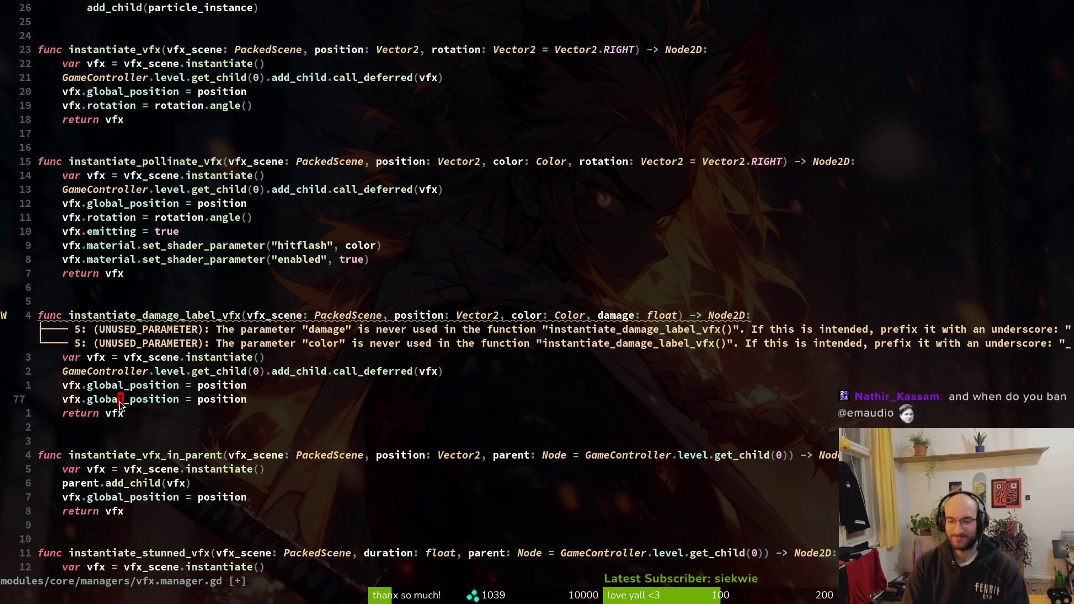
pyautogui.hotkey('ctrl', 's')
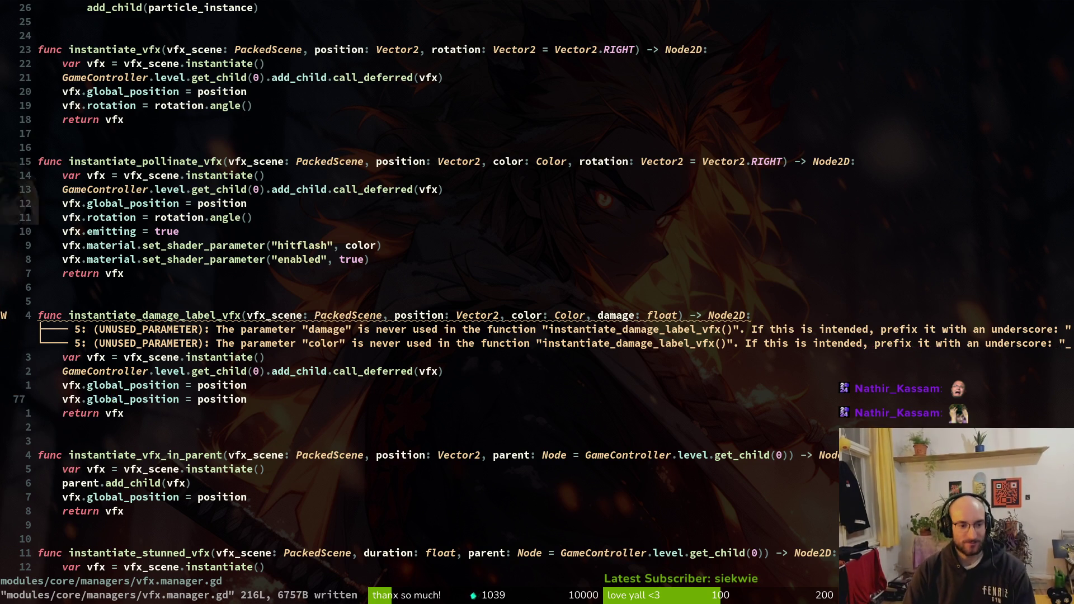
pyautogui.press('c')
pyautogui.press('i')
pyautogui.press('w')
pyautogui.press('Escape')
# Step: In Godot, attach a new damage_label_vfx.gd script to the damageLabelVfx root node
pyautogui.press('space')
pyautogui.press('f')
pyautogui.press('f')
pyautogui.write('damage')
pyautogui.press('Escape')
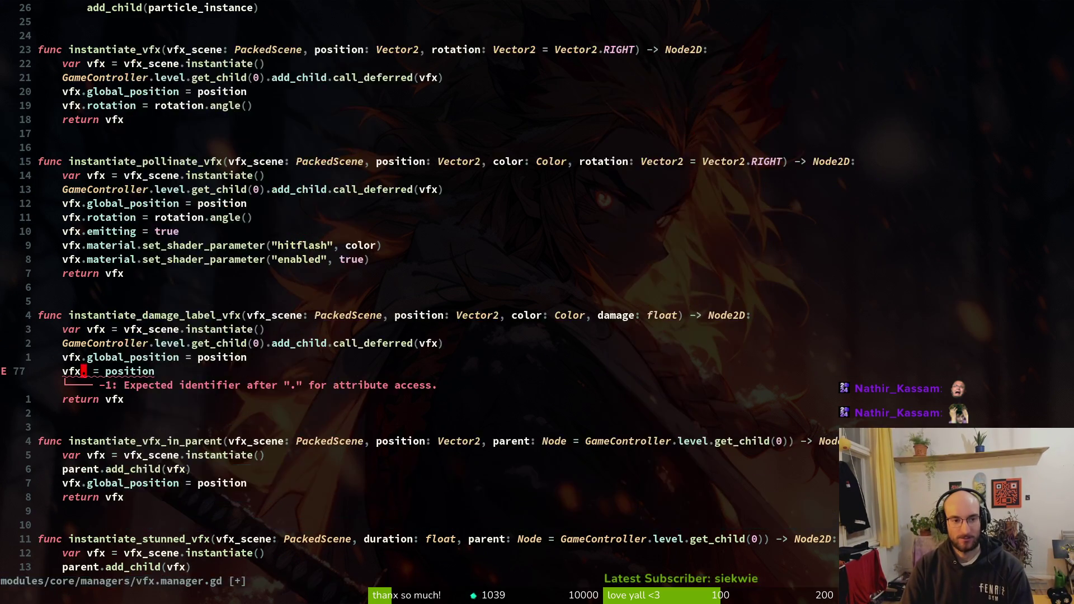
pyautogui.hotkey('alt', 'Tab')
pyautogui.click(225, 54)
pyautogui.rightClick(104, 101)
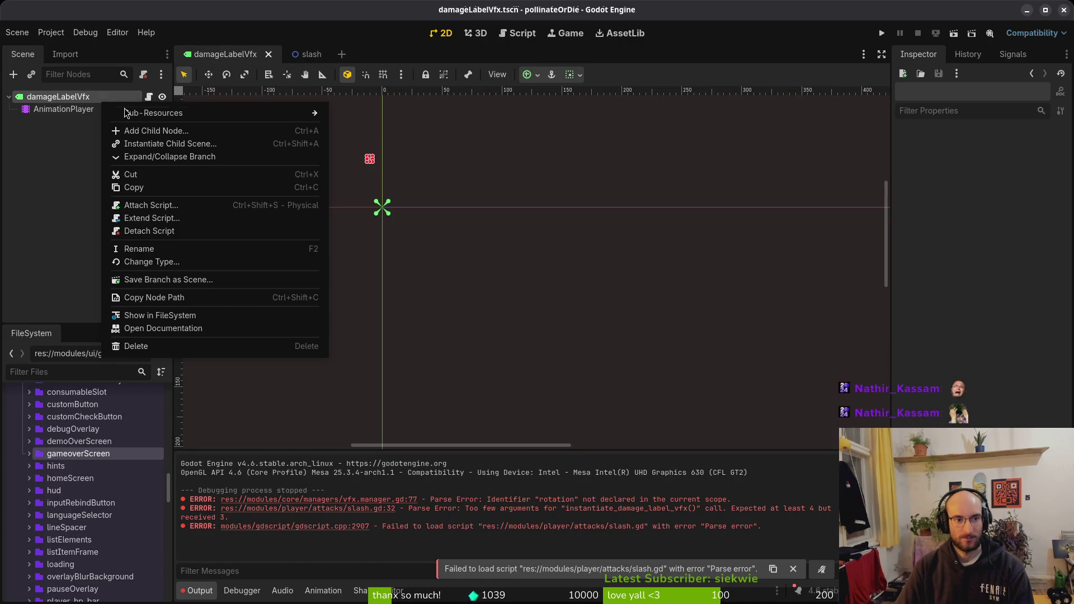
pyautogui.click(151, 208)
pyautogui.click(588, 390)
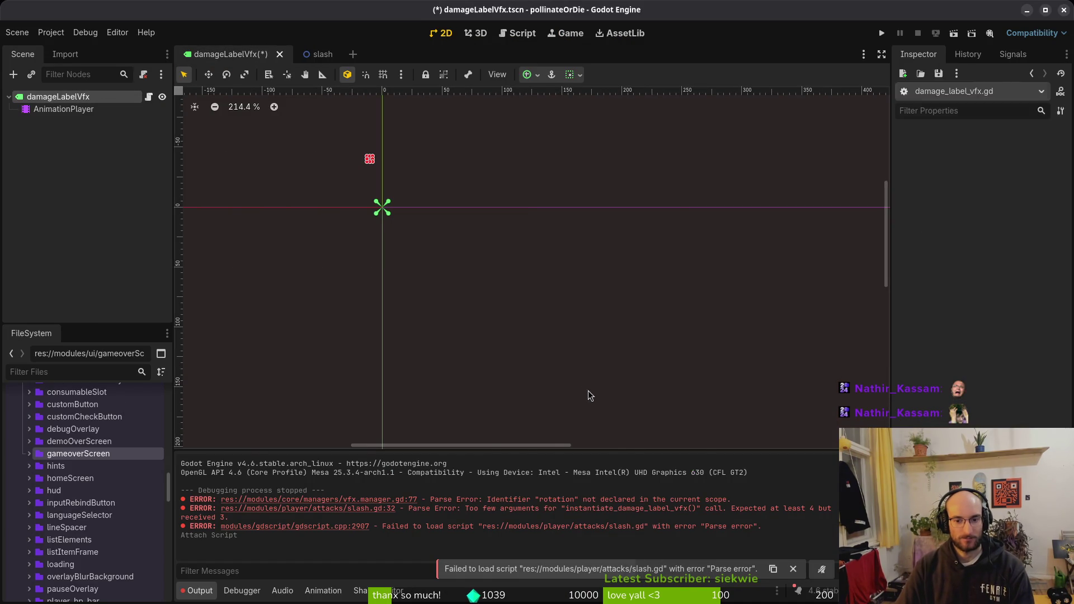
# Step: Open damage_label_vfx.gd in Neovim and add blank lines below extends Vfx
pyautogui.hotkey('alt', 'Tab')
pyautogui.press('space')
pyautogui.press('f')
pyautogui.press('f')
pyautogui.write('damal')
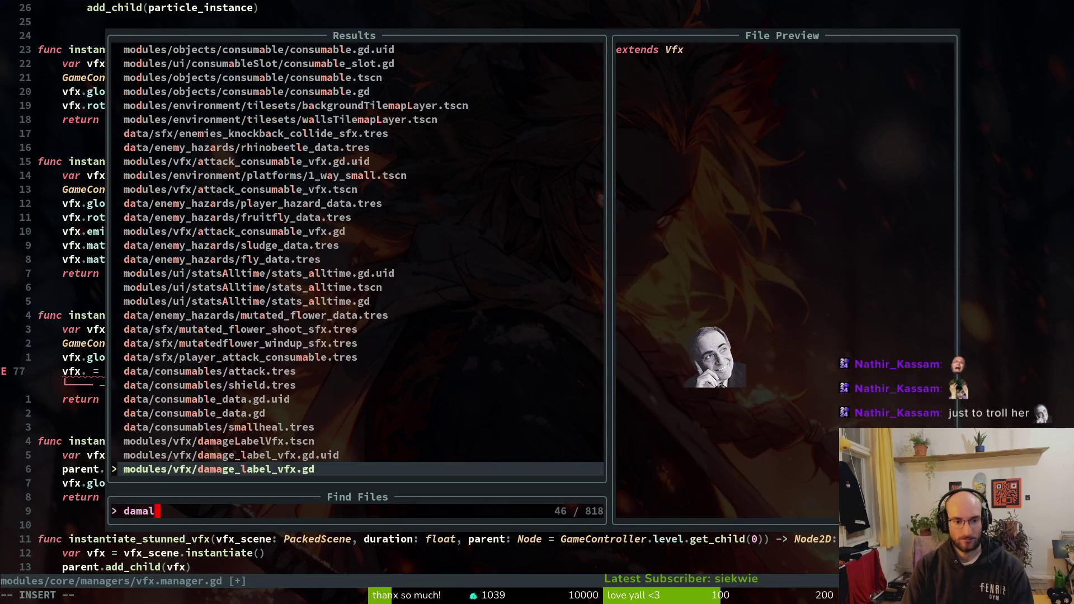
pyautogui.press('Return')
pyautogui.press('o')
pyautogui.press('Return')
pyautogui.press('Return')
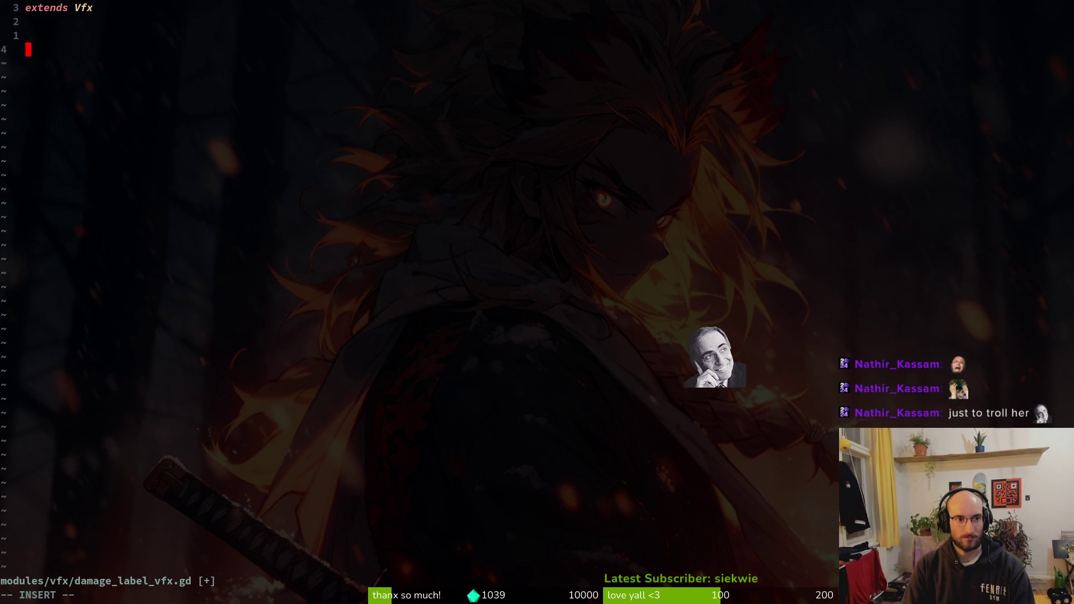
# Step: Write a func _ready() stub below extends Vfx
pyautogui.write('uf')
pyautogui.press('BackSpace')
pyautogui.press('BackSpace')
pyautogui.write('func _rea')
pyautogui.press('Return')
pyautogui.press('Return')
pyautogui.press('Escape')
pyautogui.press('k')
pyautogui.press('k')
pyautogui.hotkey('shift', 'o')
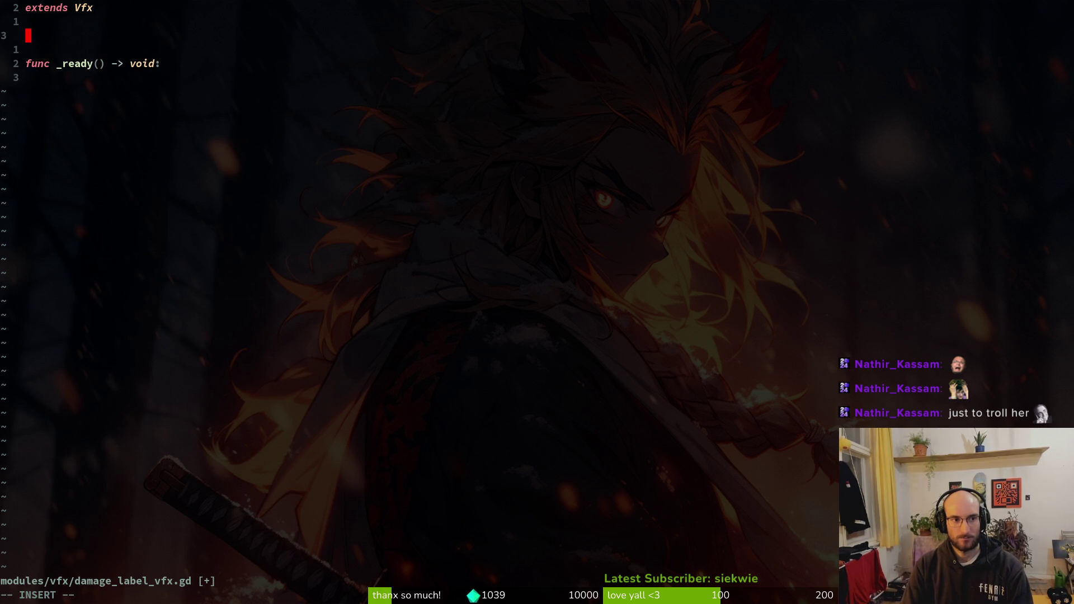
pyautogui.write('@o')
pyautogui.write('nready var ')
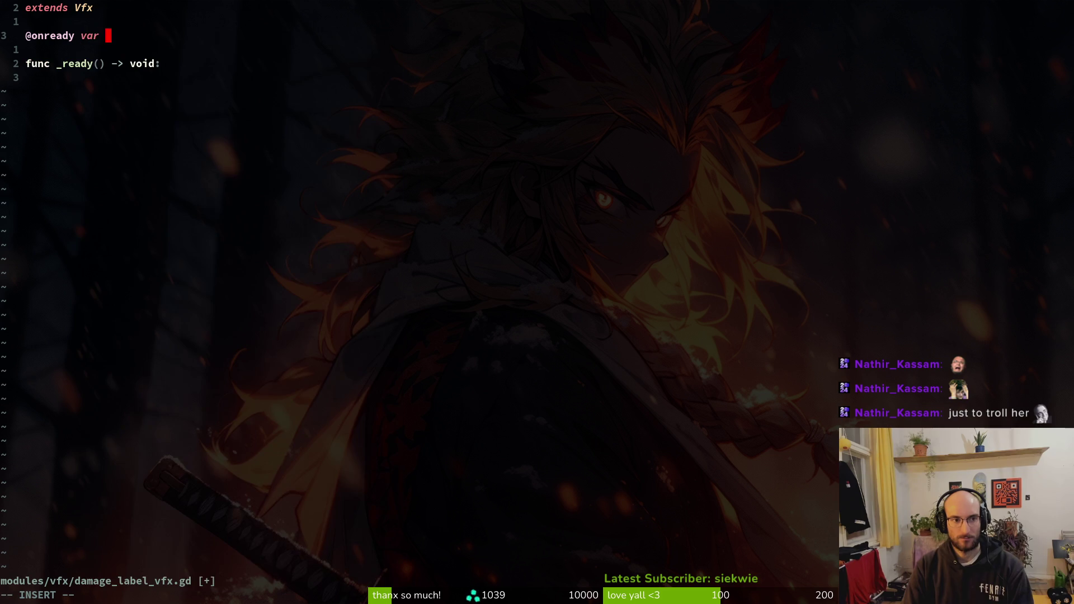
pyautogui.write('lab')
pyautogui.press('BackSpace')
pyautogui.press('BackSpace')
pyautogui.write('dam')
pyautogui.press('BackSpace')
pyautogui.press('BackSpace')
pyautogui.press('BackSpace')
pyautogui.write('daama')
pyautogui.press('BackSpace')
pyautogui.press('BackSpace')
pyautogui.press('BackSpace')
pyautogui.write('magge')
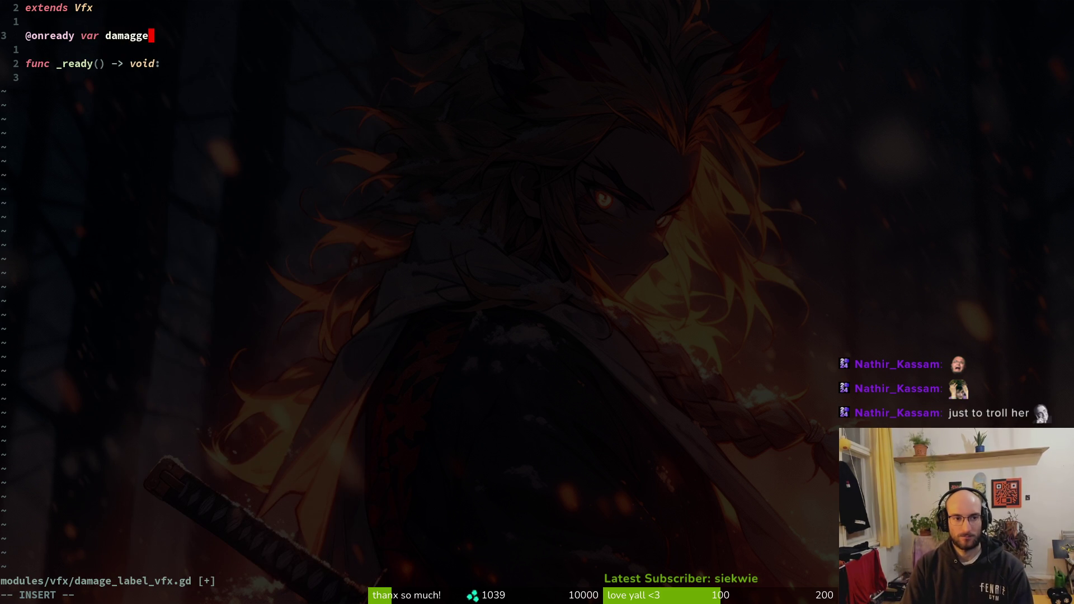
pyautogui.press('BackSpace')
pyautogui.press('BackSpace')
pyautogui.write('e_label: ')
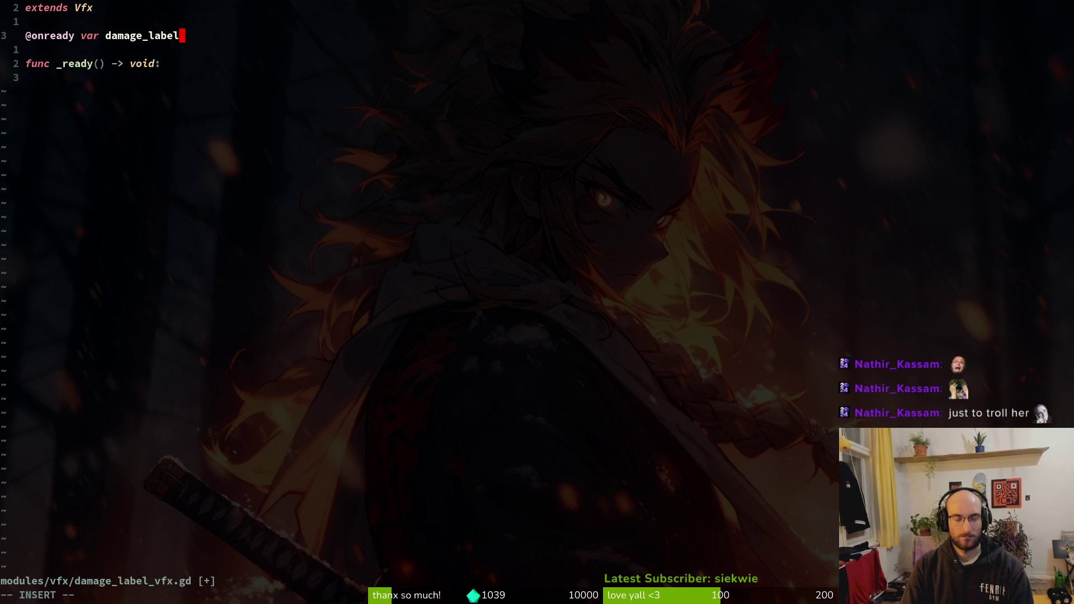
pyautogui.write('Label ')
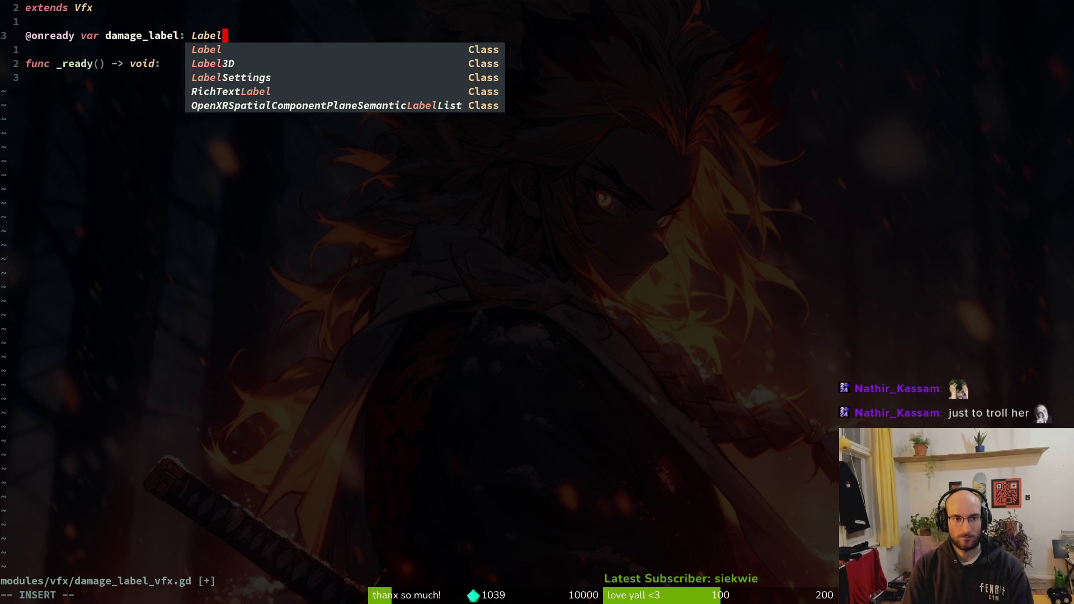
pyautogui.write('= ')
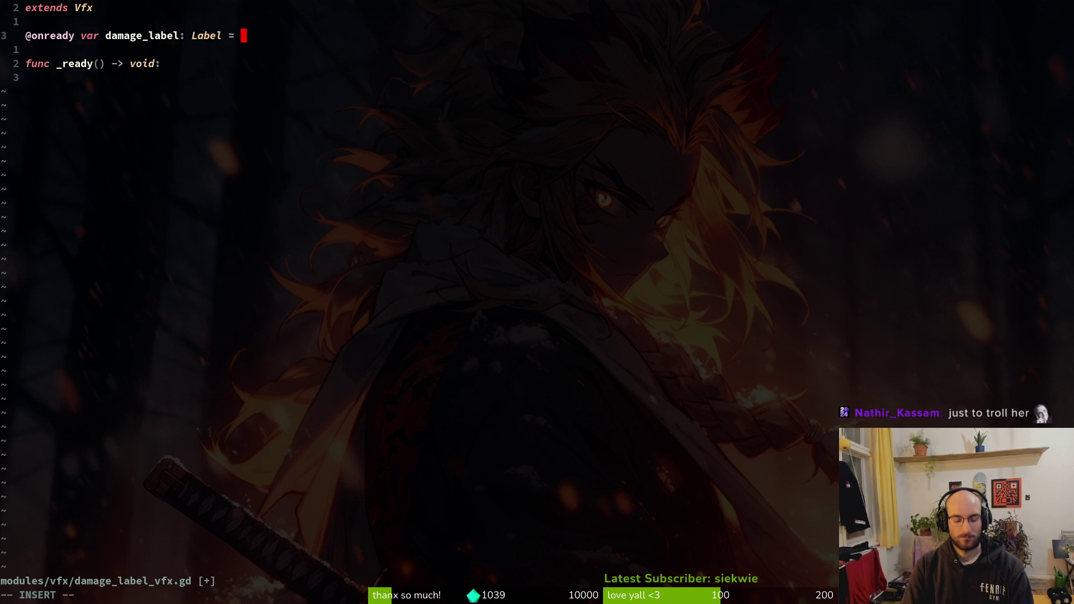
pyautogui.write('f')
pyautogui.press('BackSpace')
pyautogui.write('$')
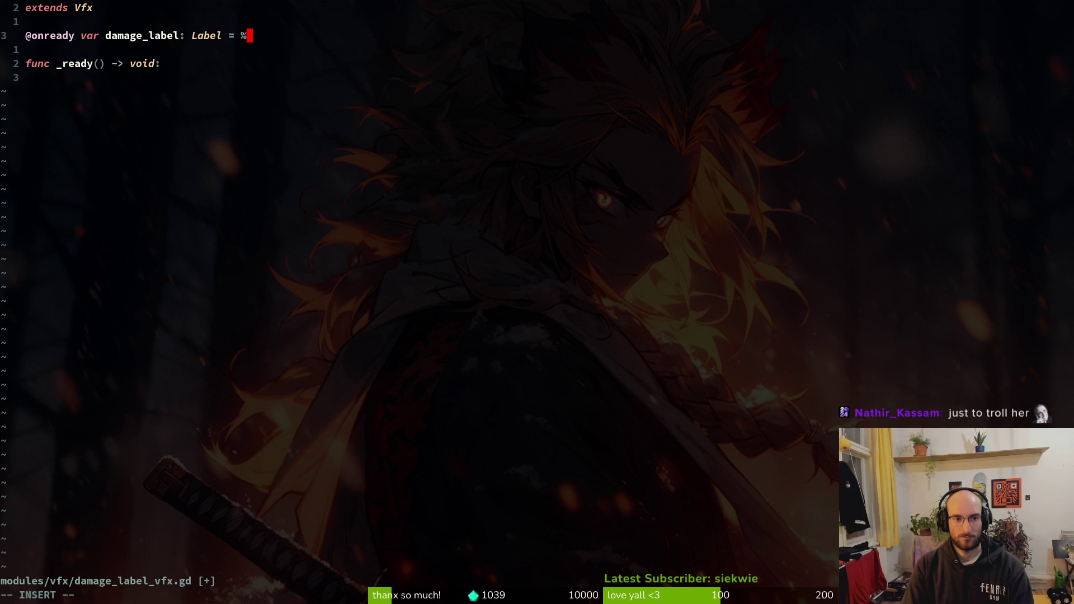
pyautogui.write('da')
# Step: Check the damageLabelVfx node names in Godot while completing the node path
pyautogui.hotkey('alt', 'Tab')
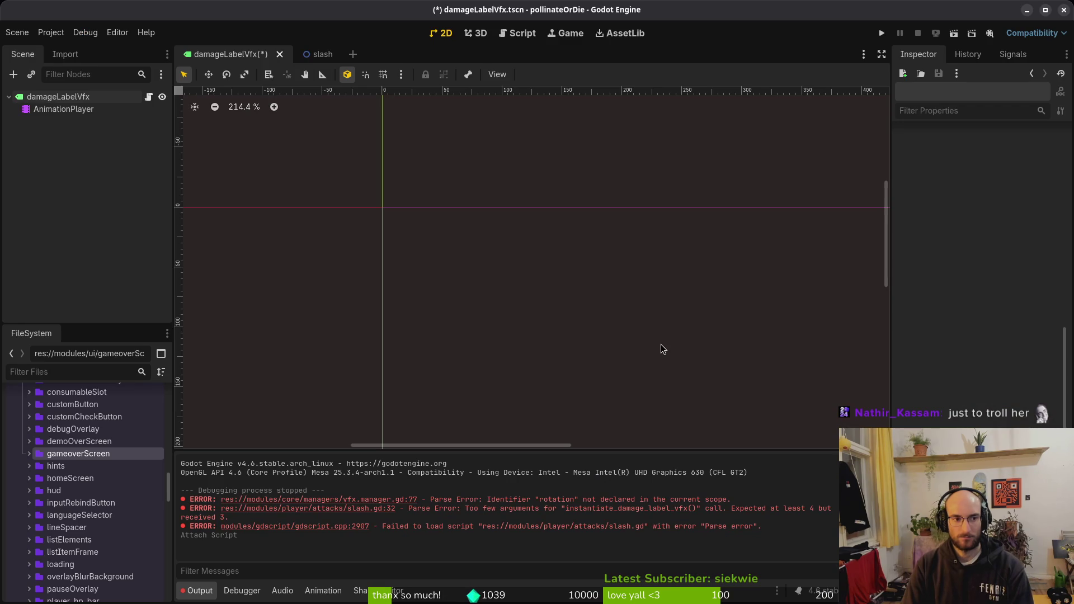
pyautogui.hotkey('alt', 'Tab')
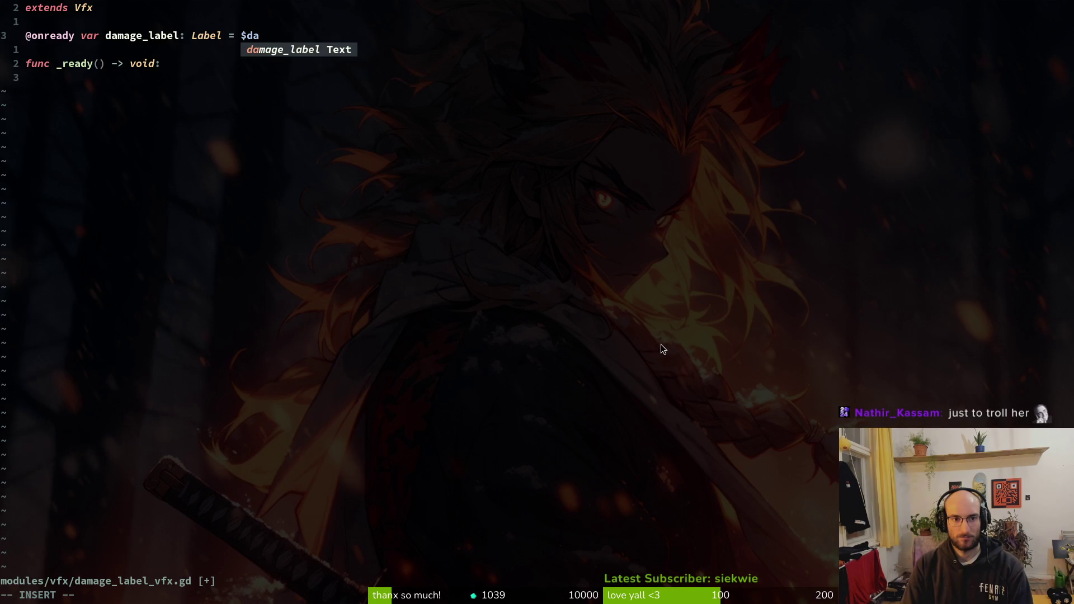
pyautogui.write('maa')
pyautogui.press('BackSpace')
pyautogui.press('BackSpace')
pyautogui.press('BackSpace')
pyautogui.hotkey('alt', 'Tab')
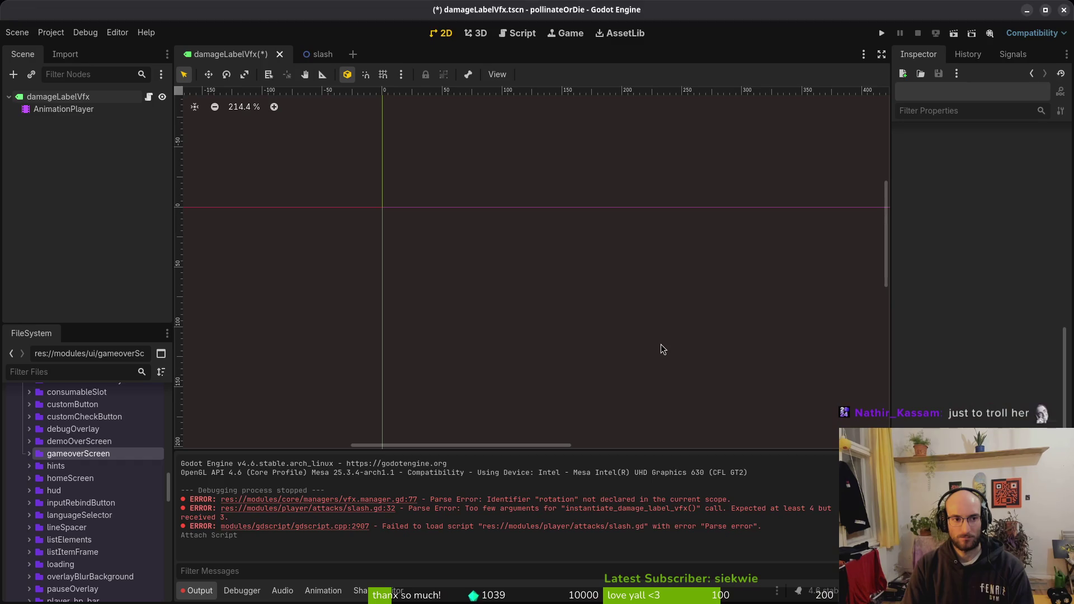
pyautogui.hotkey('alt', 'Tab')
pyautogui.write('VD')
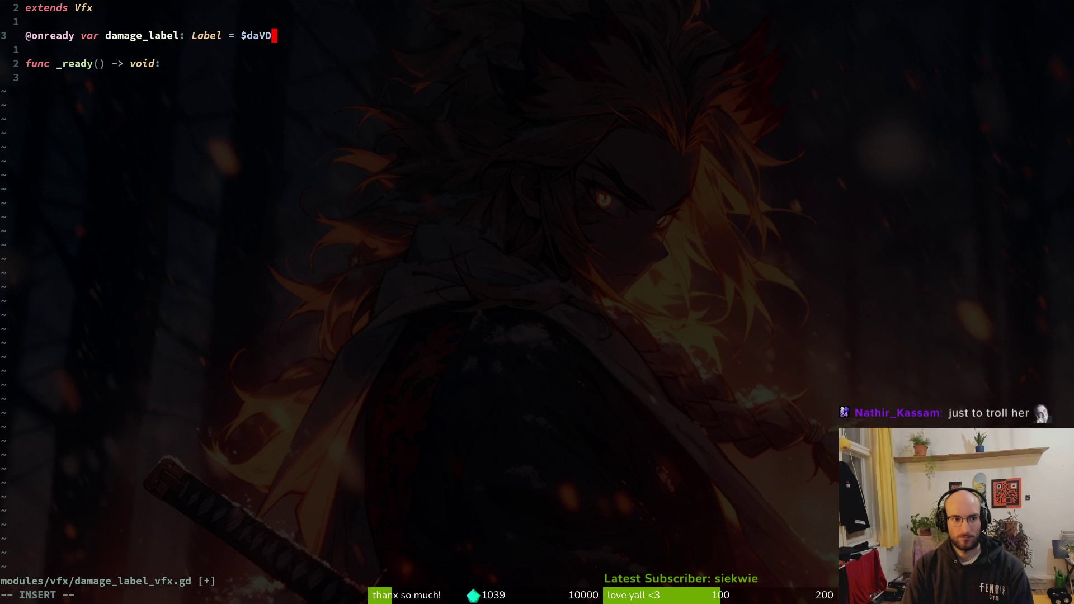
pyautogui.hotkey('ctrl', 's')
# Step: Delete the damage_label variable line and open an indented line inside _ready
pyautogui.press('d')
pyautogui.press('d')
pyautogui.press('j')
pyautogui.press('o')
pyautogui.press('Tab')
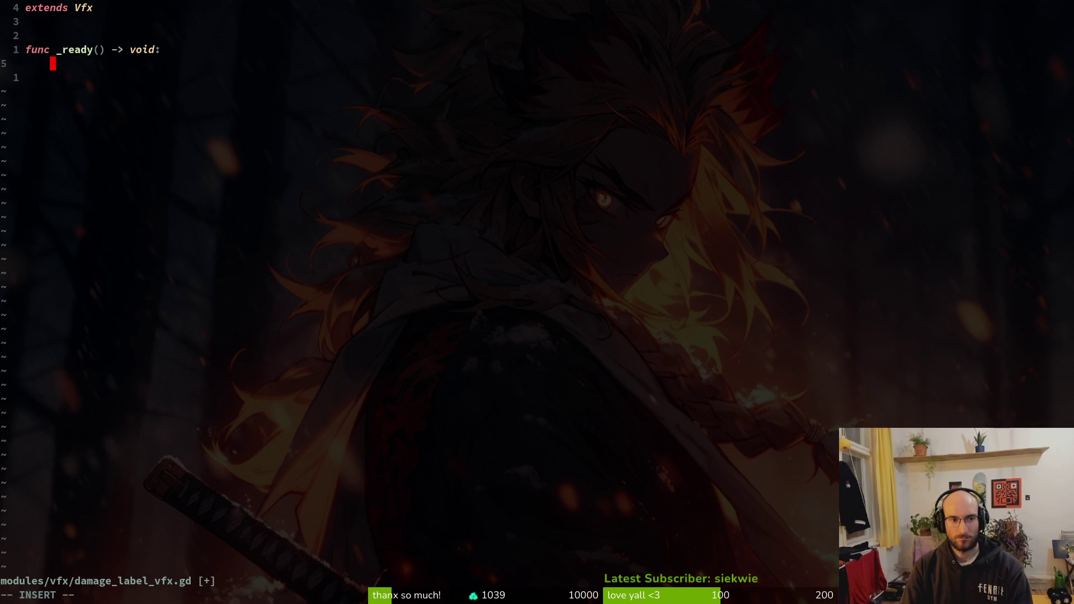
# Step: Call super._ready() in _ready, drop the unfinished self.text line, and save with :w
pyautogui.write('self.')
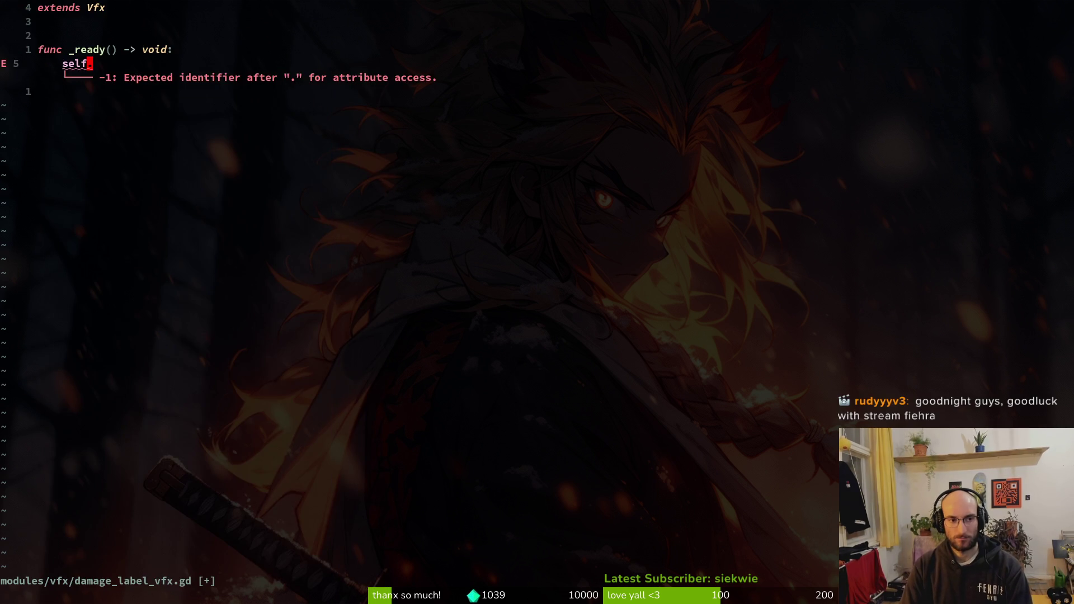
pyautogui.write('super.rea')
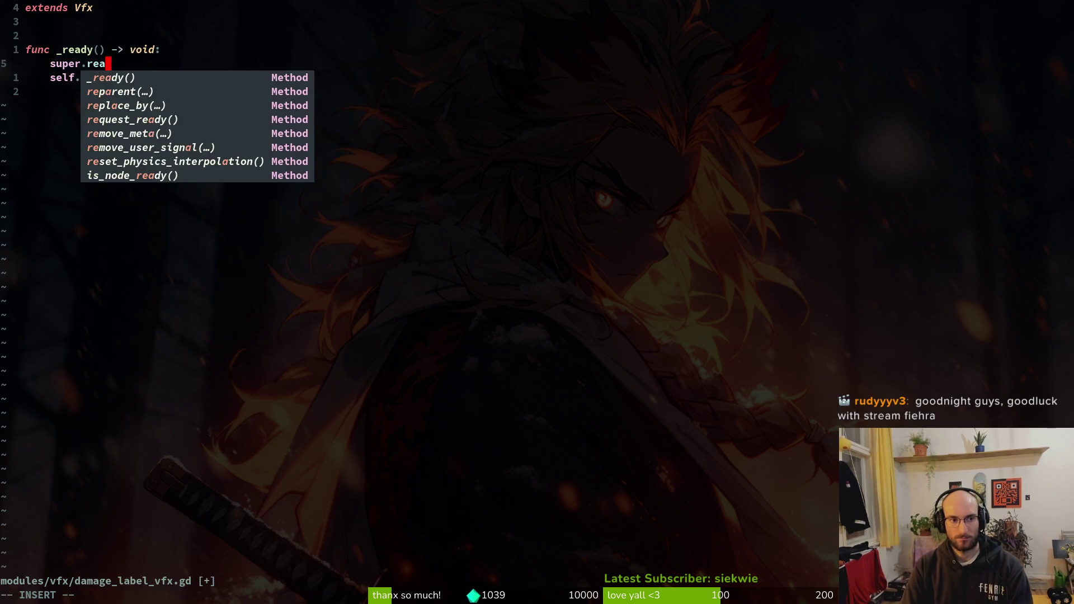
pyautogui.press('Return')
pyautogui.press('Escape')
pyautogui.write('jA')
pyautogui.write('text =')
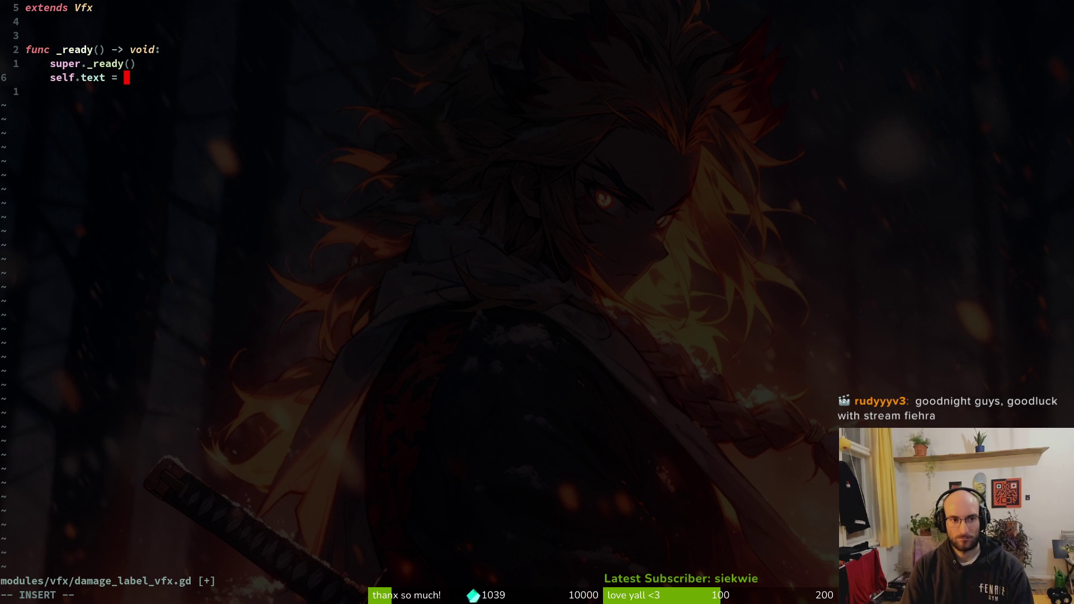
pyautogui.press('Escape')
pyautogui.press('k')
pyautogui.press('k')
pyautogui.press('k')
pyautogui.press('k')
pyautogui.press('j')
pyautogui.press('j')
pyautogui.press('j')
pyautogui.press('j')
pyautogui.press('k')
pyautogui.press('d')
pyautogui.press('d')
pyautogui.write('u')
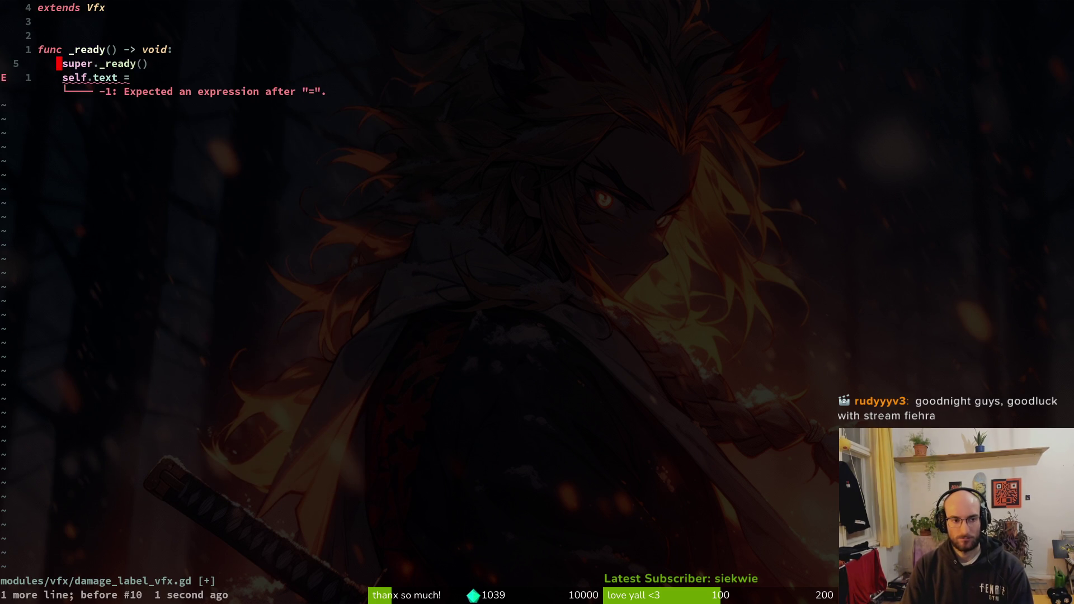
pyautogui.write('jdj:w')
pyautogui.press('Return')
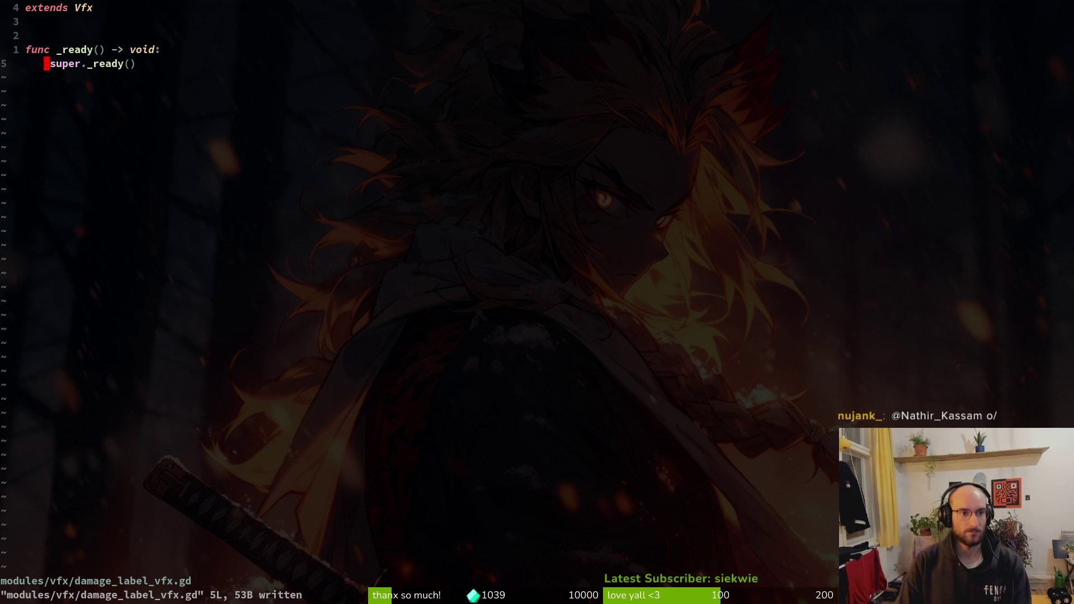
# Step: Add a blank line below super._ready() and save again
pyautogui.press('o')
pyautogui.press('Return')
pyautogui.press('Return')
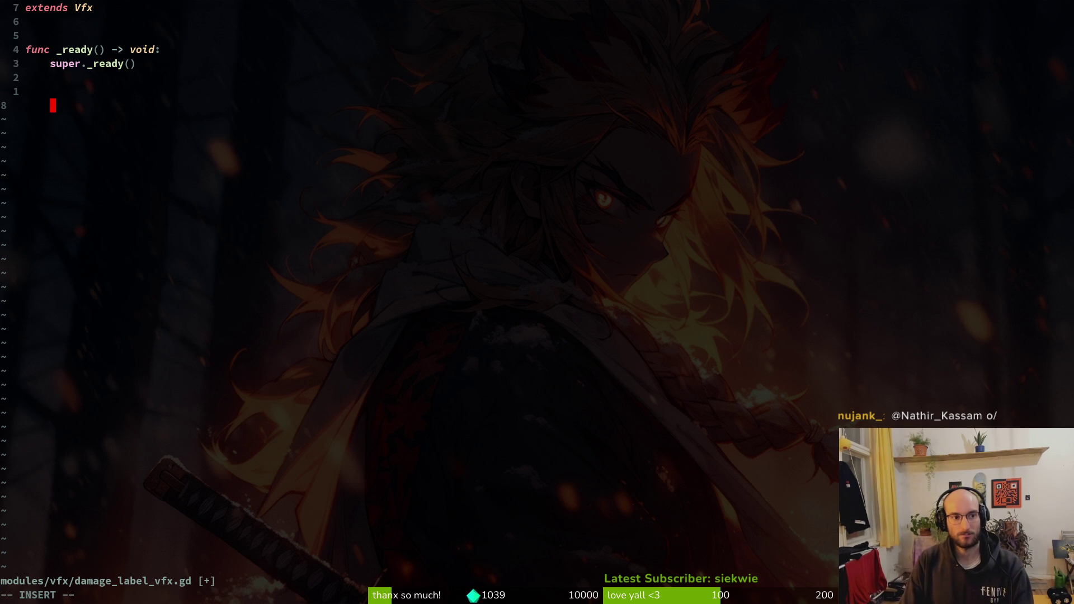
pyautogui.press('Escape')
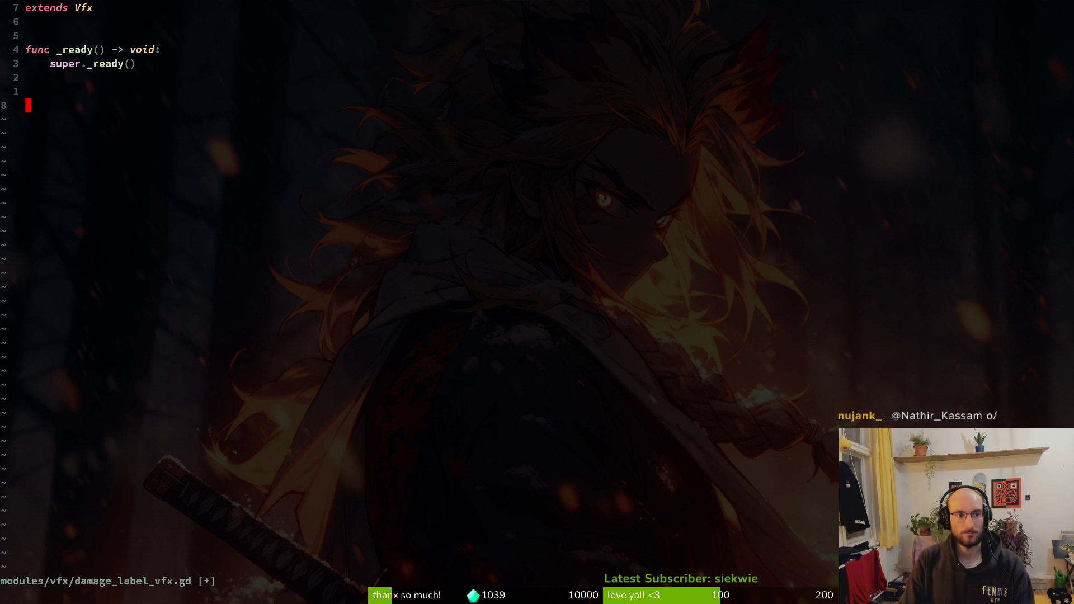
pyautogui.write(':w')
pyautogui.press('Return')
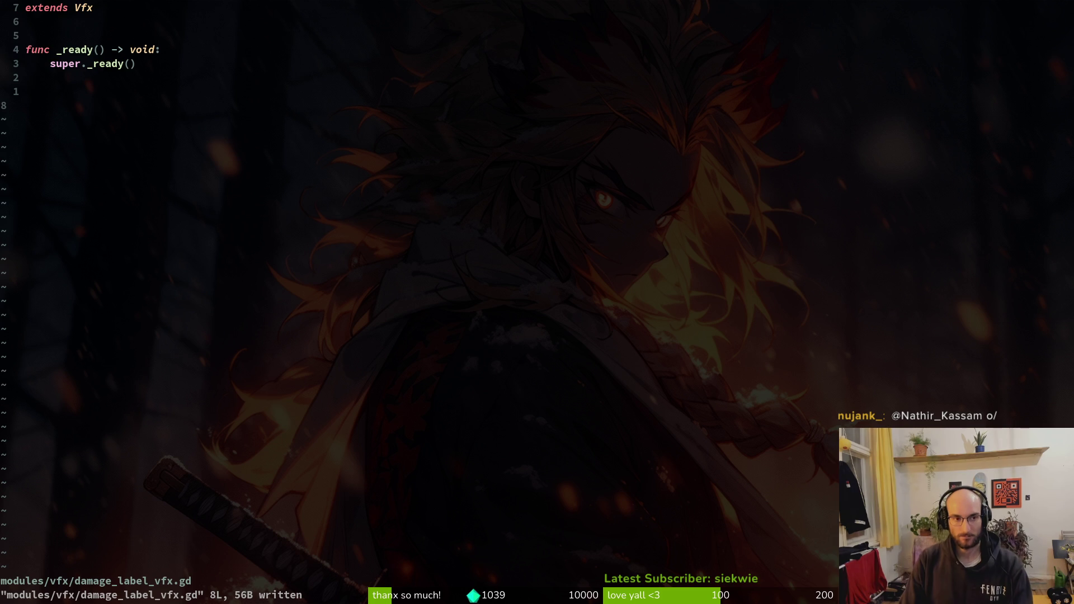
# Step: Check Godot's error output, then return to vfx.manager.gd at the damage-label function
pyautogui.press('k')
pyautogui.press('k')
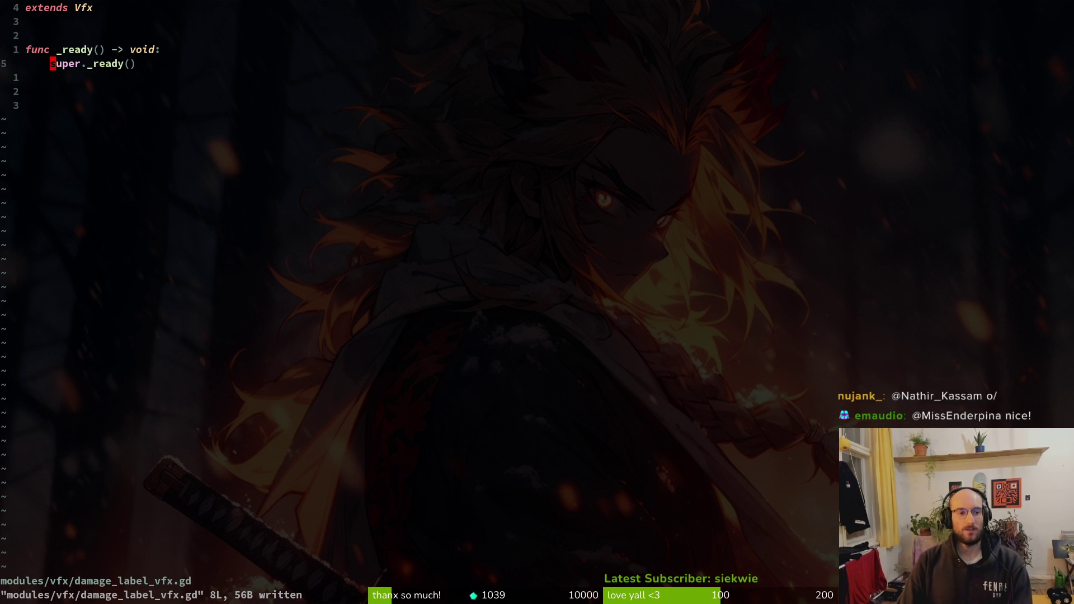
pyautogui.press('j')
pyautogui.press('k')
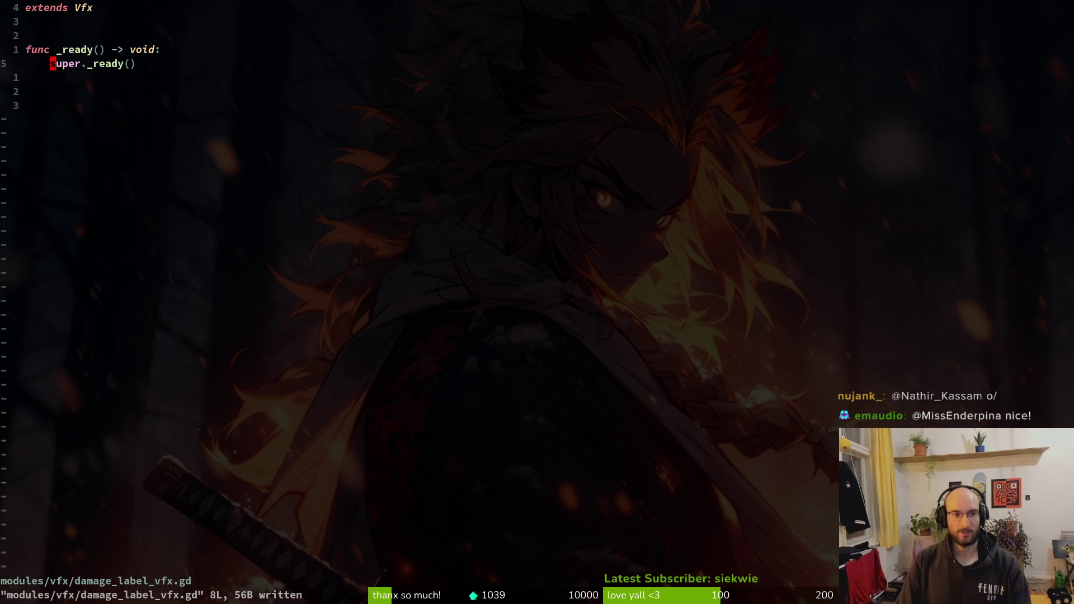
pyautogui.press('o')
pyautogui.press('Escape')
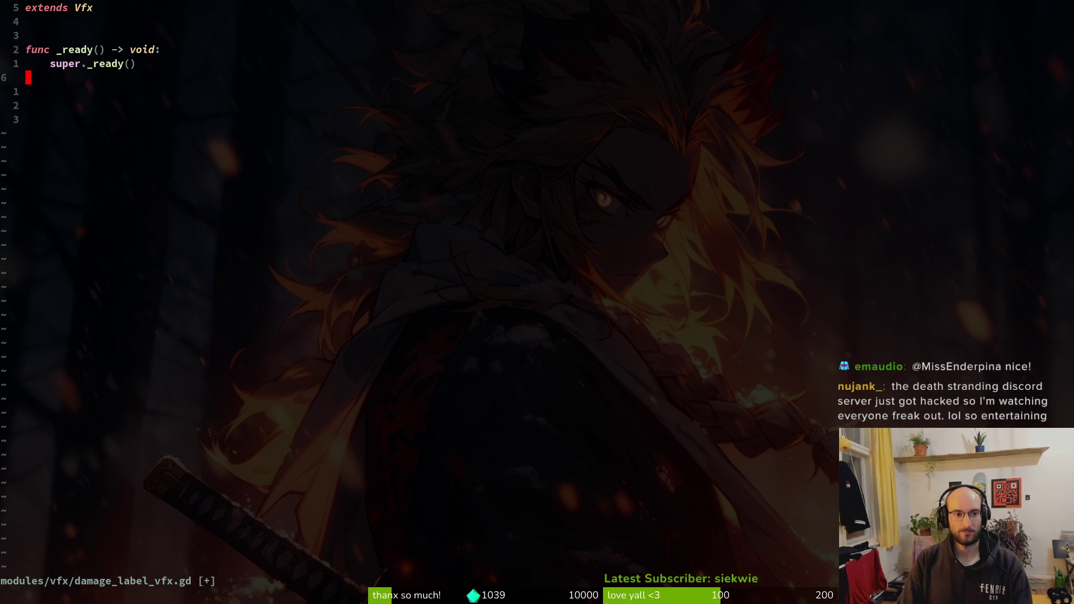
pyautogui.hotkey('alt', 'Tab')
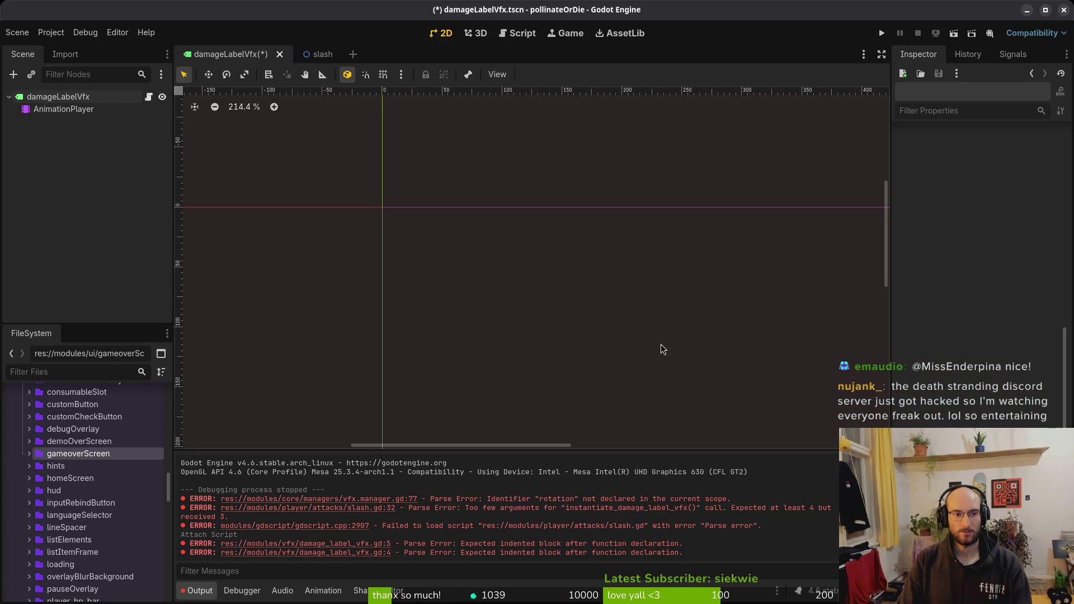
pyautogui.hotkey('alt', 'Tab')
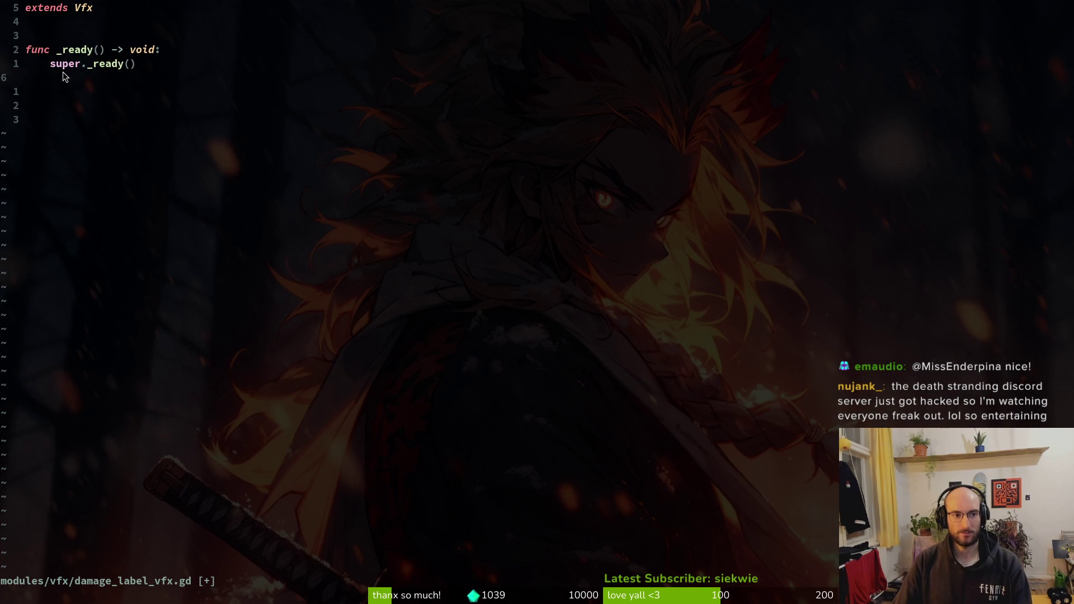
pyautogui.hotkey('ctrl', '6')
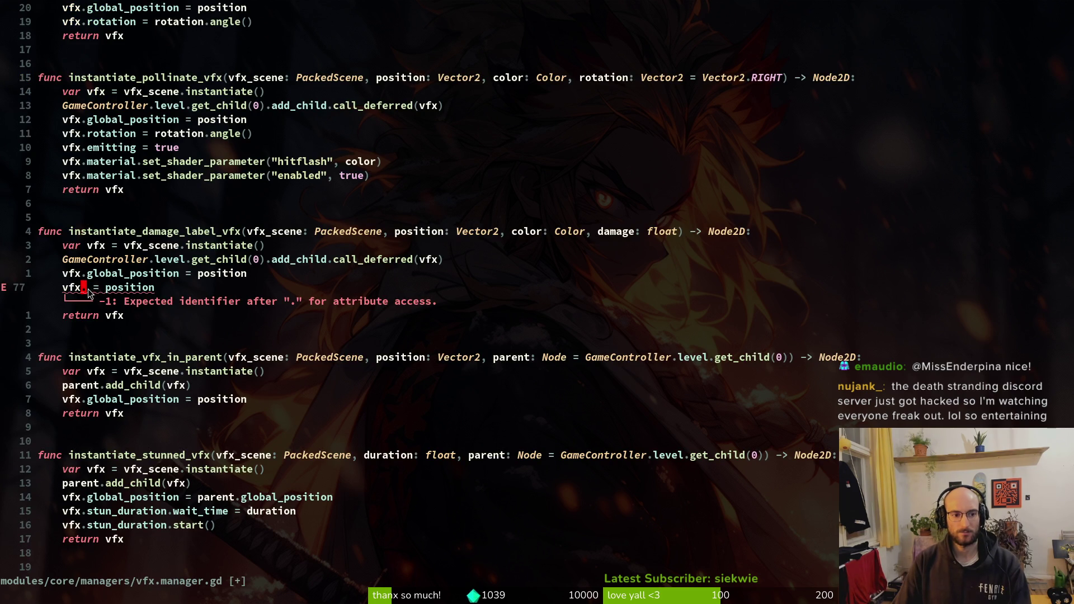
# Step: Change line 77 to vfx.text = str(damage) and save vfx.manager.gd
pyautogui.write('atext')
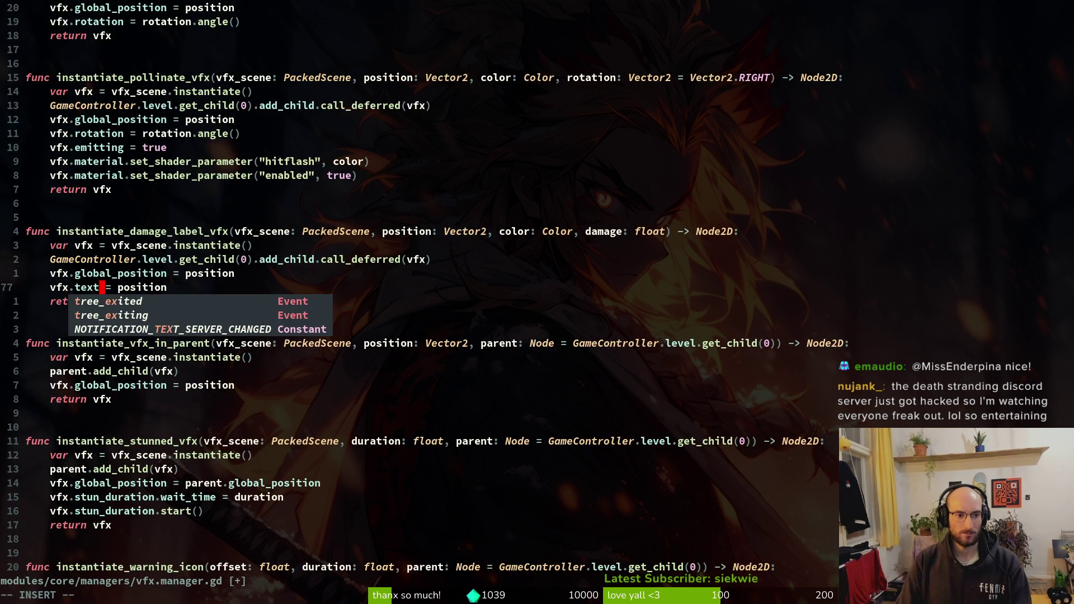
pyautogui.hotkey('ctrl', 'o')
pyautogui.write('D = daam')
pyautogui.press('BackSpace')
pyautogui.press('BackSpace')
pyautogui.press('BackSpace')
pyautogui.write('strf')
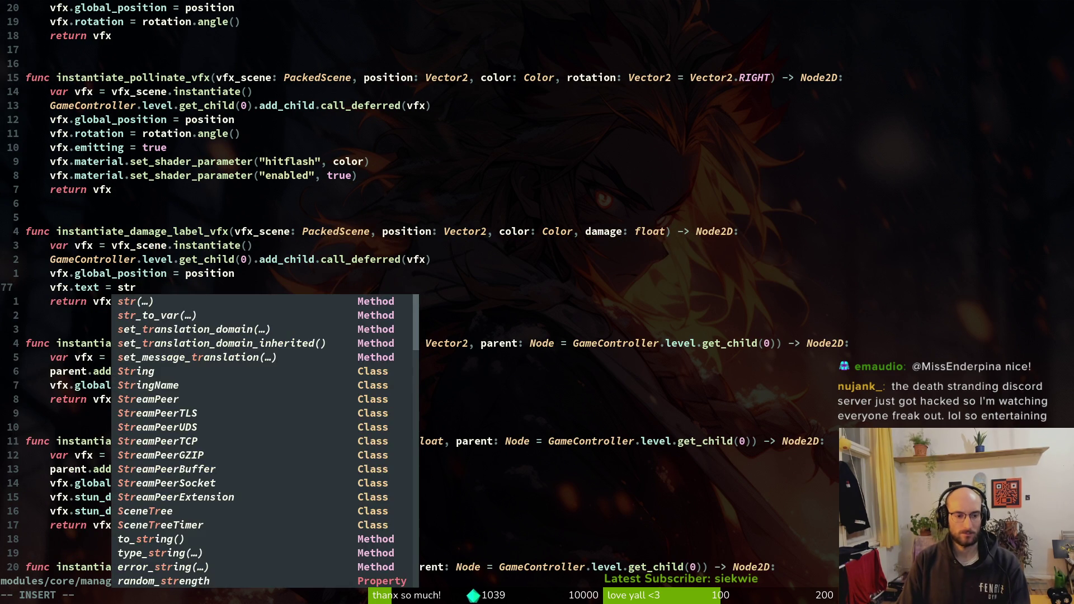
pyautogui.press('BackSpace')
pyautogui.write('(')
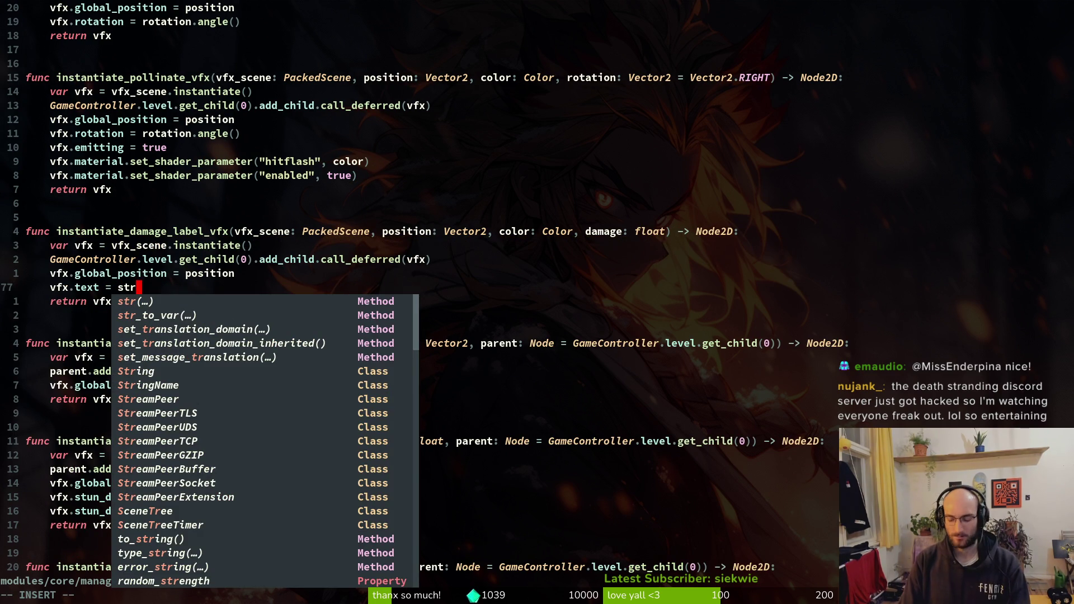
pyautogui.write('dm')
pyautogui.press('Tab')
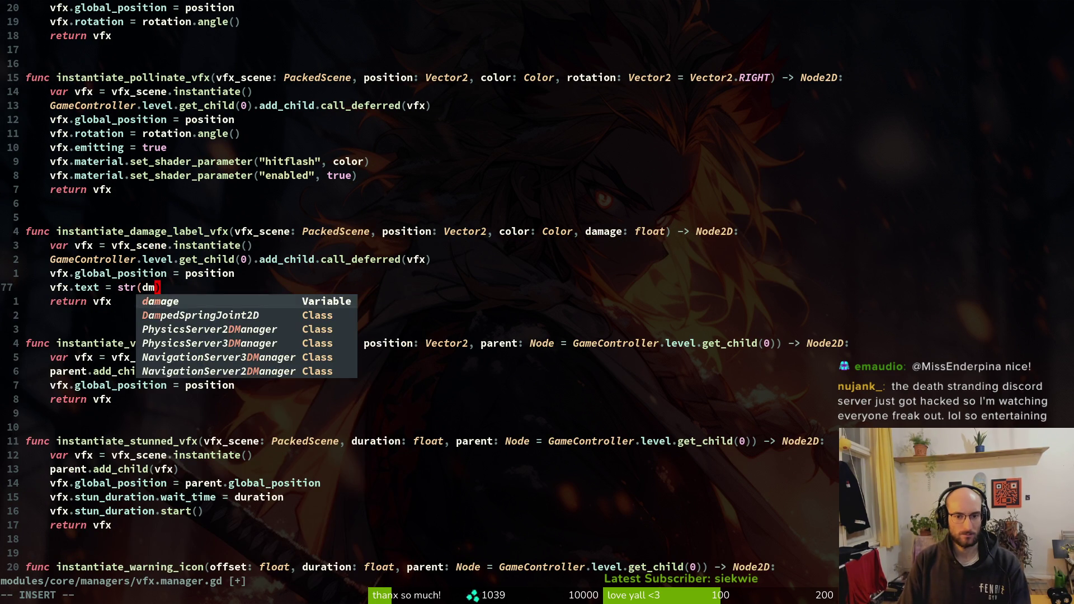
pyautogui.press('Return')
pyautogui.press('Escape')
pyautogui.write(':w')
pyautogui.press('Return')
# Step: Delete 'color: Color,' from the instantiate_damage_label_vfx signature and save the file
pyautogui.press('k')
pyautogui.press('k')
pyautogui.press('k')
pyautogui.press('w')
pyautogui.press('w')
pyautogui.press('w')
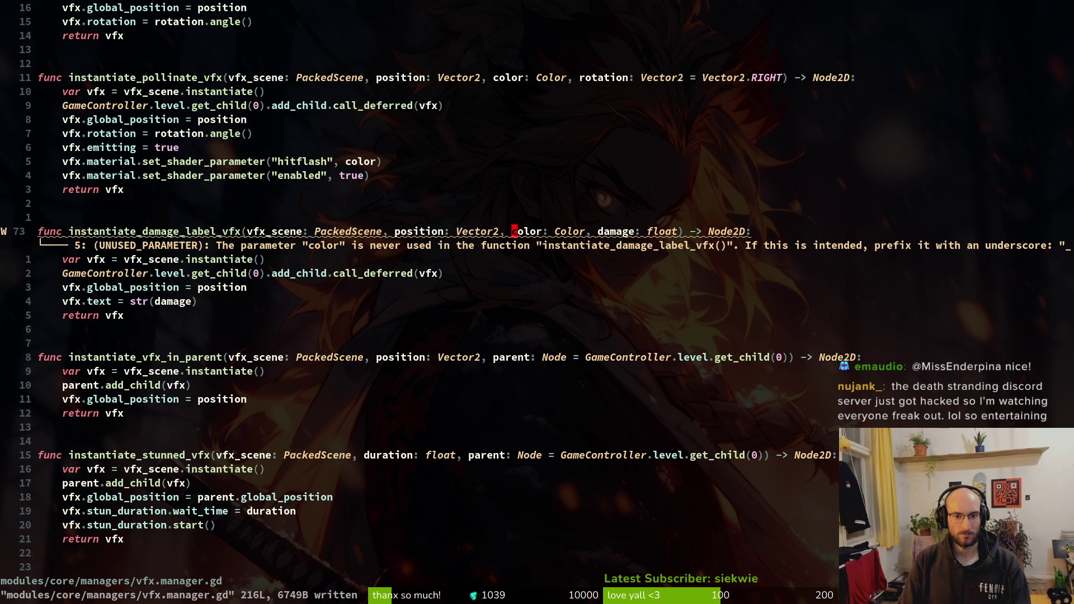
pyautogui.press('v')
pyautogui.press('w')
pyautogui.press('w')
pyautogui.press('w')
pyautogui.write('d')
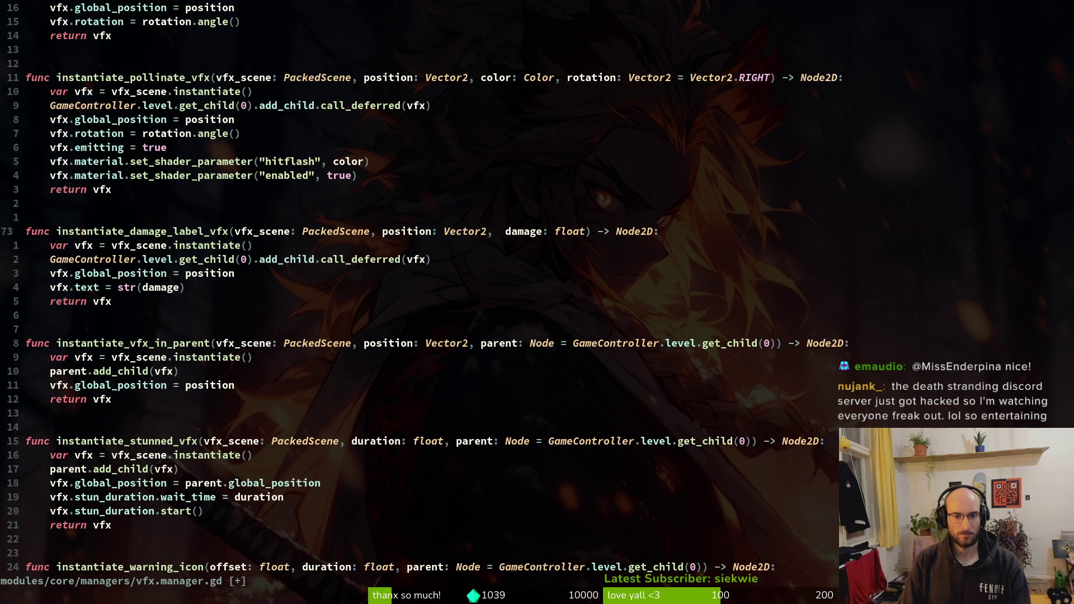
pyautogui.write(':w')
pyautogui.press('Return')
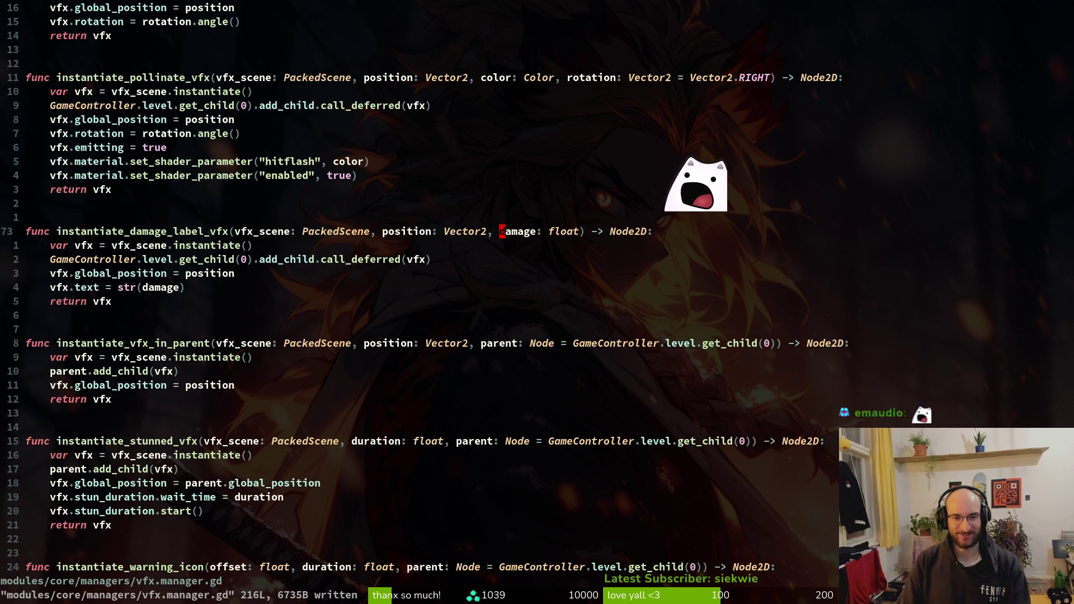
# Step: Try to quit all open files with :qa
pyautogui.write('3j')
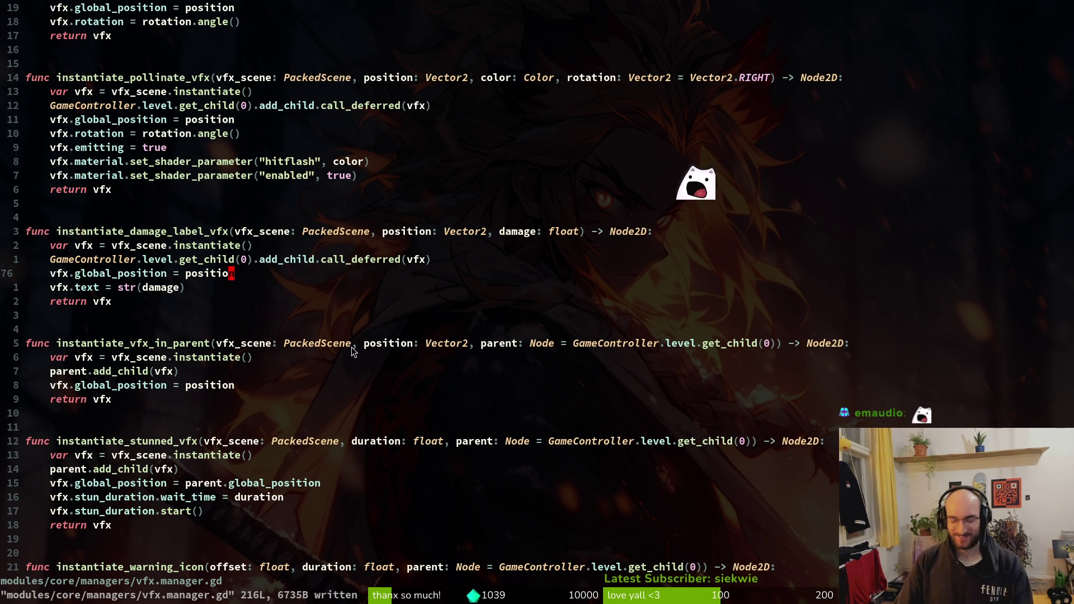
pyautogui.write(':qa')
pyautogui.press('Return')
pyautogui.write(':qa')
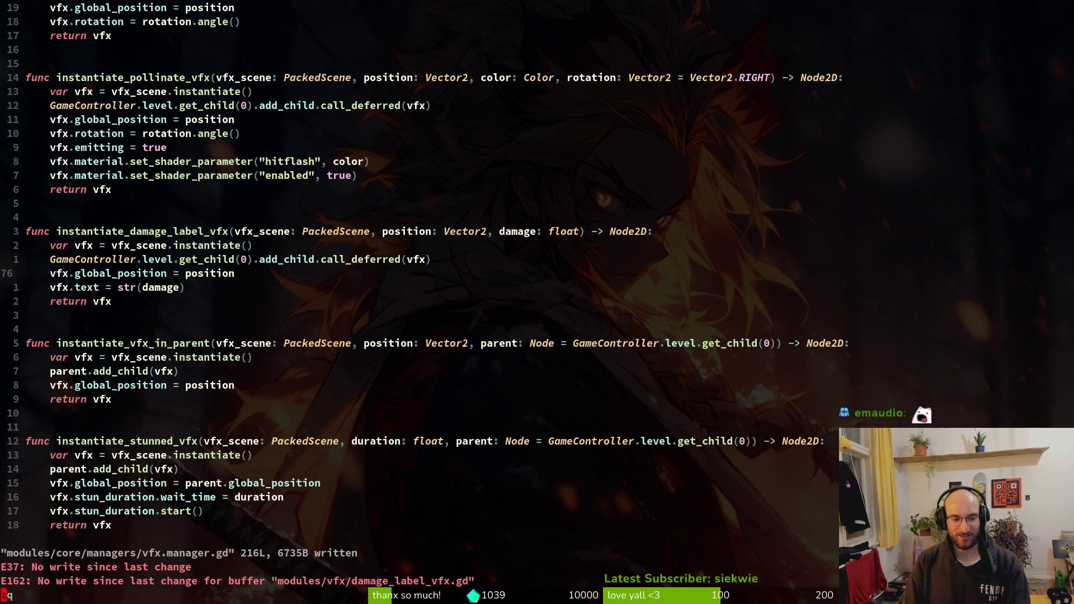
# Step: Save all open files with :wa and quit Neovim
pyautogui.press('Return')
pyautogui.write(':wa')
pyautogui.press('Return')
pyautogui.write(':qa')
pyautogui.press('Return')
# Step: Run tig to review the list of changed files, including vfx.manager.gd
pyautogui.write('tig')
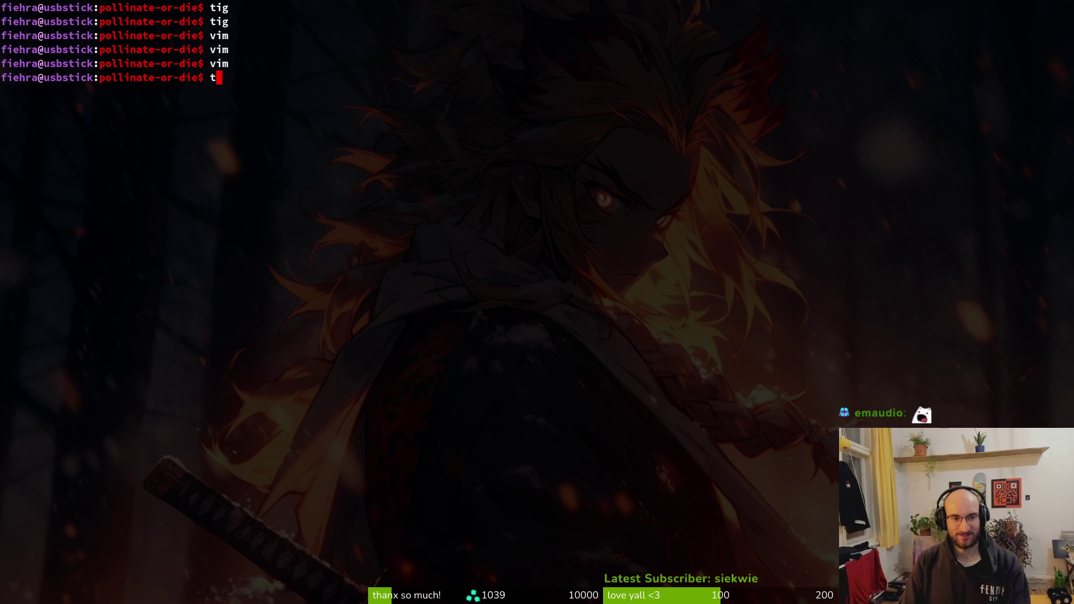
pyautogui.press('Return')
pyautogui.press('Down')
pyautogui.press('Down')
pyautogui.press('Down')
pyautogui.press('Down')
pyautogui.press('Up')
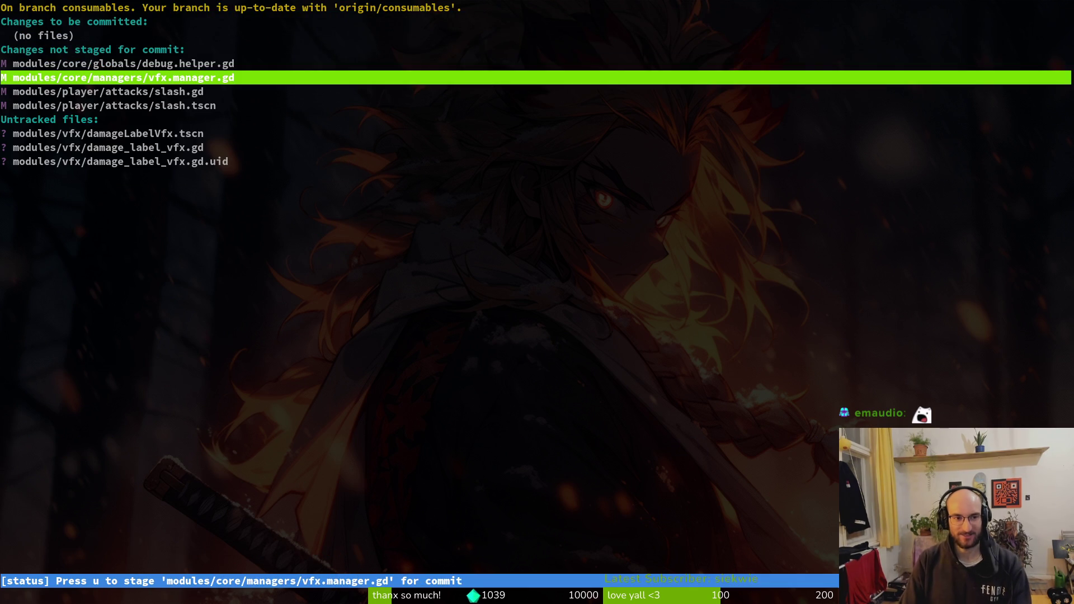
pyautogui.press('q')
# Step: Save the damageLabelVfx scene in Godot, then preview the untracked damage_label_vfx.gd in tig
pyautogui.press('super+1')
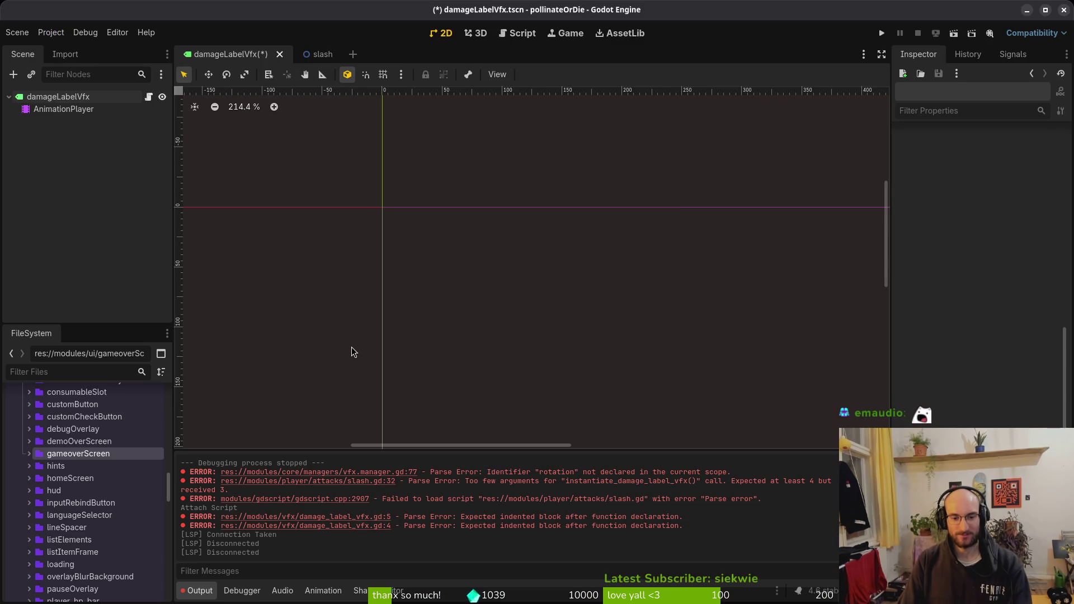
pyautogui.hotkey('ctrl', 's')
pyautogui.hotkey('alt', 'Tab')
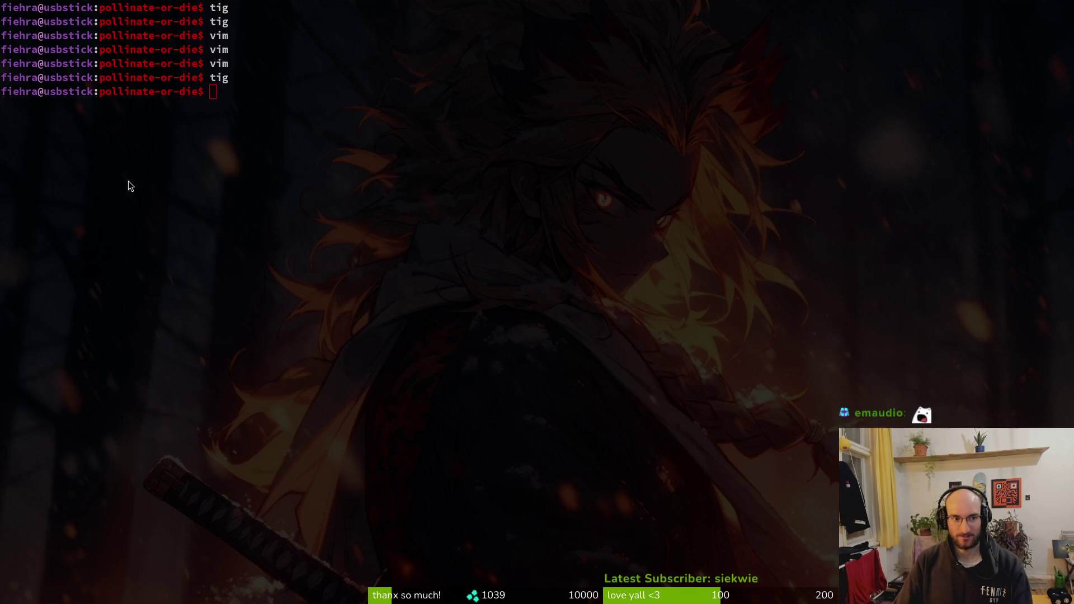
pyautogui.write('tig')
pyautogui.press('Return')
pyautogui.press('Down')
pyautogui.press('Down')
pyautogui.press('Down')
pyautogui.press('Down')
pyautogui.press('Down')
pyautogui.press('Down')
pyautogui.press('Down')
pyautogui.press('Return')
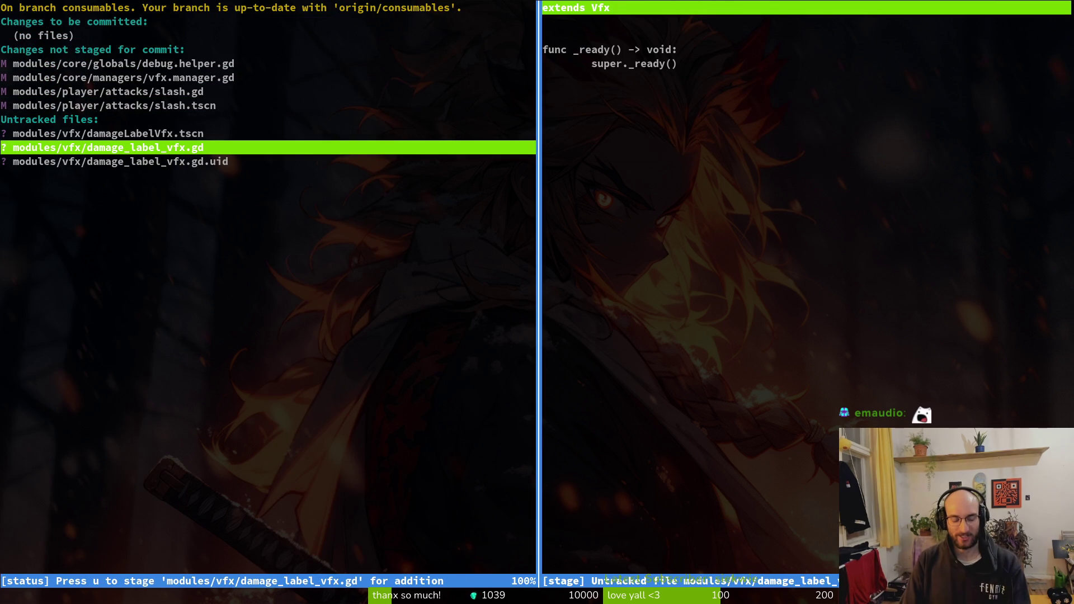
pyautogui.hotkey('alt', 'Tab')
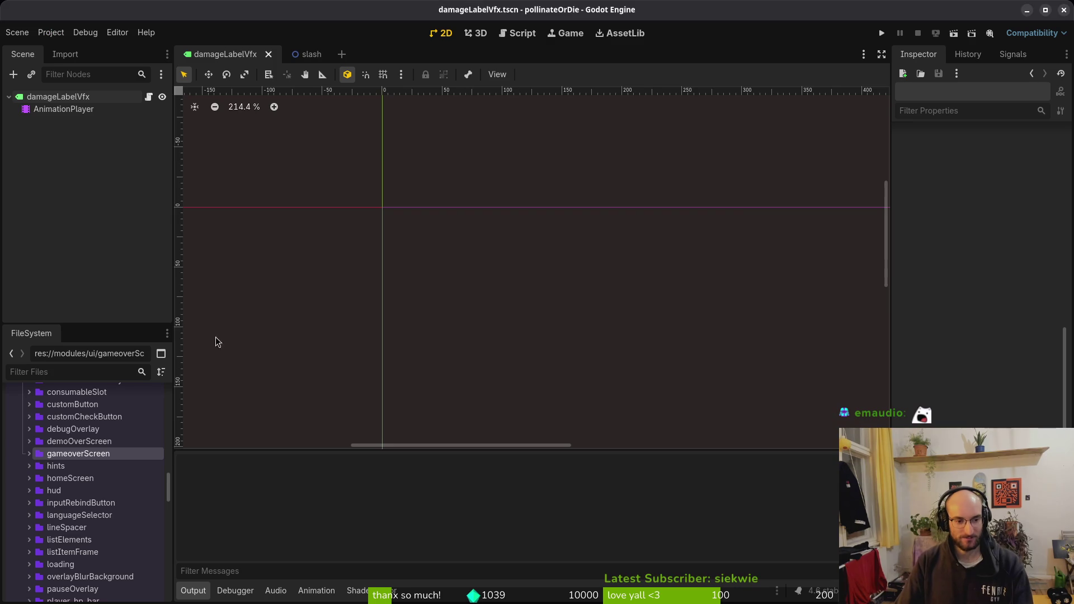
# Step: Delete the damage_label_vfx.gd script file from the FileSystem dock
pyautogui.click(112, 101)
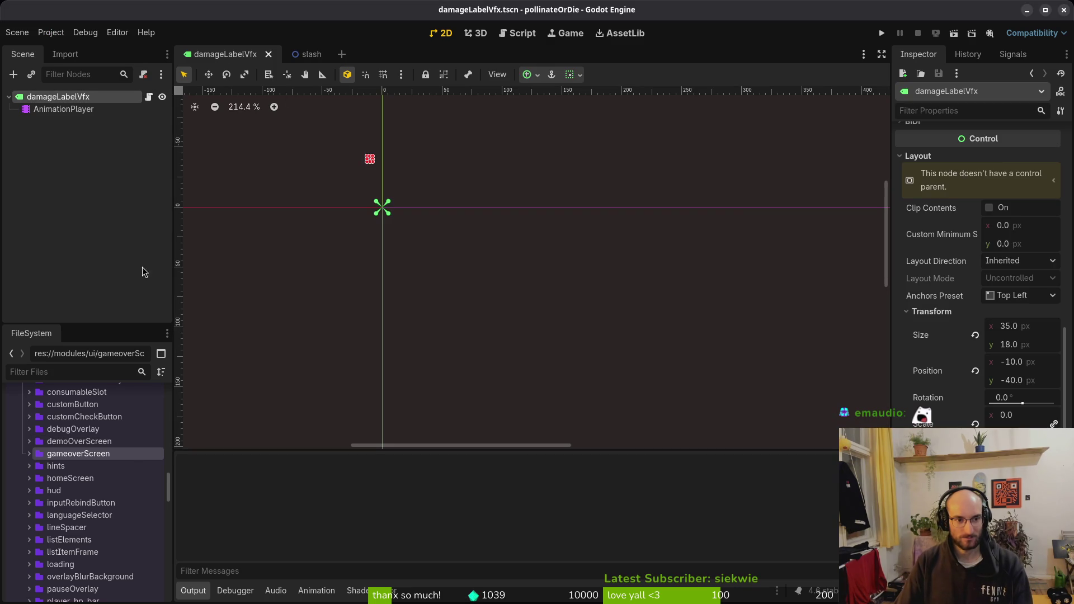
pyautogui.scroll(-10, 97, 471)
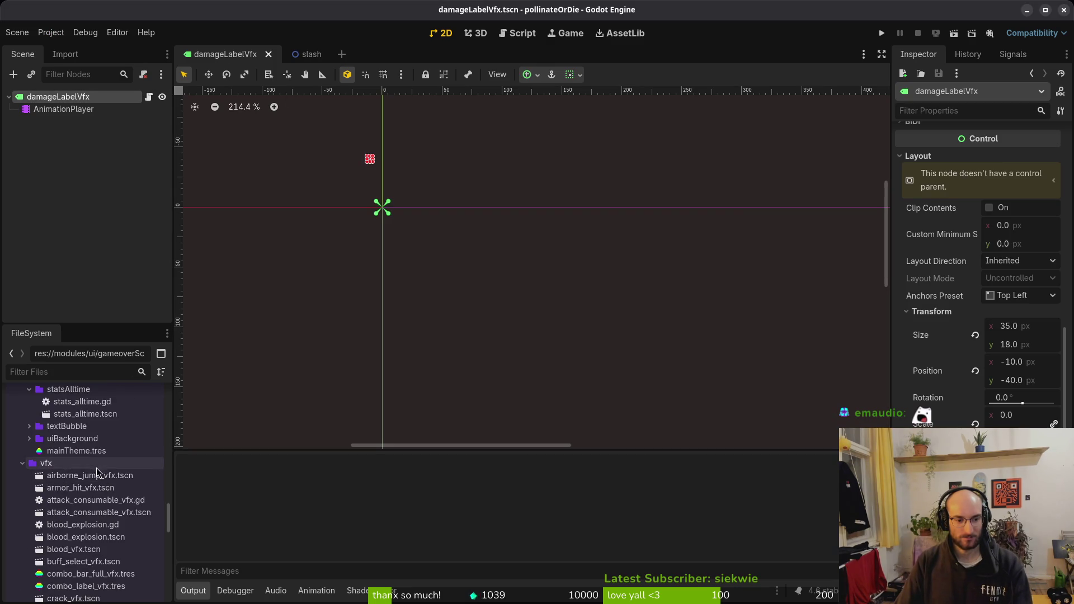
pyautogui.scroll(-5, 95, 472)
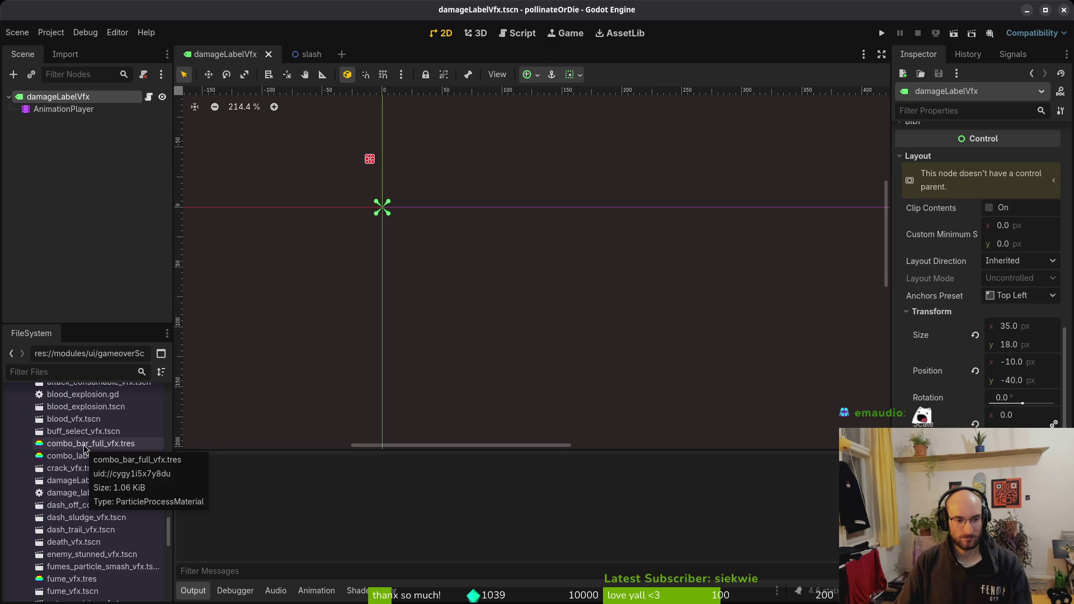
pyautogui.click(88, 493)
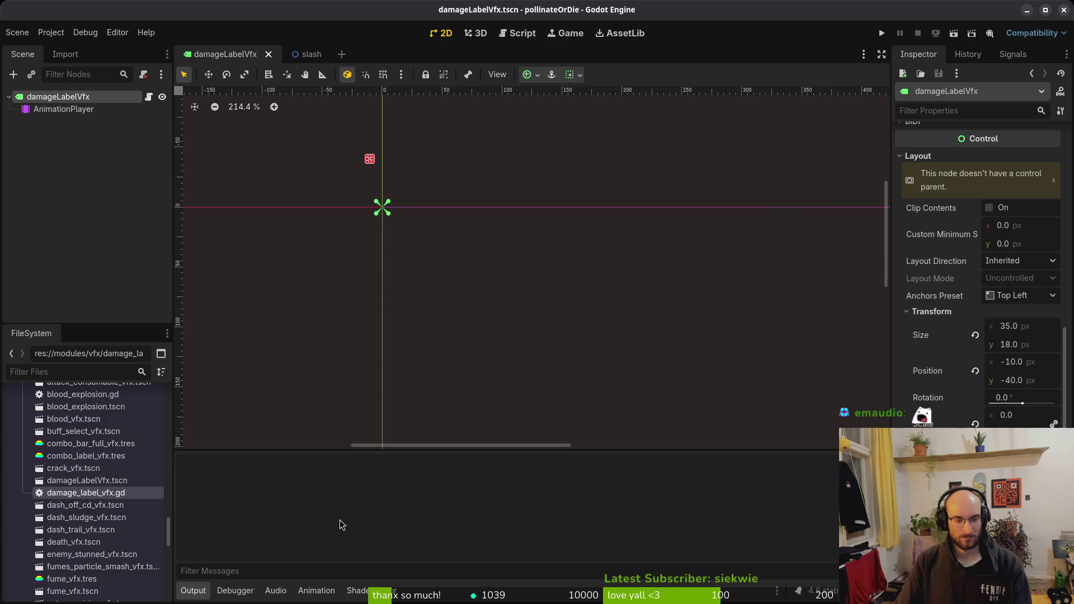
pyautogui.press('Delete')
pyautogui.press('Return')
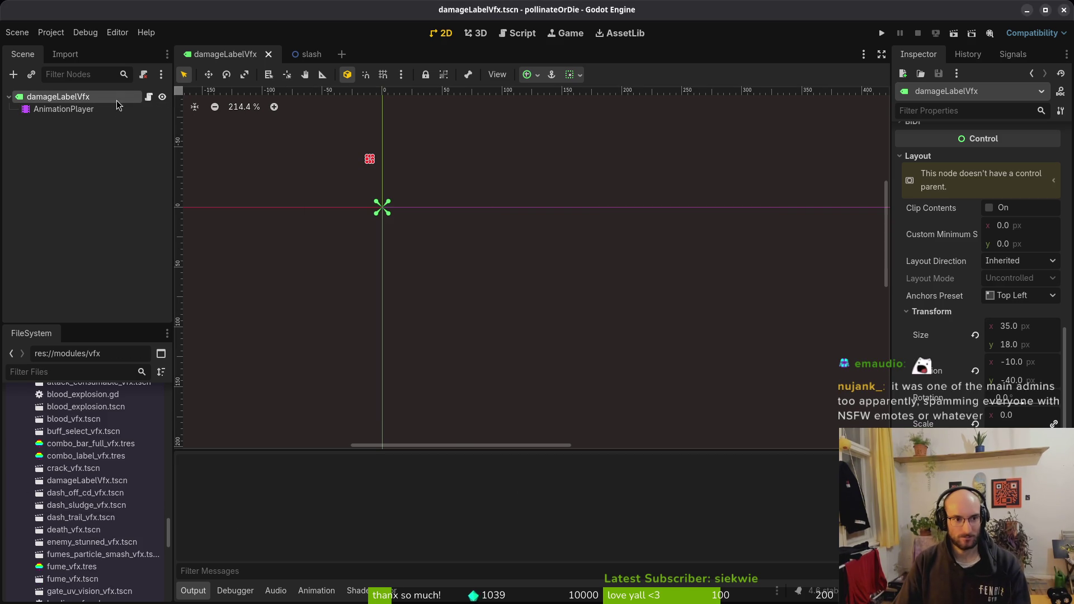
# Step: Detach the missing script from the damageLabelVfx root, attach the existing vfx.gd, and save
pyautogui.click(143, 74)
pyautogui.rightClick(129, 96)
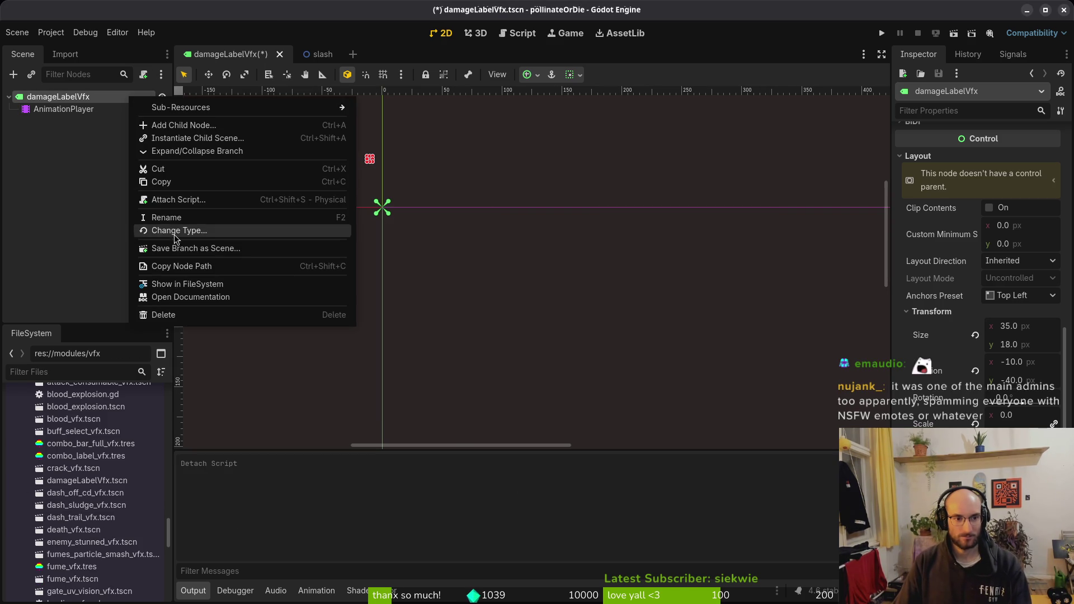
pyautogui.click(179, 200)
pyautogui.click(658, 288)
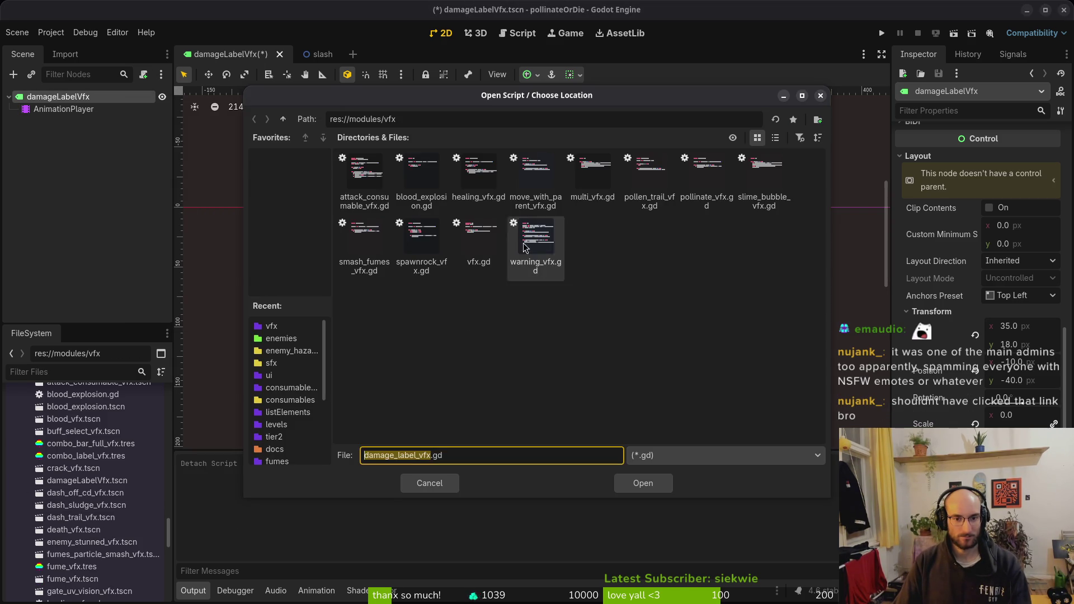
pyautogui.click(479, 235)
pyautogui.click(642, 483)
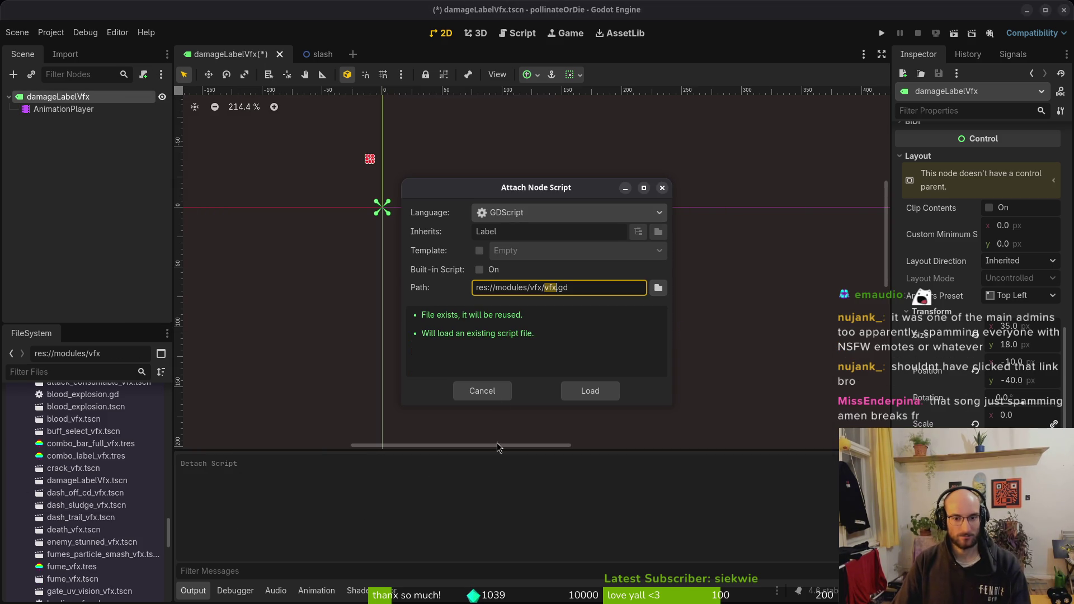
pyautogui.click(592, 394)
pyautogui.hotkey('ctrl', 's')
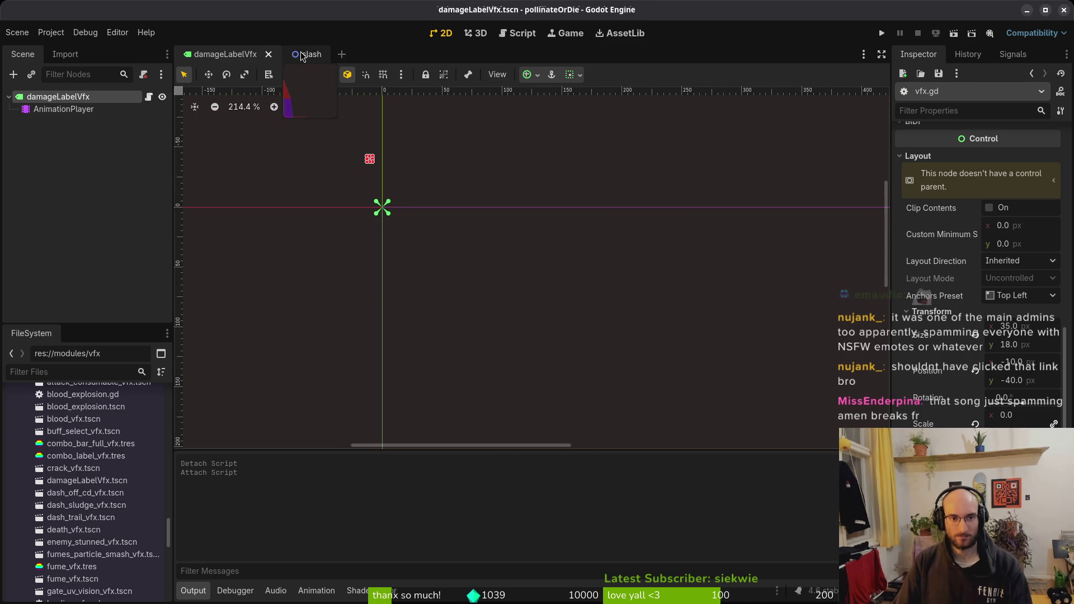
pyautogui.click(303, 55)
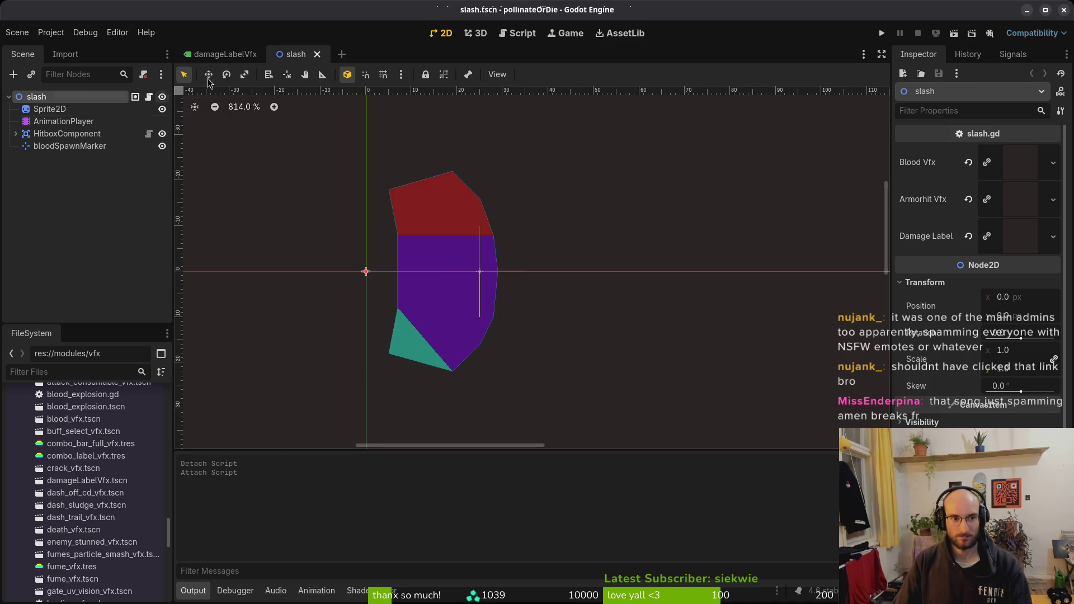
pyautogui.hotkey('ctrl', 'shift', 'Tab')
# Step: Open slash.gd in Vim through the file finder and go to line 32
pyautogui.hotkey('alt', 'Tab')
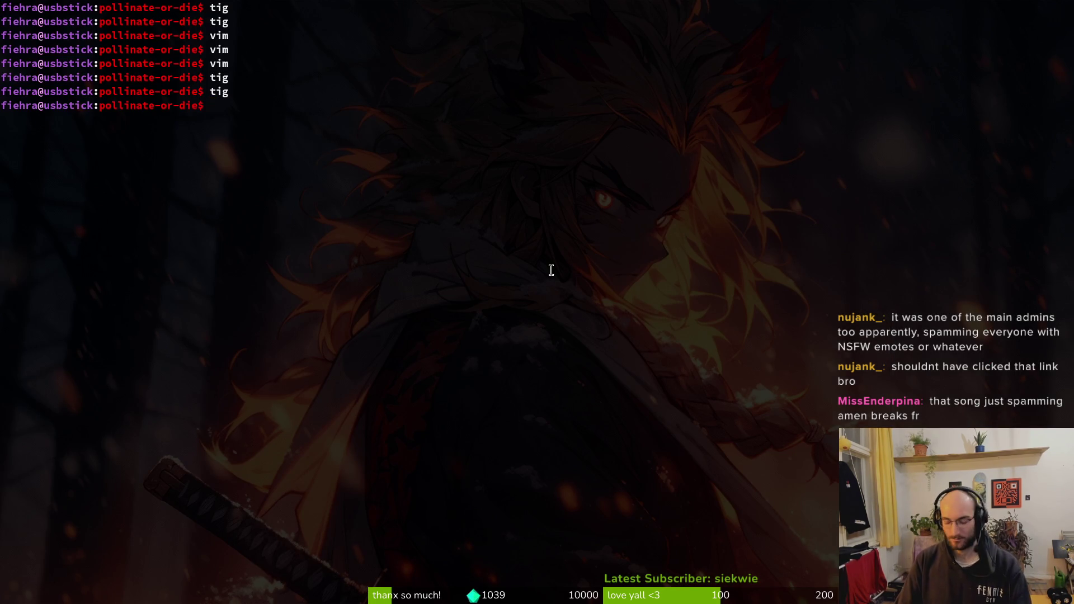
pyautogui.write('vim')
pyautogui.press('Return')
pyautogui.press('space')
pyautogui.press('f')
pyautogui.press('f')
pyautogui.write('slasgd')
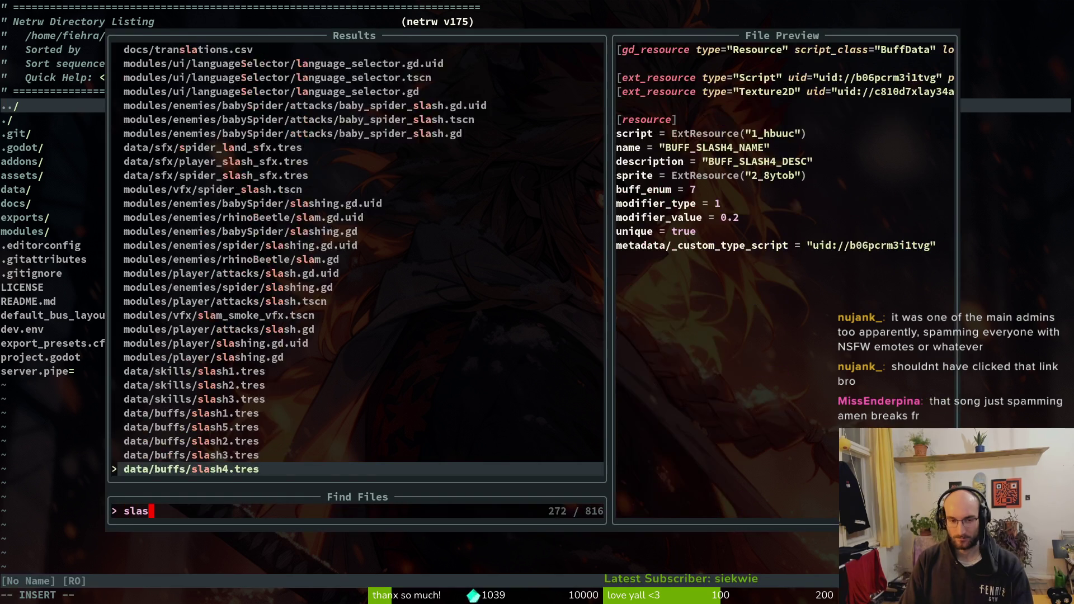
pyautogui.press('Return')
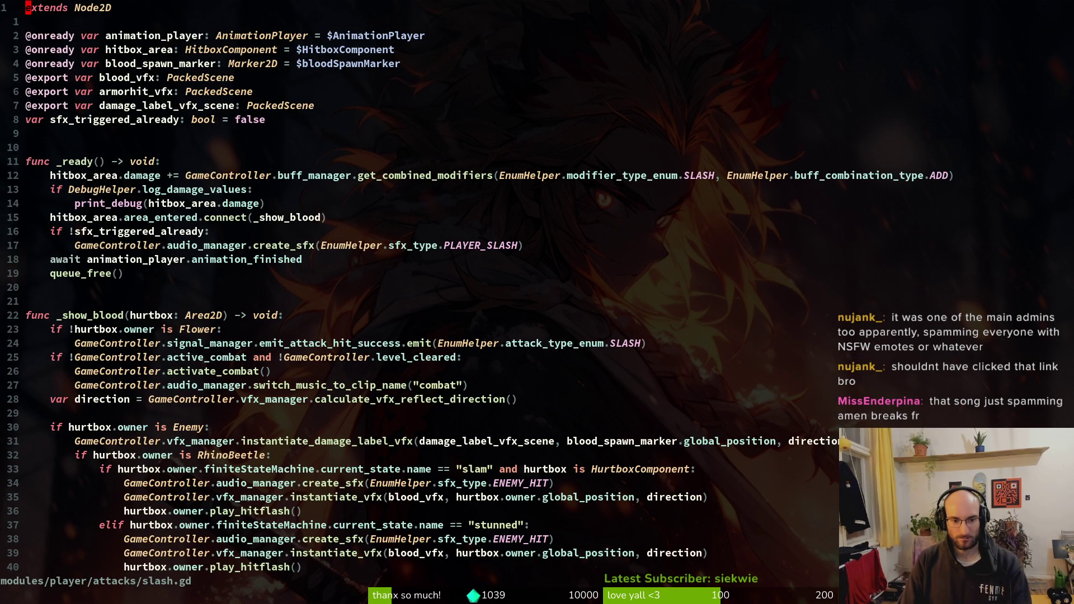
pyautogui.write('31j:w')
pyautogui.press('Return')
# Step: Replace direction with hitbox_area on line 32 to pass hitbox_area.damage, and save
pyautogui.hotkey('alt', 'Tab')
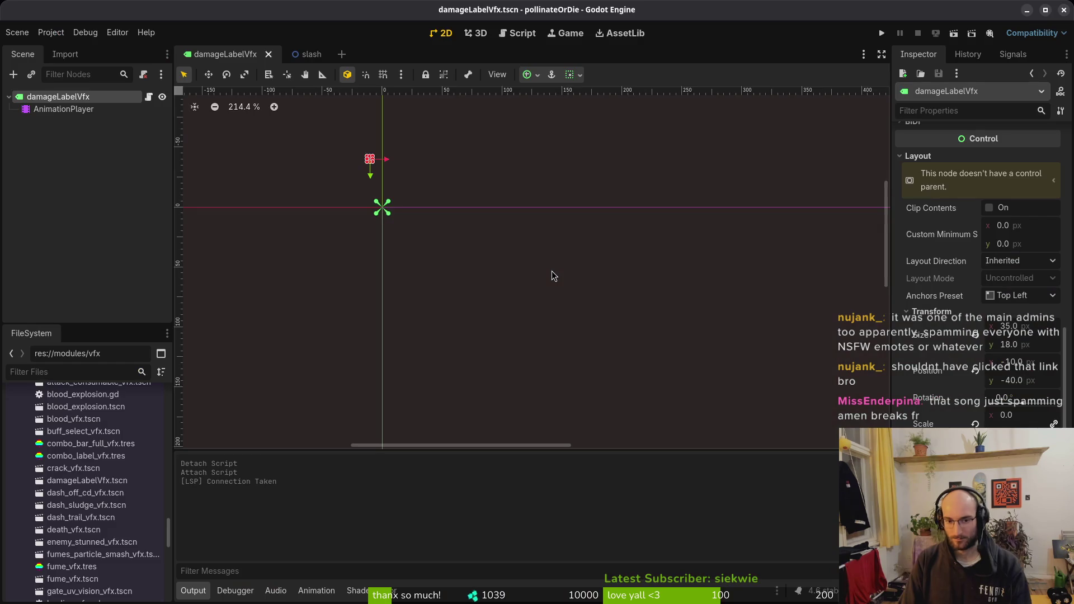
pyautogui.hotkey('alt', 'Tab')
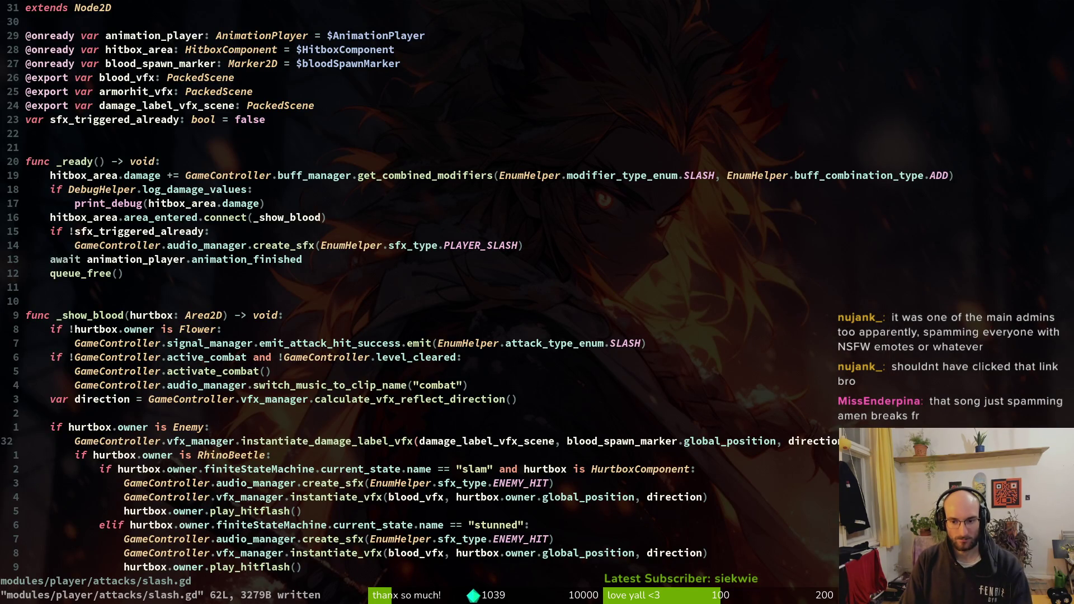
pyautogui.write('ciw')
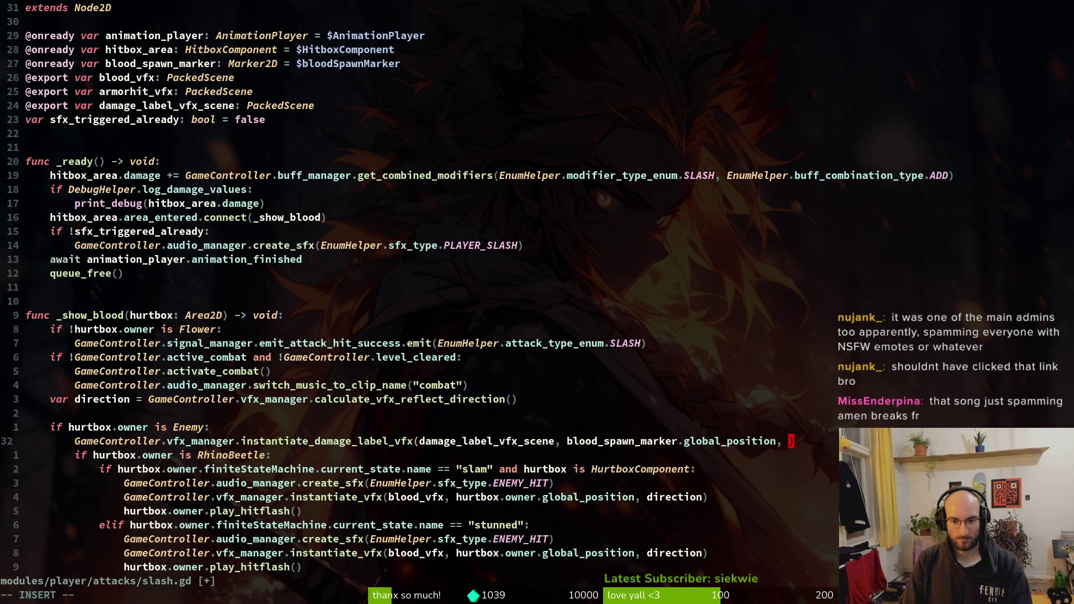
pyautogui.write('hit')
pyautogui.press('Tab')
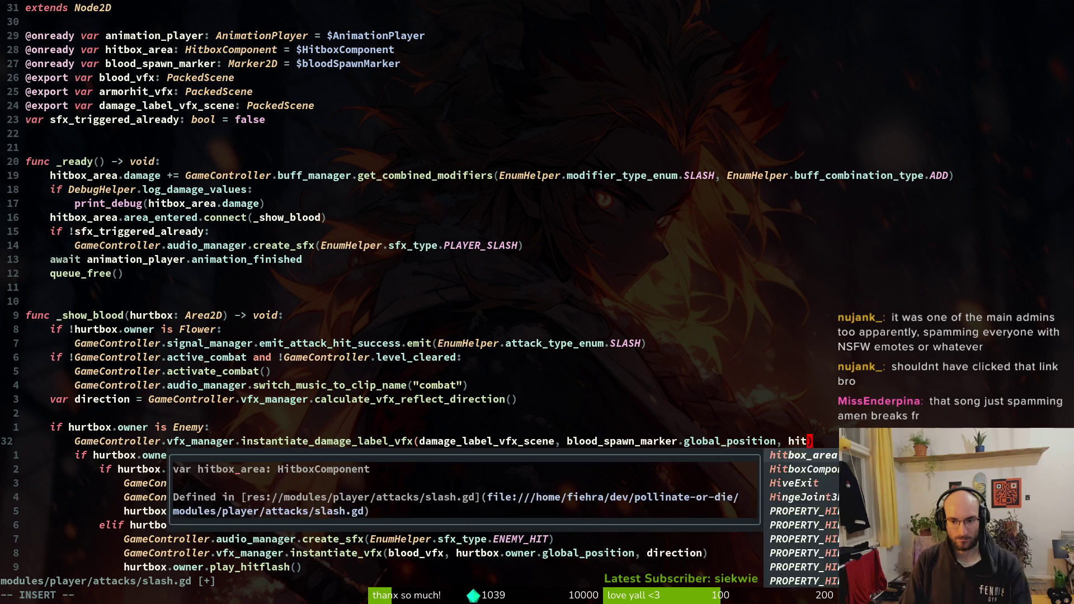
pyautogui.press('Return')
pyautogui.press('Escape')
pyautogui.write(':w')
pyautogui.press('Return')
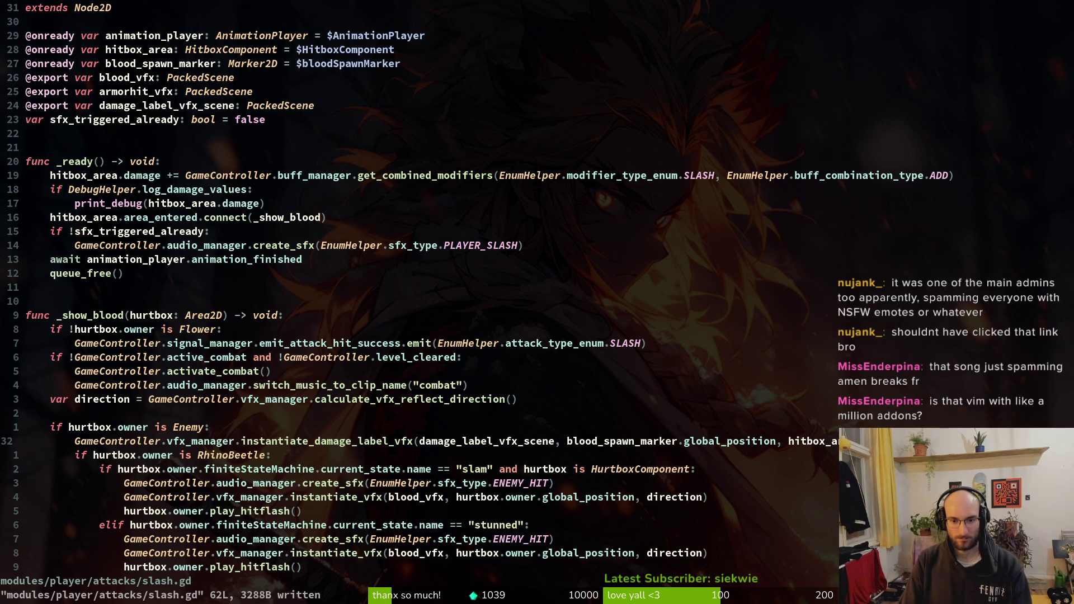
# Step: Copy the damage label line over the Boss and SpiderEgg branches' lines and save slash.gd
pyautogui.press('b')
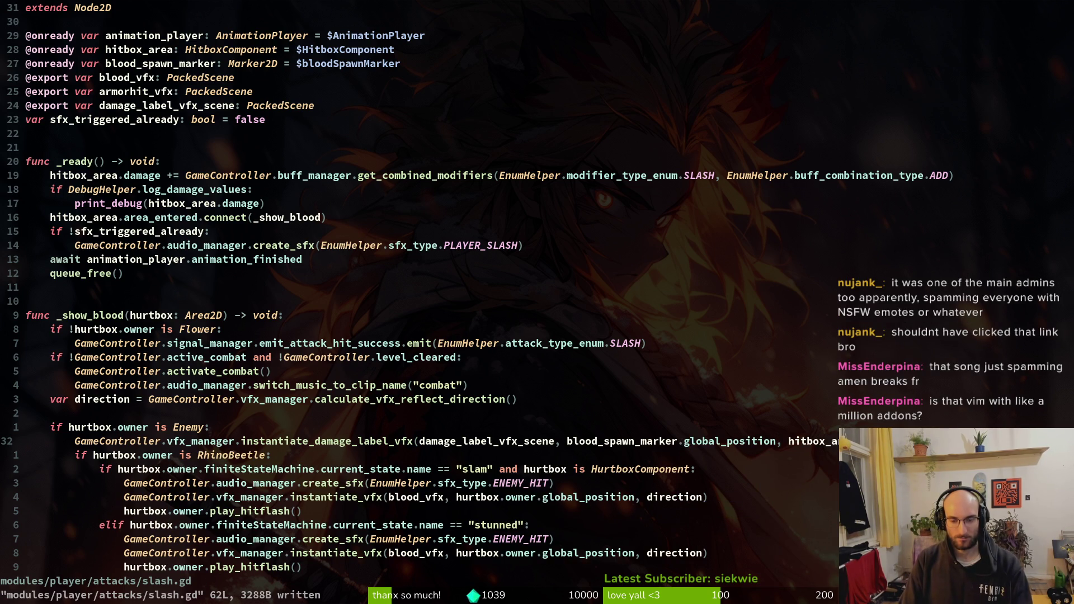
pyautogui.press('B')
pyautogui.press('V')
pyautogui.press('y')
pyautogui.press('j')
pyautogui.press('j')
pyautogui.press('j')
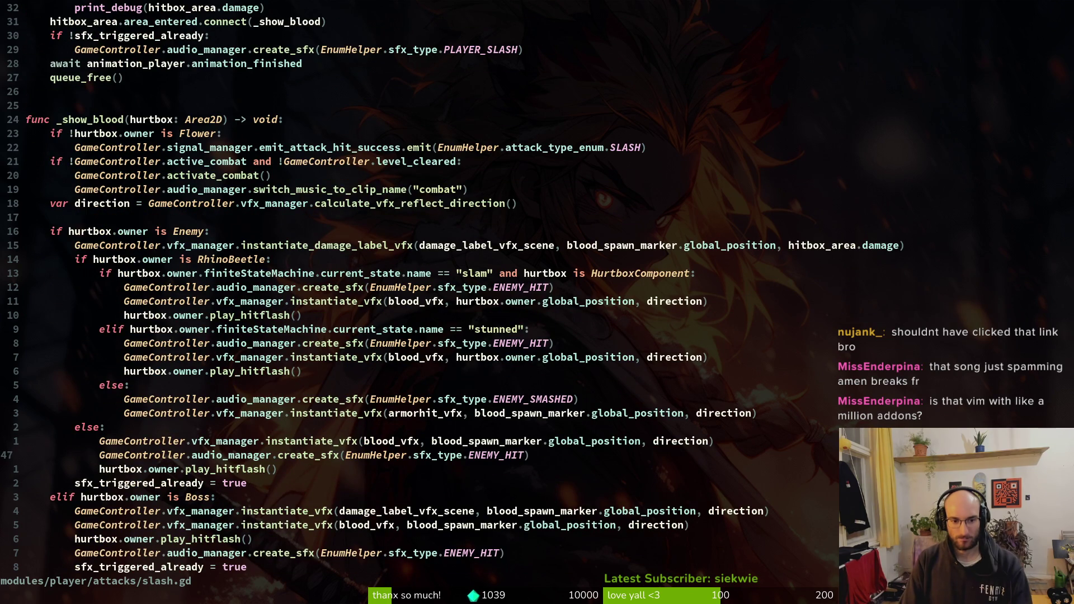
pyautogui.press('j')
pyautogui.press('j')
pyautogui.press('j')
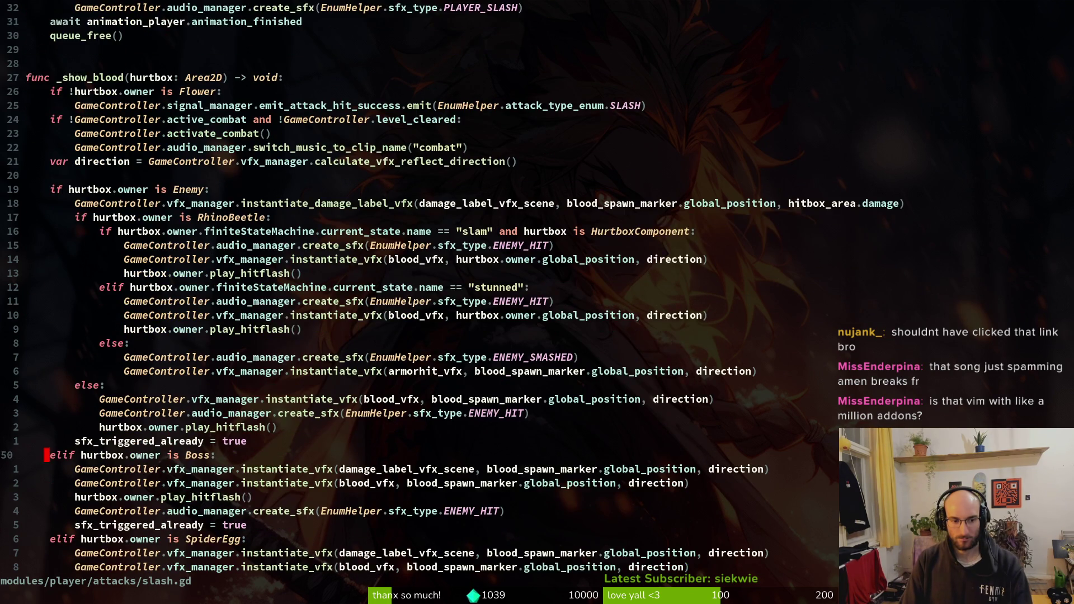
pyautogui.press('V')
pyautogui.press('p')
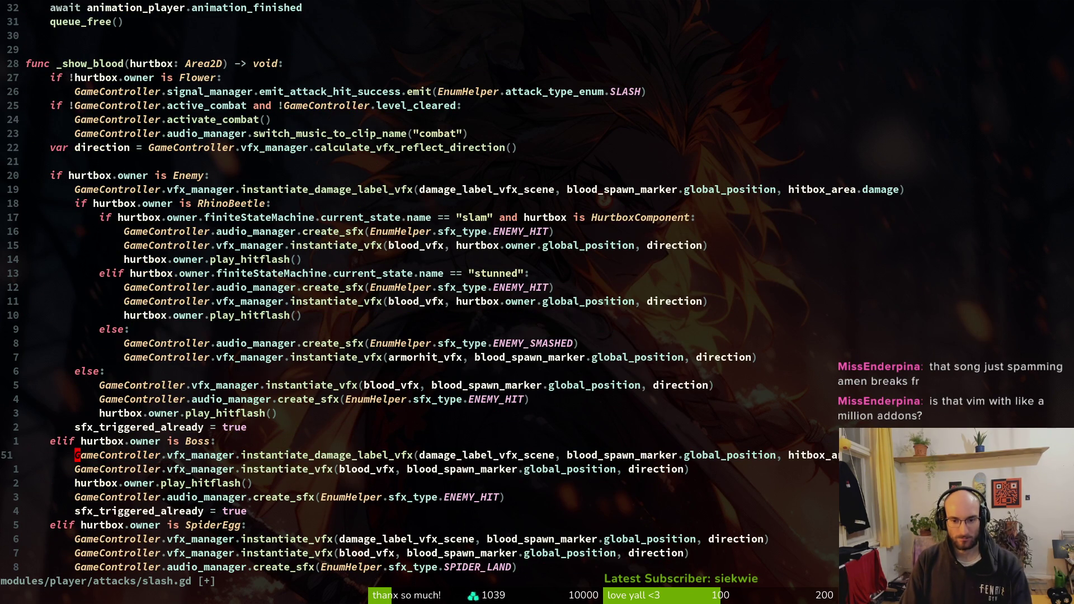
pyautogui.press('j')
pyautogui.press('j')
pyautogui.press('j')
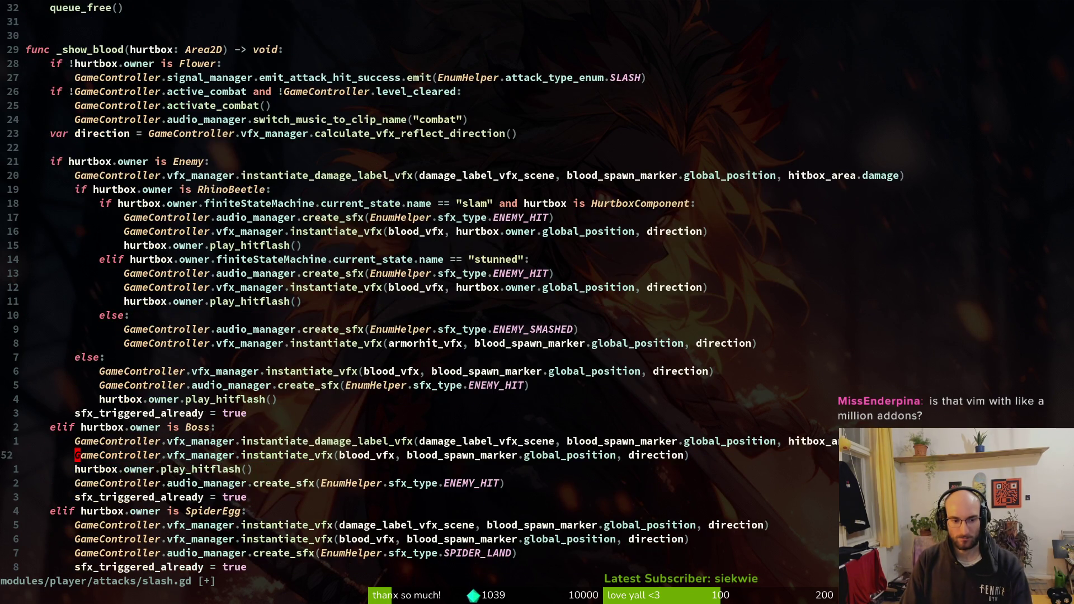
pyautogui.write('Vp')
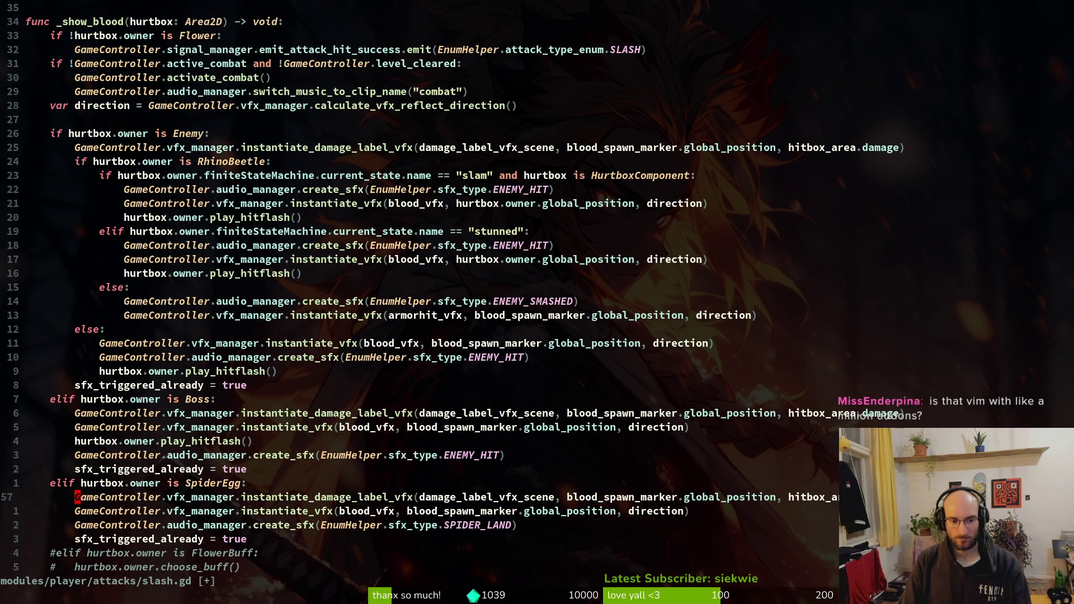
pyautogui.write(':w')
pyautogui.press('Return')
pyautogui.press('j')
pyautogui.press('j')
pyautogui.press('j')
pyautogui.hotkey('alt', 'Tab')
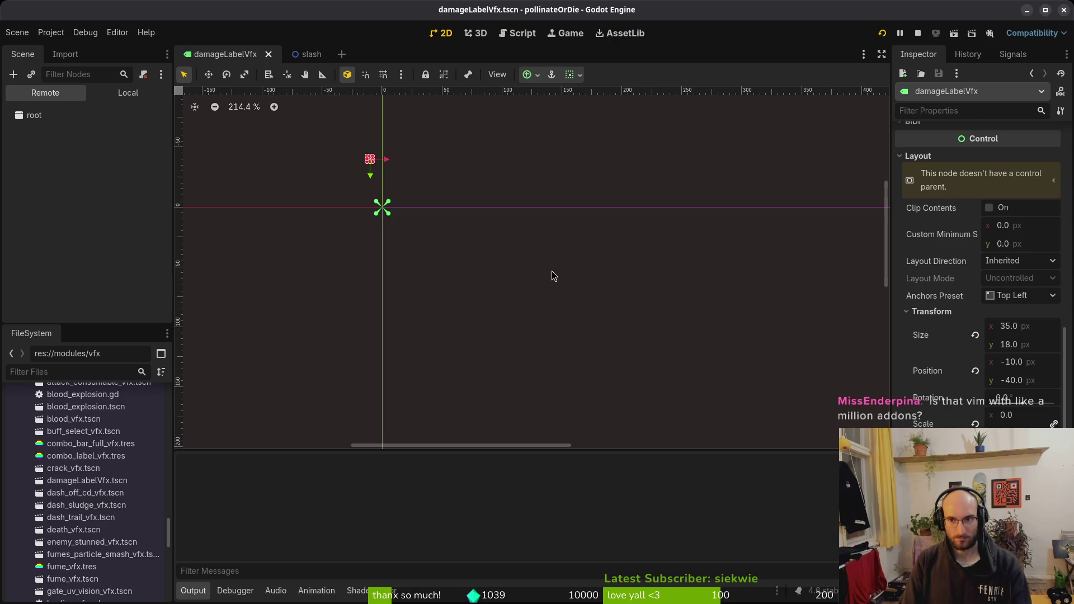
pyautogui.press('F5')
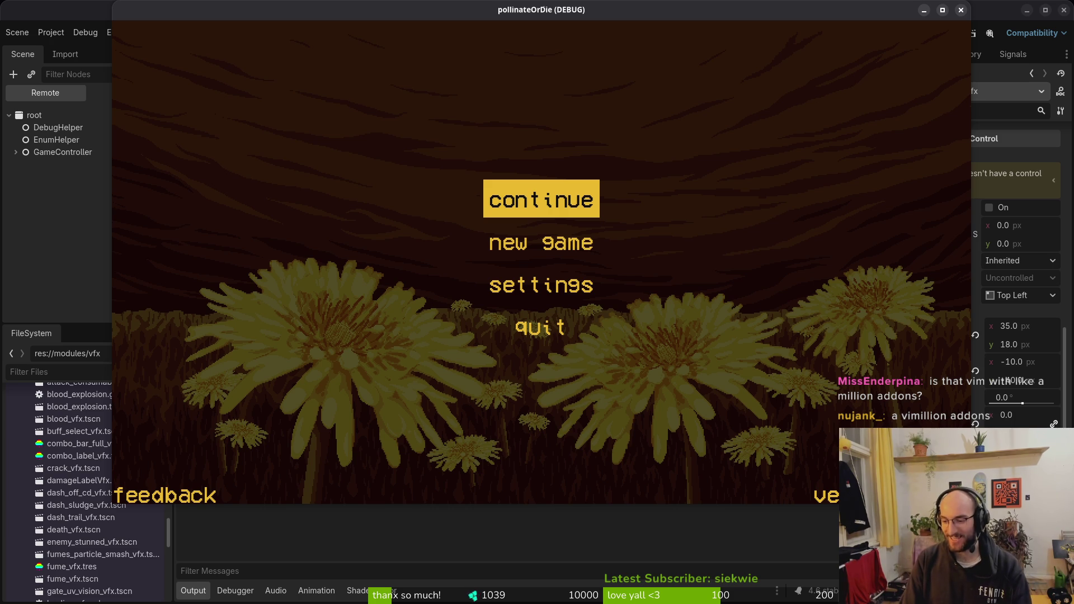
pyautogui.hotkey('alt', 'Tab')
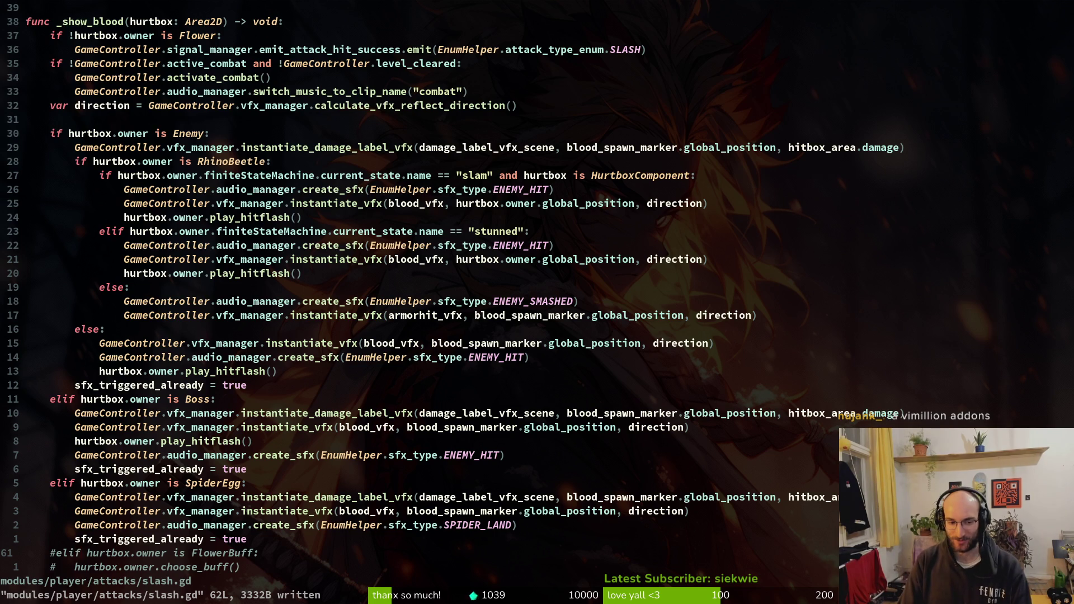
# Step: Dismiss the file finder, jump to the top of slash.gd, and switch to Godot
pyautogui.press('space')
pyautogui.press('f')
pyautogui.press('f')
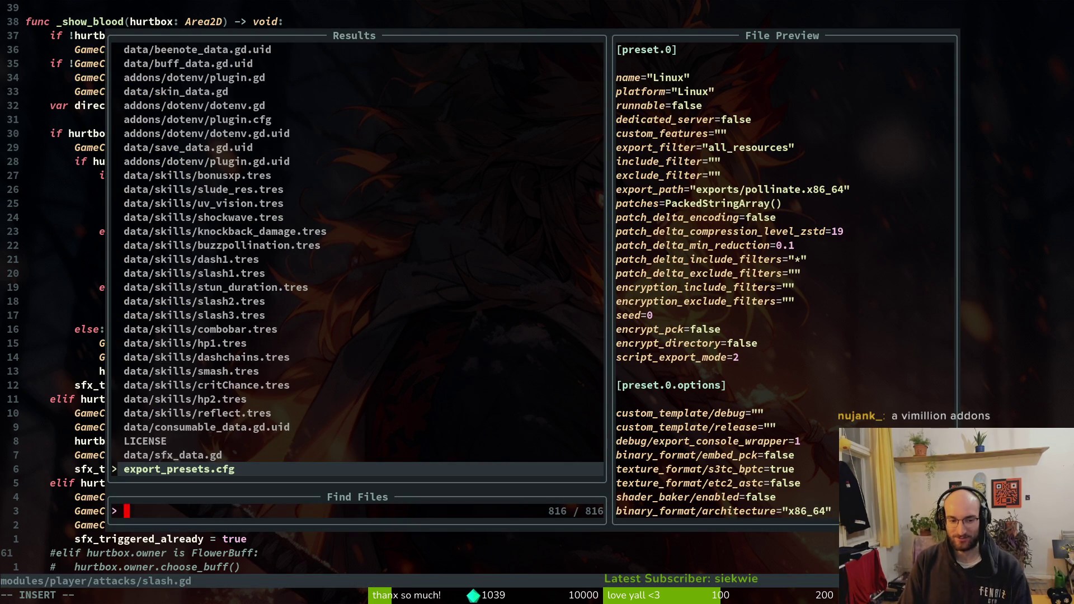
pyautogui.press('Escape')
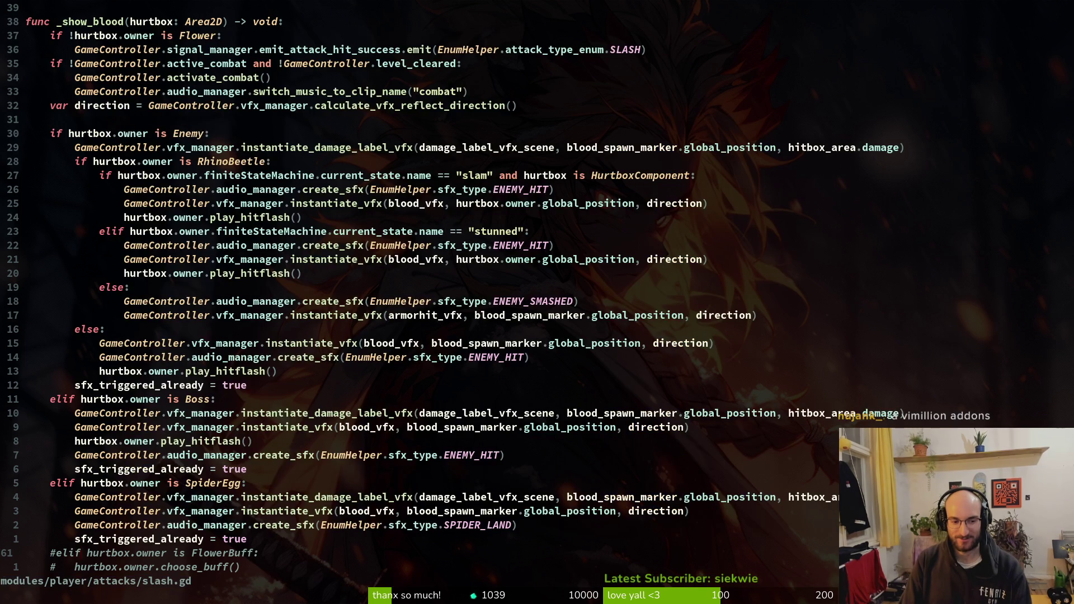
pyautogui.press('g')
pyautogui.press('g')
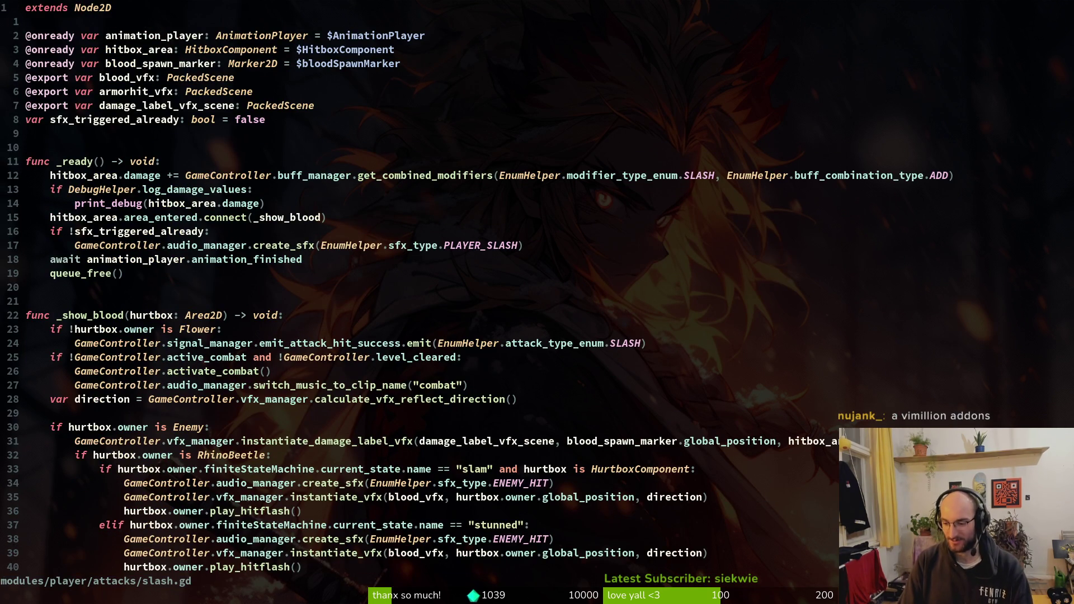
pyautogui.hotkey('alt', 'Tab')
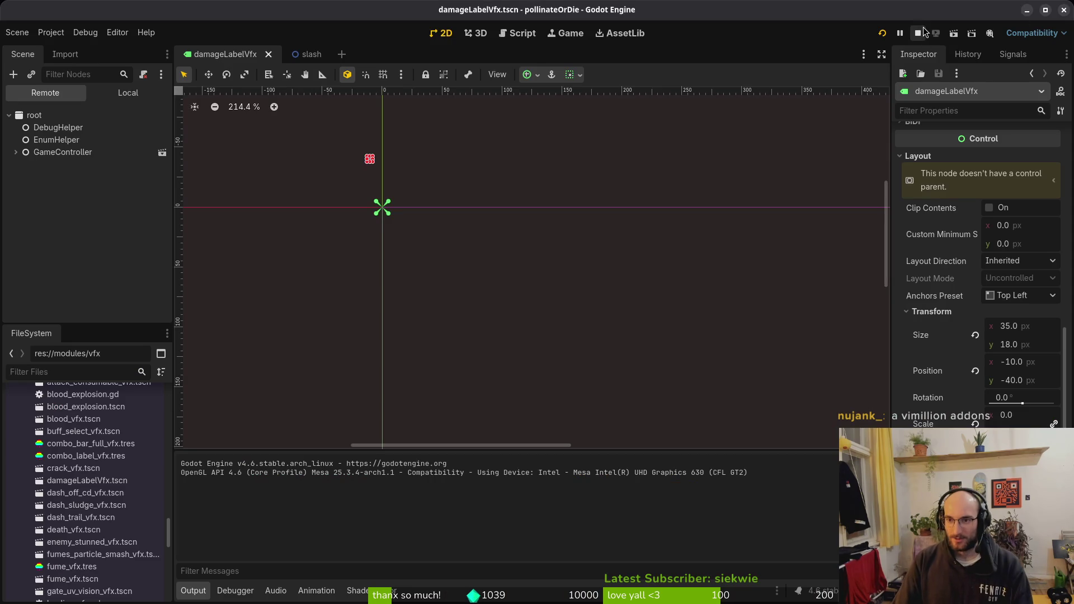
# Step: Run the project and go past the title screen into gameplay
pyautogui.click(882, 34)
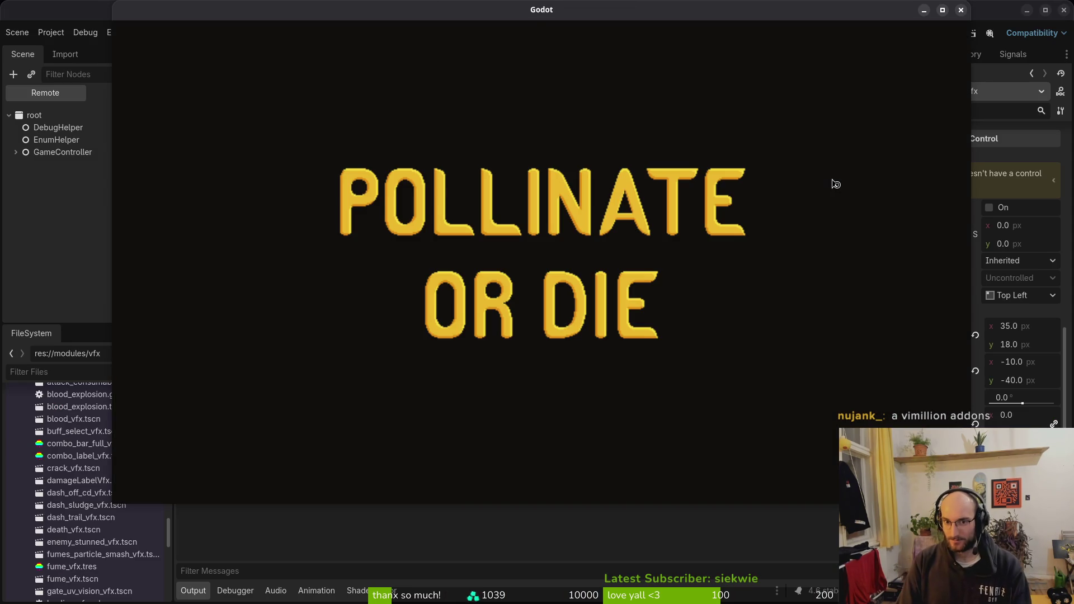
pyautogui.press('Return')
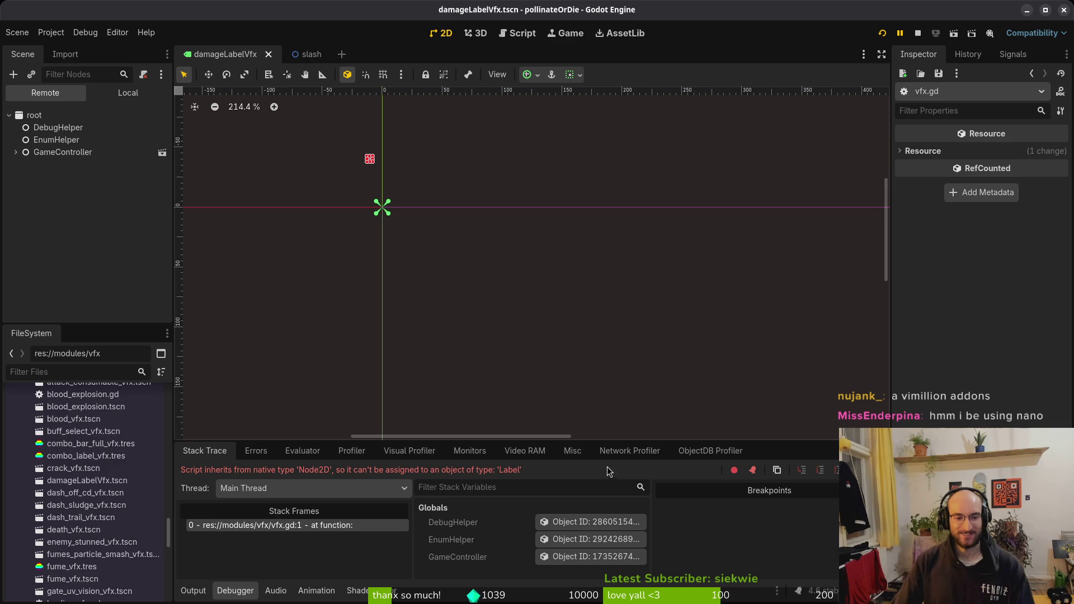
# Step: Preview vfx.gd via the 'vfx' file search, then show the Local scene tree in Godot
pyautogui.press('F12')
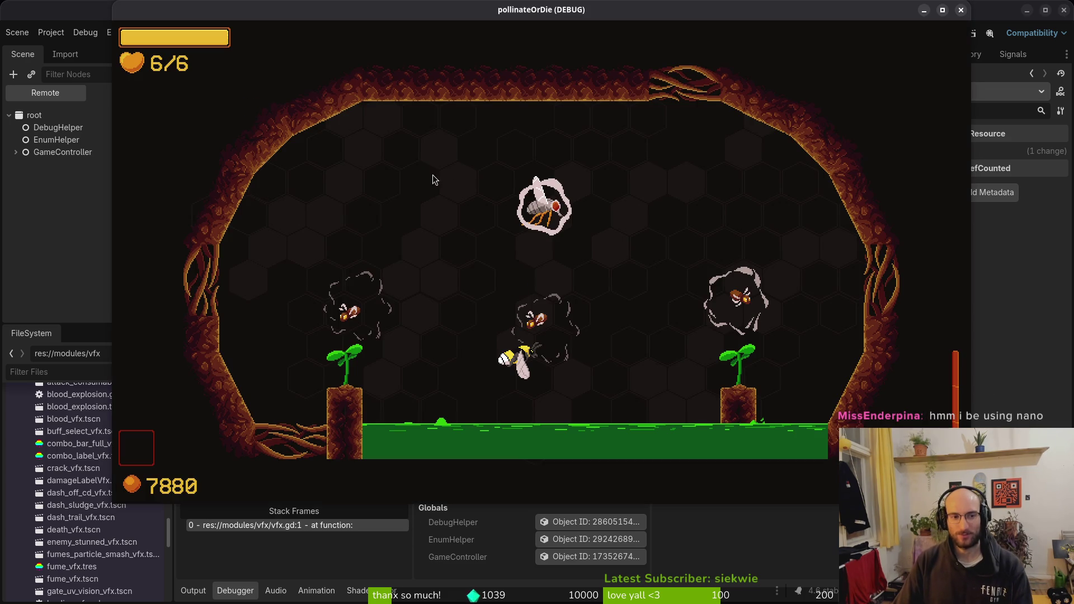
pyautogui.hotkey('alt', 'Tab')
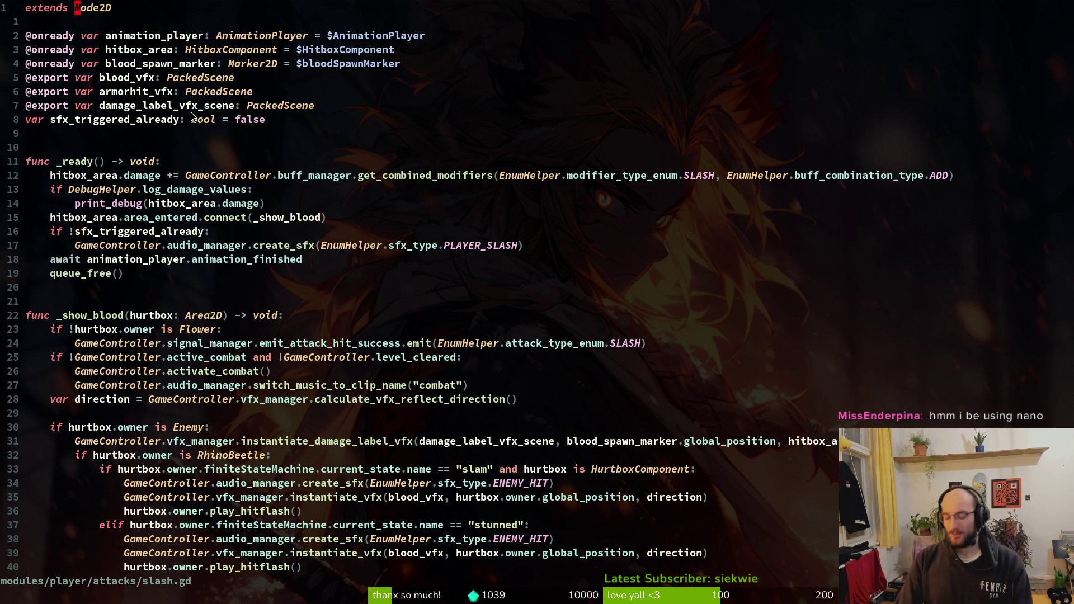
pyautogui.press('space')
pyautogui.press('f')
pyautogui.press('f')
pyautogui.write('vfx')
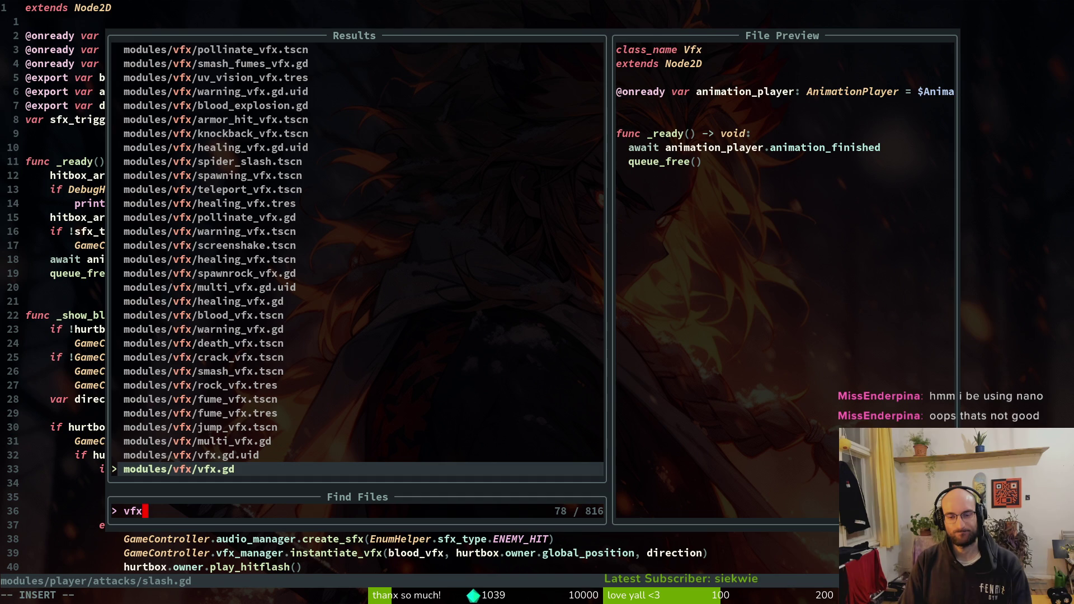
pyautogui.press('Escape')
pyautogui.press('F5')
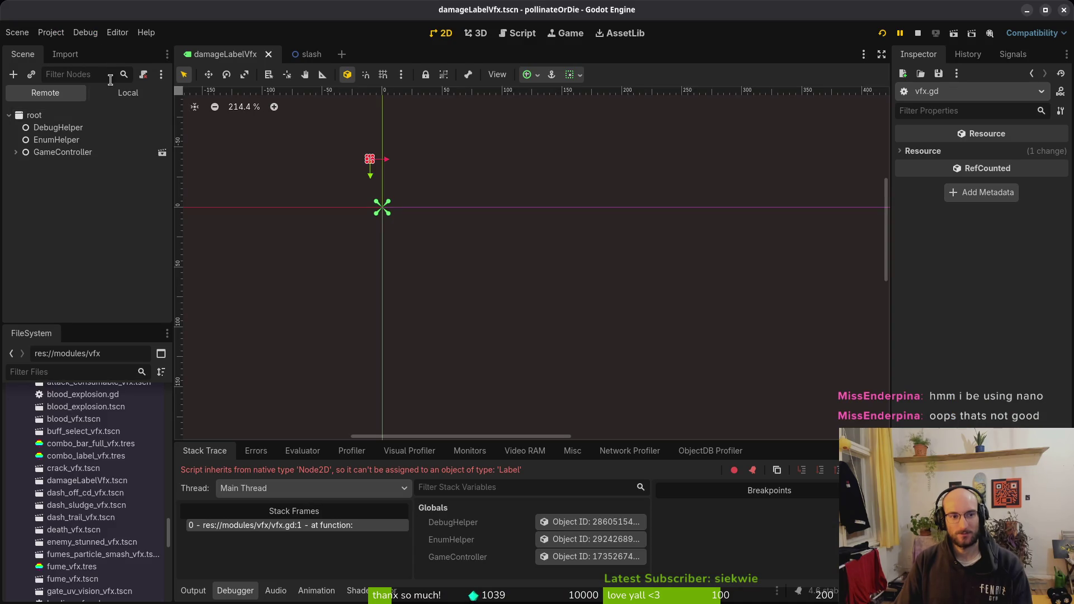
pyautogui.click(35, 176)
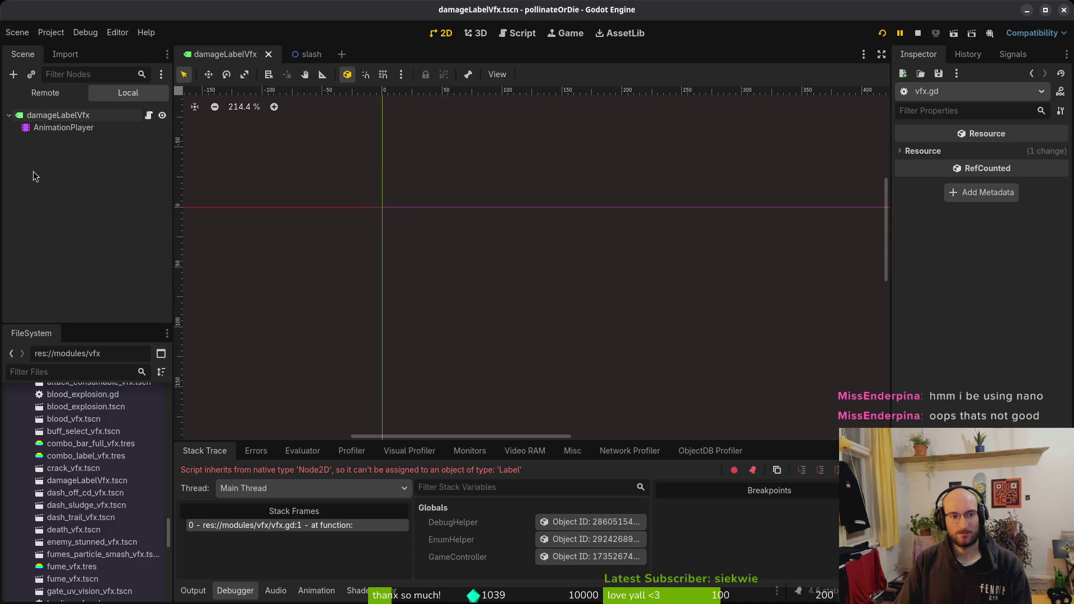
# Step: Add a Node2D, make it the scene root, and rename it damageLabelVfx
pyautogui.hotkey('ctrl', 'a')
pyautogui.write('node')
pyautogui.press('Down')
pyautogui.press('Return')
pyautogui.rightClick(66, 145)
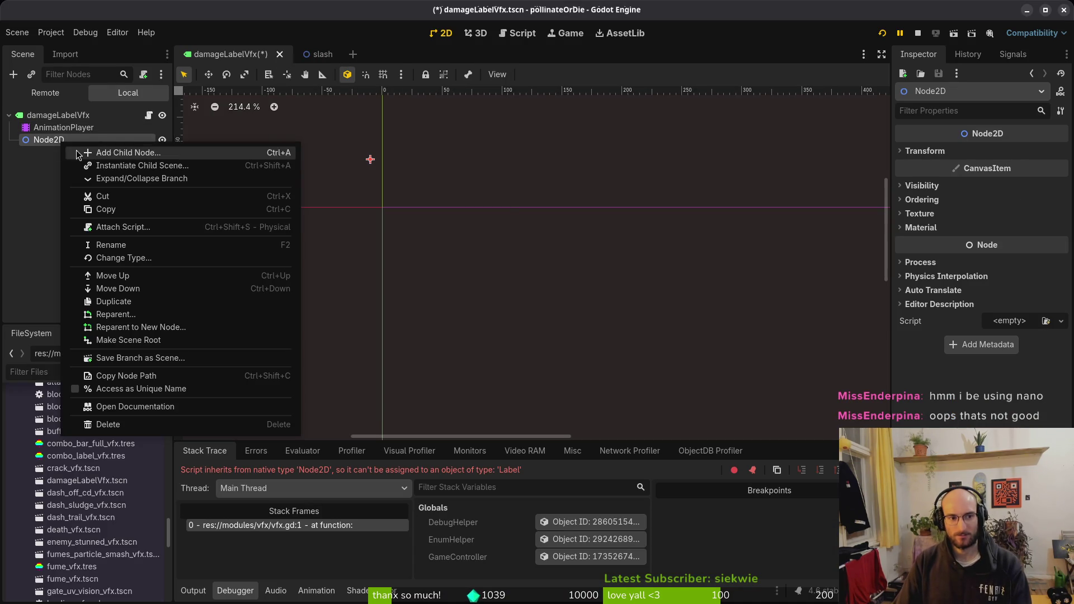
pyautogui.click(134, 337)
pyautogui.click(42, 116)
pyautogui.doubleClick(40, 116)
pyautogui.write('dab')
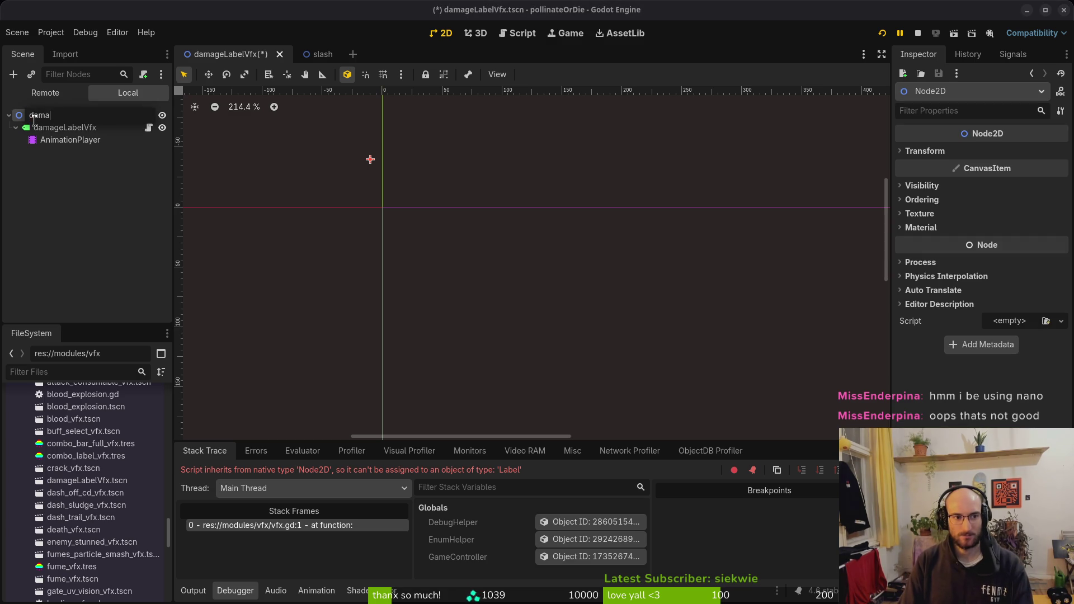
pyautogui.write('fx')
pyautogui.press('Return')
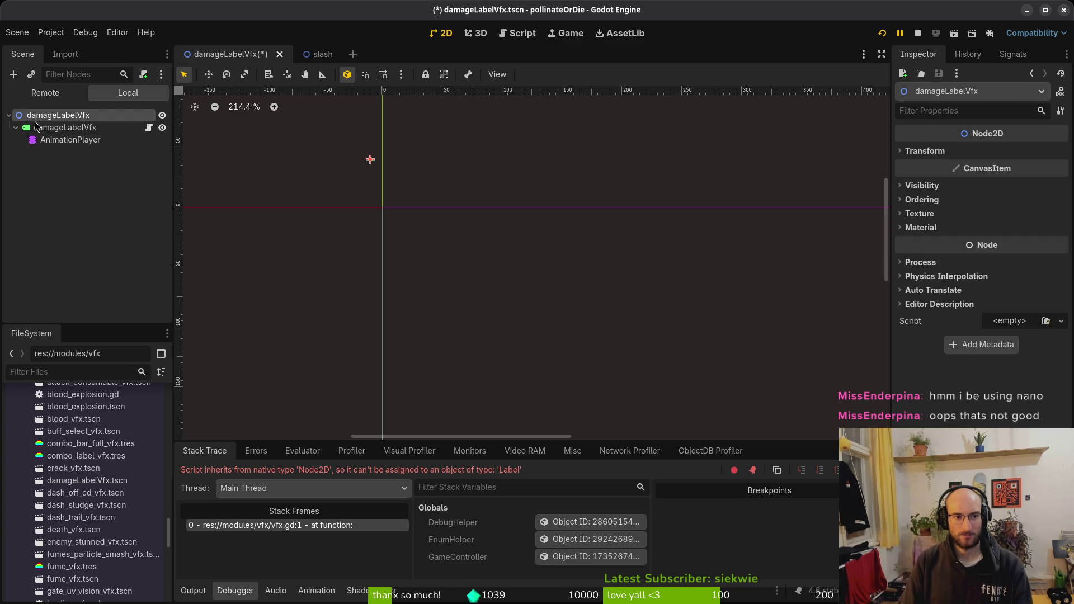
# Step: Move the label above AnimationPlayer, detach its script, and save the scene
pyautogui.moveTo(70, 140)
pyautogui.mouseDown()
pyautogui.moveTo(63, 125)
pyautogui.moveTo(78, 124)
pyautogui.mouseUp()
pyautogui.hotkey('ctrl', 's')
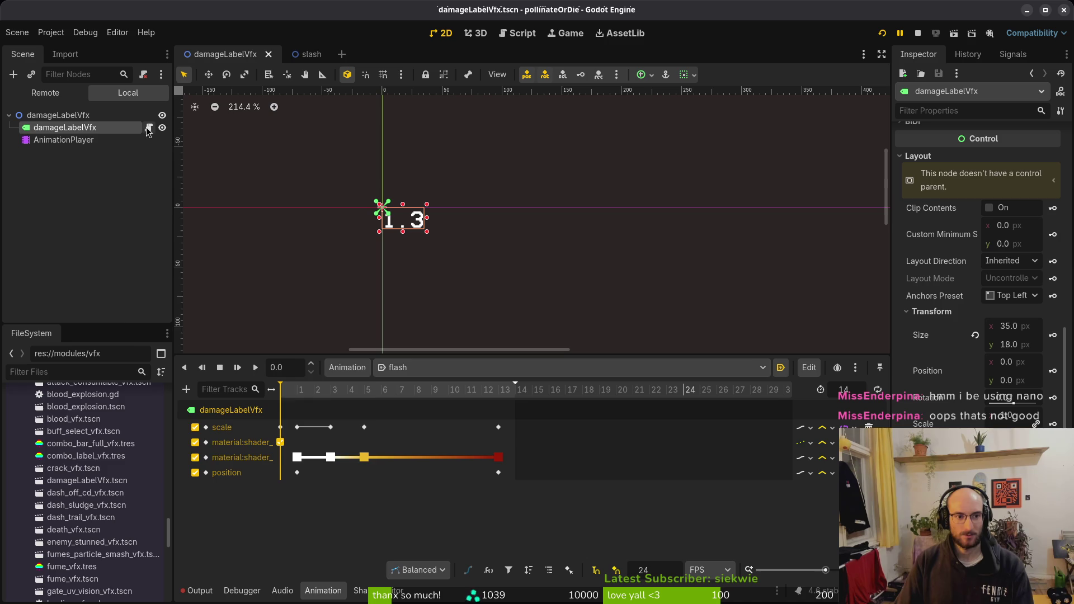
pyautogui.rightClick(134, 128)
pyautogui.click(180, 257)
pyautogui.hotkey('ctrl', 's')
# Step: Attach the existing vfx.gd script to the new damageLabelVfx root
pyautogui.rightClick(56, 115)
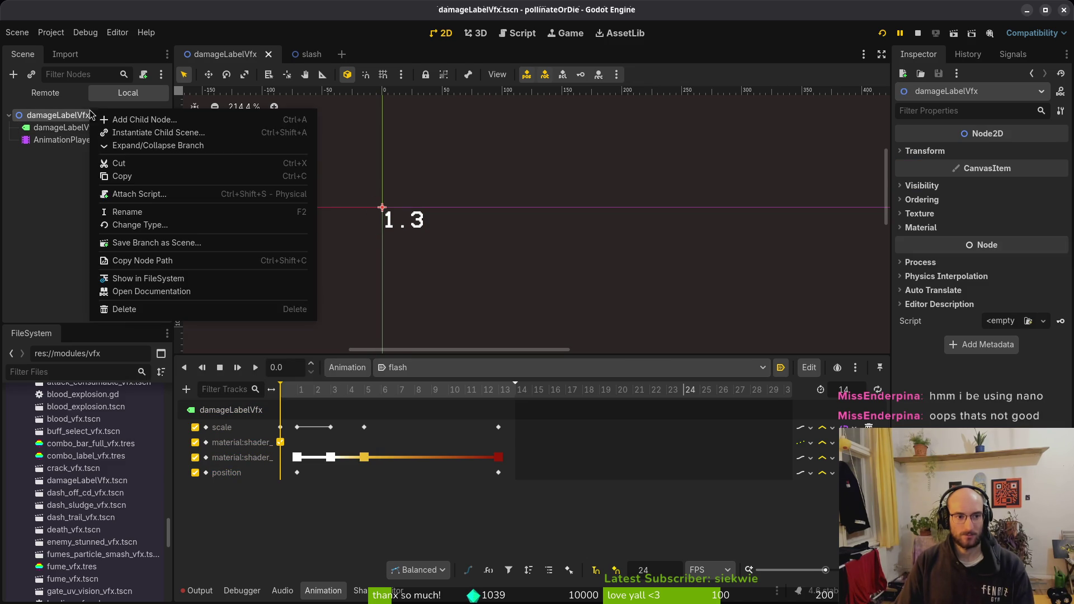
pyautogui.click(224, 196)
pyautogui.click(658, 288)
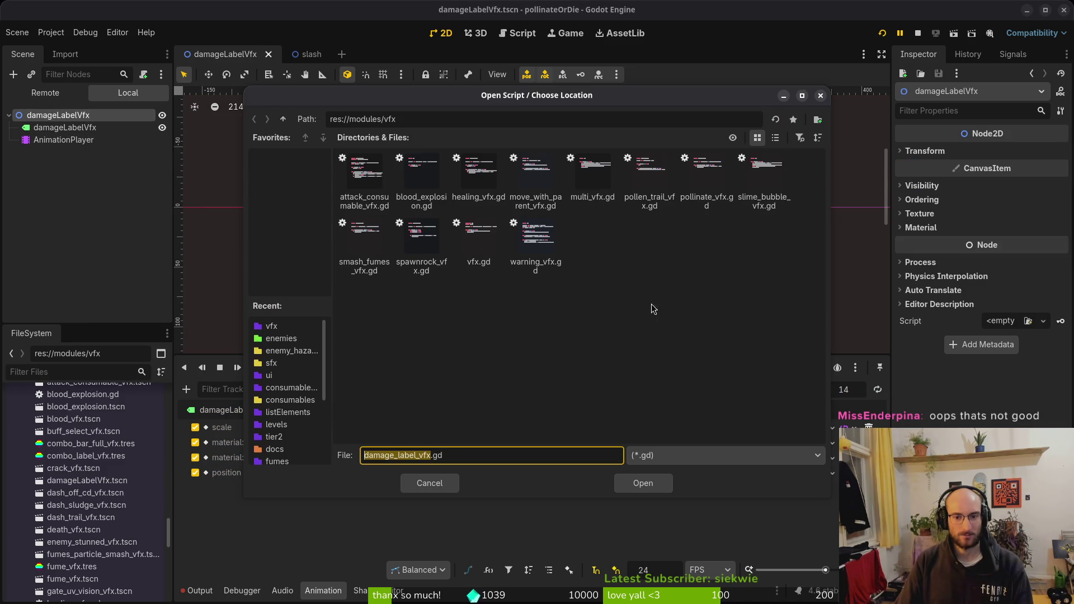
pyautogui.click(479, 235)
pyautogui.click(643, 483)
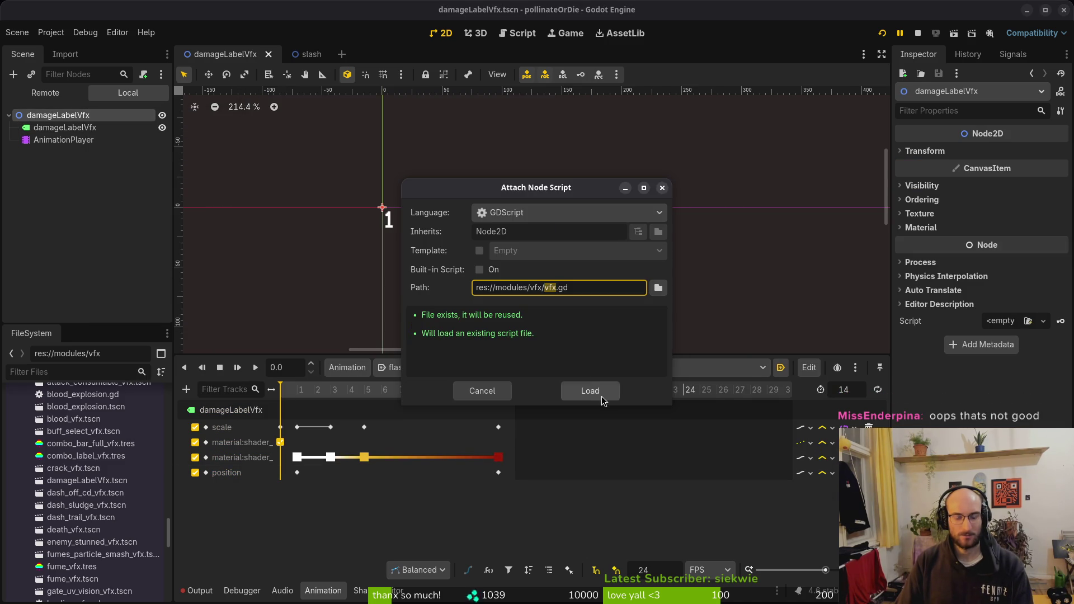
pyautogui.click(594, 384)
pyautogui.hotkey('alt', 'Tab')
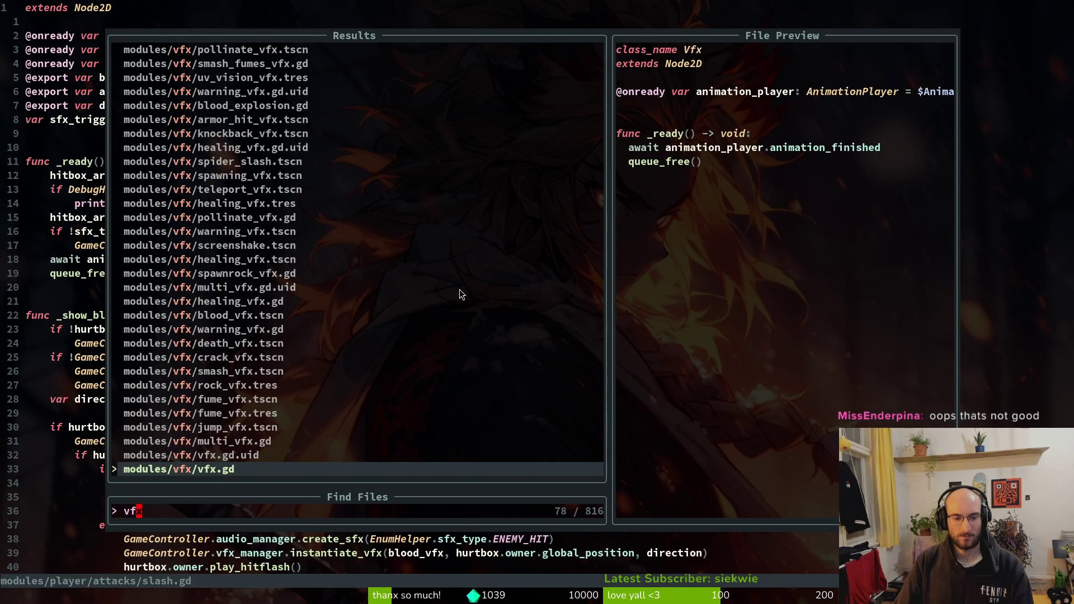
# Step: Open vfx.manager.gd and jump to line 69's damage label text line
pyautogui.press('Escape')
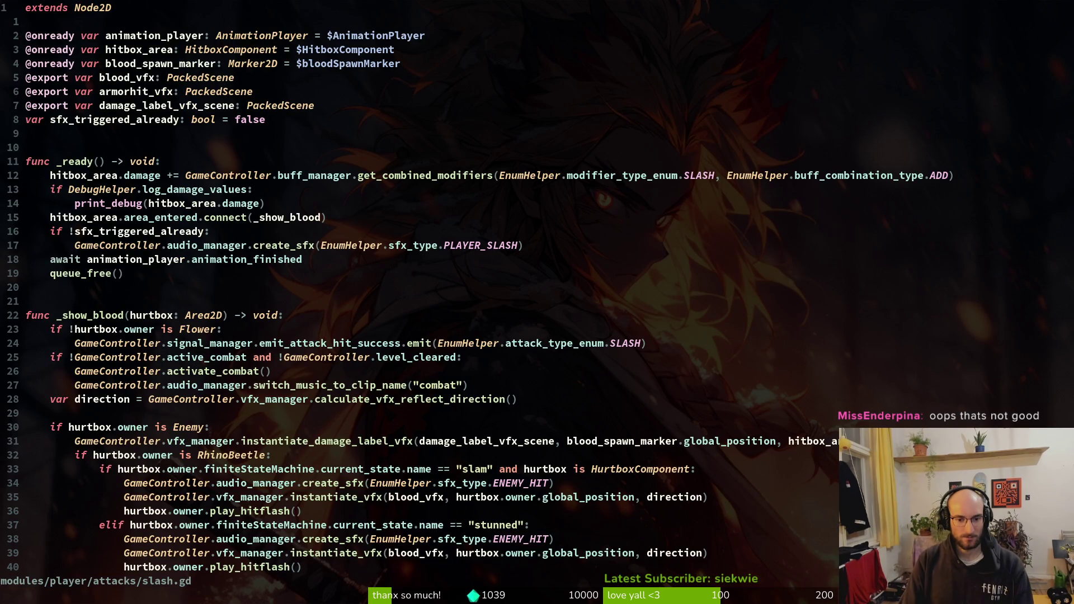
pyautogui.press('space')
pyautogui.press('f')
pyautogui.press('f')
pyautogui.write('vfxm')
pyautogui.press('Return')
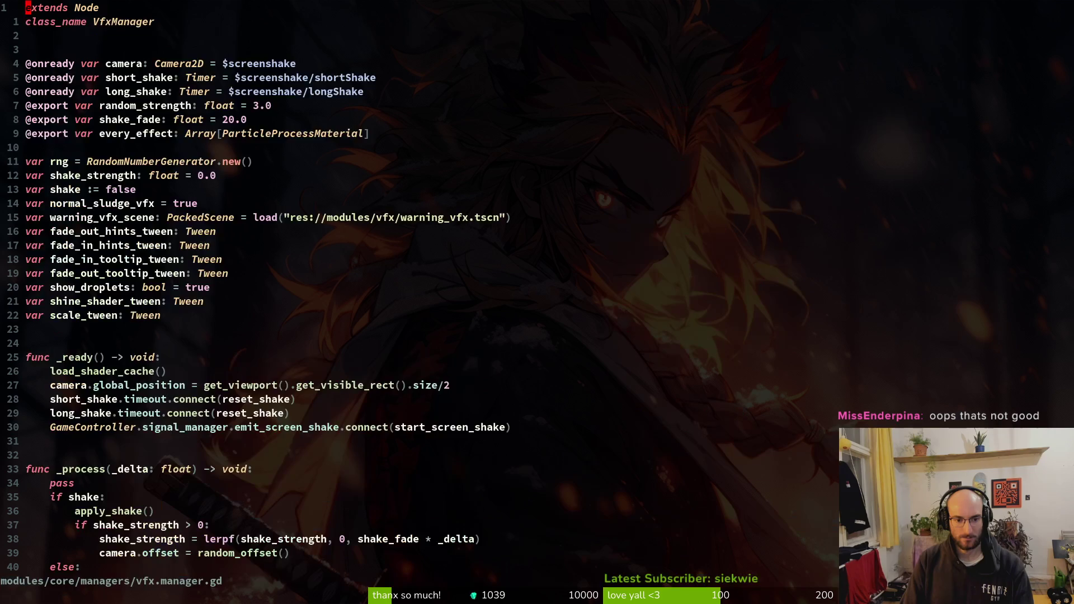
pyautogui.press('6')
pyautogui.press('9')
pyautogui.hotkey('shift', 'g')
pyautogui.press('j')
pyautogui.press('j')
pyautogui.press('j')
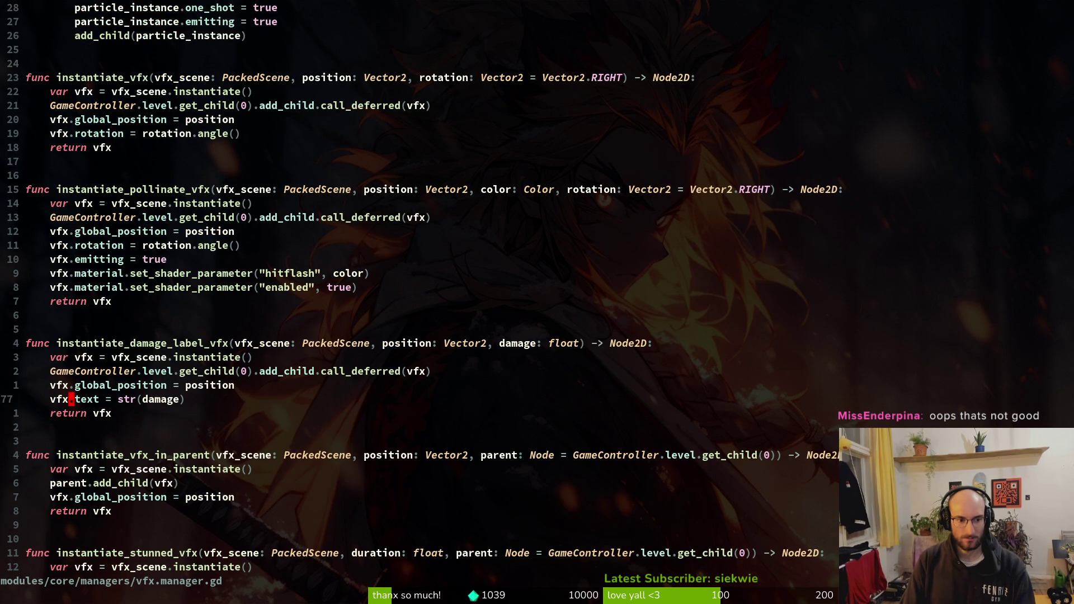
# Step: Return to Godot and select the damageLabelVfx root node
pyautogui.press('space')
pyautogui.press('f')
pyautogui.press('f')
pyautogui.press('Escape')
pyautogui.hotkey('alt', 'Tab')
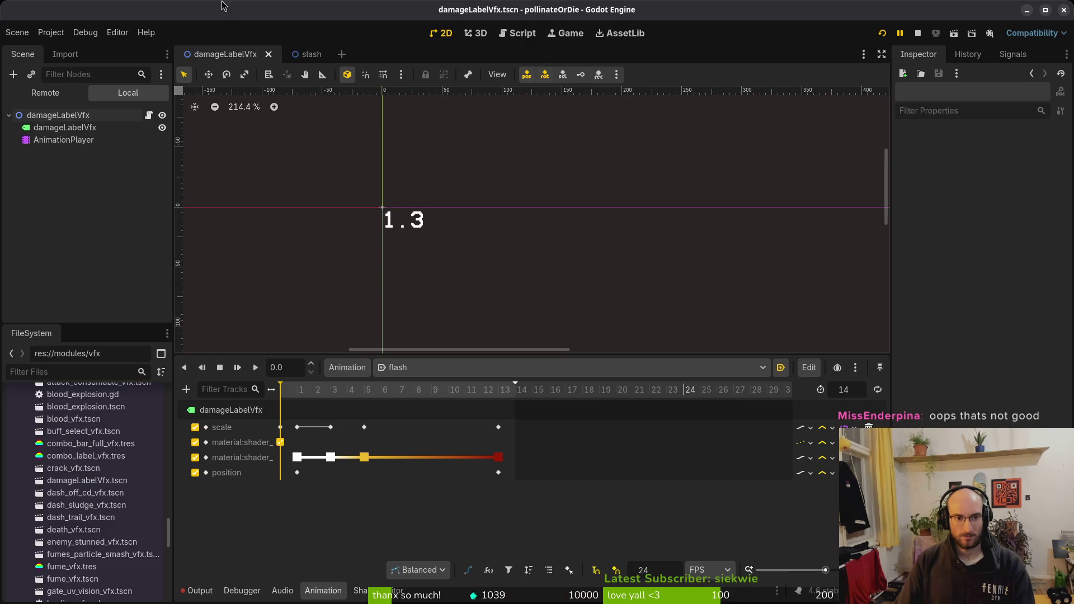
pyautogui.click(118, 115)
# Step: Attach a new script damage_label_vfx.gd to the root node, extending the root's existing script
pyautogui.rightClick(120, 115)
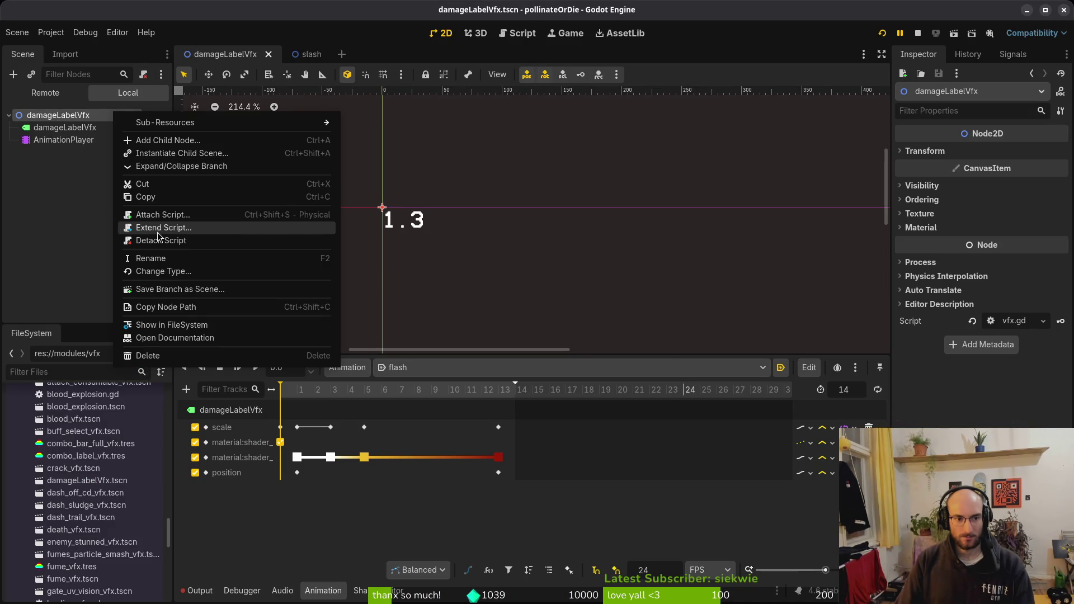
pyautogui.click(162, 226)
pyautogui.click(590, 391)
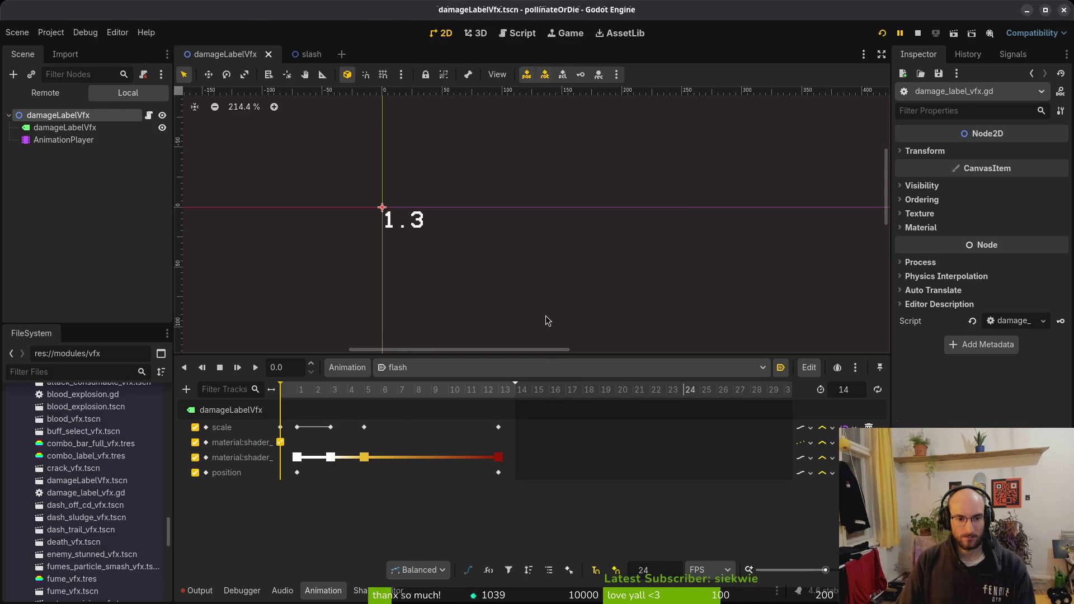
pyautogui.hotkey('alt', 'Tab')
pyautogui.press('space')
pyautogui.press('f')
pyautogui.press('f')
pyautogui.write('damal')
pyautogui.press('Return')
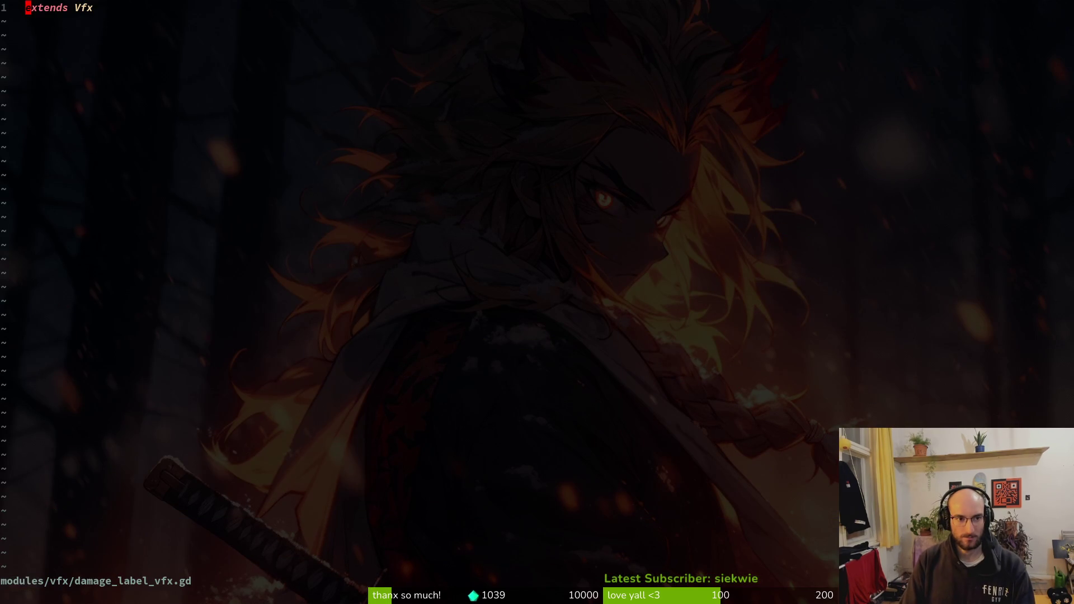
pyautogui.write('nready var damage')
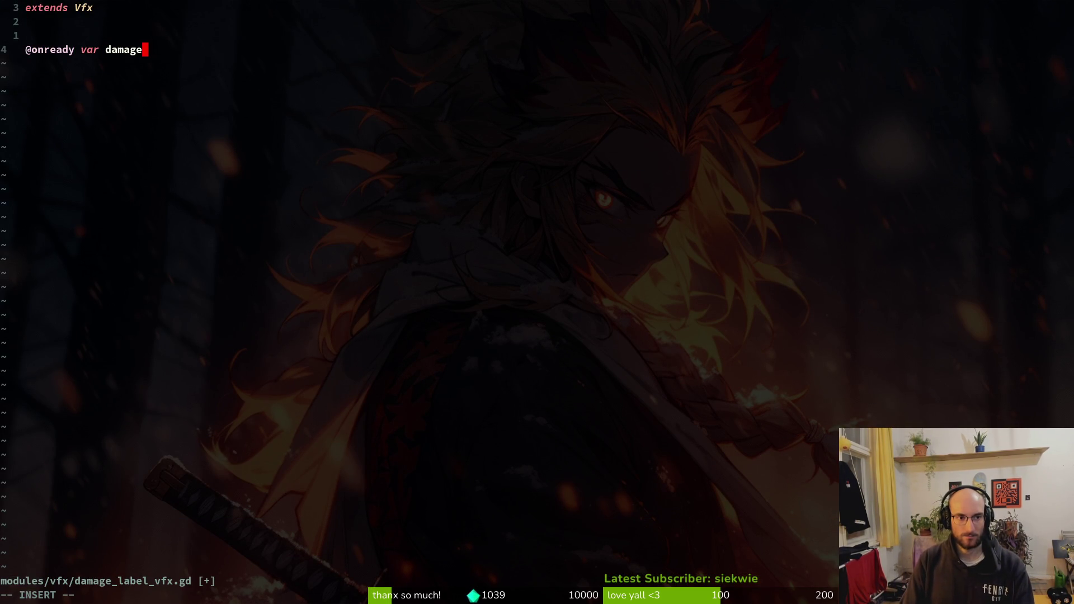
pyautogui.write('abel ?')
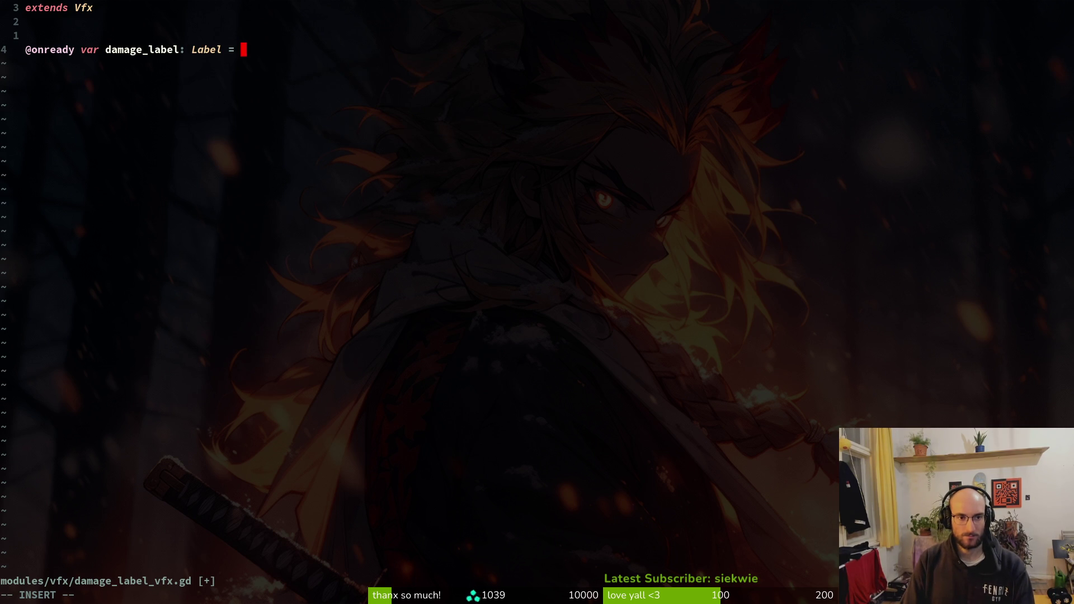
pyautogui.write('$')
pyautogui.press('Tab')
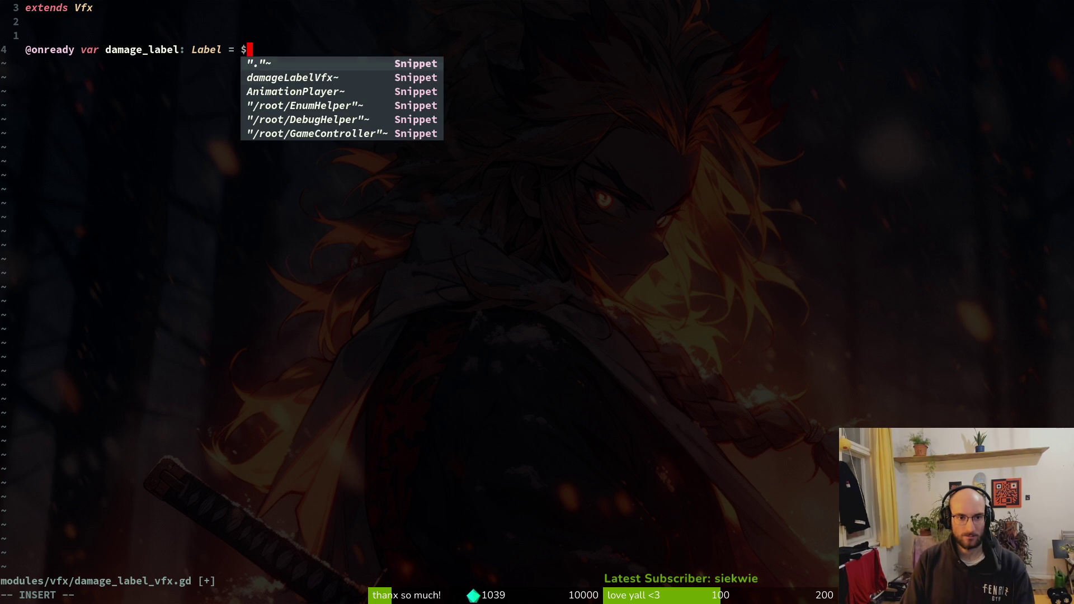
pyautogui.press('Tab')
pyautogui.press('Return')
pyautogui.press('BackSpace')
pyautogui.press('BackSpace')
pyautogui.press('Escape')
pyautogui.write(':w')
pyautogui.press('Return')
pyautogui.hotkey('alt', 'Tab')
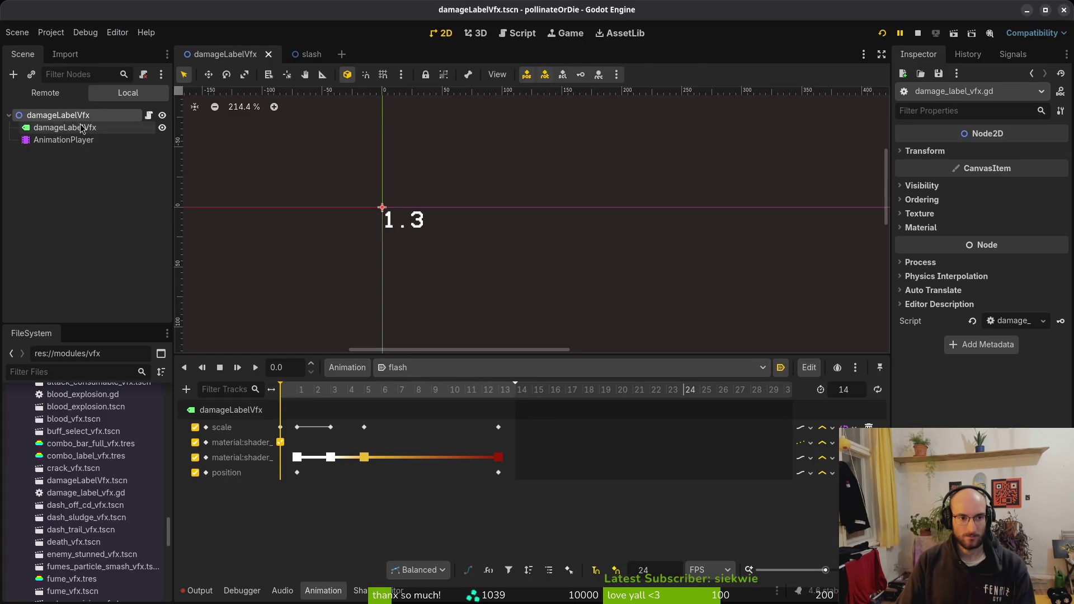
# Step: Rename the label child node to damageLabel and save the damageLabelVfx scene
pyautogui.doubleClick(80, 128)
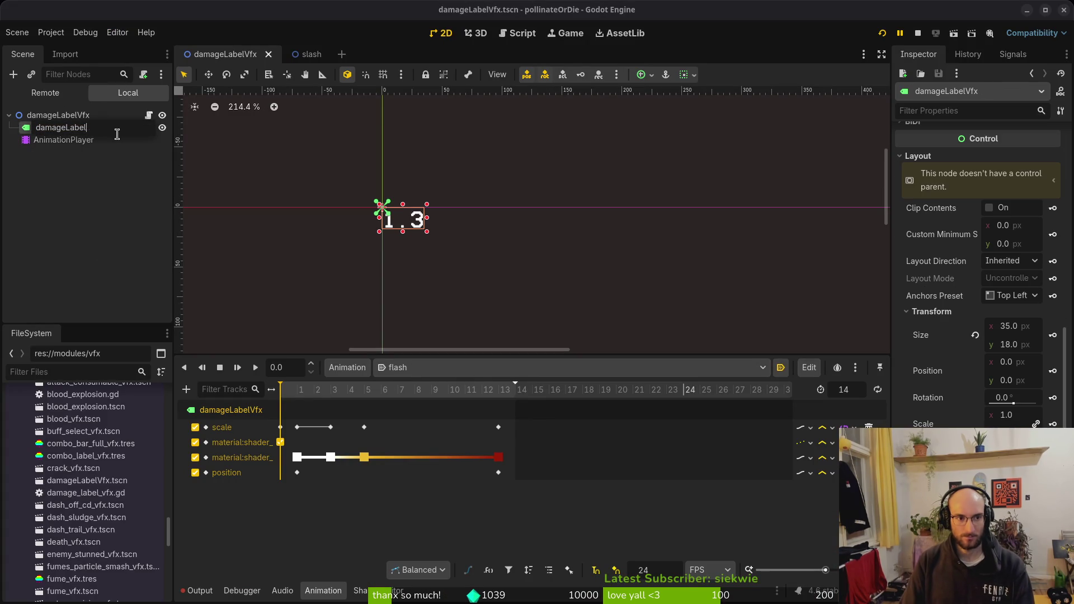
pyautogui.press('Return')
pyautogui.hotkey('ctrl', 's')
# Step: Save damage_label_vfx.gd again in Neovim and return to vfx.manager.gd
pyautogui.hotkey('alt', 'Tab')
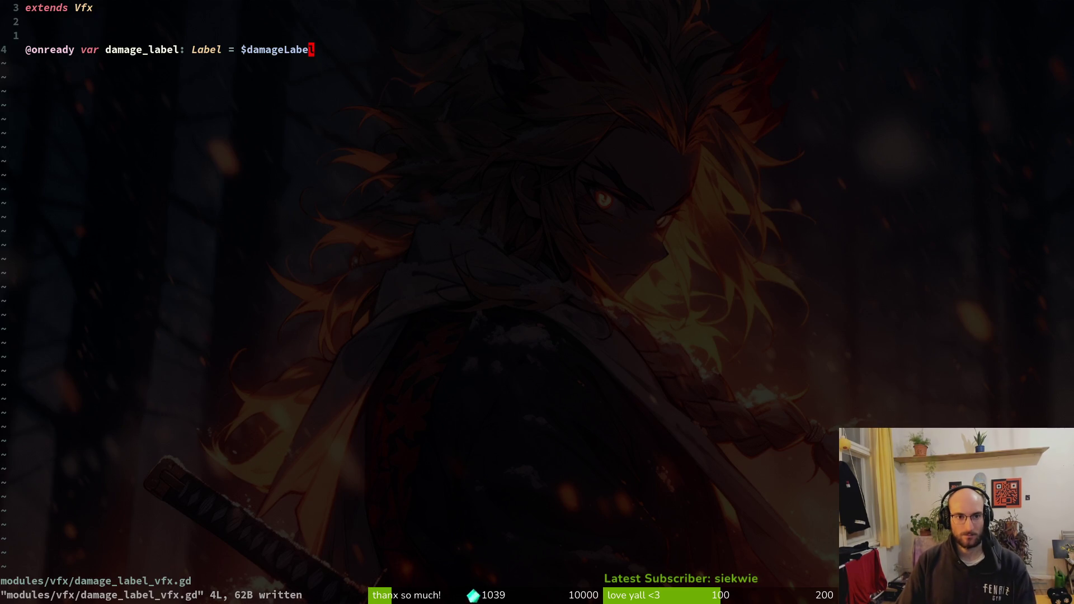
pyautogui.press('o')
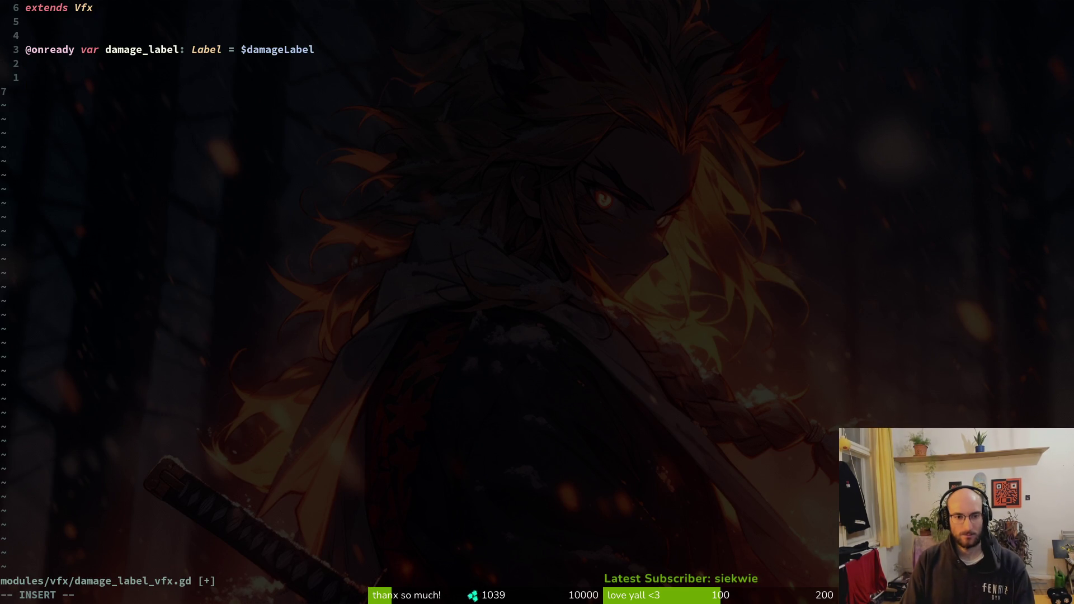
pyautogui.press('Escape')
pyautogui.write(':w')
pyautogui.press('Return')
pyautogui.hotkey('ctrl', '6')
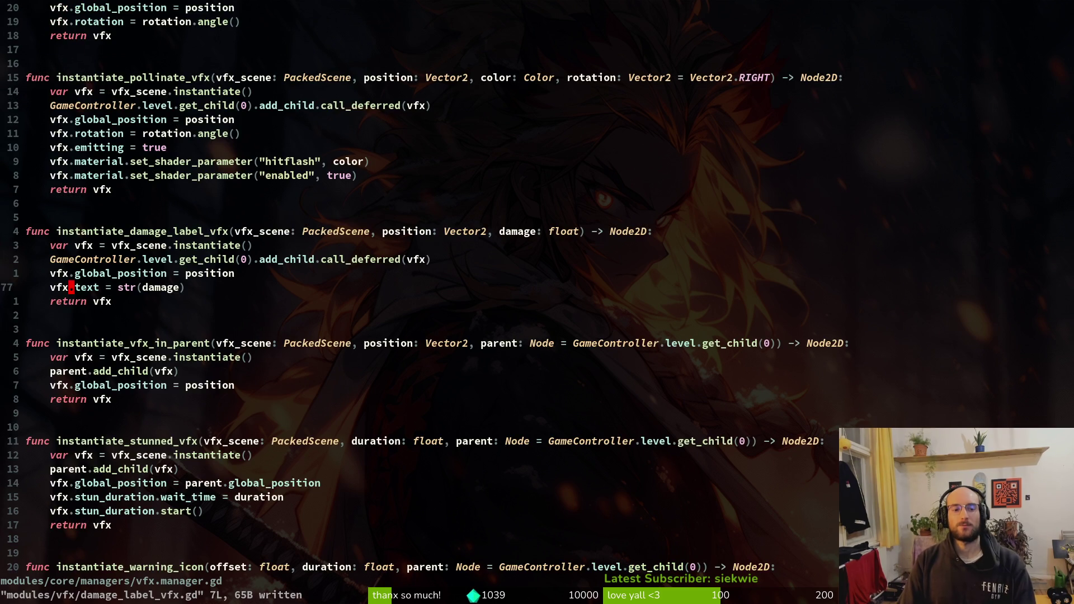
# Step: Replace vfx.text with vfx.damage_label.text on the damage line of vfx.manager.gd and save
pyautogui.write('cwdamage_label')
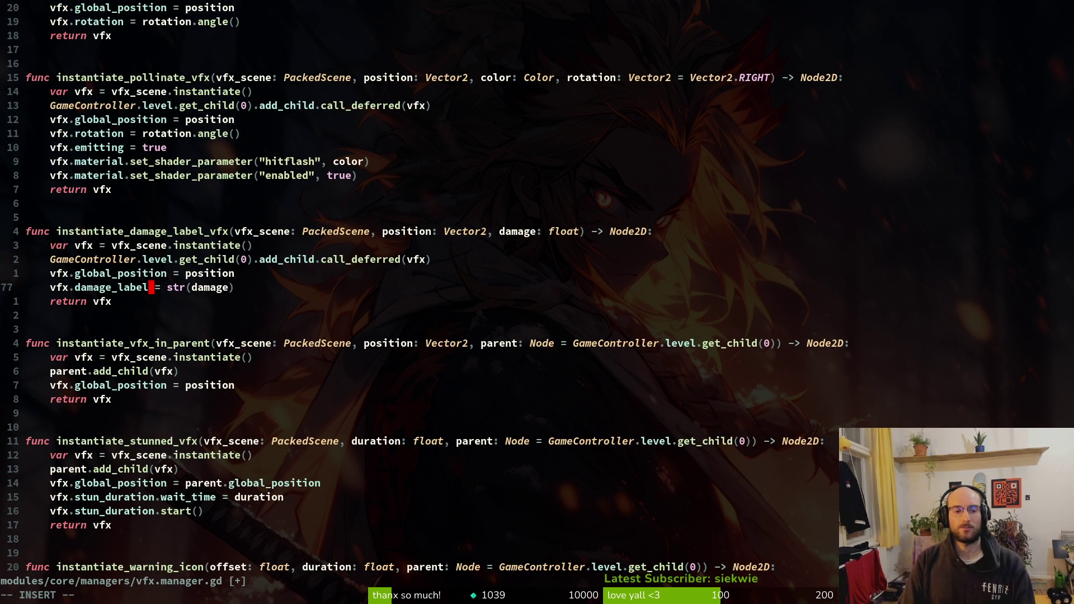
pyautogui.write(':w')
pyautogui.press('Return')
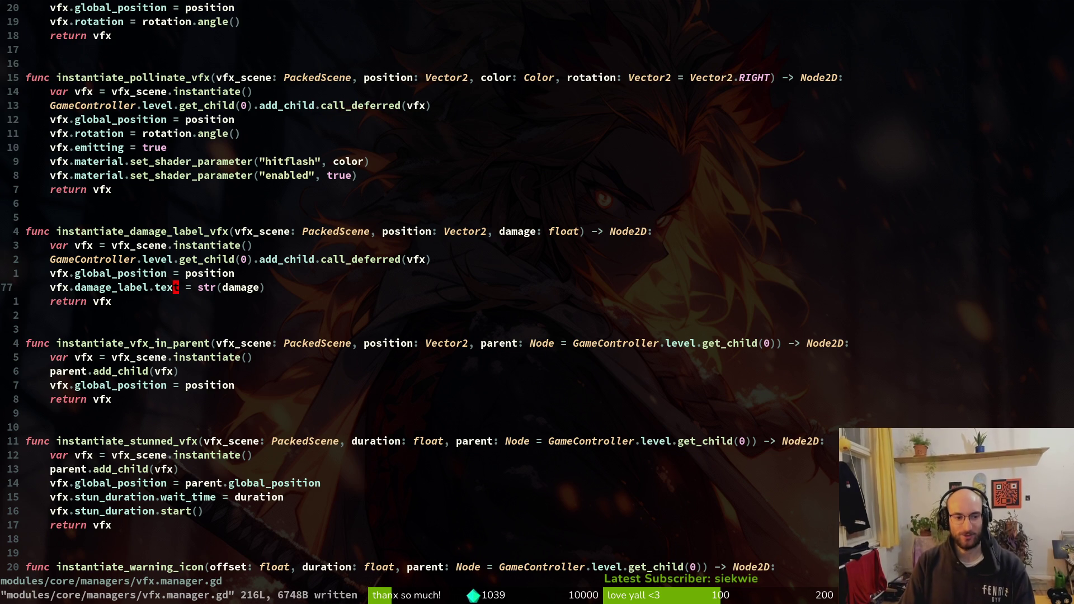
pyautogui.hotkey('alt', 'Tab')
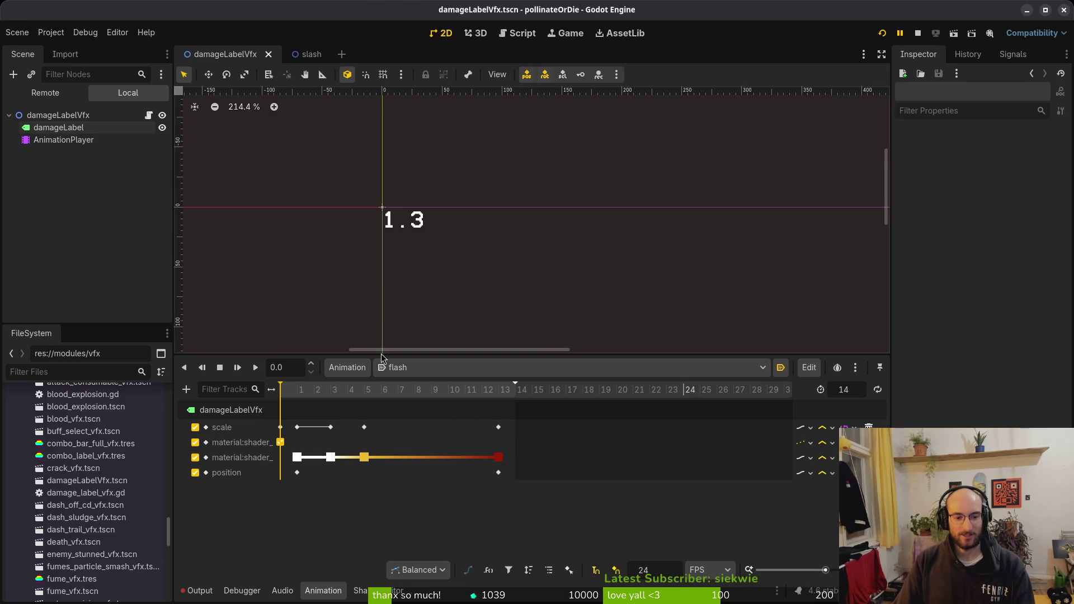
# Step: Show the output log and inspect the damageLabelVfx root and AnimationPlayer nodes
pyautogui.click(196, 591)
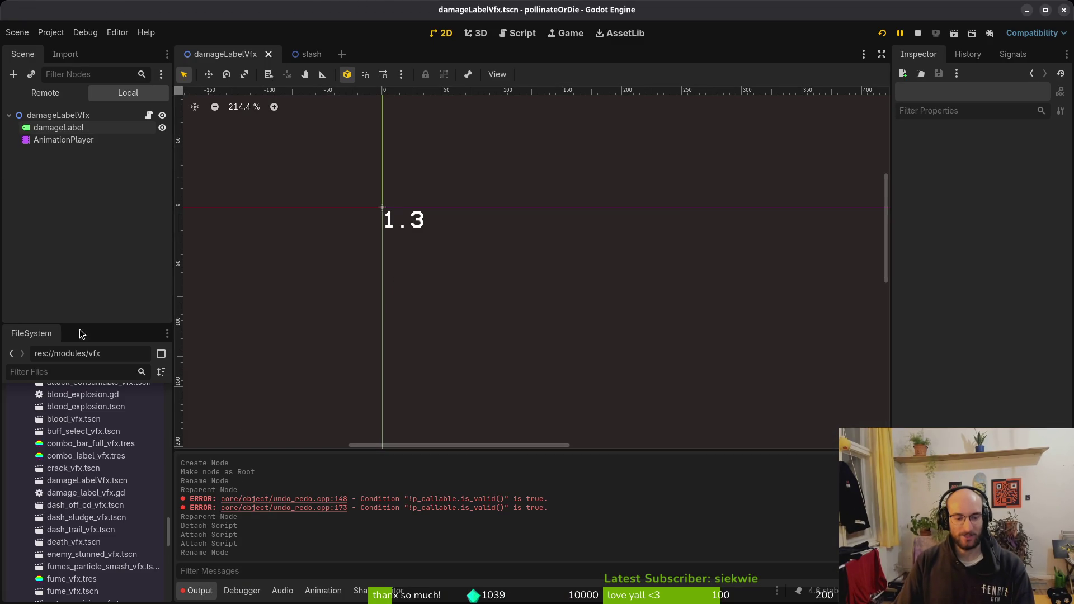
pyautogui.click(92, 113)
pyautogui.click(63, 138)
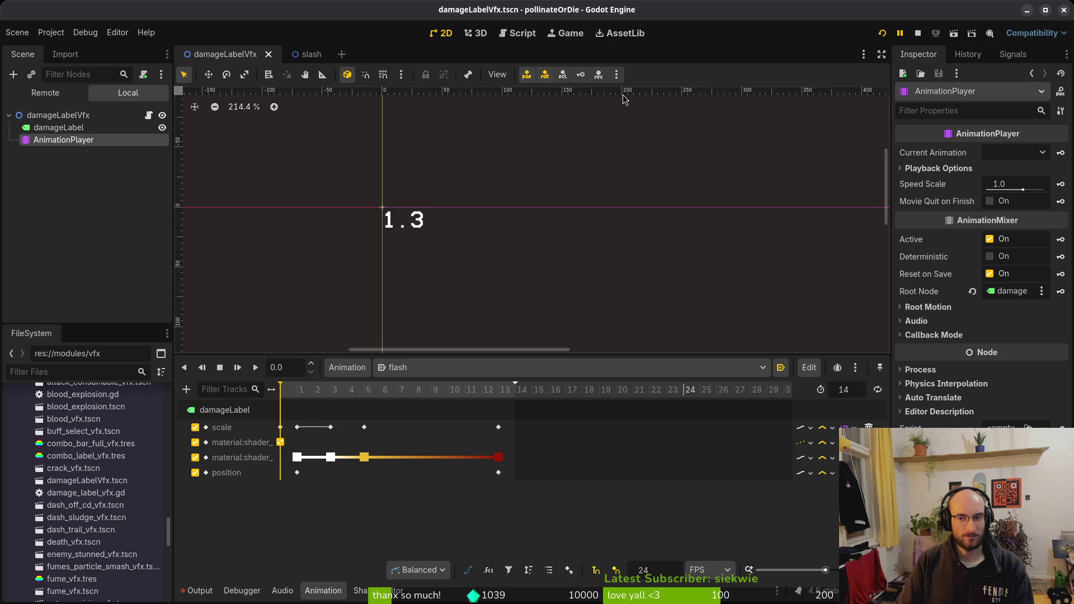
# Step: Stop the running game, switch to the slash scene, and run the project
pyautogui.click(918, 33)
pyautogui.press('super+1')
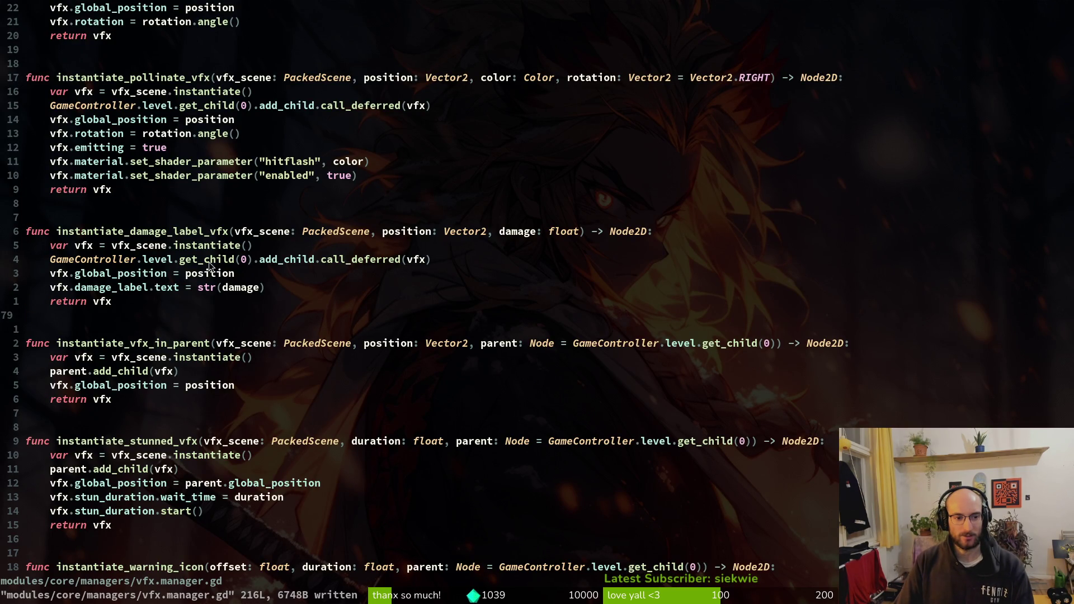
pyautogui.press('super+2')
pyautogui.click(918, 35)
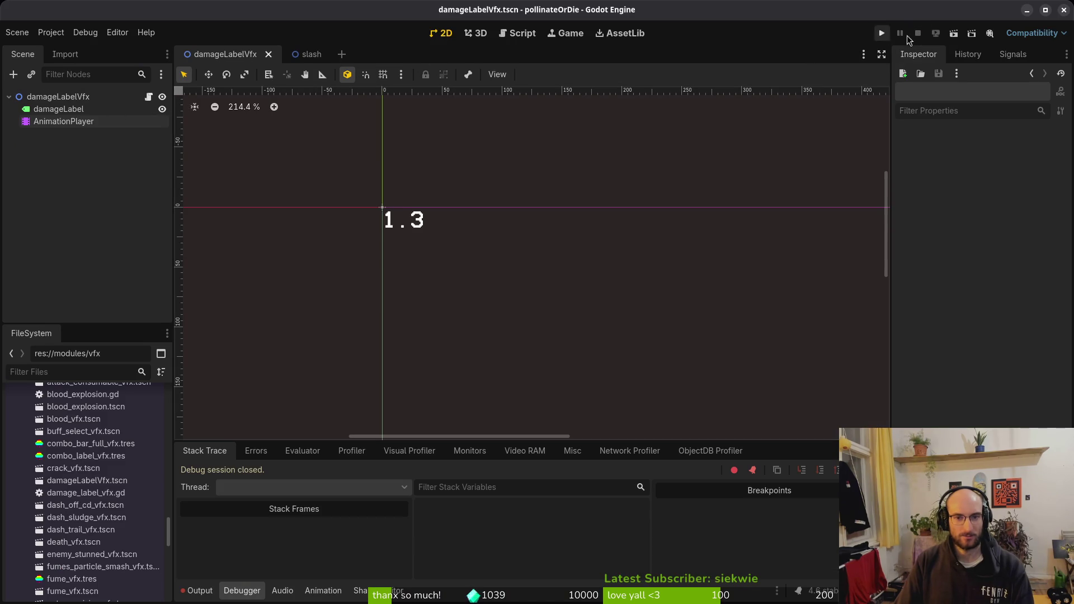
pyautogui.click(302, 53)
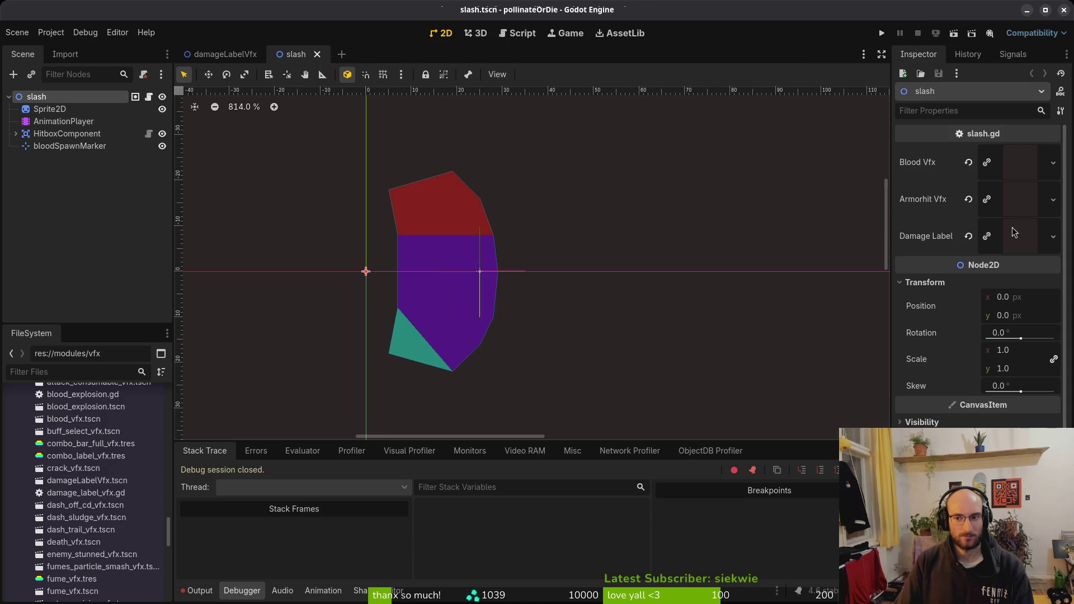
pyautogui.click(881, 34)
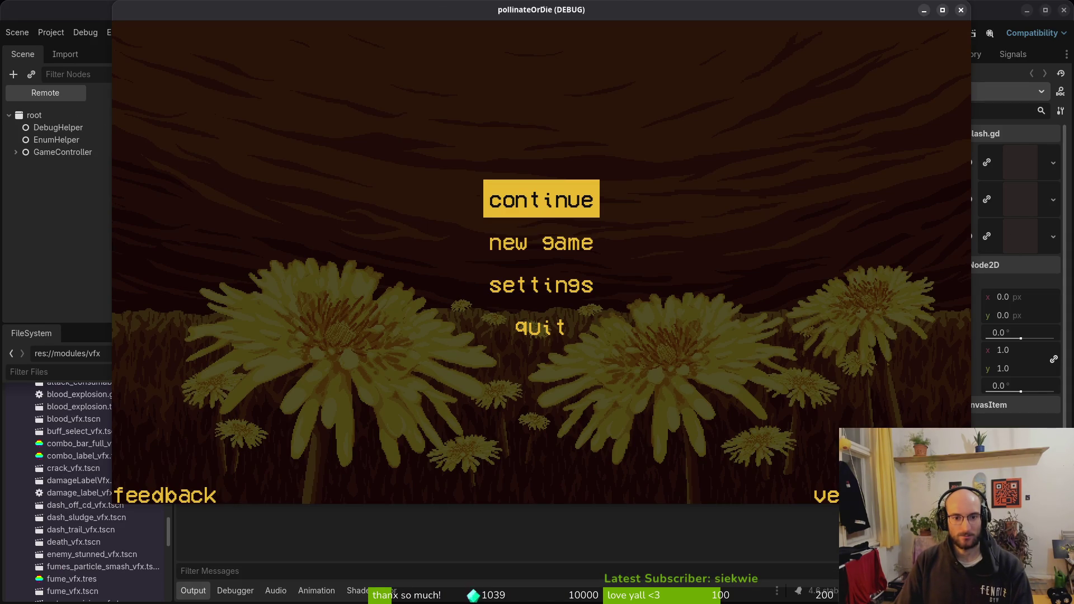
# Step: Continue the saved game and attack until the Nil damage-label error hits at vfx.manager.gd:77
pyautogui.press('Return')
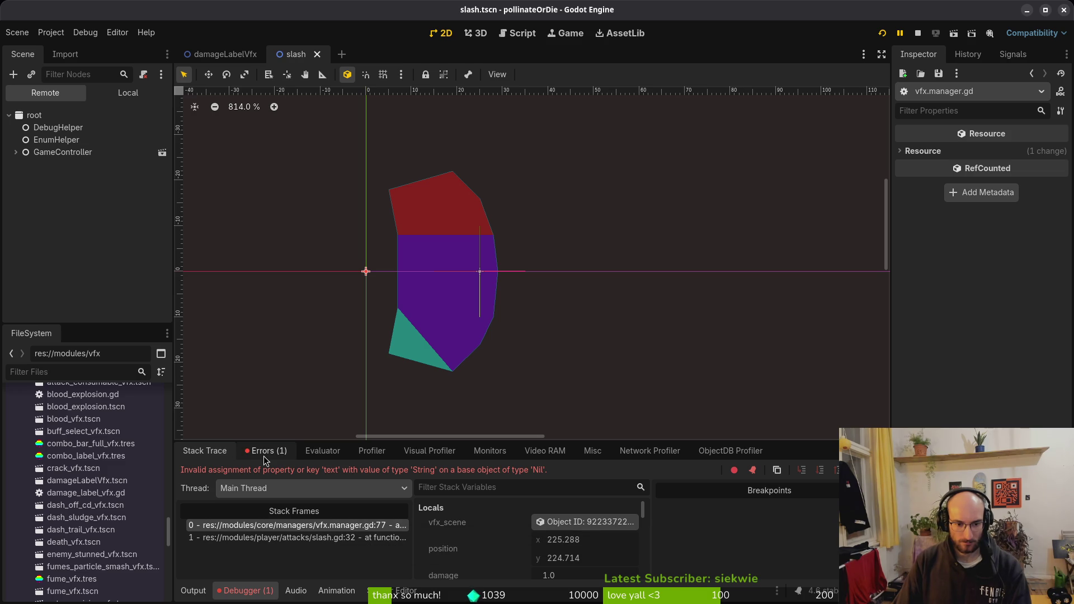
pyautogui.hotkey('alt', 'Tab')
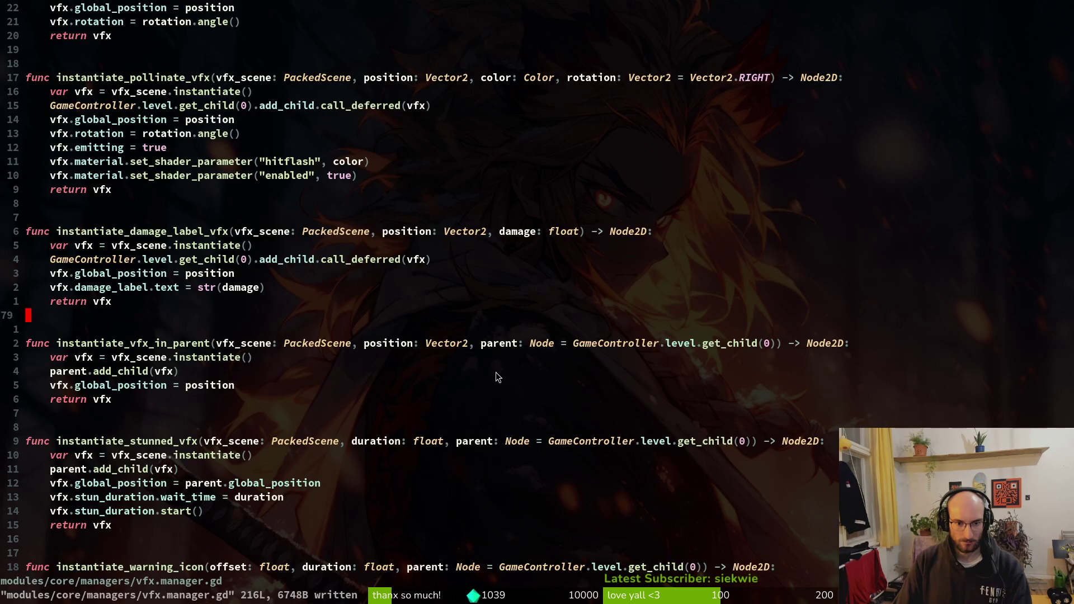
# Step: Check the erroring code lines, then open damage_label_vfx.gd in Neovim
pyautogui.click(87, 385)
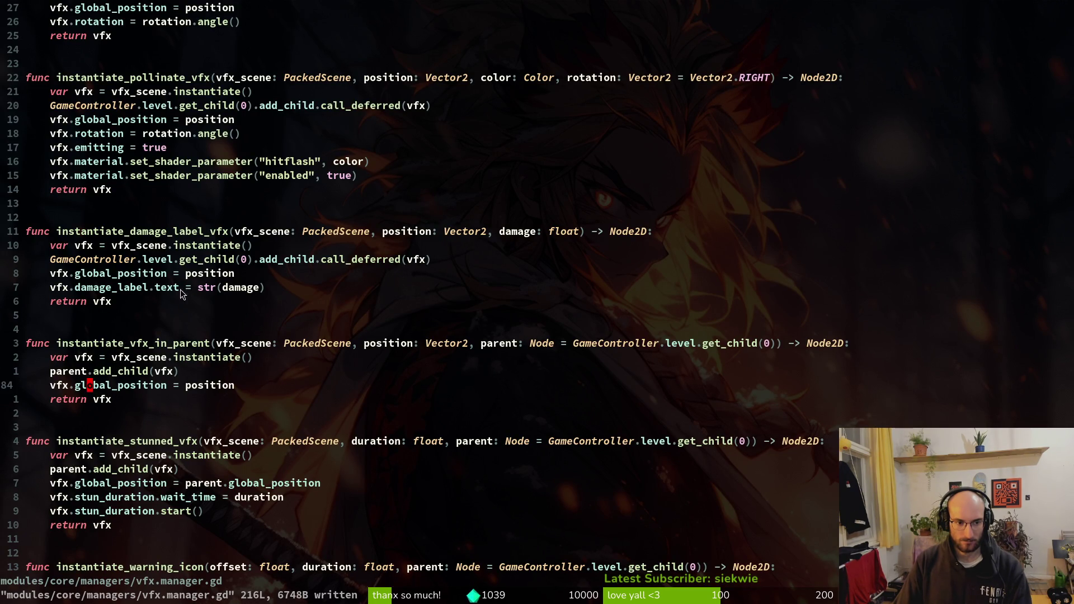
pyautogui.click(121, 292)
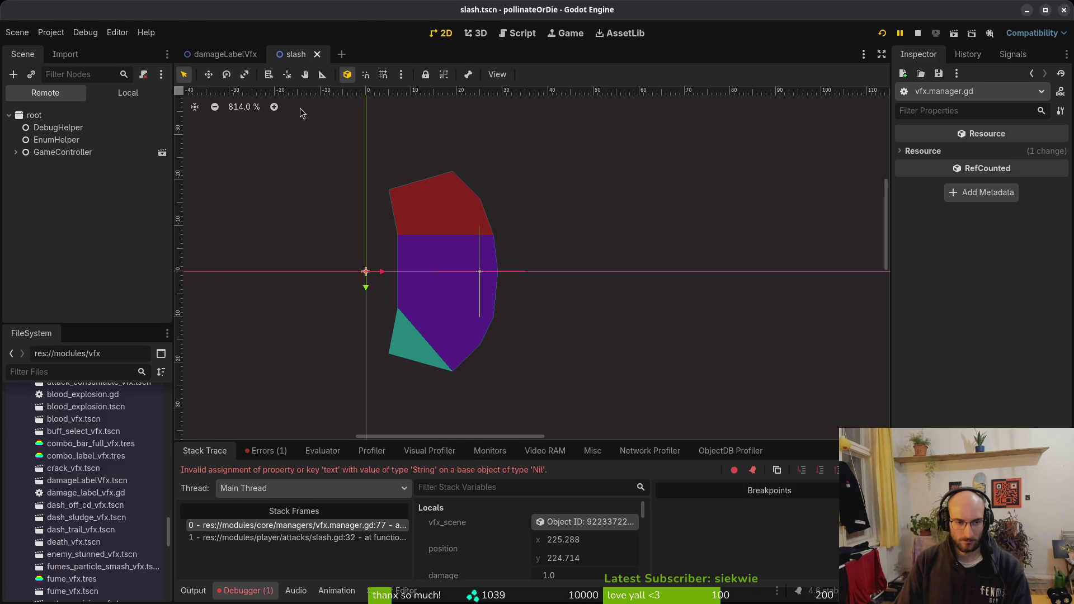
pyautogui.hotkey('alt', 'Tab')
pyautogui.press('space')
pyautogui.press('f')
pyautogui.press('f')
pyautogui.write('v')
pyautogui.press('BackSpace')
pyautogui.write('davfx')
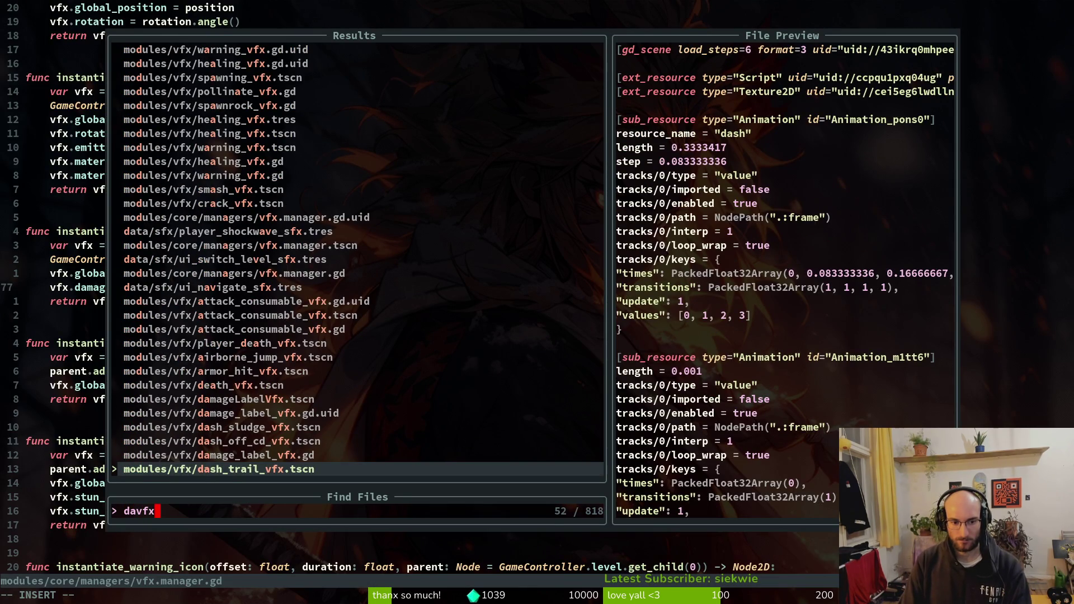
pyautogui.press('Up')
pyautogui.press('Return')
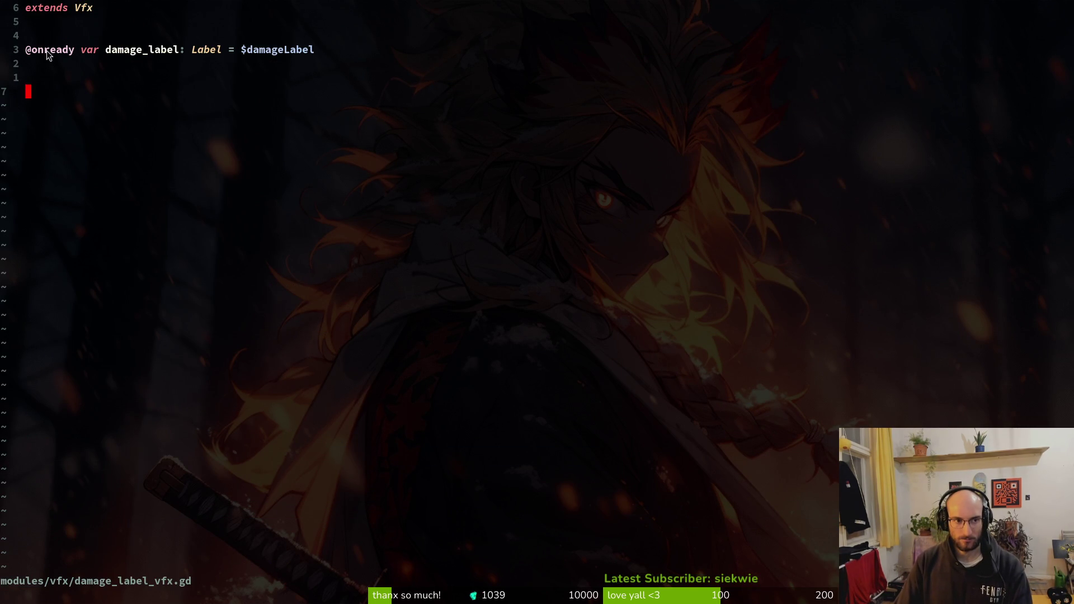
pyautogui.write('cwexort')
pyautogui.press('Escape')
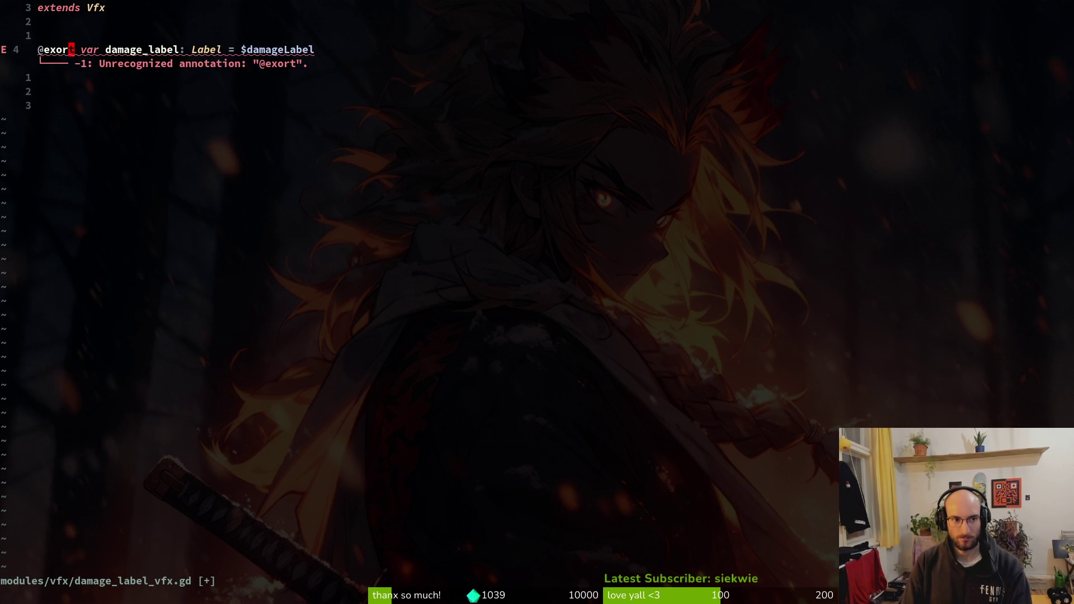
pyautogui.write('ciwexport')
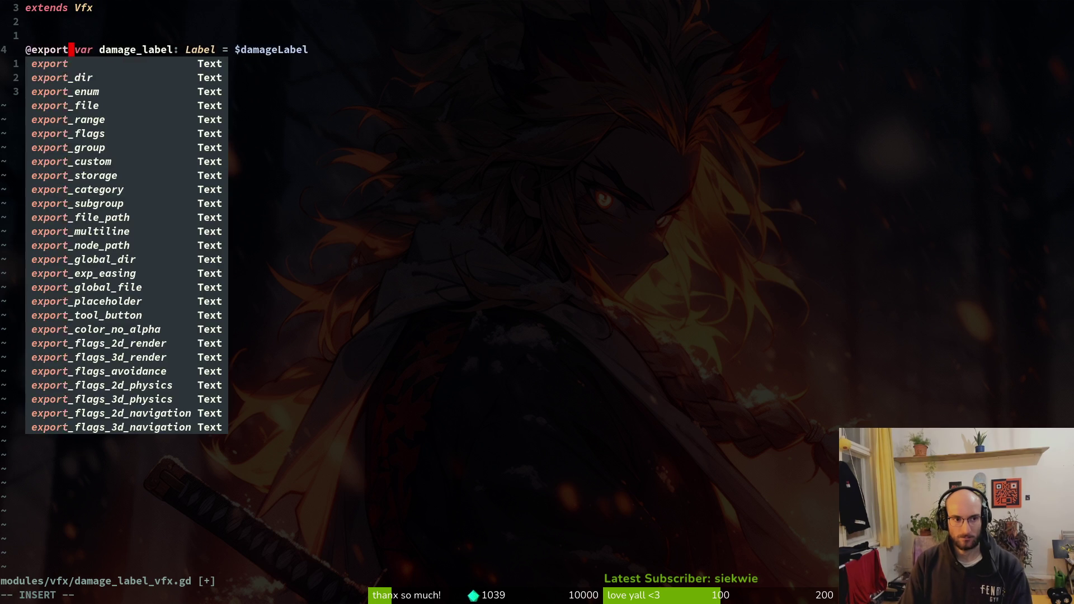
pyautogui.press('Escape')
pyautogui.press('A')
pyautogui.hotkey('ctrl', 'w')
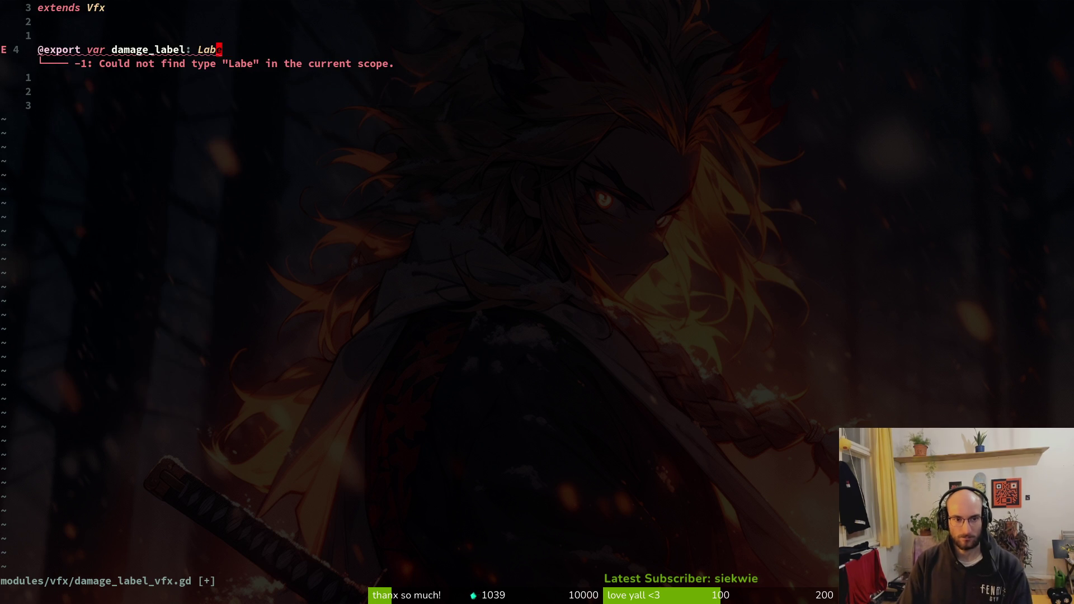
pyautogui.press('Escape')
pyautogui.write(':w')
pyautogui.press('Return')
pyautogui.hotkey('alt', 'Tab')
pyautogui.click(212, 56)
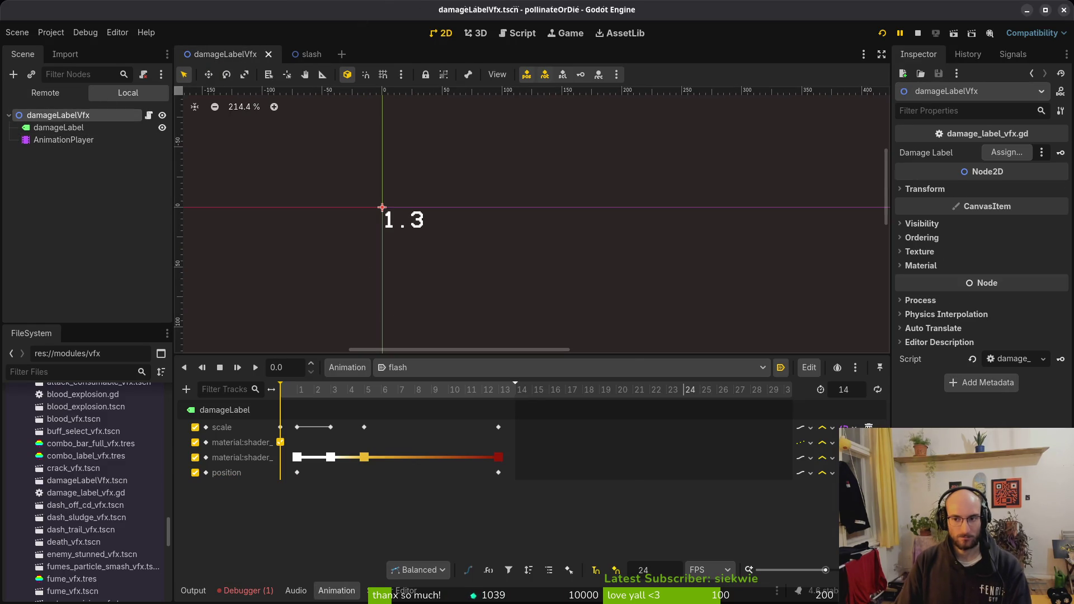
# Step: Assign the damageLabel node to the Damage Label property and relaunch the game
pyautogui.click(1007, 153)
pyautogui.click(593, 481)
pyautogui.press('F5')
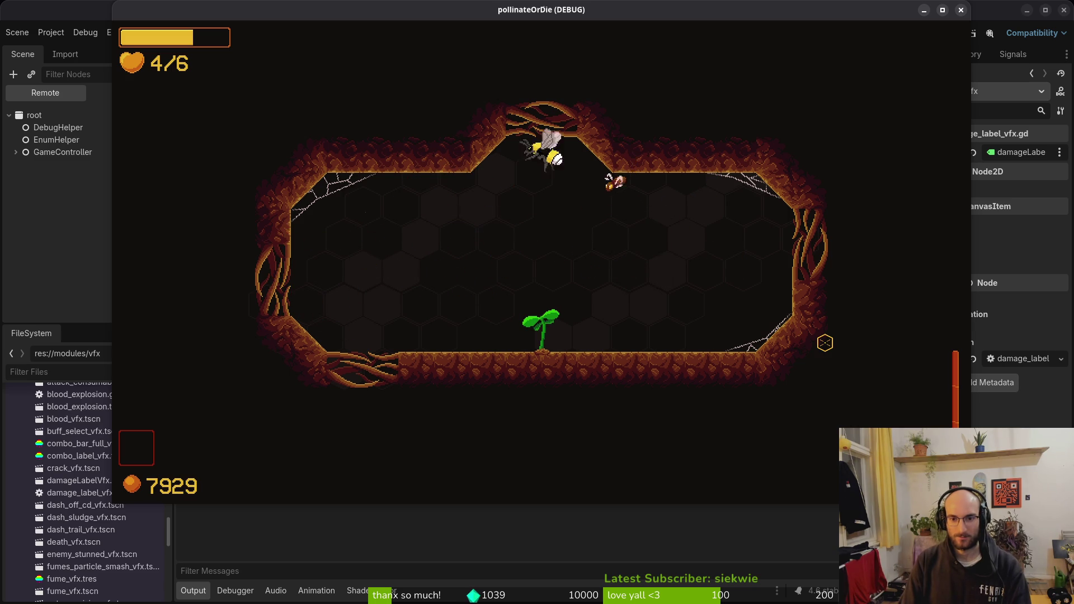
# Step: Hit an enemy to see long-decimal damage numbers, pause, and return to the damageLabelVfx scene tree
pyautogui.press('s')
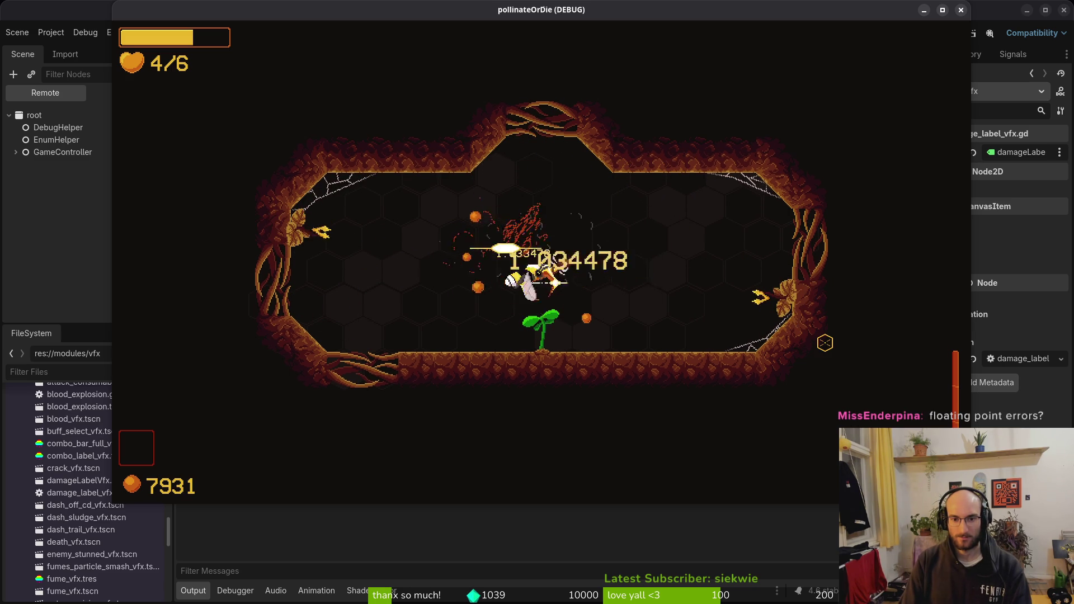
pyautogui.press('Escape')
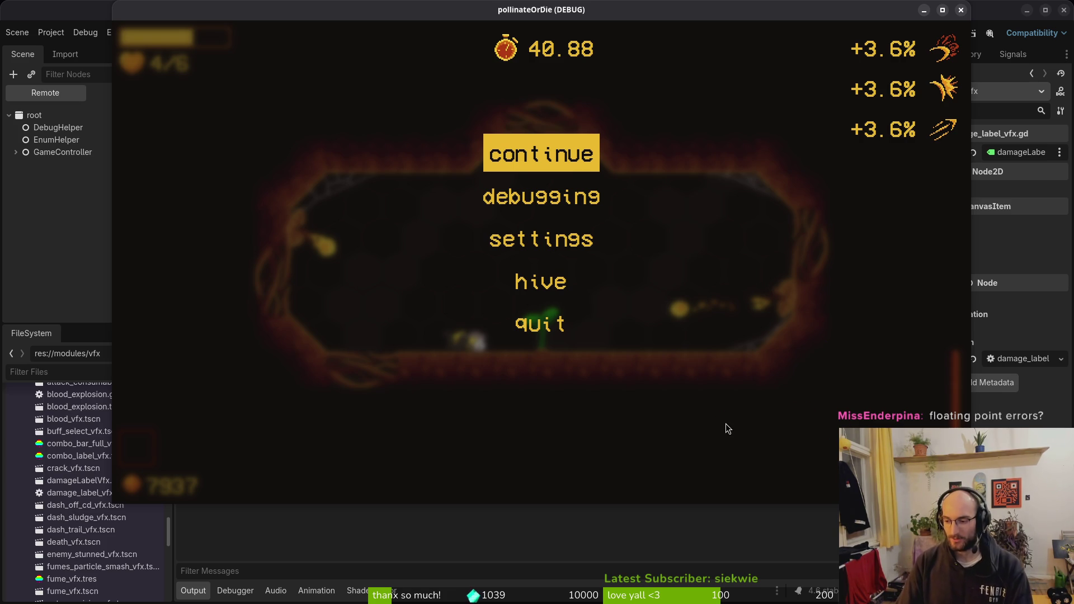
pyautogui.hotkey('alt', 'Tab')
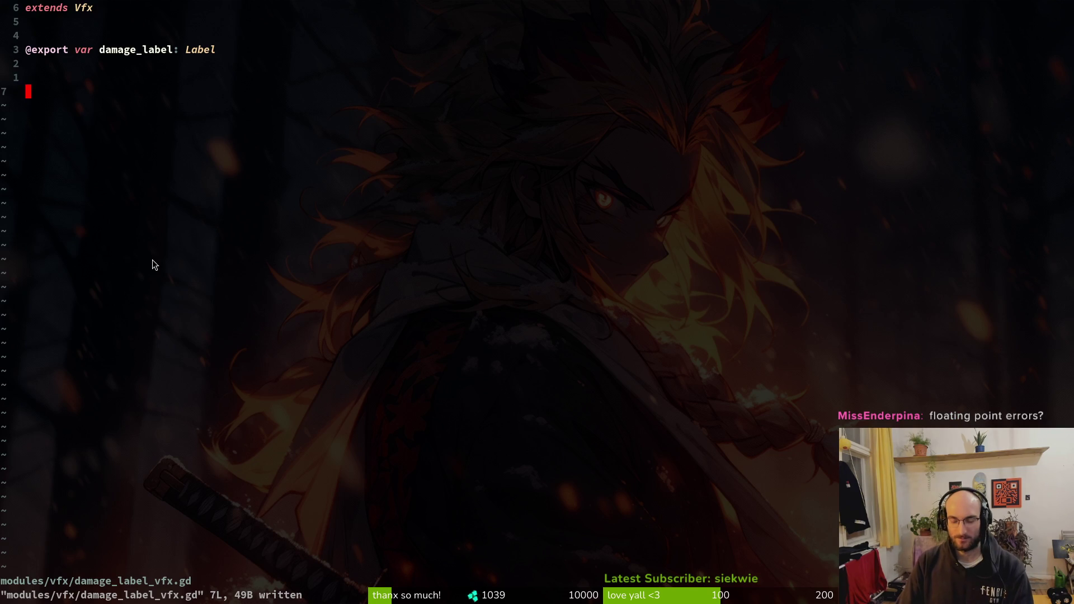
pyautogui.hotkey('alt', 'Tab')
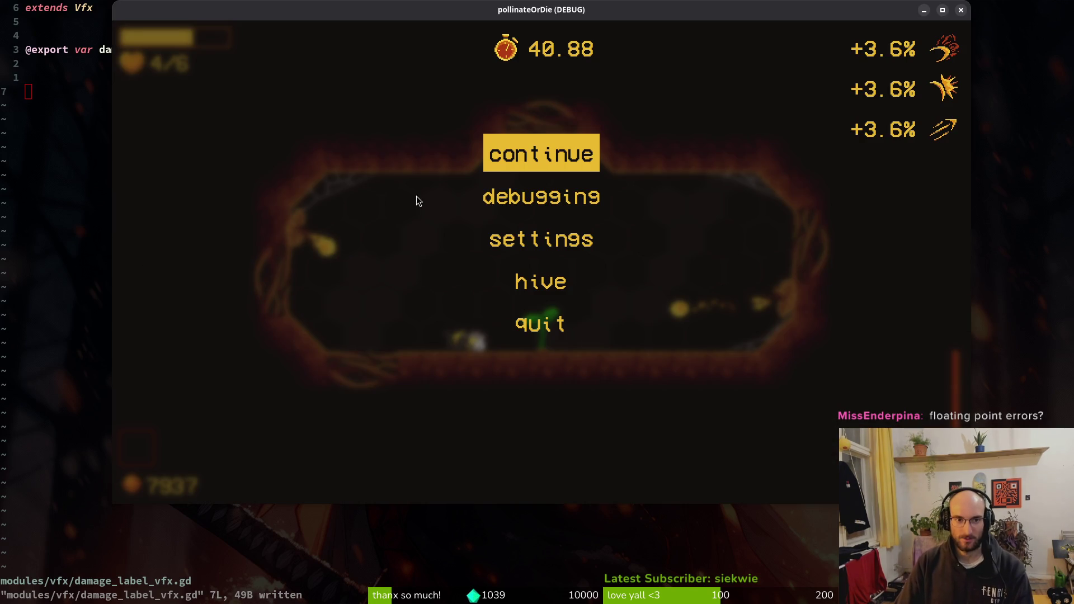
pyautogui.hotkey('alt', 'Tab')
pyautogui.click(129, 93)
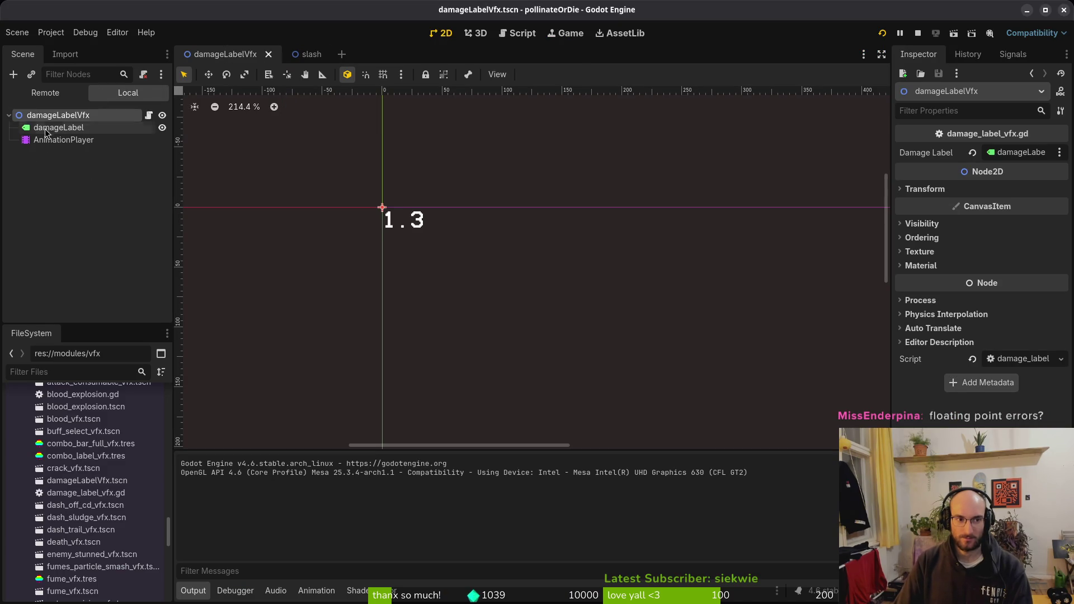
# Step: Set the first position key's y to -30, move it to frame 0, and save
pyautogui.click(54, 141)
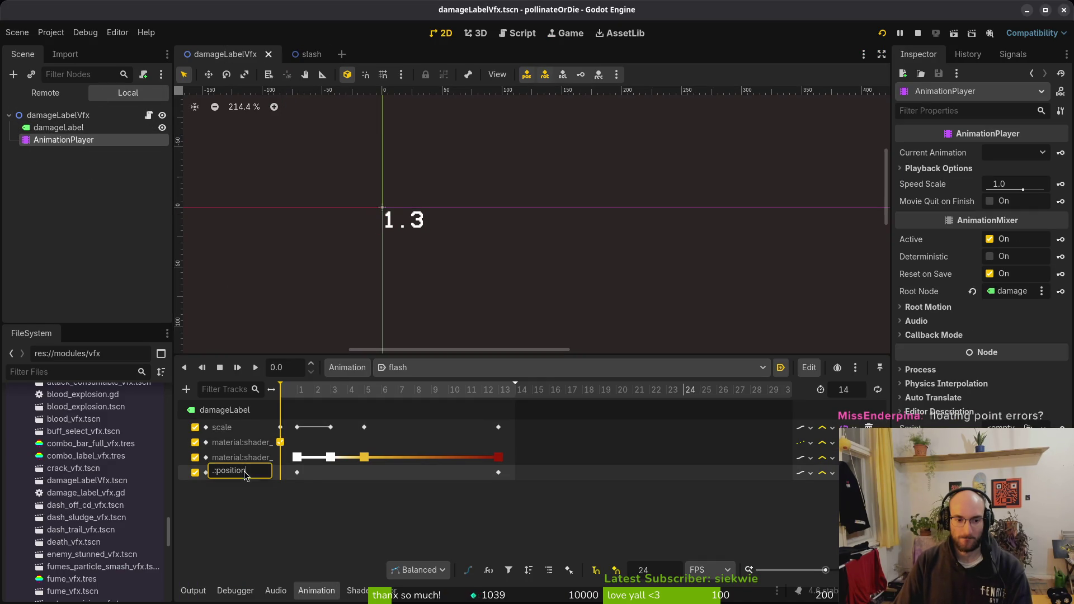
pyautogui.click(295, 474)
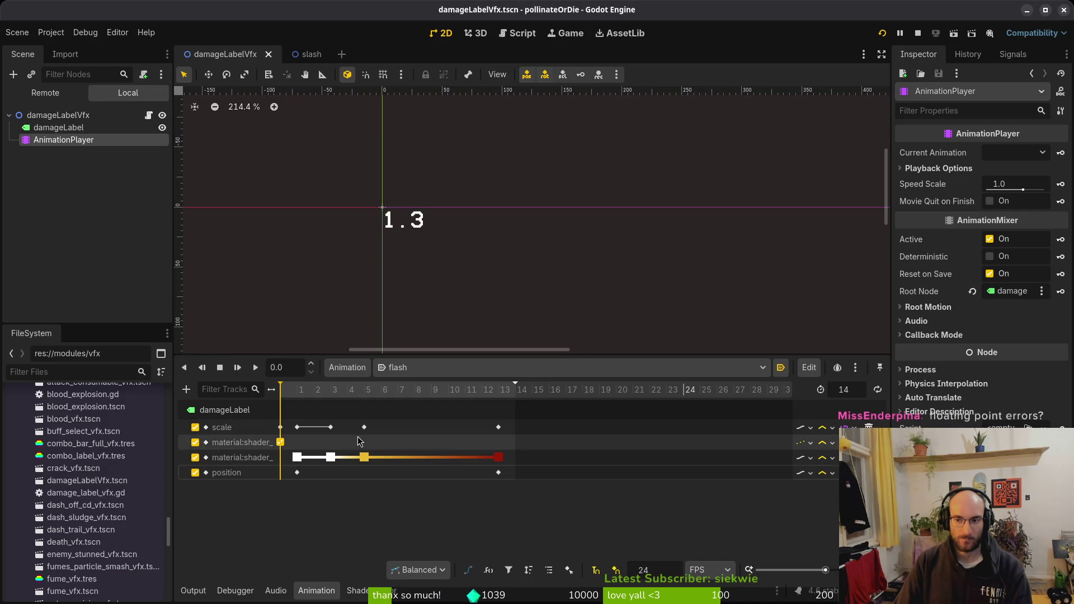
pyautogui.click(296, 475)
pyautogui.click(1031, 192)
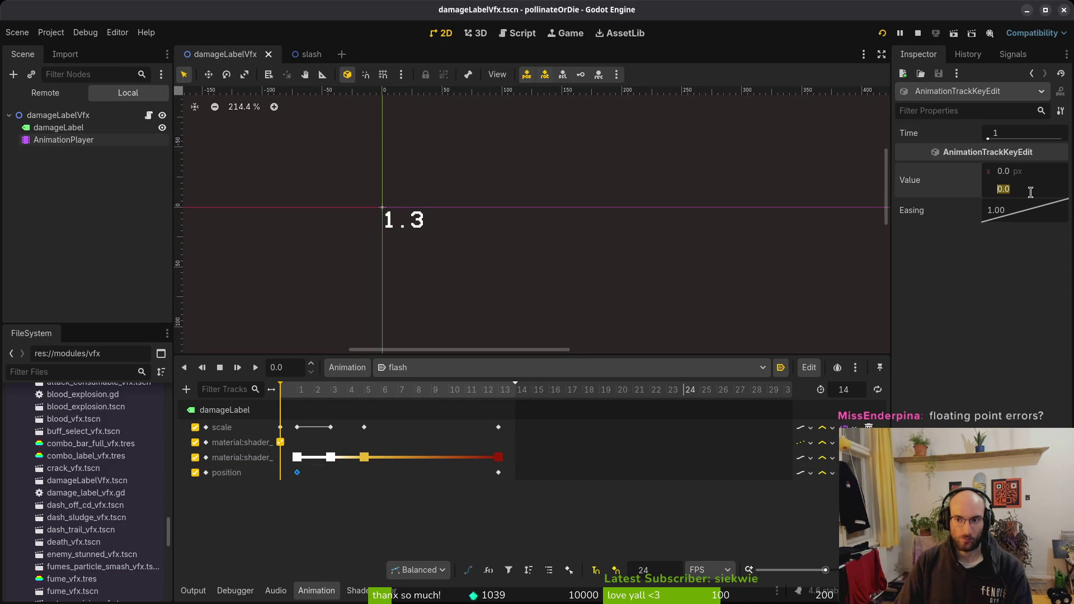
pyautogui.write('-')
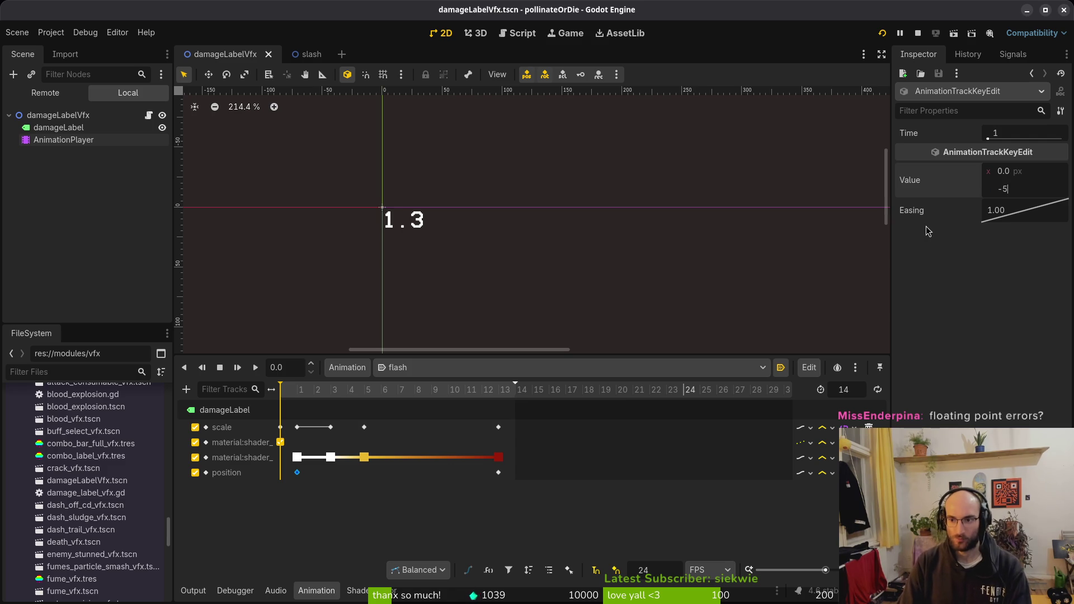
pyautogui.write('30')
pyautogui.press('Return')
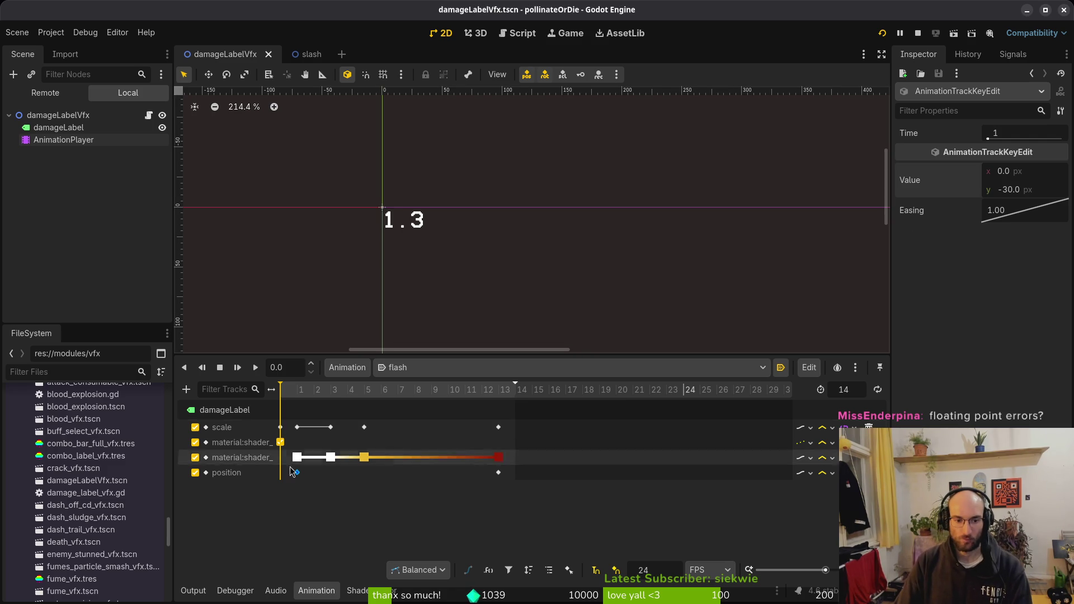
pyautogui.moveTo(297, 475); pyautogui.dragTo(283, 480)
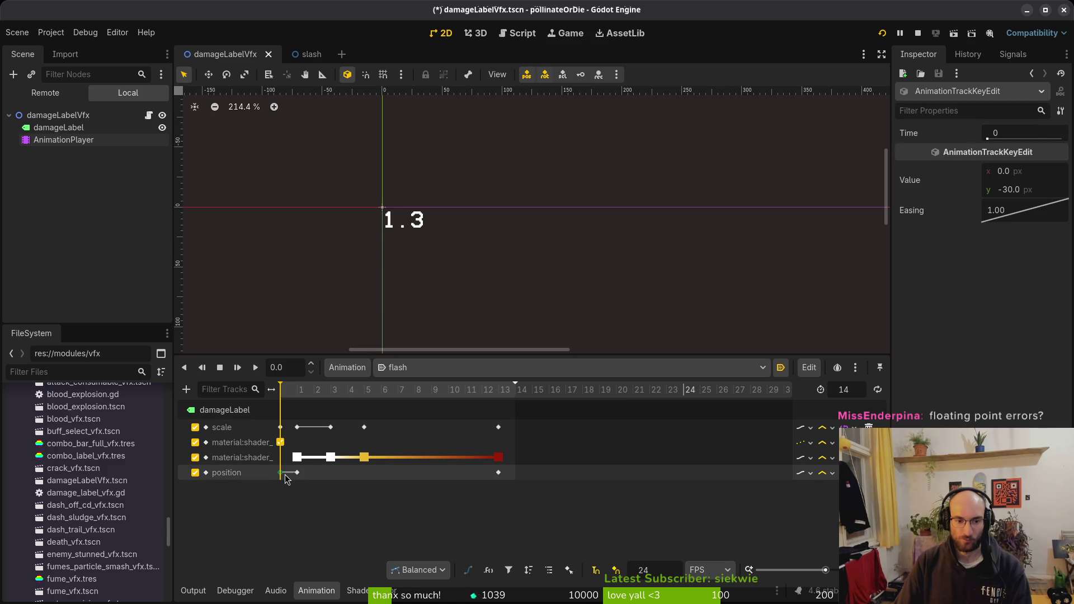
pyautogui.hotkey('ctrl', 's')
# Step: Set the frame-13 position key's y to -70, save the scene, and launch the game
pyautogui.click(499, 473)
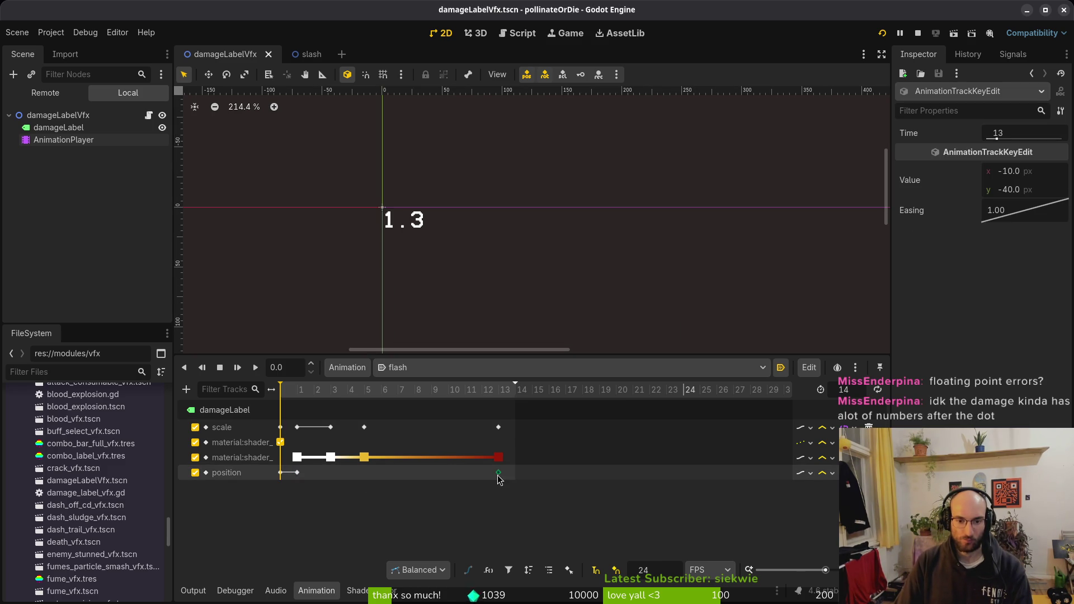
pyautogui.doubleClick(1048, 192)
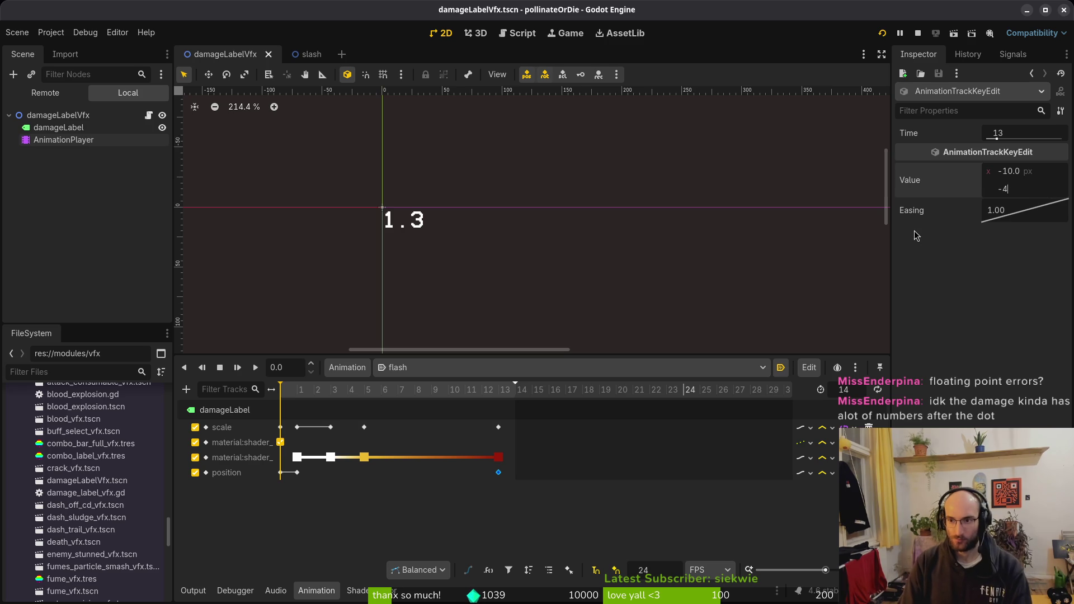
pyautogui.hotkey('ctrl', 's')
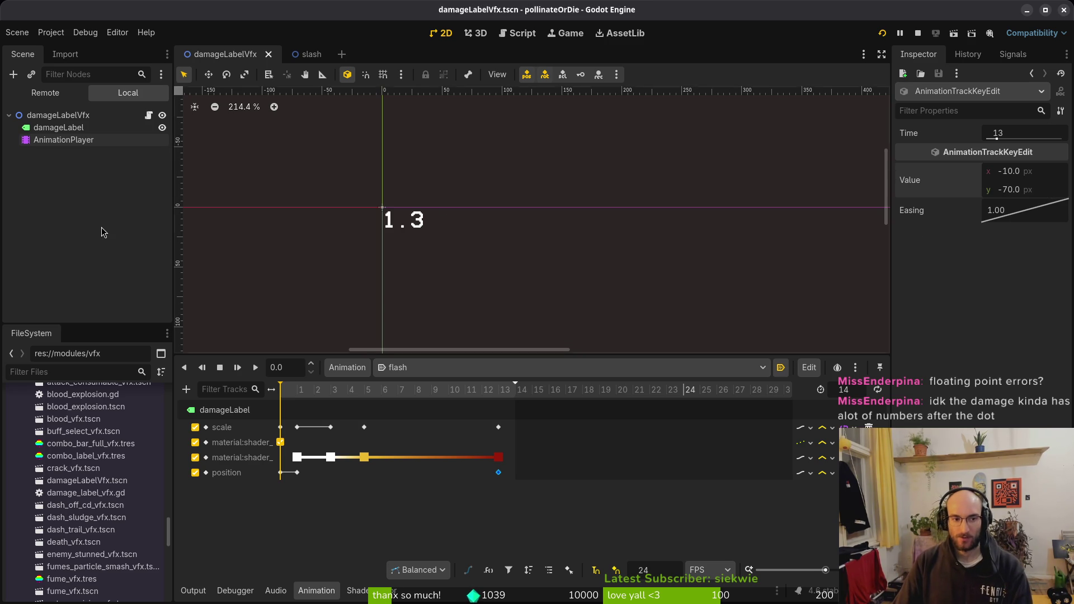
pyautogui.press('F5')
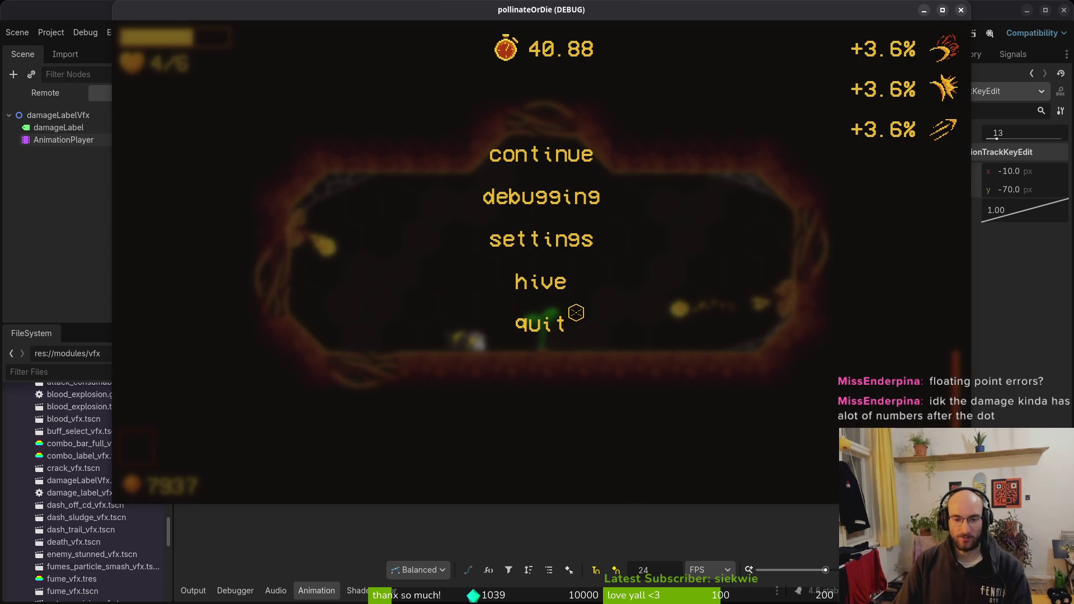
pyautogui.hotkey('alt', 'Tab')
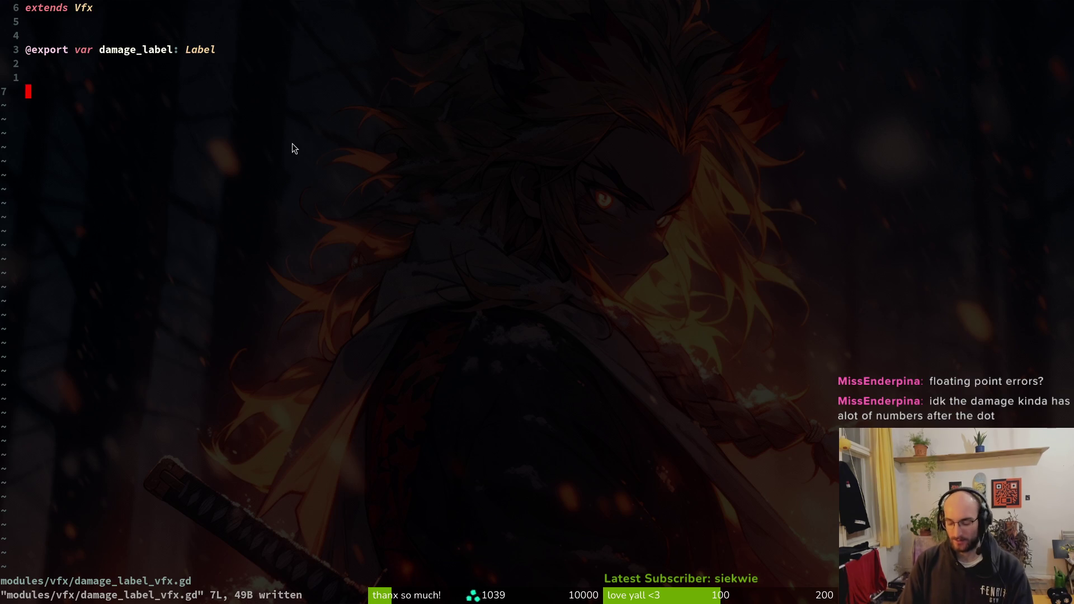
# Step: Undo the stray edit and append .pad_decimals(2) to str(damage) in vfx.manager.gd
pyautogui.hotkey('ctrl', '6')
pyautogui.press('BackSpace')
pyautogui.press('Escape')
pyautogui.press('u')
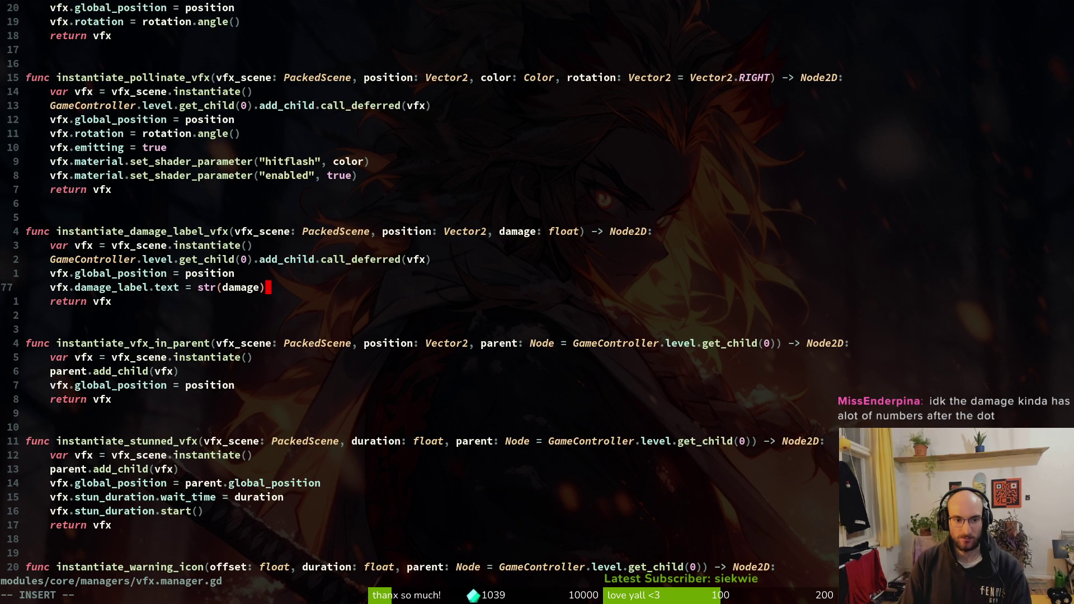
pyautogui.write('d')
pyautogui.press('BackSpace')
pyautogui.write('pad')
pyautogui.press('Down')
pyautogui.press('Return')
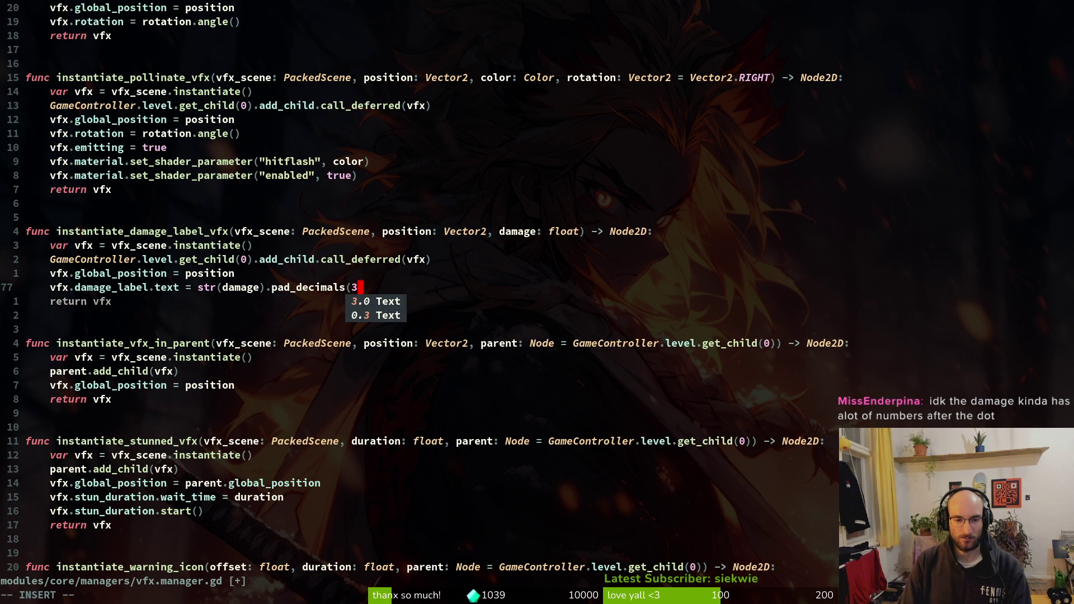
pyautogui.write(')')
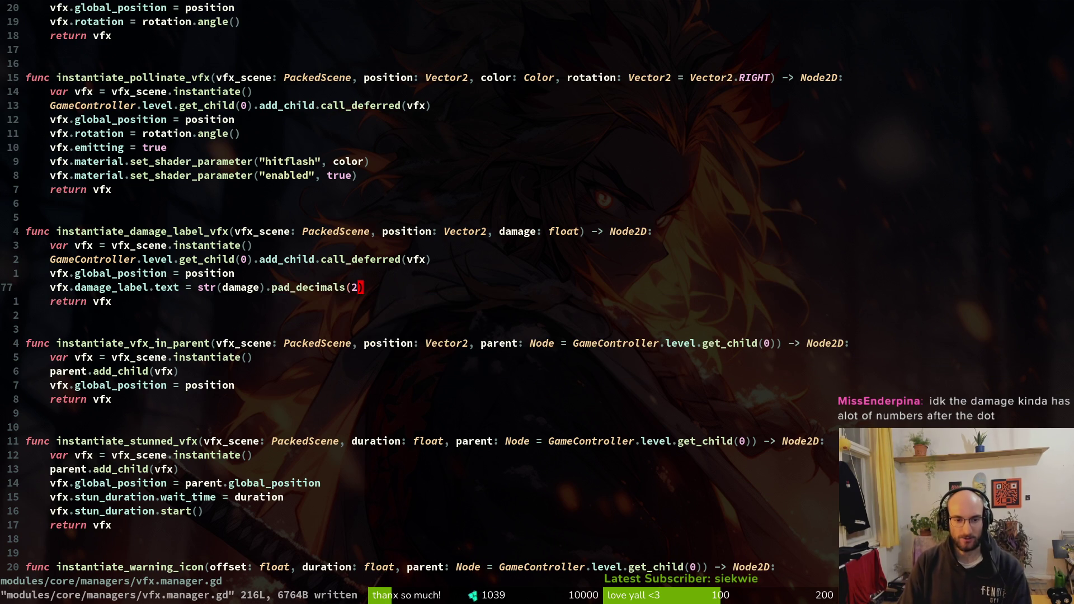
pyautogui.hotkey('alt', 'Tab')
pyautogui.hotkey('alt', 'Tab')
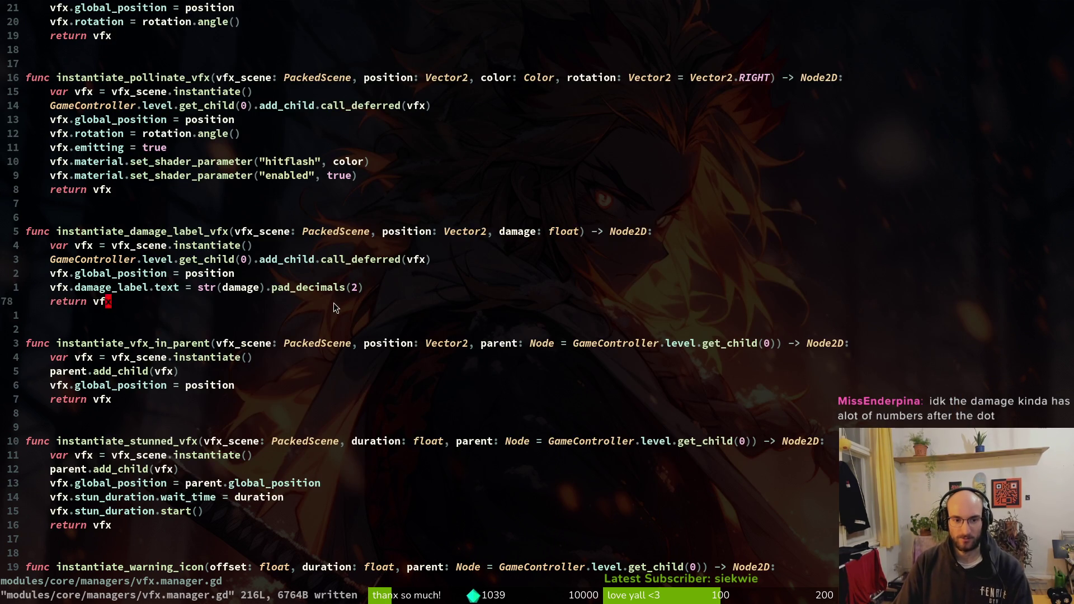
pyautogui.hotkey('alt', 'Tab')
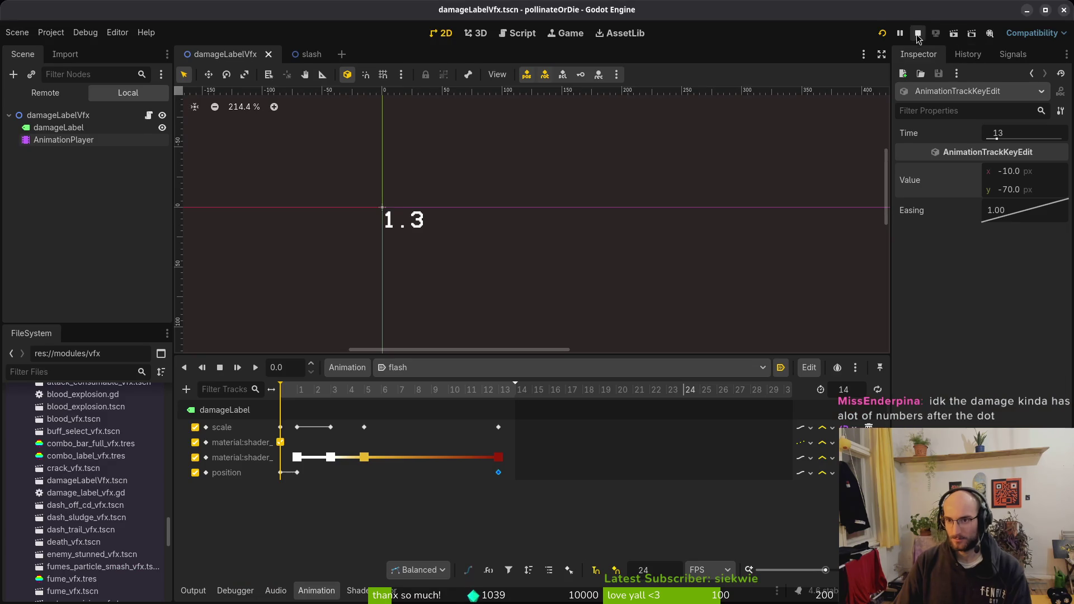
# Step: Stop and rerun the game, then start a level from the title menu
pyautogui.click(918, 34)
pyautogui.click(881, 35)
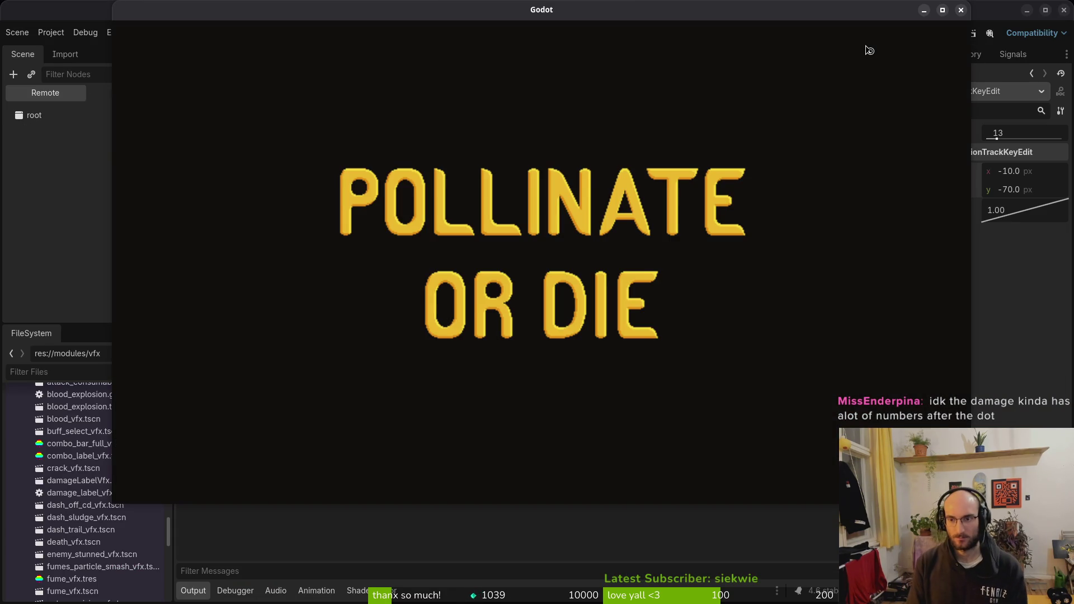
pyautogui.press('Return')
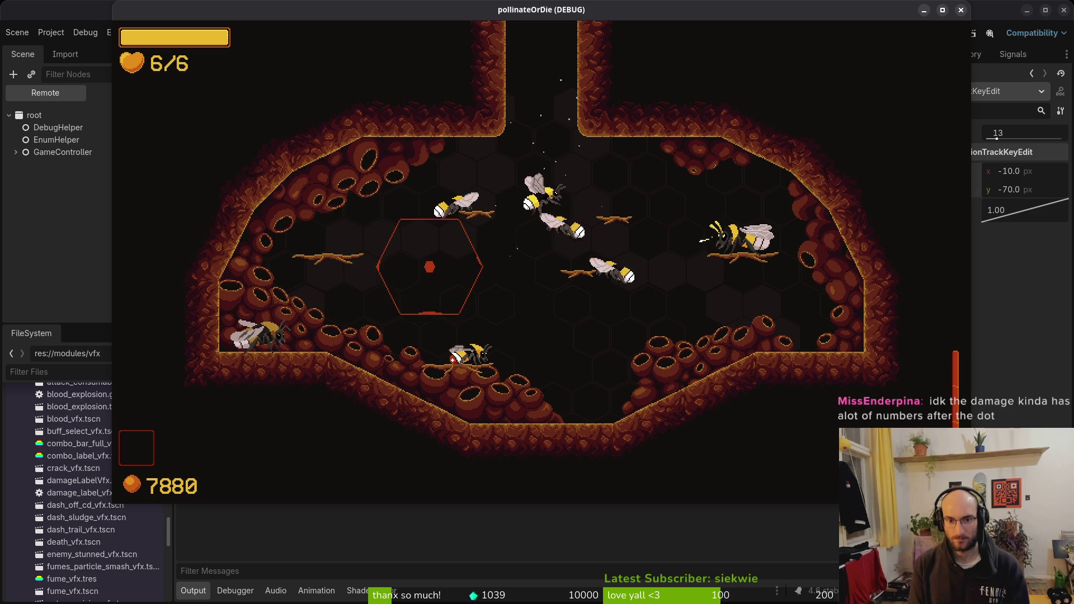
# Step: Fly the bee through the level attacking enemies, then close the game window
pyautogui.press('w')
pyautogui.press('w')
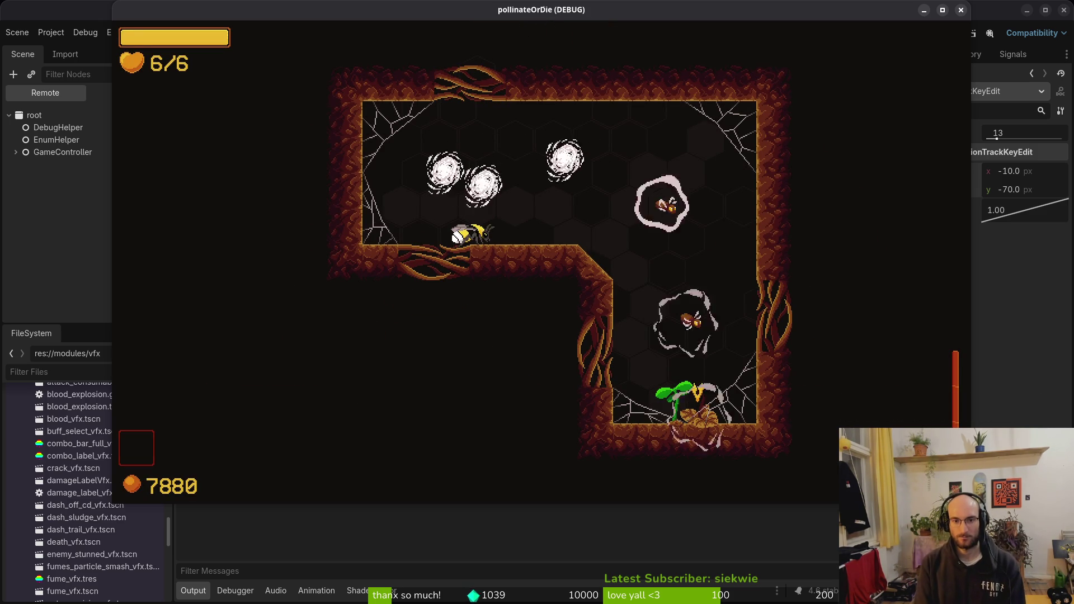
pyautogui.press('w')
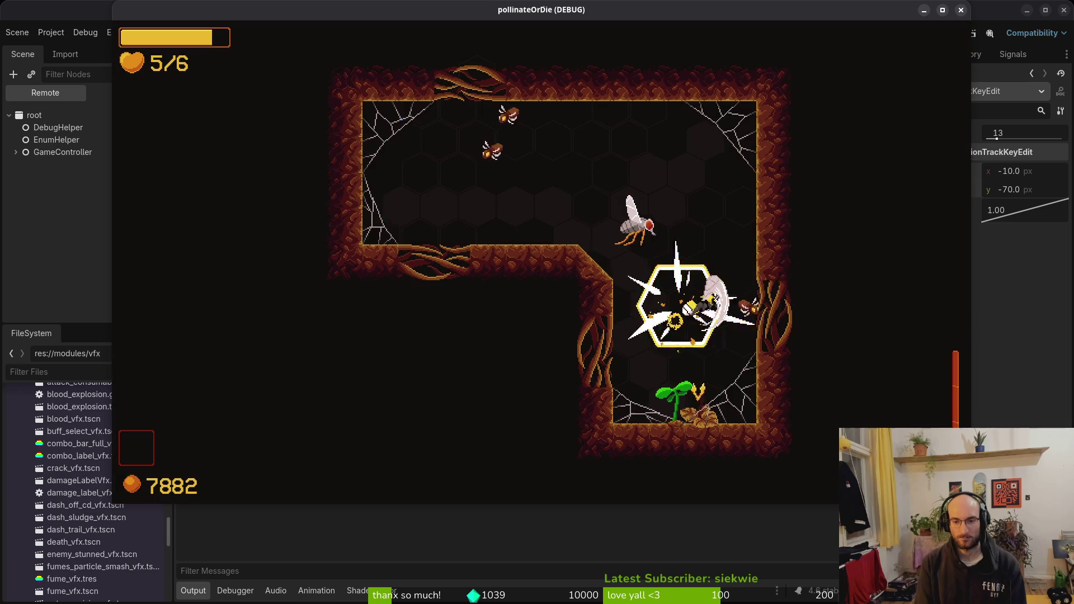
pyautogui.press('w')
pyautogui.press('a')
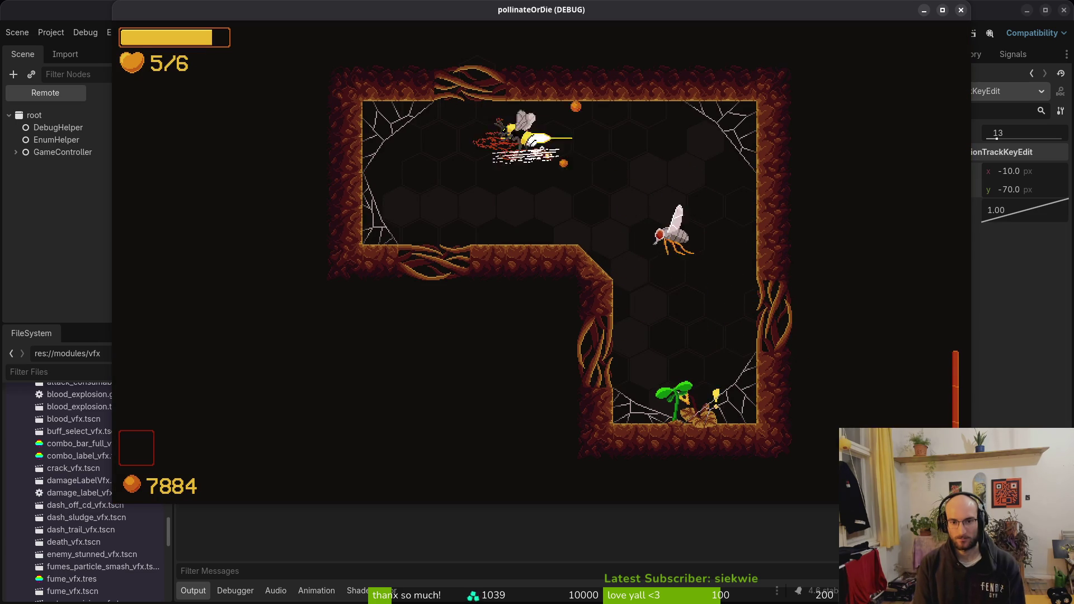
pyautogui.press('s')
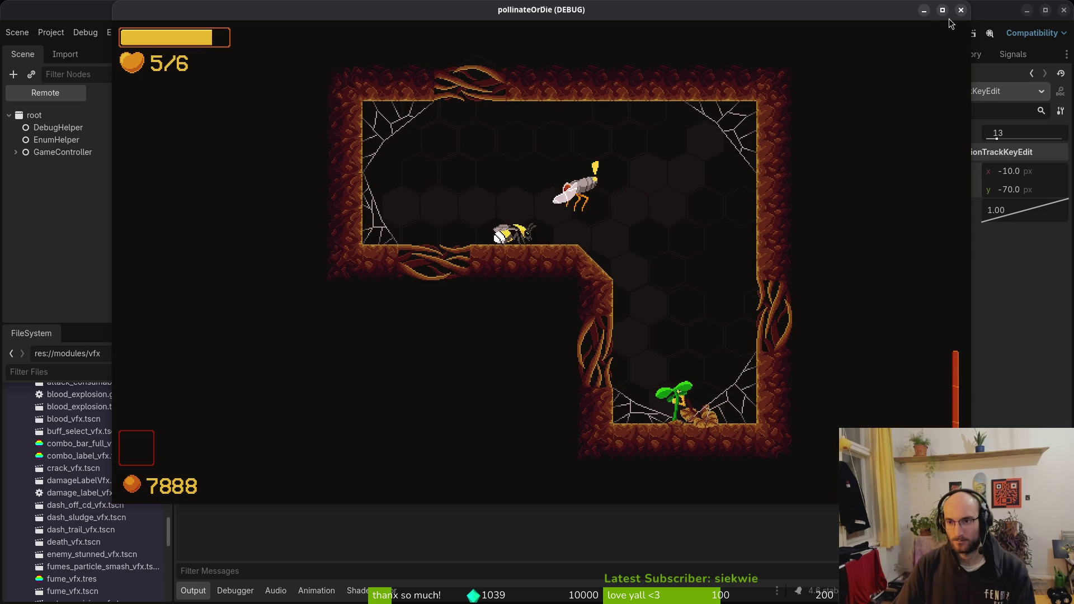
pyautogui.click(961, 9)
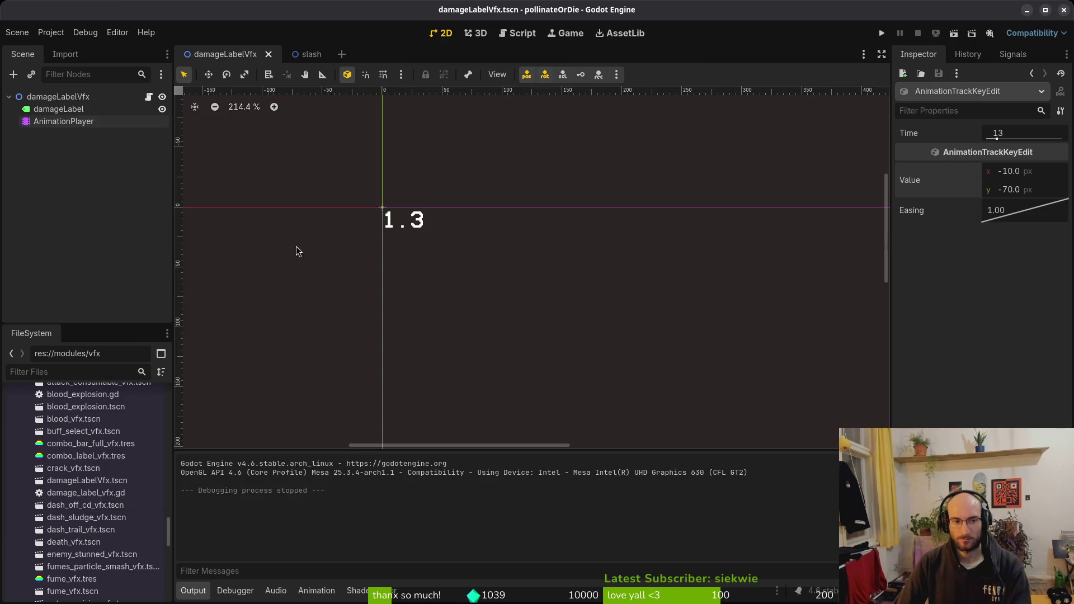
# Step: Select the AnimationPlayer node to bring up the damage label's flash animation
pyautogui.click(59, 109)
pyautogui.click(58, 97)
pyautogui.click(59, 109)
pyautogui.click(58, 96)
pyautogui.click(63, 121)
pyautogui.click(59, 108)
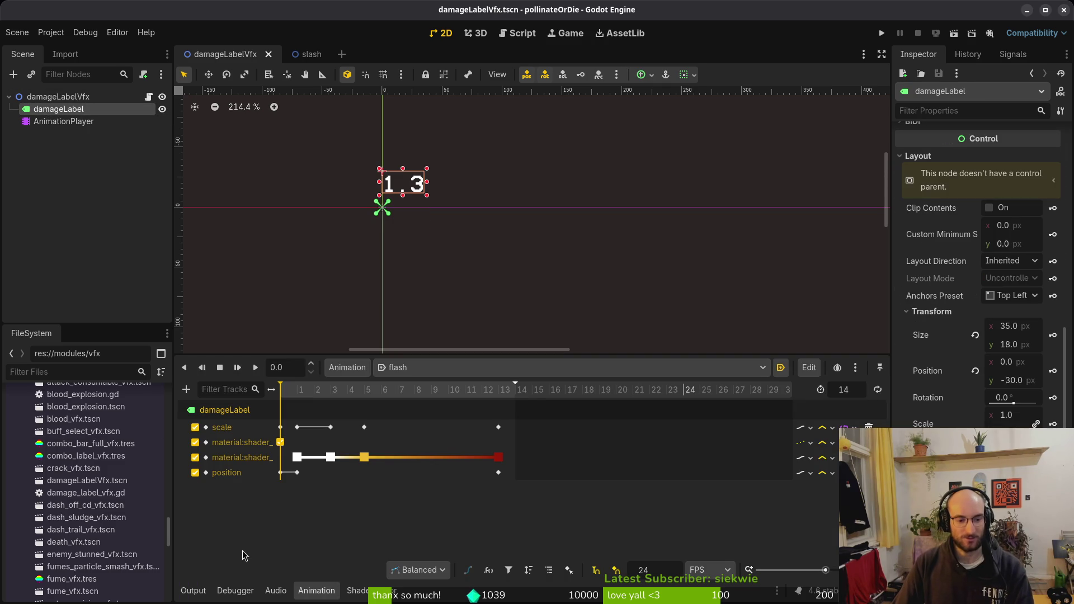
pyautogui.click(63, 121)
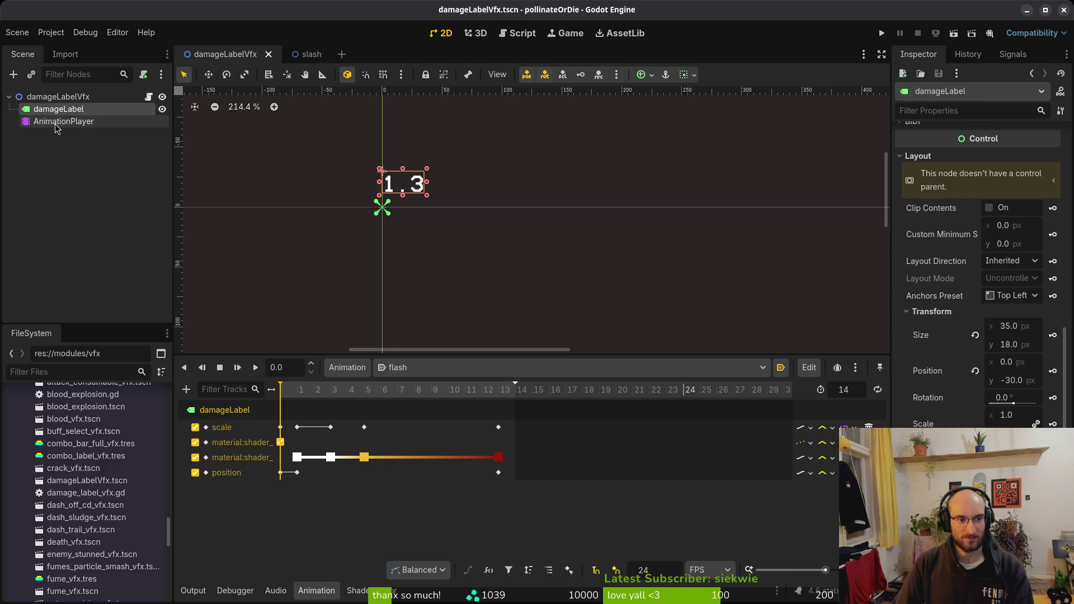
# Step: Set the position keys to y -100 at frame 1 and y -160 at frame 13, save, and preview flash
pyautogui.click(281, 474)
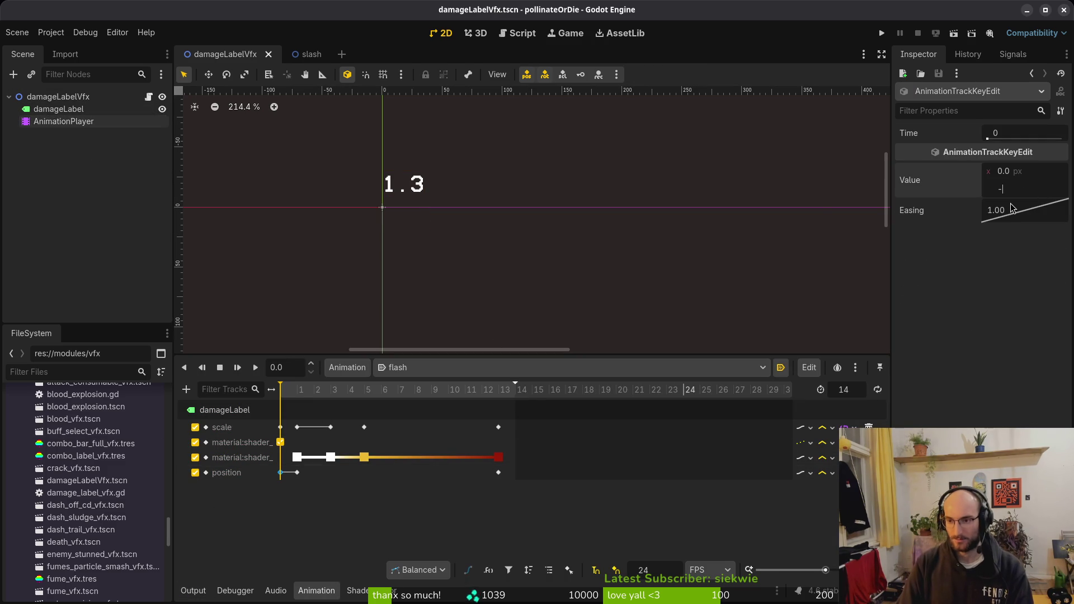
pyautogui.scroll(-2, 469, 228)
pyautogui.hotkey('ctrl', 's')
pyautogui.click(297, 473)
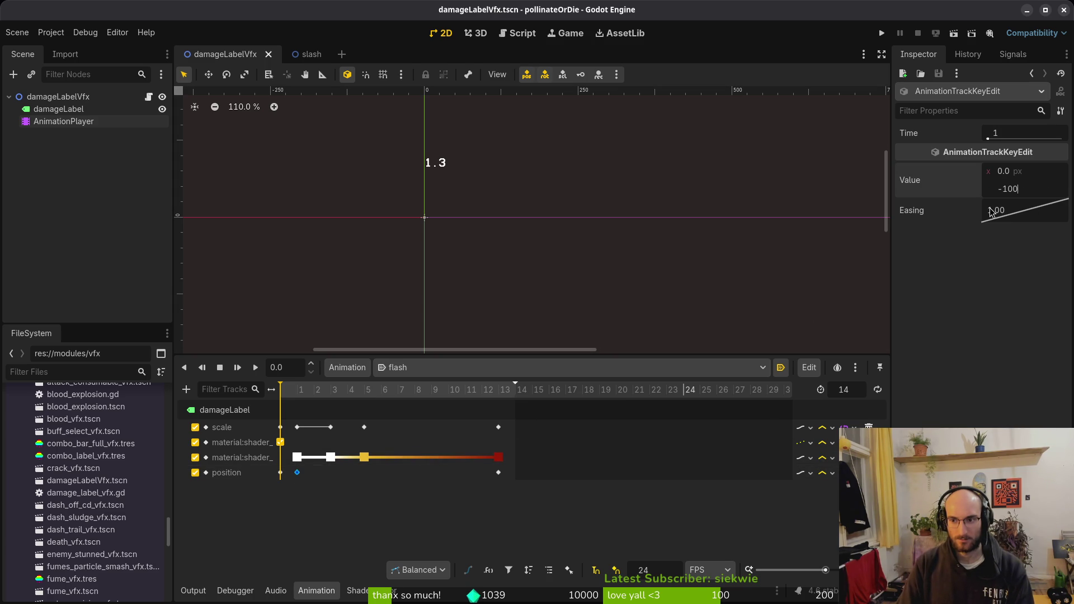
pyautogui.click(499, 473)
pyautogui.click(1033, 197)
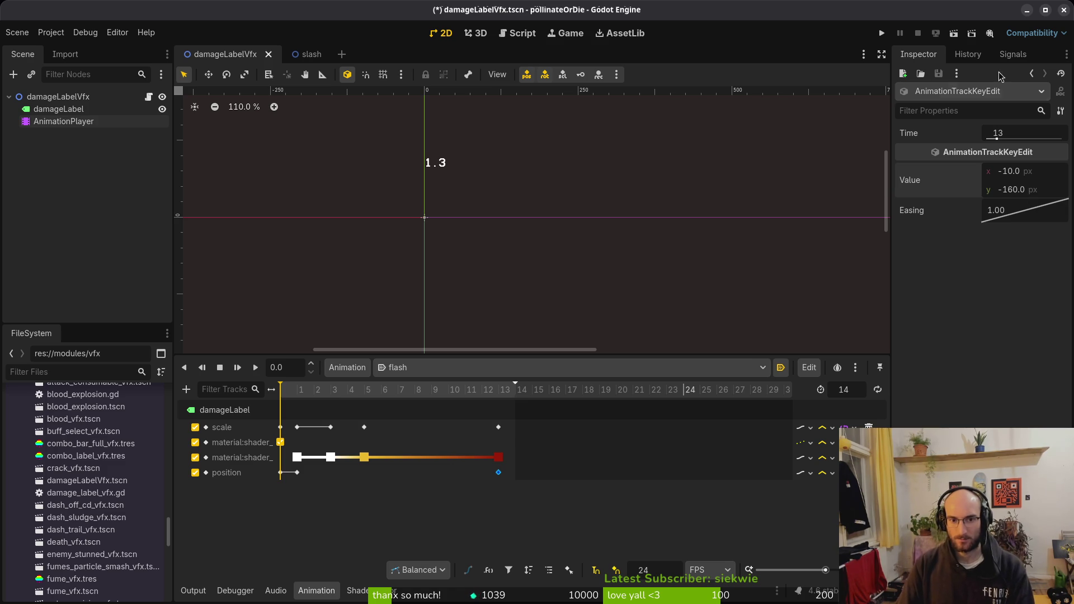
pyautogui.click(255, 370)
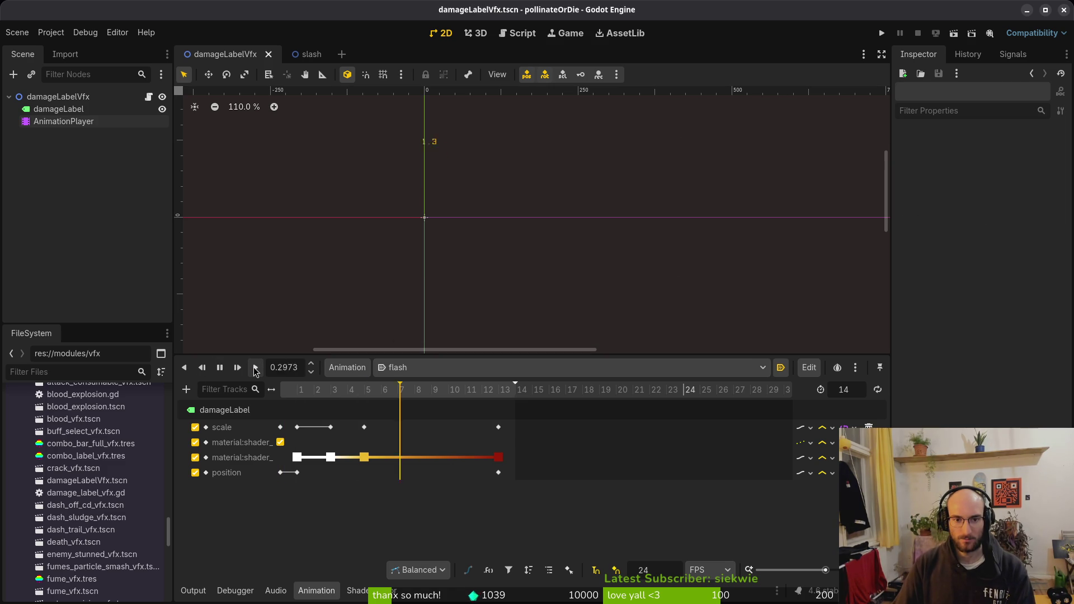
# Step: Run the project into a level, then close the pollinateOrDie debug window
pyautogui.click(884, 36)
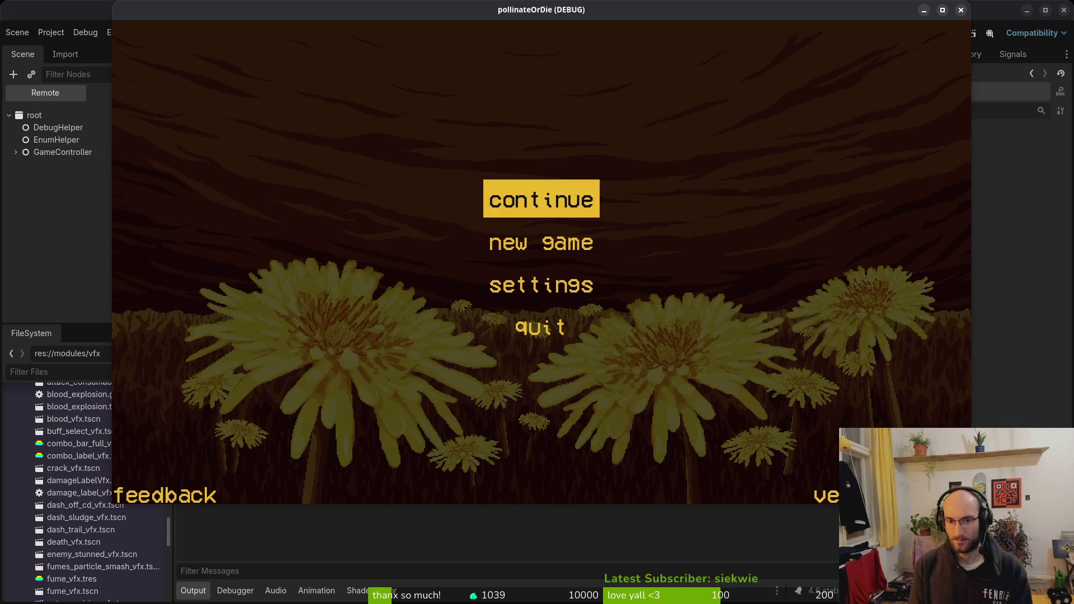
pyautogui.press('Return')
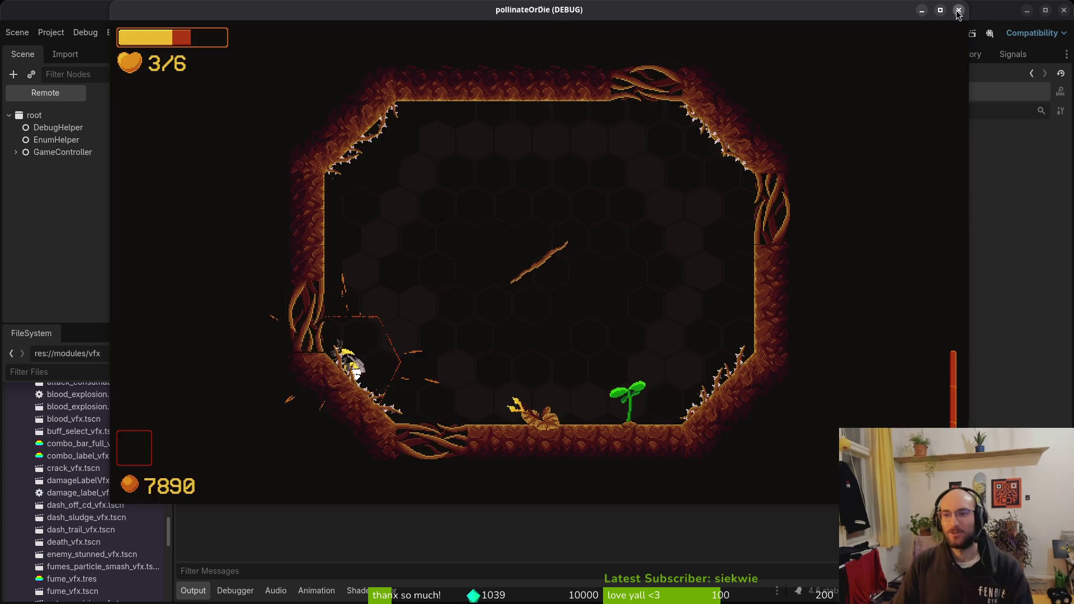
pyautogui.click(956, 12)
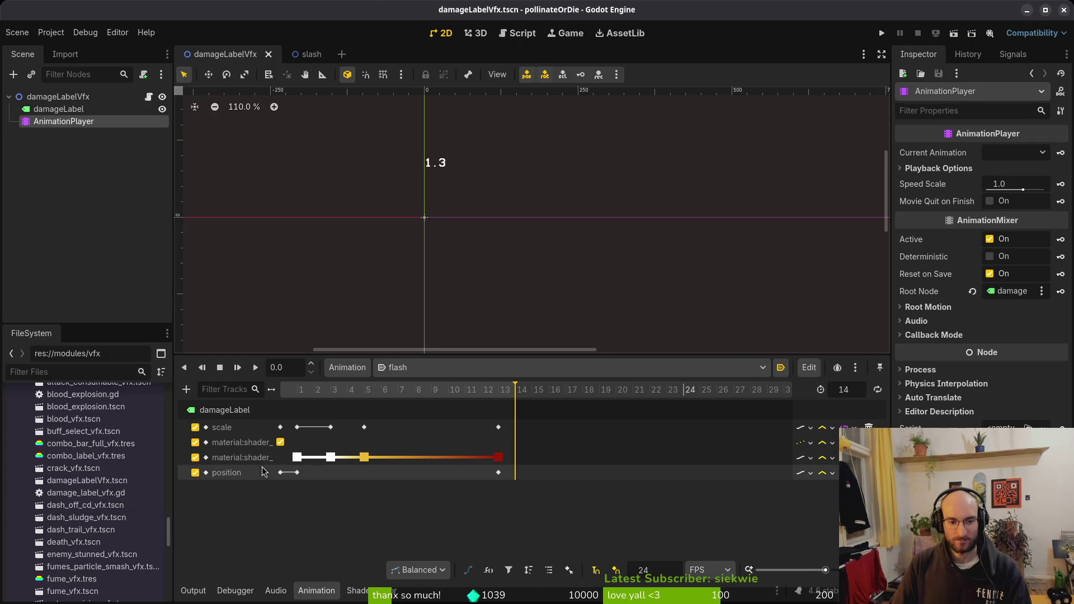
# Step: Set the frame 1 position key's y to -50 and save the damage label scene
pyautogui.click(281, 473)
pyautogui.click(1011, 189)
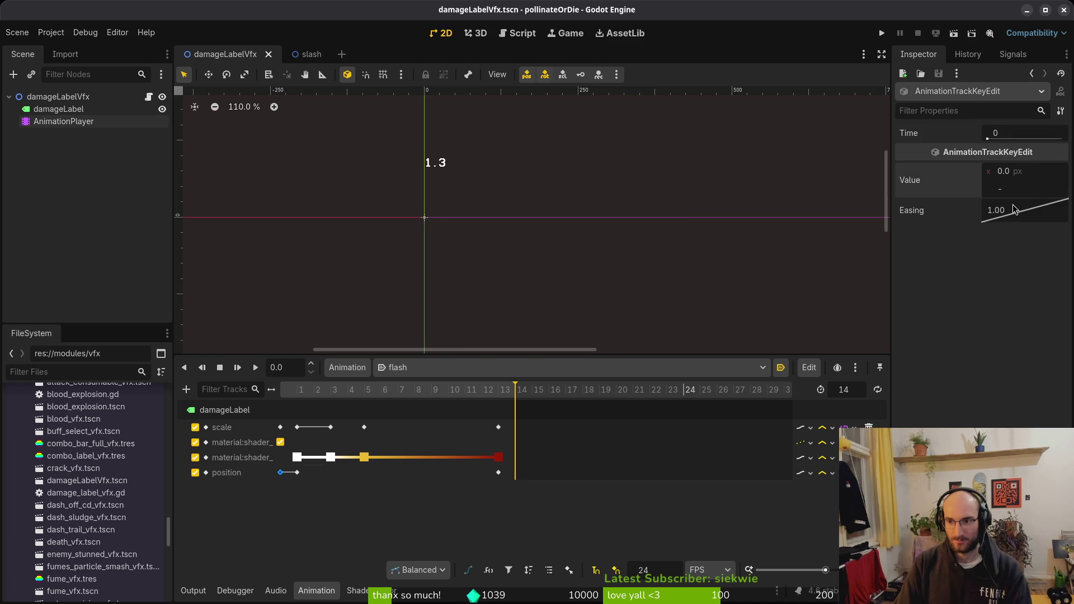
pyautogui.hotkey('ctrl', 's')
pyautogui.click(297, 473)
pyautogui.click(1015, 190)
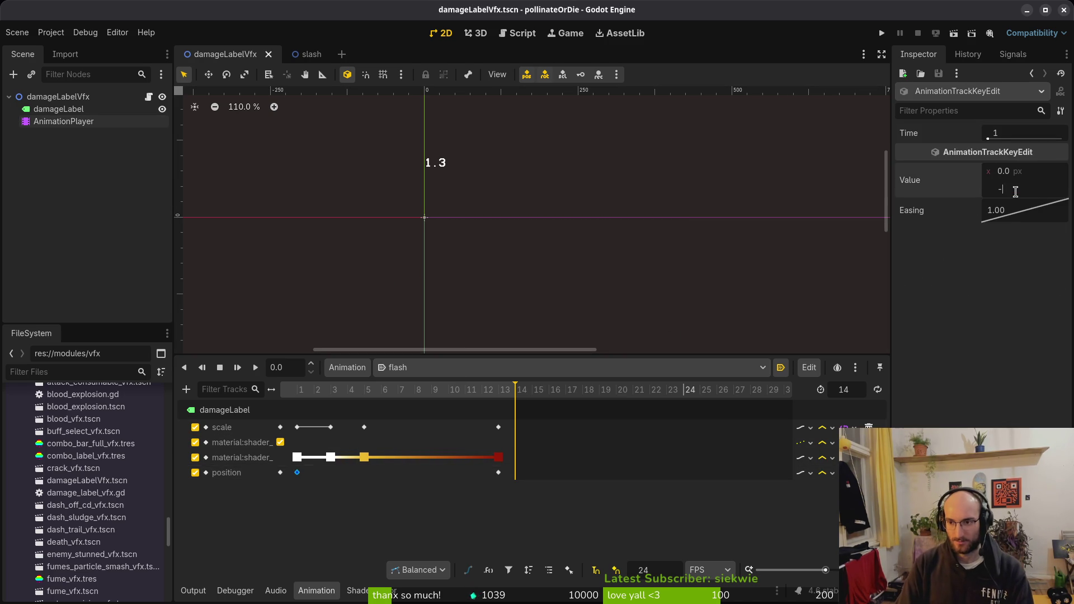
pyautogui.press('Return')
pyautogui.hotkey('ctrl', 's')
# Step: Set the frame 13 position key to (-10, -100) and launch a playtest
pyautogui.click(499, 473)
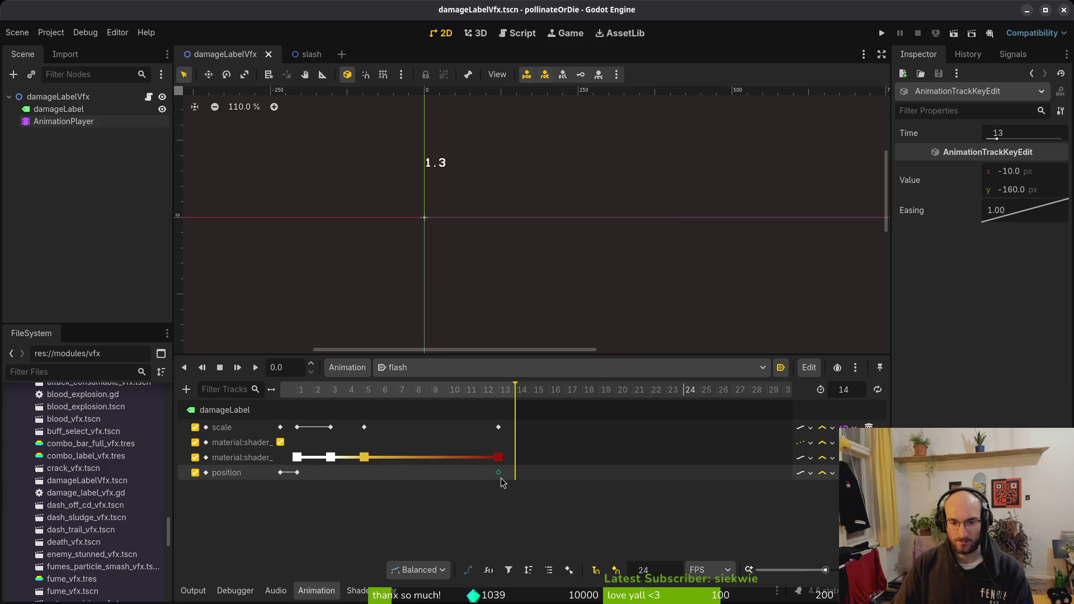
pyautogui.click(1045, 191)
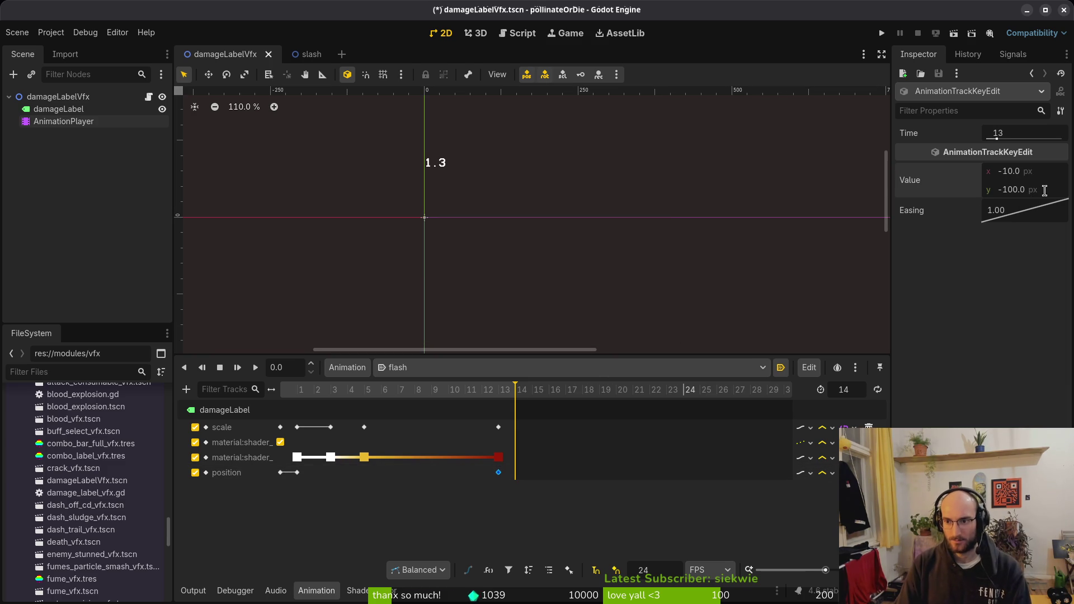
pyautogui.click(881, 33)
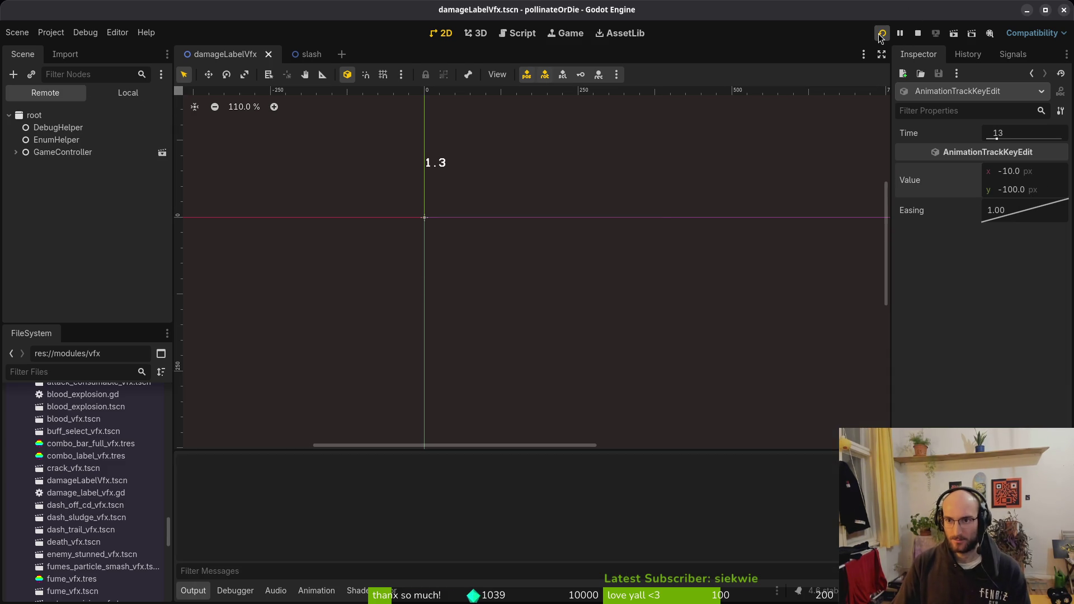
# Step: Start a run and hit enemies to see two-decimal damage numbers, then pause and quit the game
pyautogui.press('Return')
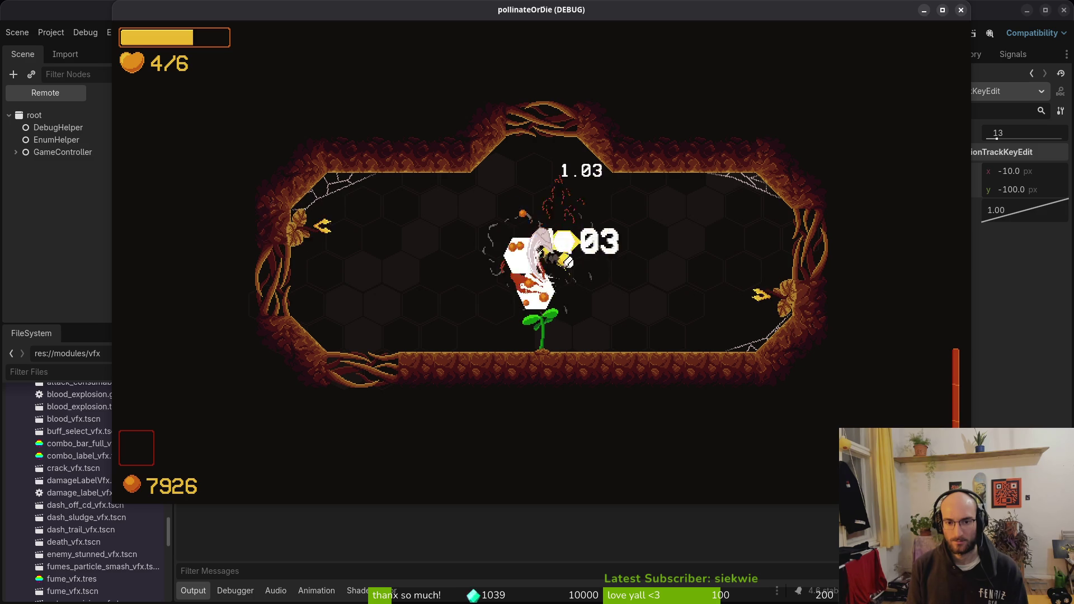
pyautogui.press('d')
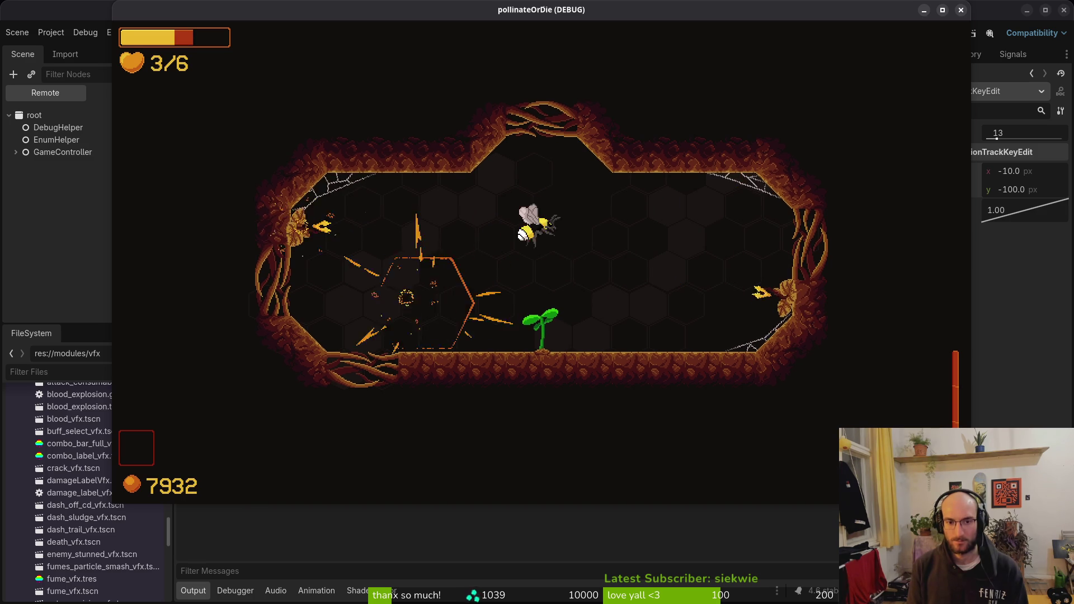
pyautogui.press('a')
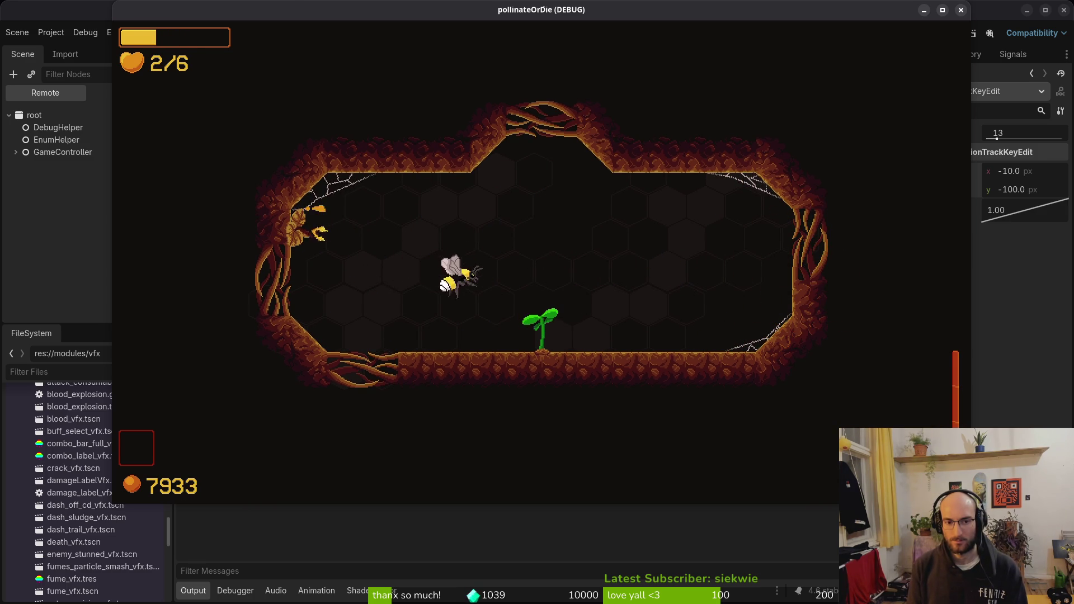
pyautogui.press('a')
pyautogui.press('d')
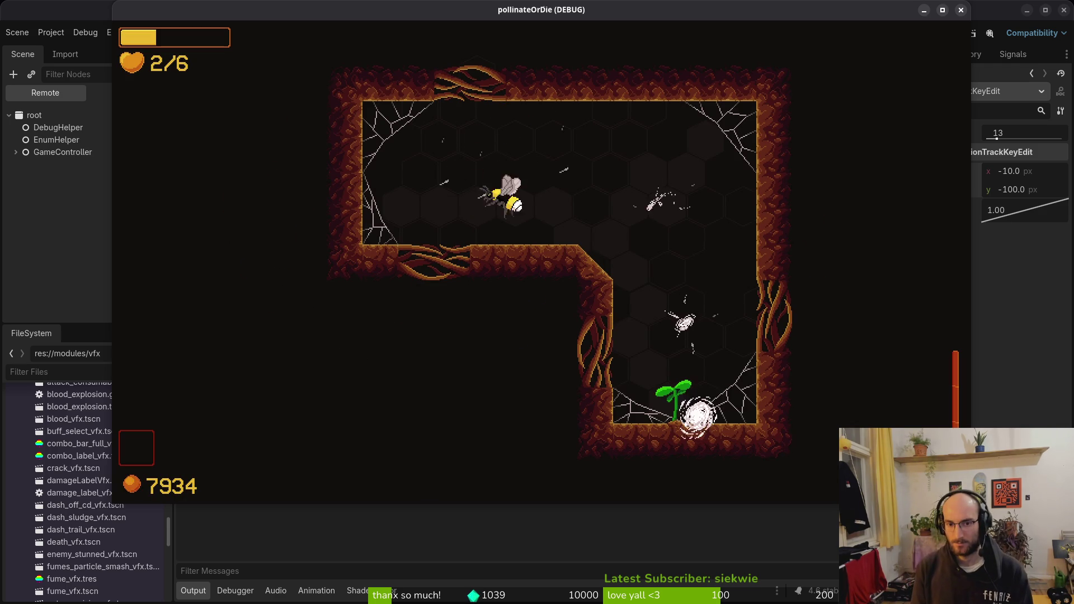
pyautogui.press('a')
pyautogui.press('d')
pyautogui.press('s')
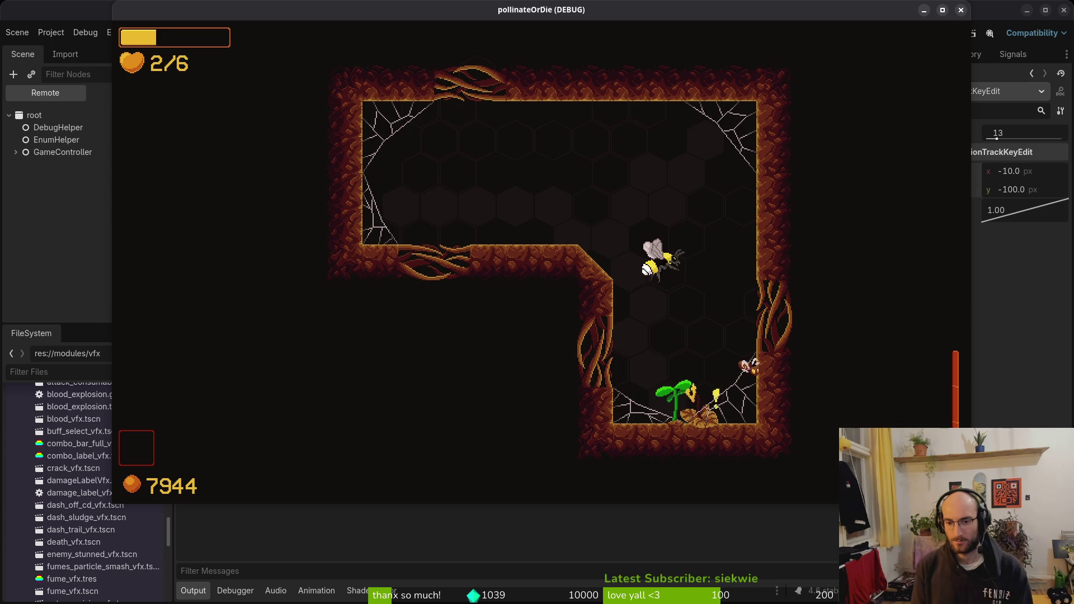
pyautogui.press('s')
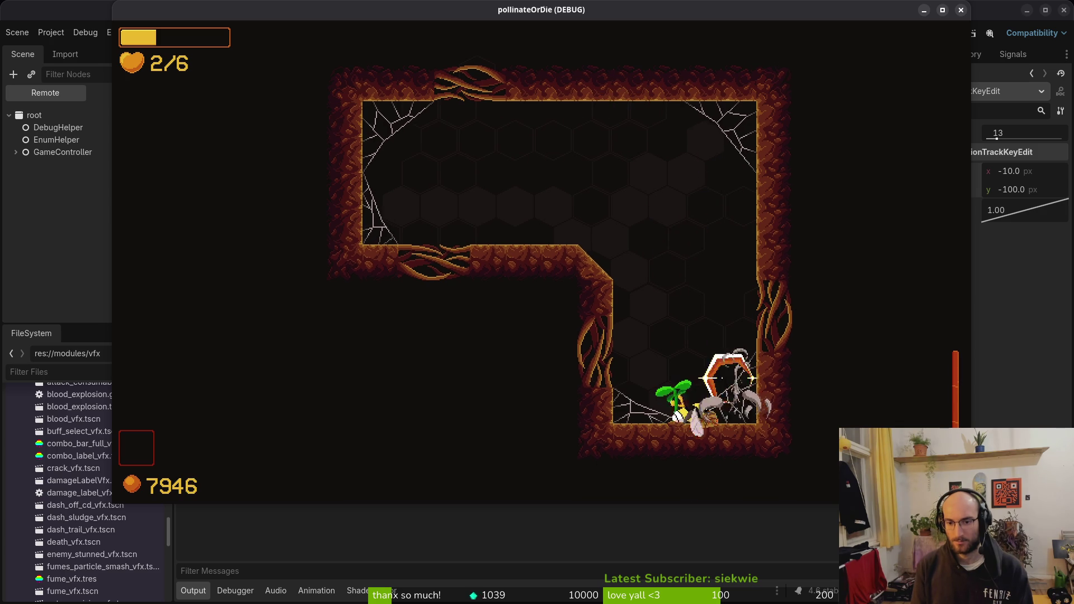
pyautogui.press('Escape')
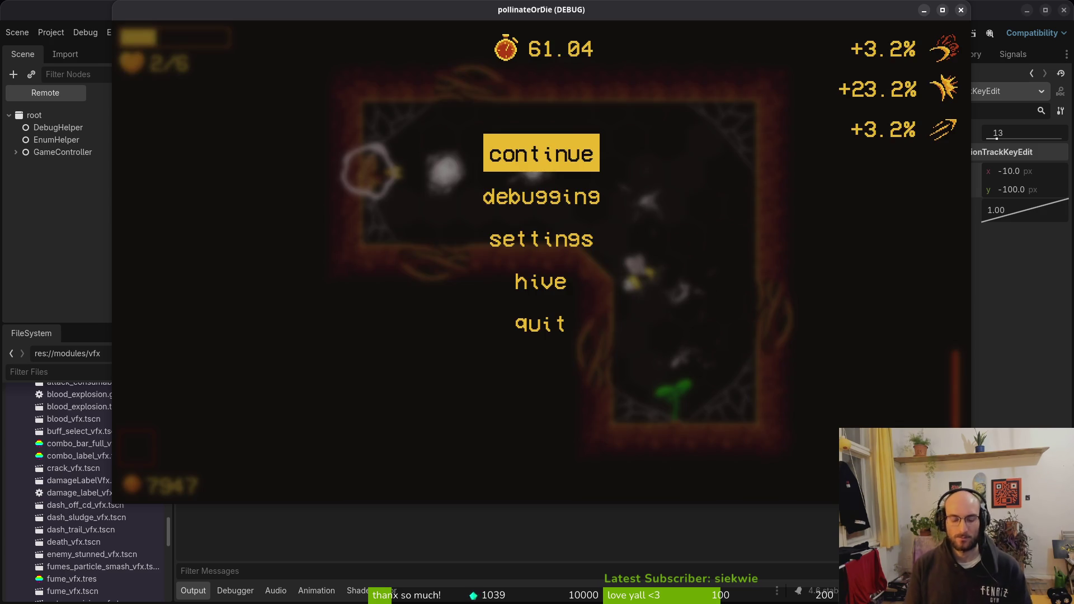
pyautogui.hotkey('alt', 'F4')
# Step: Open slash.gd and dash.gd in Neovim with the Telescope file finder
pyautogui.hotkey('alt', 'Tab')
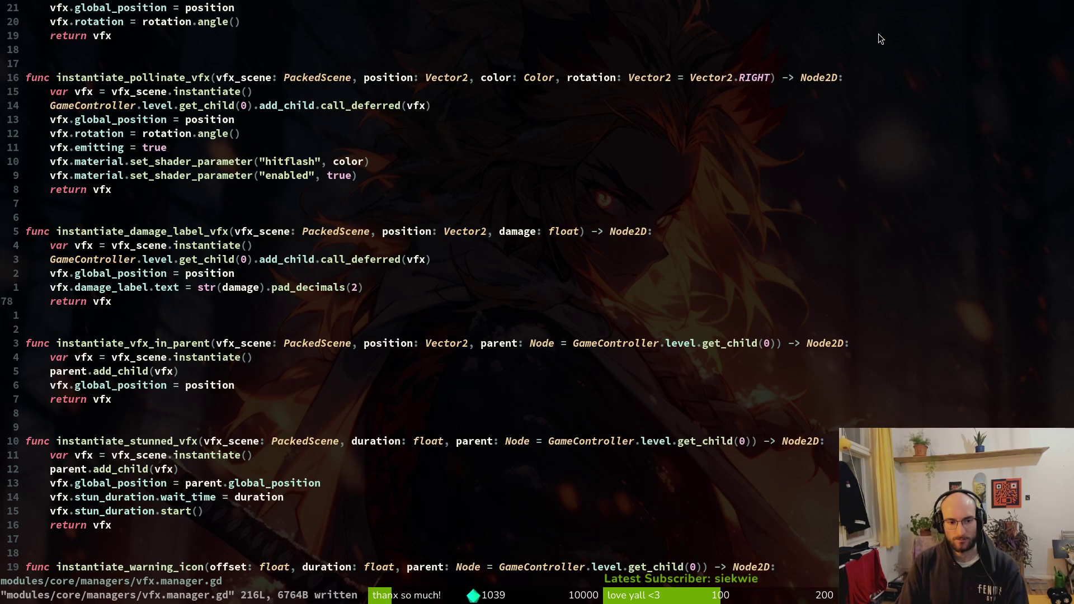
pyautogui.hotkey('ctrl', '6')
pyautogui.hotkey('ctrl', '6')
pyautogui.press('space')
pyautogui.press('f')
pyautogui.press('f')
pyautogui.write('slas')
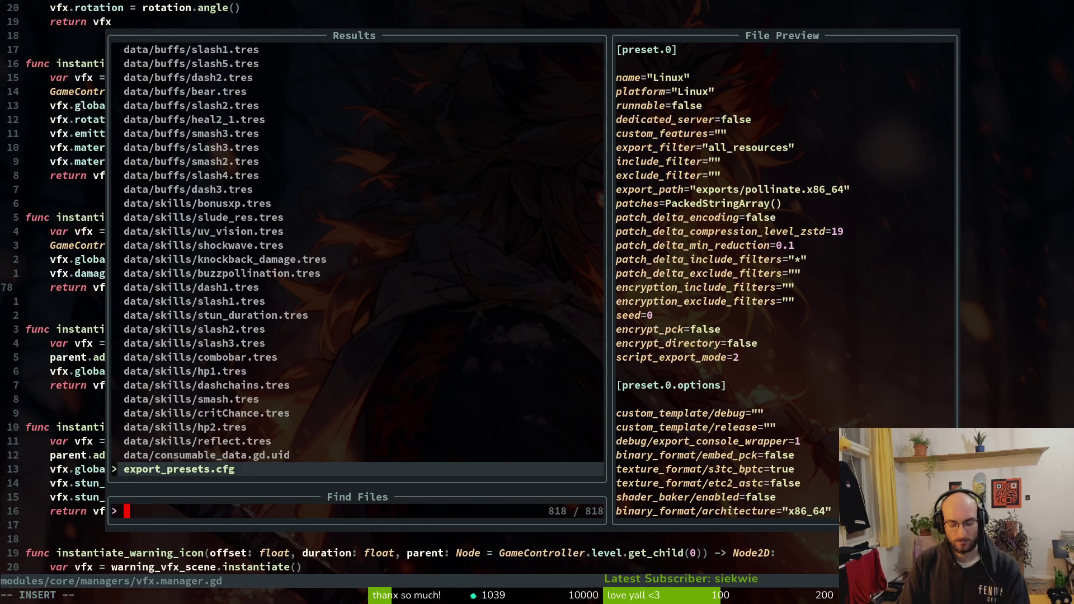
pyautogui.write('h.gd')
pyautogui.press('Return')
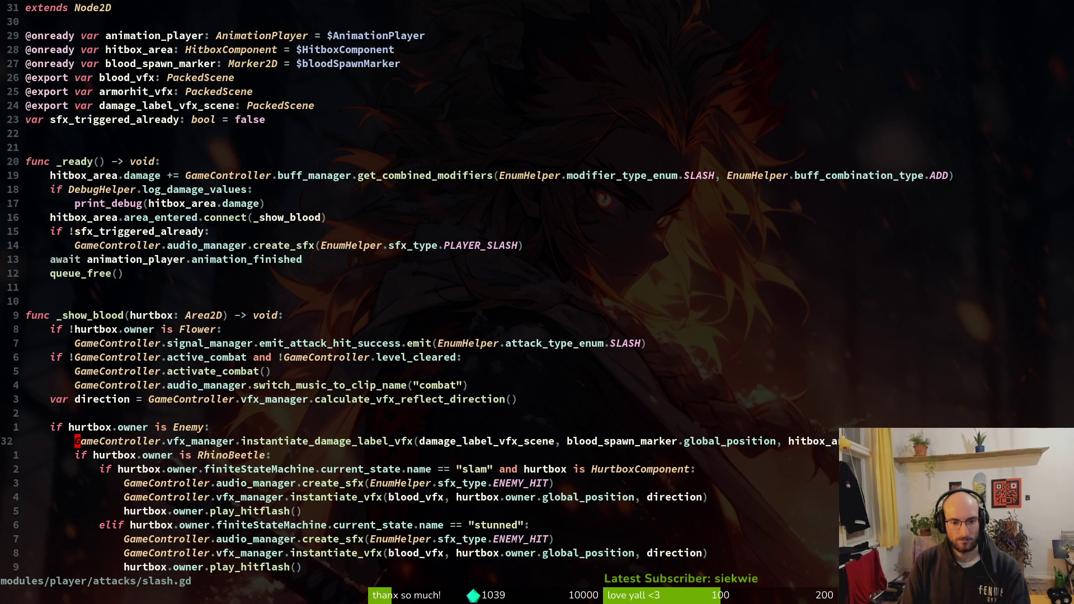
pyautogui.press('space')
pyautogui.press('f')
pyautogui.press('f')
pyautogui.write('dashgd')
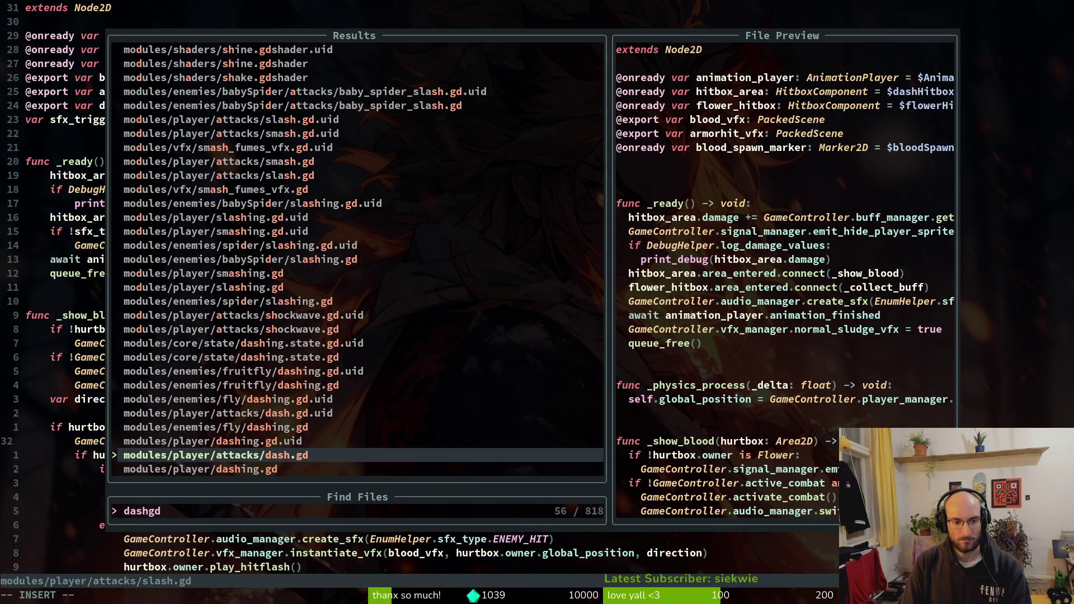
pyautogui.press('Return')
# Step: Paste the damage label call into dash.gd's Enemy branch and the damage_label_vfx_scene export at the top
pyautogui.press('2')
pyautogui.press('8')
pyautogui.press('j')
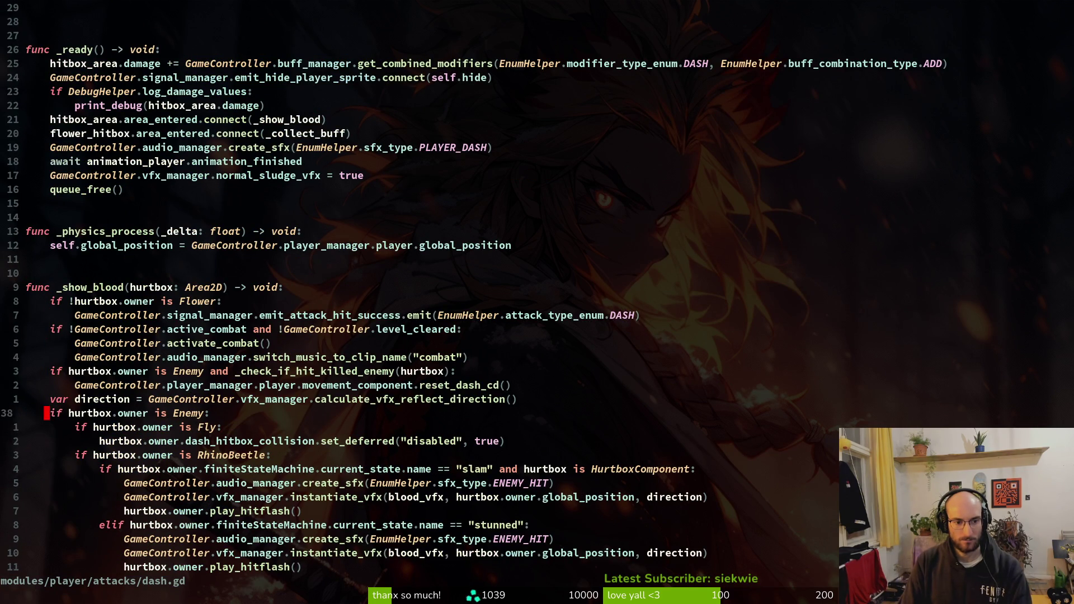
pyautogui.press('P')
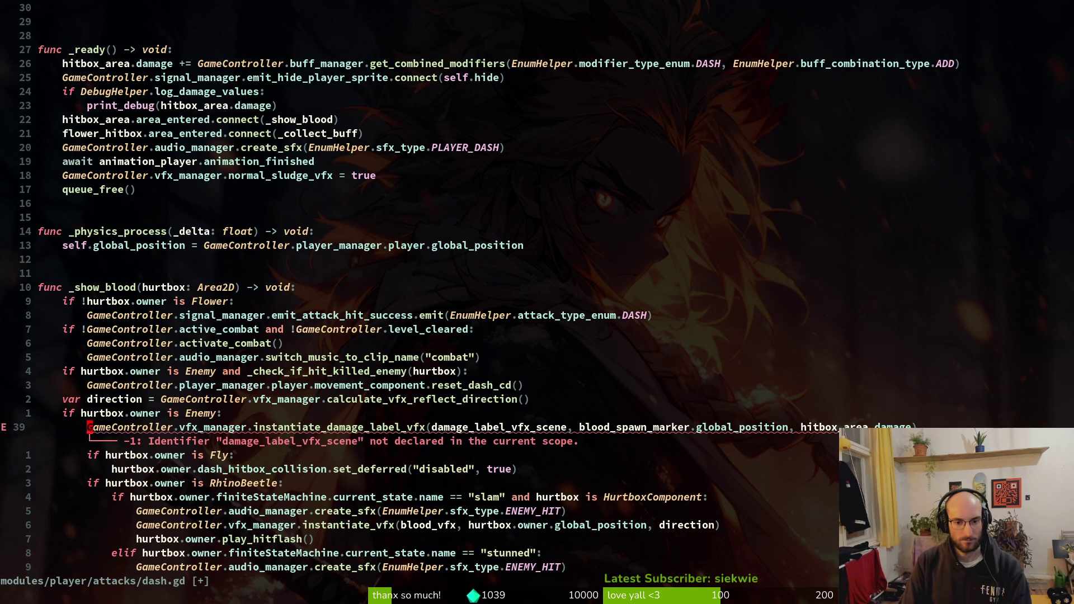
pyautogui.hotkey('ctrl', '6')
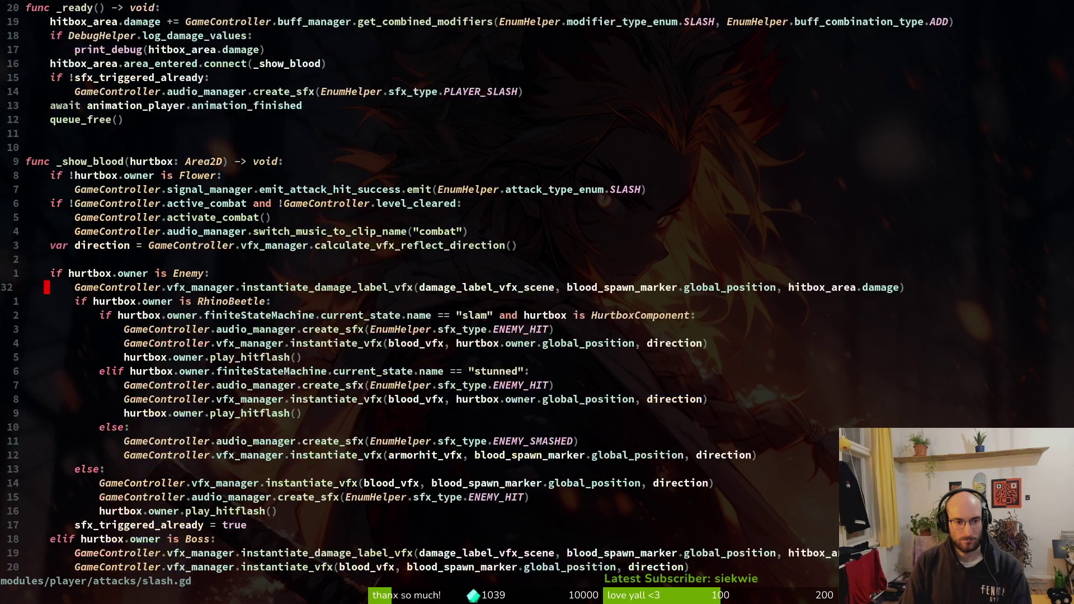
pyautogui.press('y')
pyautogui.press('y')
pyautogui.hotkey('ctrl', '6')
pyautogui.press('g')
pyautogui.press('g')
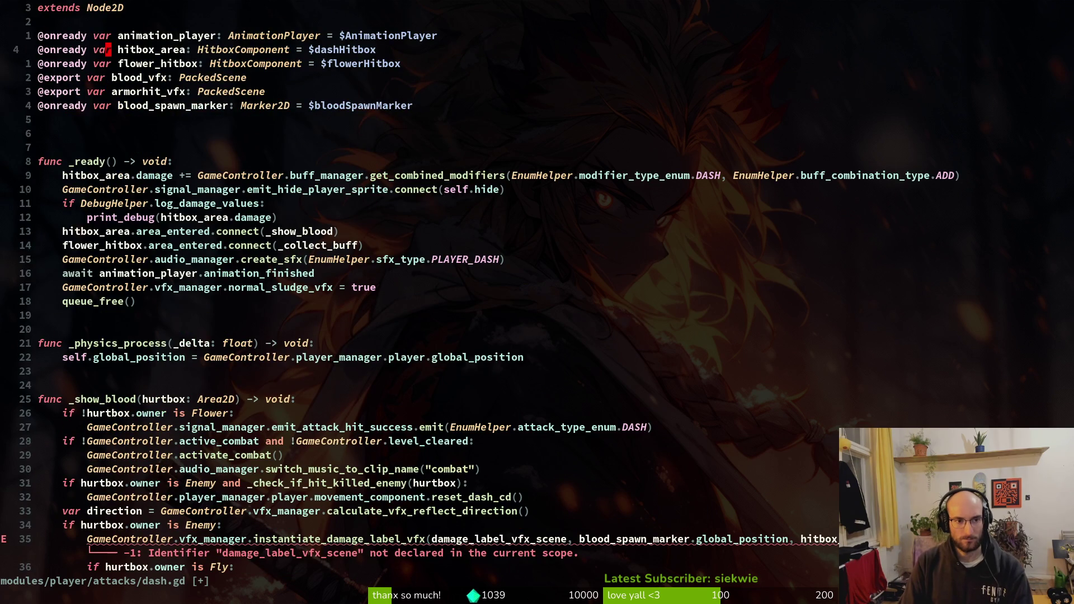
pyautogui.press('p')
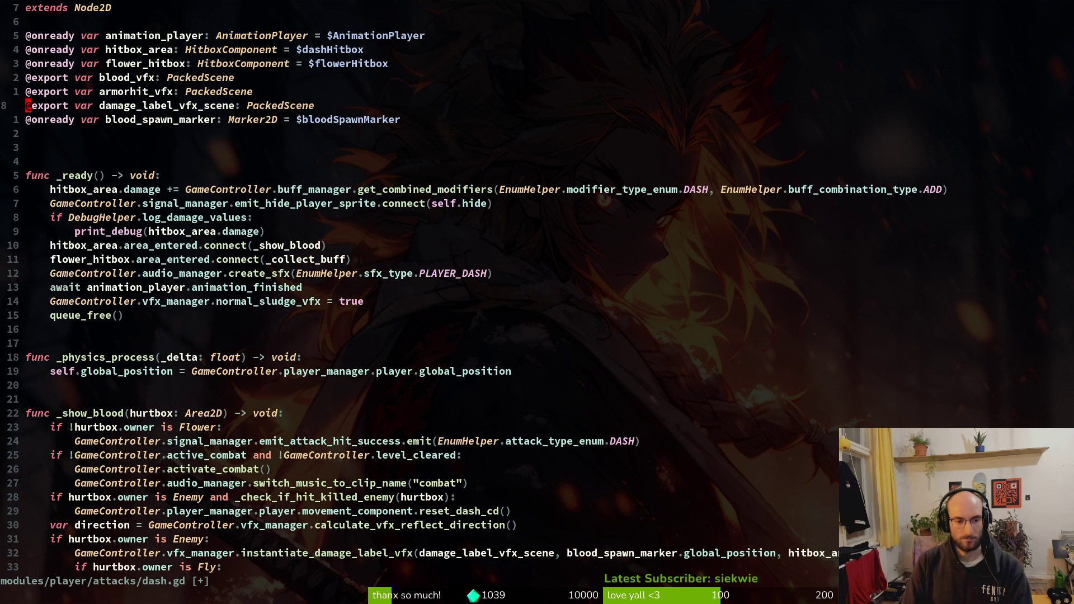
pyautogui.press('2')
pyautogui.press('2')
pyautogui.press('j')
pyautogui.press('space')
pyautogui.press('f')
pyautogui.press('f')
pyautogui.press('Escape')
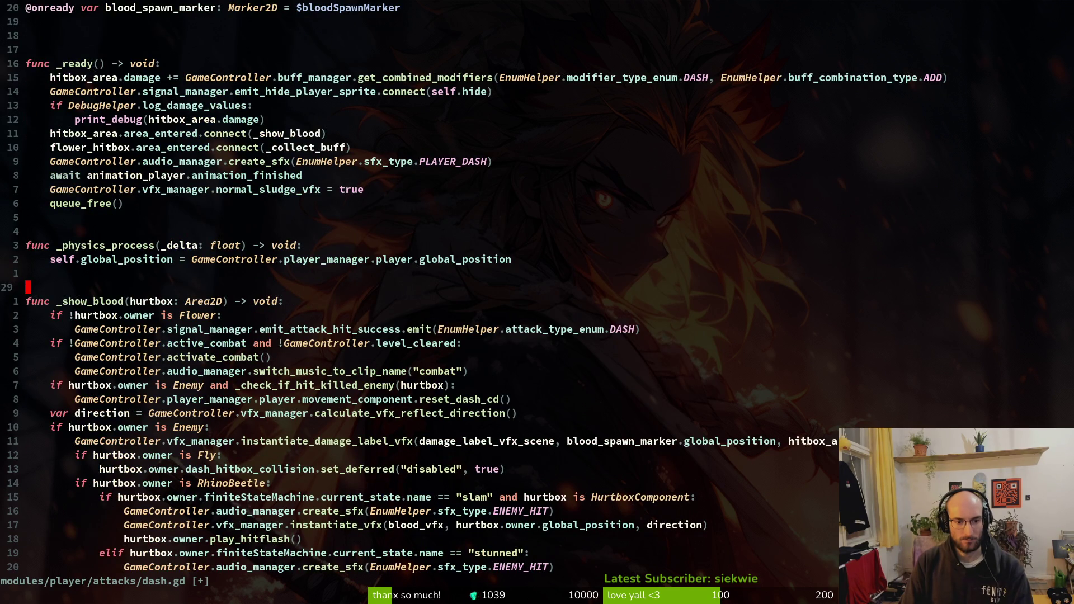
# Step: Copy the damage label call under dash.gd's Boss branch, then open smash.gd
pyautogui.hotkey('ctrl', 'd')
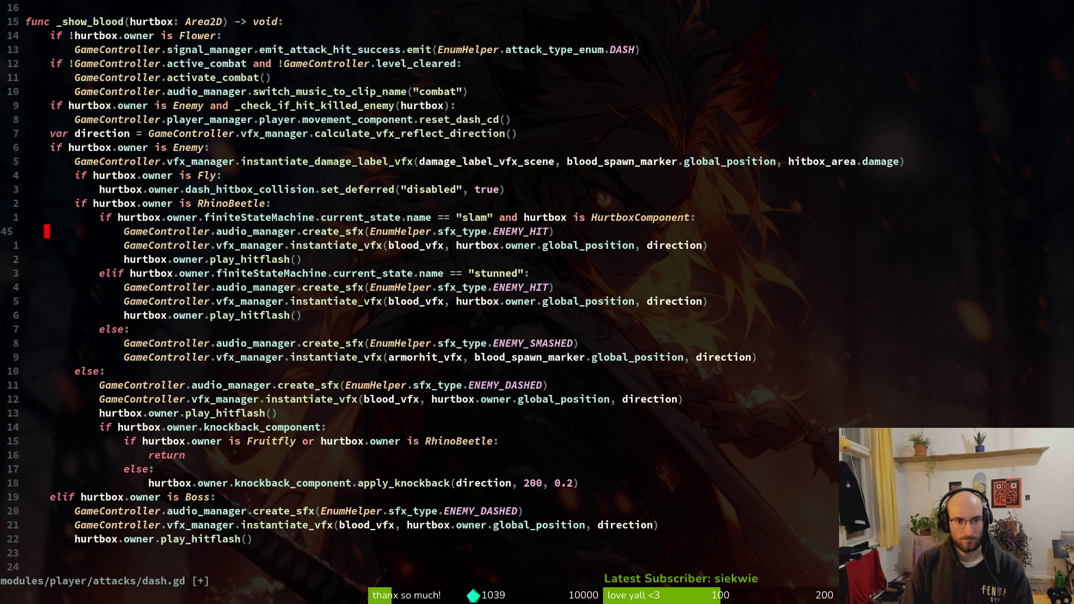
pyautogui.press('k')
pyautogui.hotkey('shift', 'v')
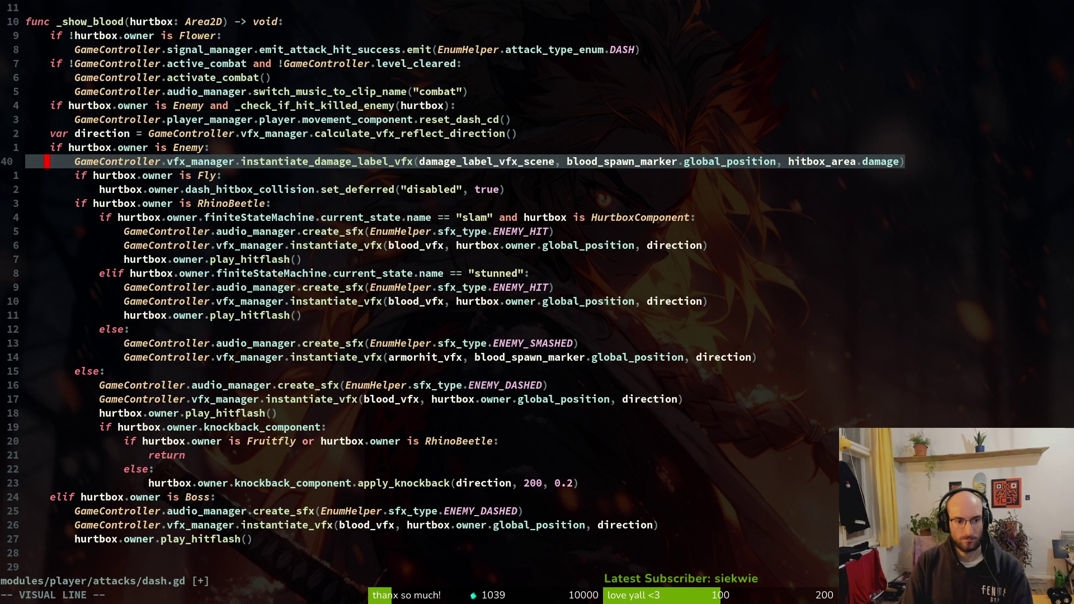
pyautogui.press('y')
pyautogui.press('j')
pyautogui.press('j')
pyautogui.press('j')
pyautogui.press('j')
pyautogui.press('p')
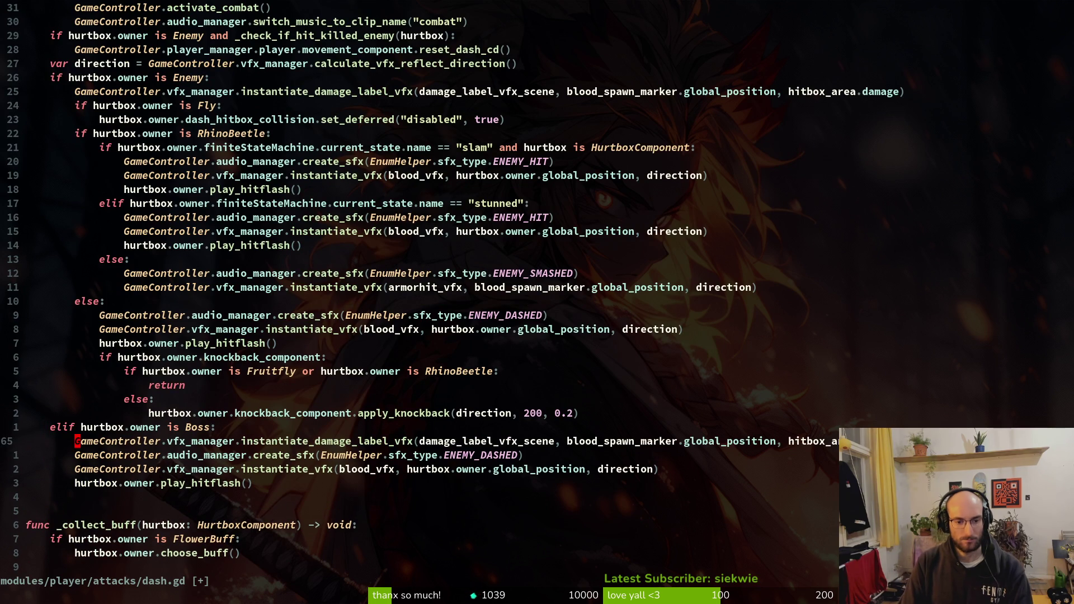
pyautogui.press('space')
pyautogui.press('f')
pyautogui.press('f')
pyautogui.write('smashgd')
pyautogui.press('Return')
pyautogui.hotkey('ctrl', '6')
# Step: Add the damage_label_vfx_scene export line below armorhit_vfx in smash.gd and save
pyautogui.press('g')
pyautogui.press('g')
pyautogui.hotkey('ctrl', '6')
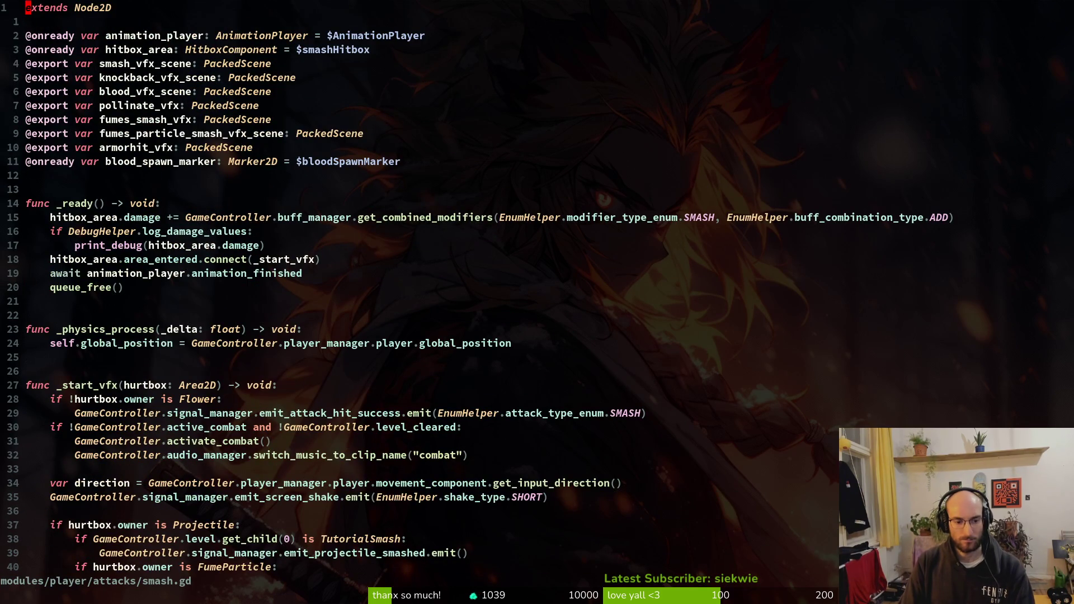
pyautogui.press('super+v')
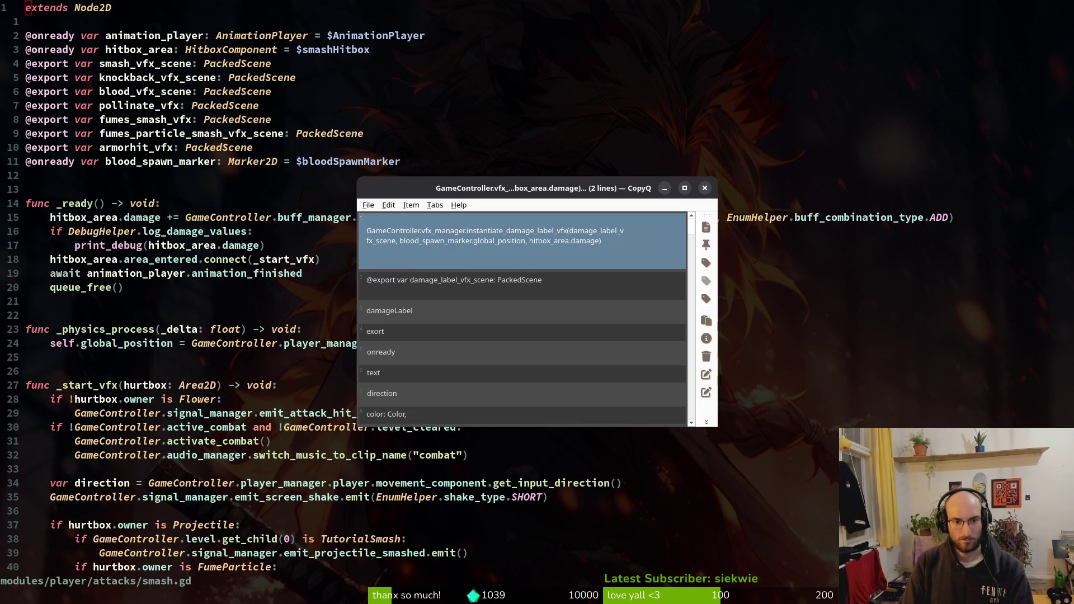
pyautogui.press('Down')
pyautogui.press('Return')
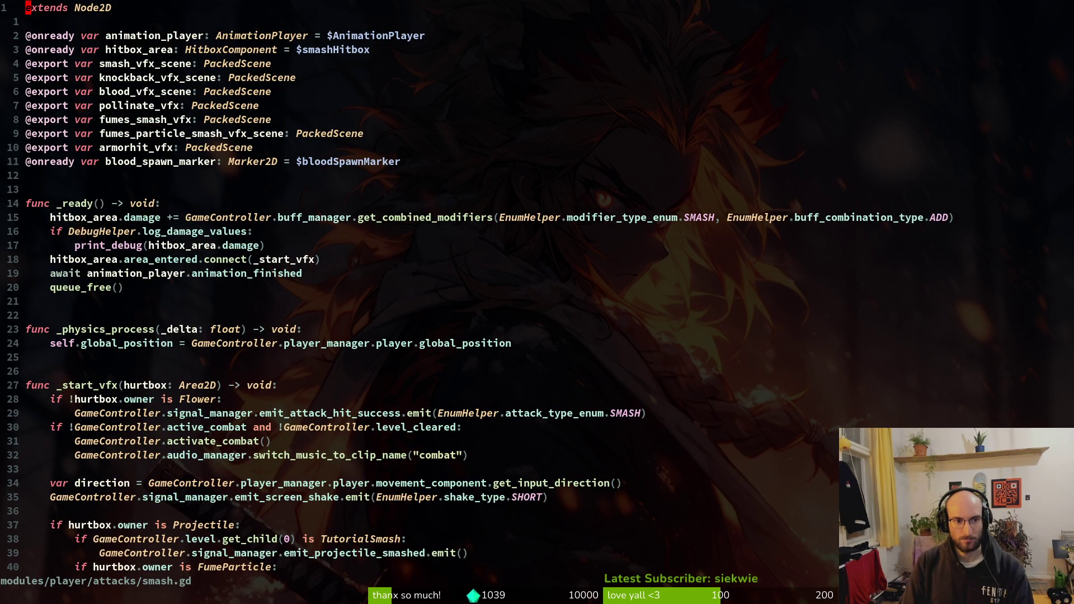
pyautogui.press('p')
pyautogui.hotkey('ctrl', 's')
pyautogui.press('super+v')
pyautogui.press('Escape')
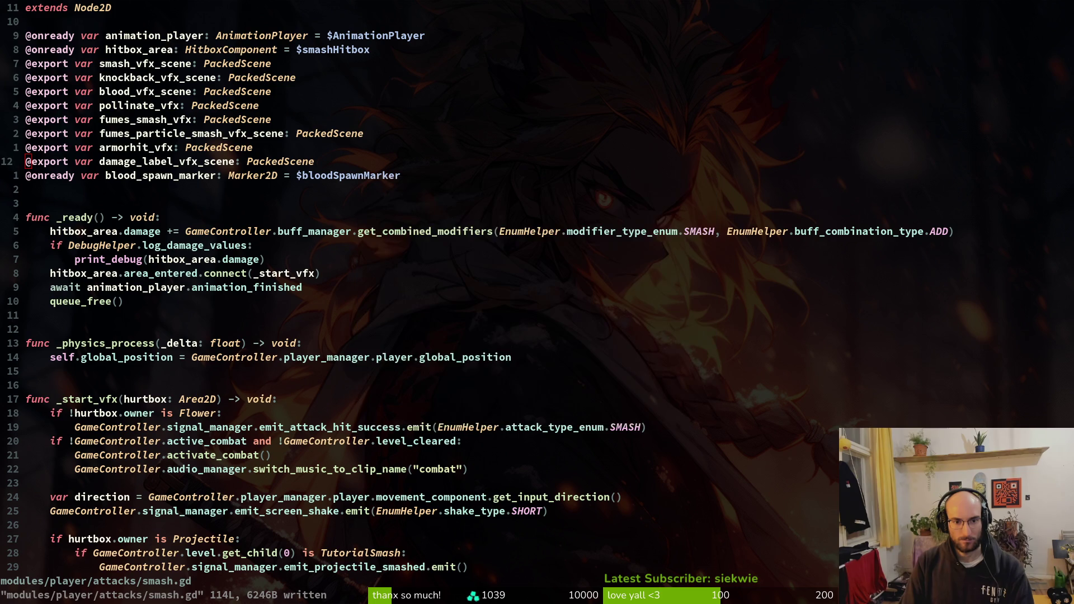
# Step: Paste the instantiate_damage_label_vfx call under smash.gd's Enemy and Boss branches, then stop the running game
pyautogui.hotkey('ctrl', 'd')
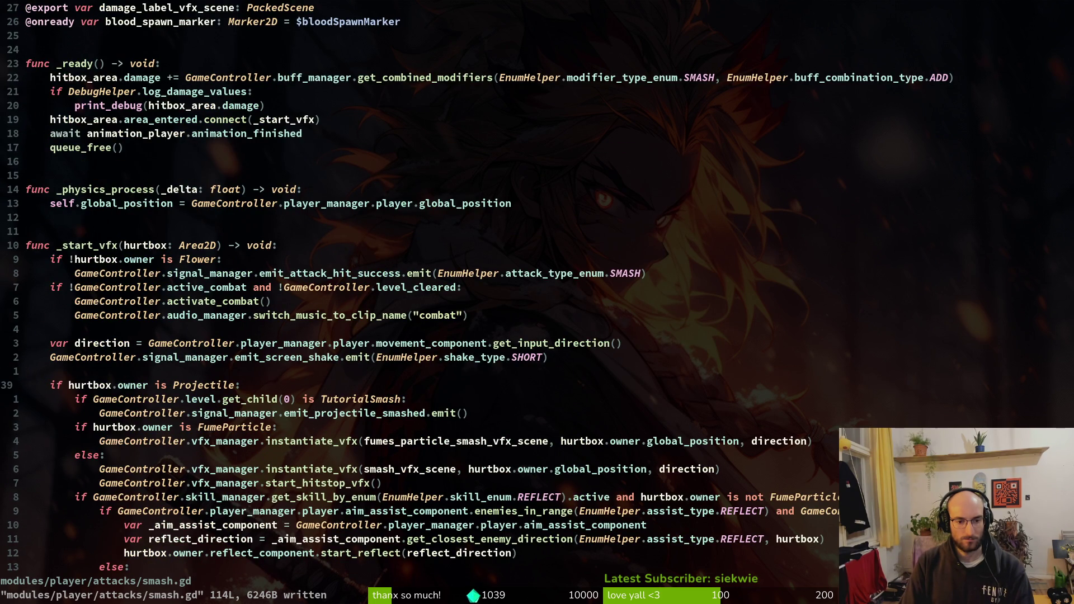
pyautogui.press('j')
pyautogui.press('j')
pyautogui.press('j')
pyautogui.press('j')
pyautogui.press('j')
pyautogui.press('j')
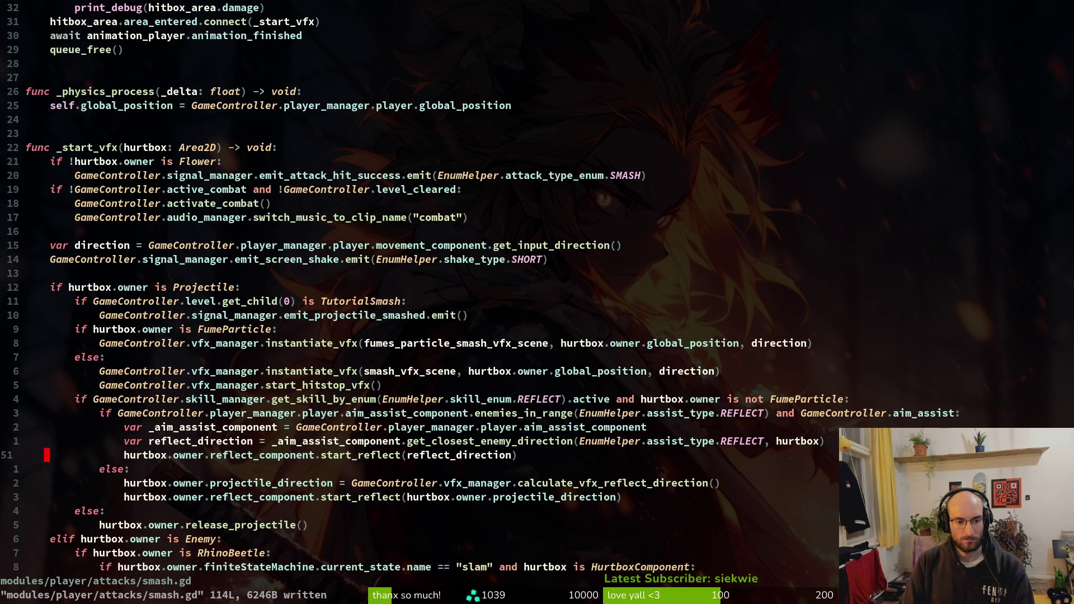
pyautogui.press('p')
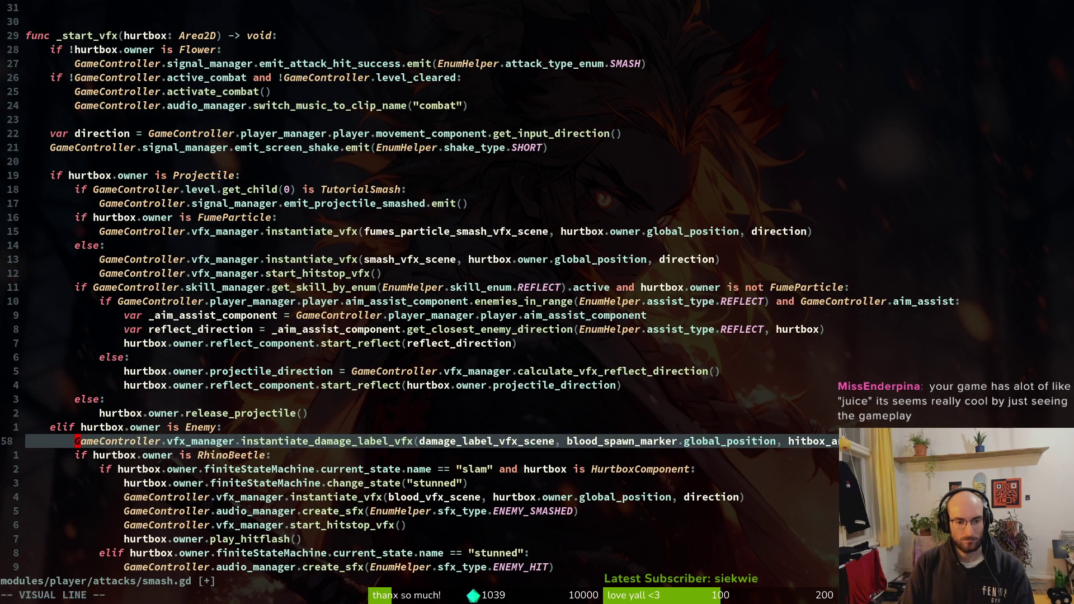
pyautogui.hotkey('ctrl', 'd')
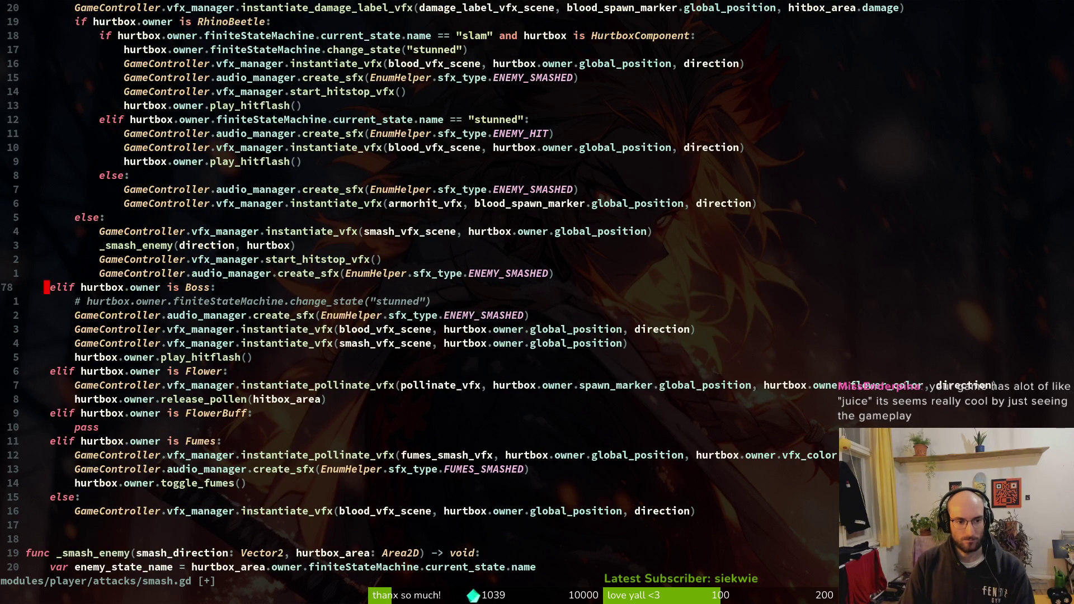
pyautogui.press('p')
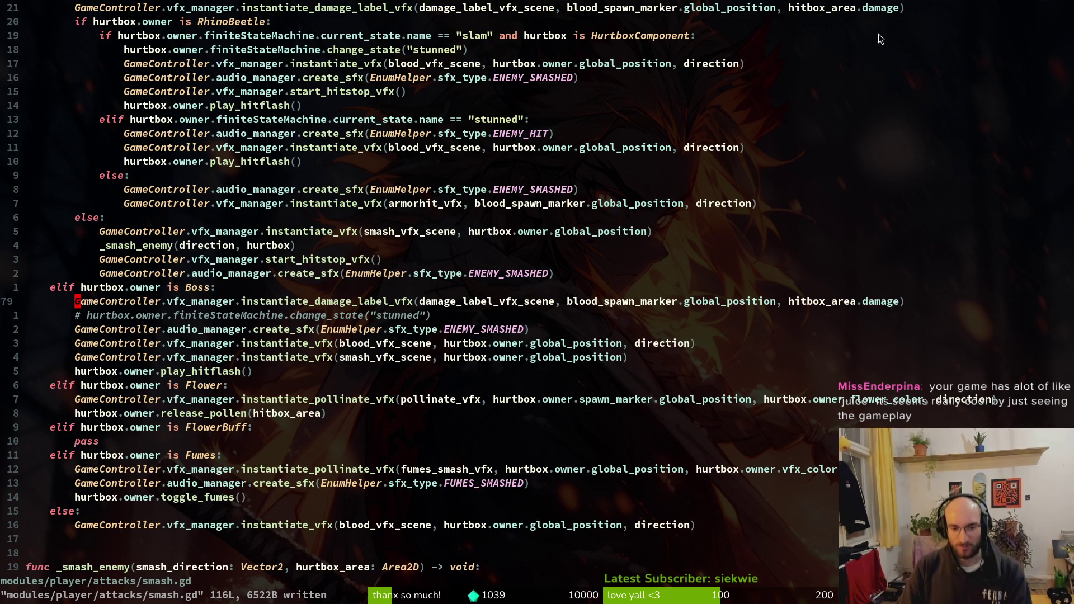
pyautogui.hotkey('alt', 'Tab')
pyautogui.press('F8')
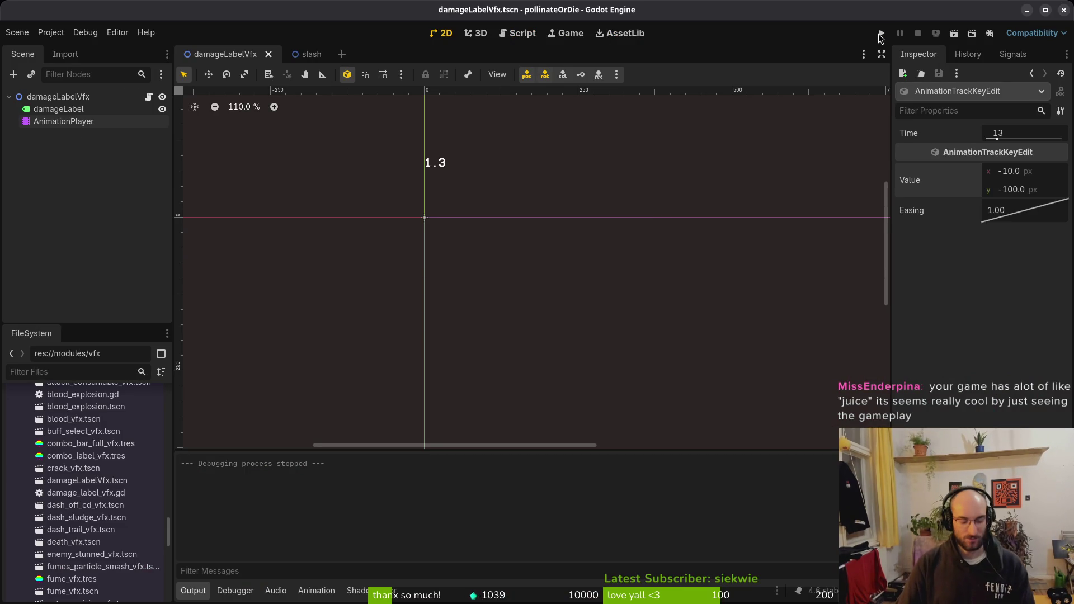
# Step: Run the project and dash the bee into enemies until the null-instance error breaks
pyautogui.click(882, 34)
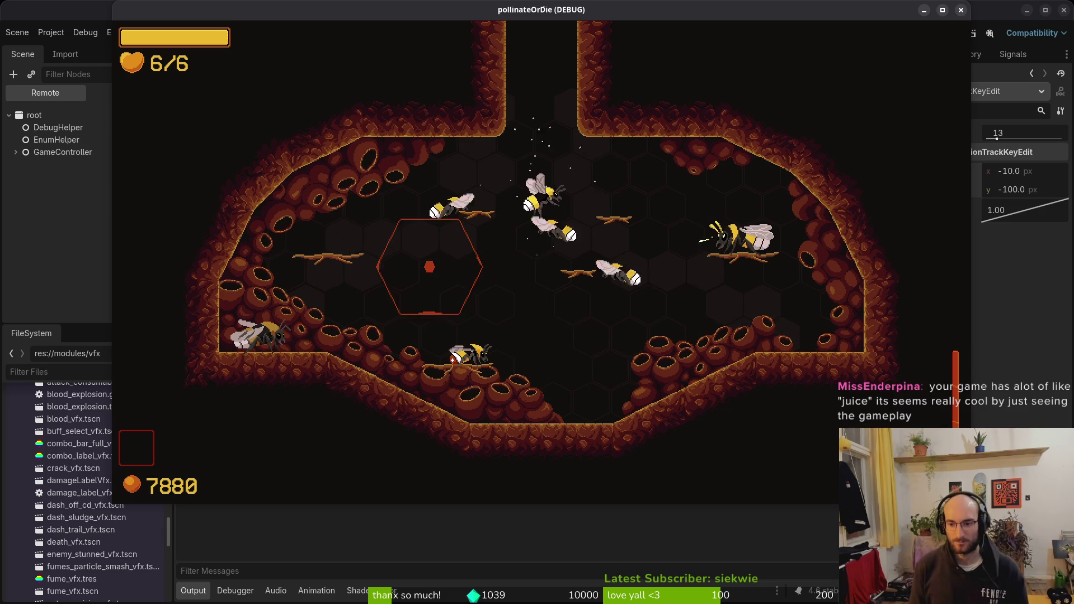
pyautogui.press('w')
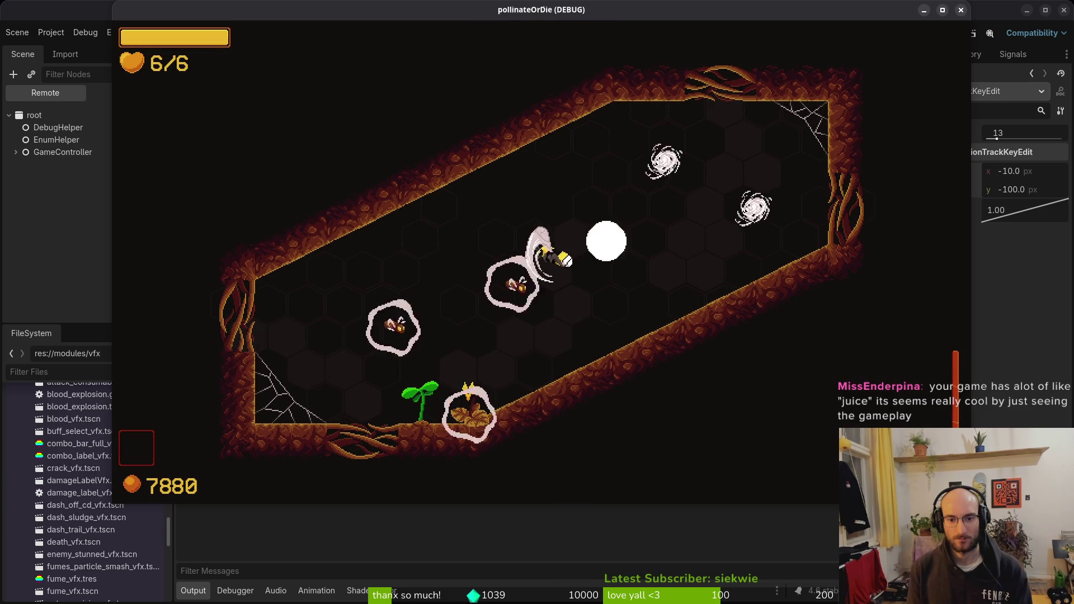
pyautogui.press('space')
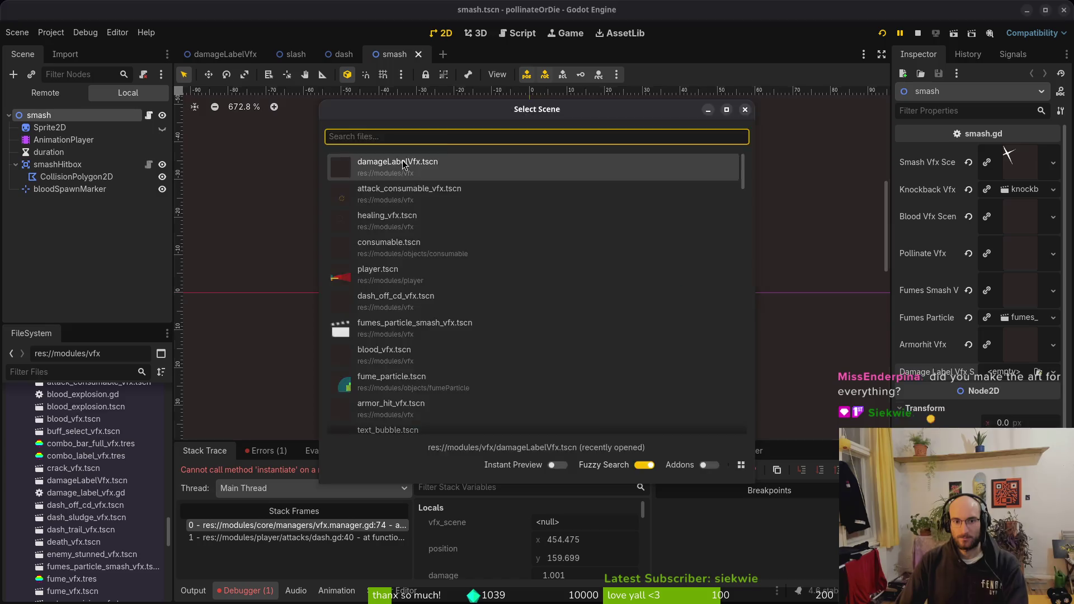
# Step: Relaunch the game with damageLabelVfx assigned and fight enemies in the lower and right chambers
pyautogui.press('Return')
pyautogui.click(882, 33)
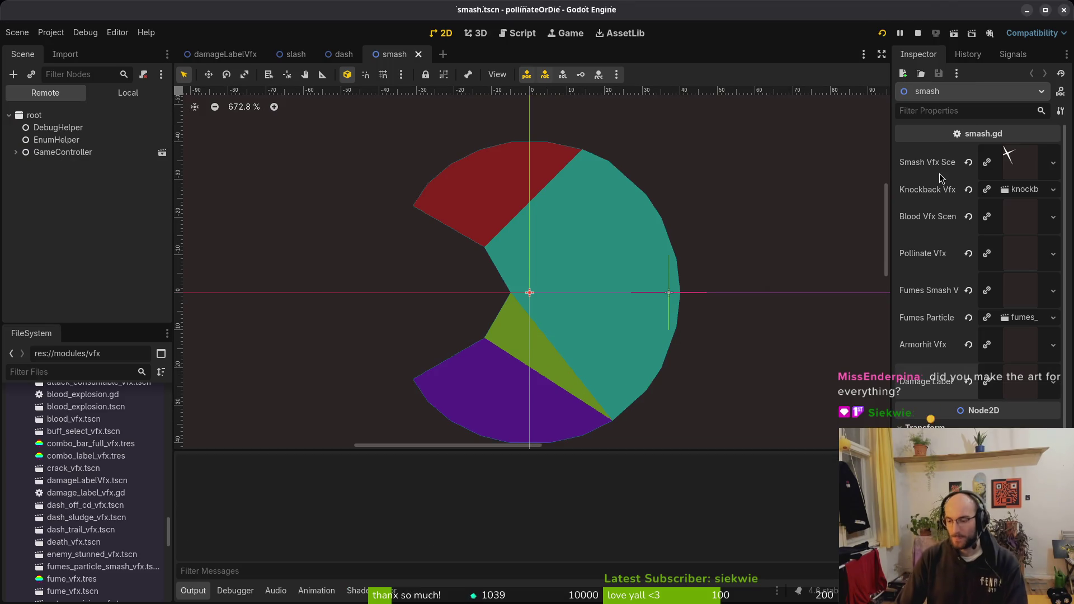
pyautogui.press('Return')
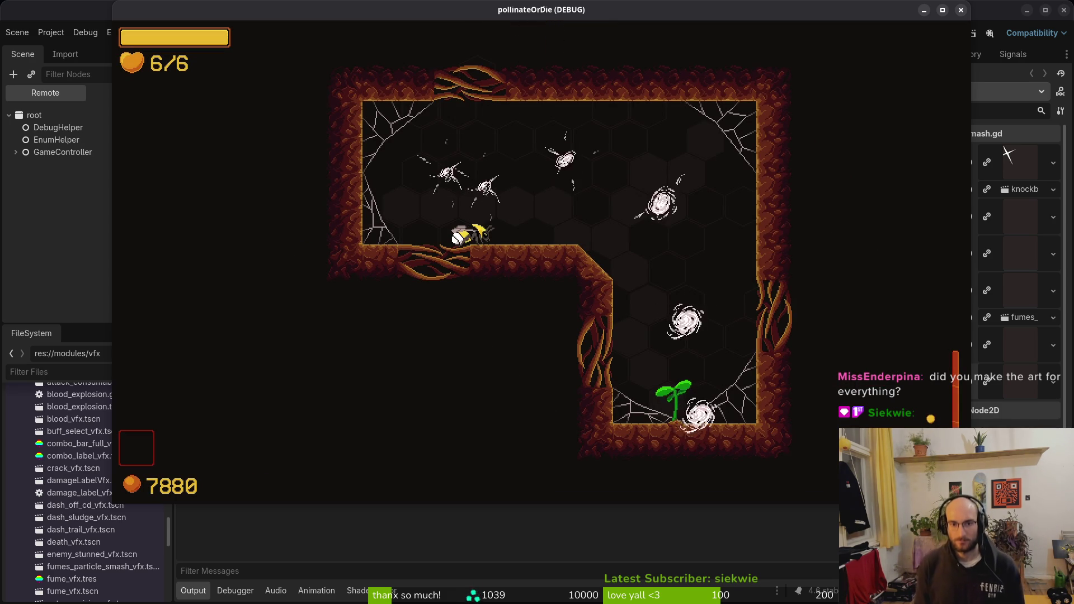
pyautogui.press('d')
pyautogui.press('s')
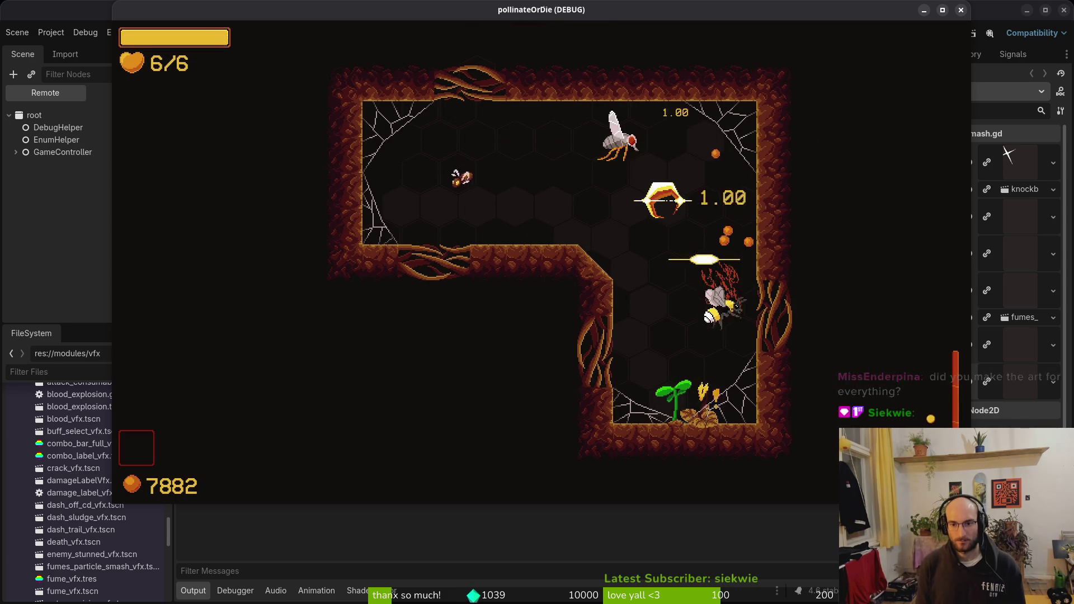
pyautogui.press('w')
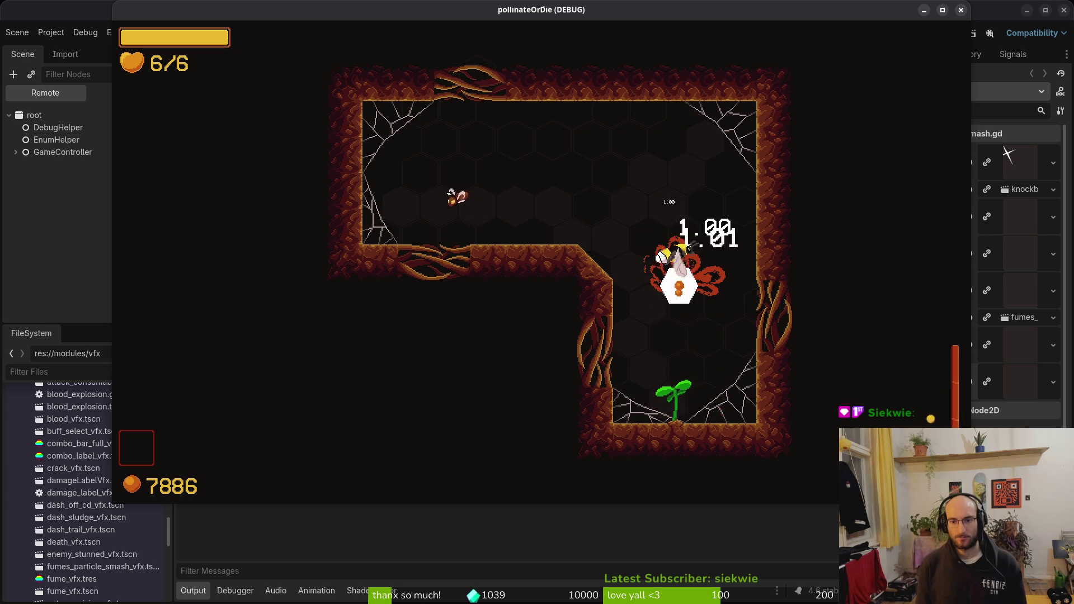
pyautogui.press('a')
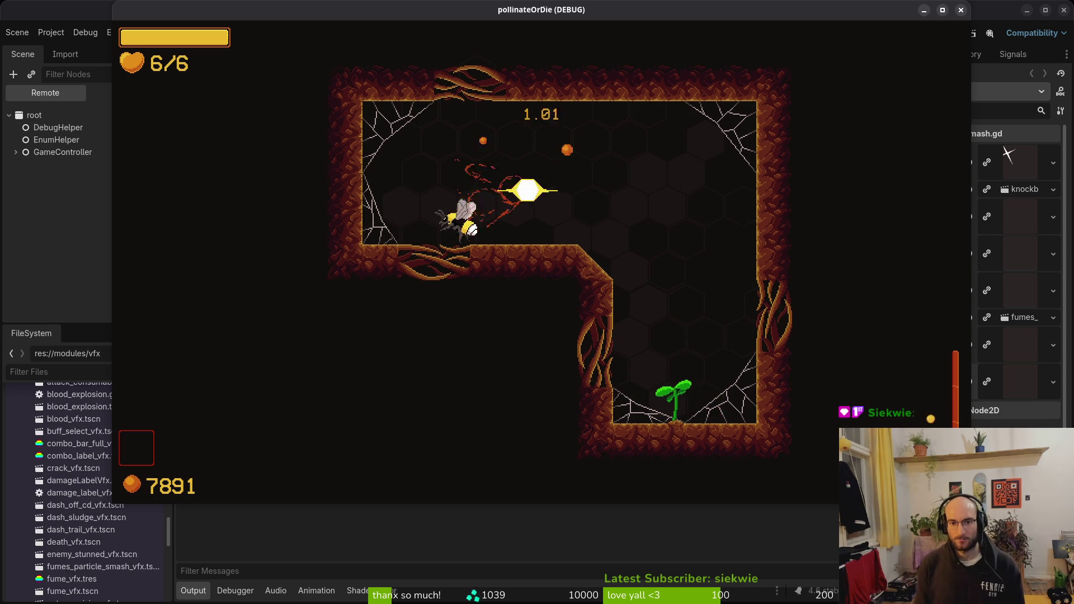
pyautogui.press('d')
pyautogui.press('s')
# Step: Keep attacking enemies, collecting the plant upgrade and heart, with damage numbers like 1.01 popping up
pyautogui.press('w')
pyautogui.press('a')
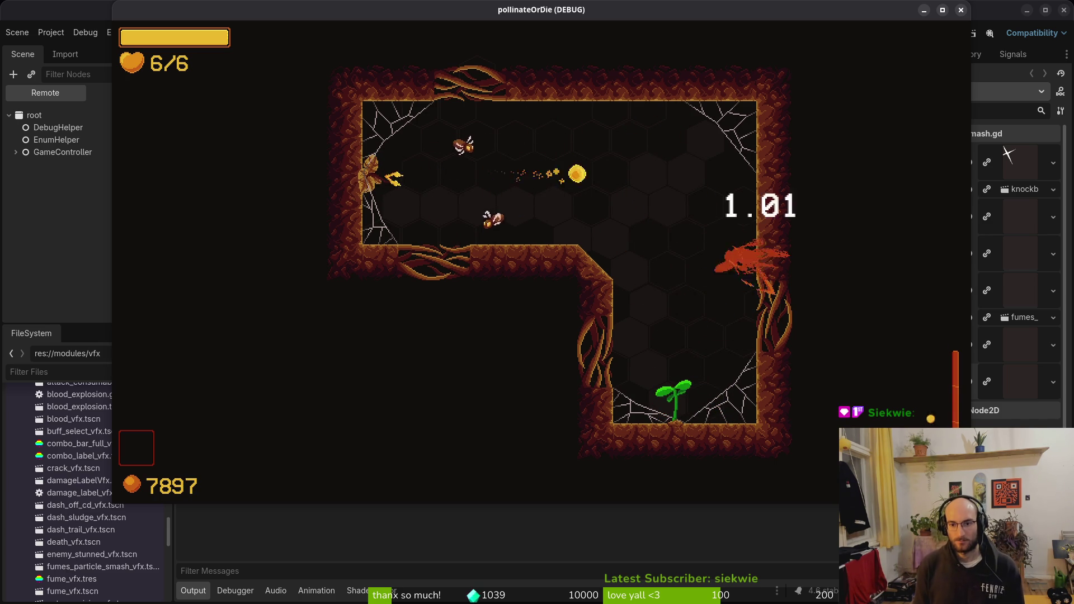
pyautogui.press('d')
pyautogui.press('a')
pyautogui.press('w')
pyautogui.press('a')
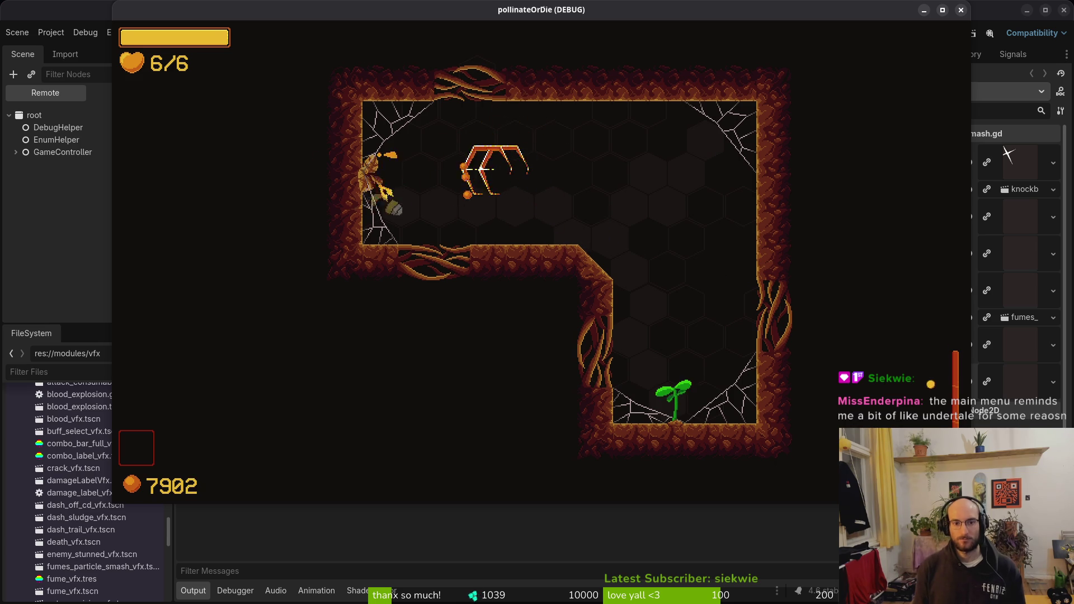
pyautogui.press('d')
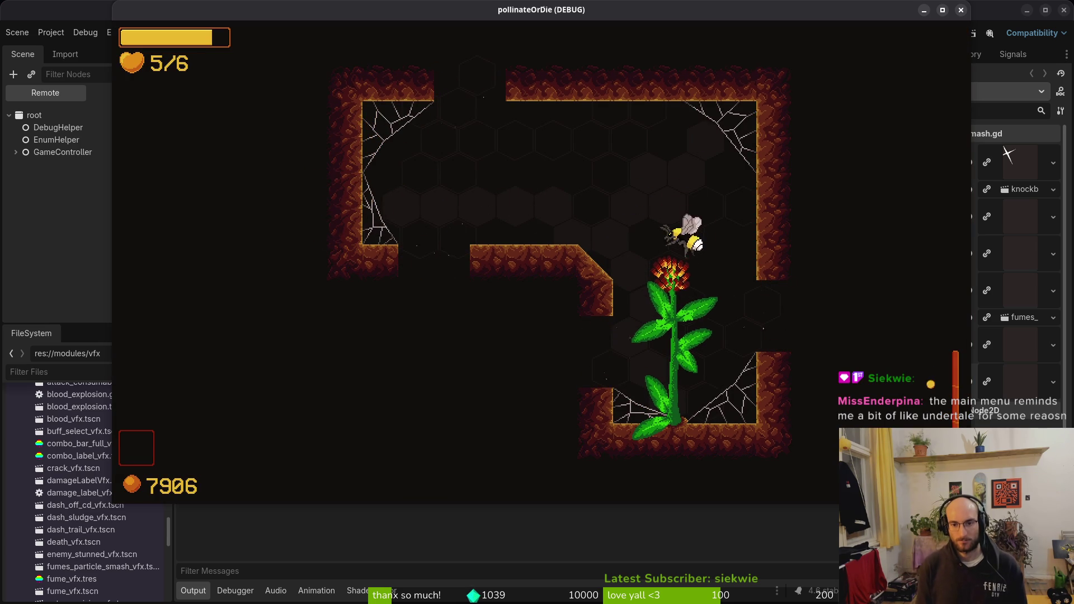
pyautogui.press('s')
pyautogui.press('w')
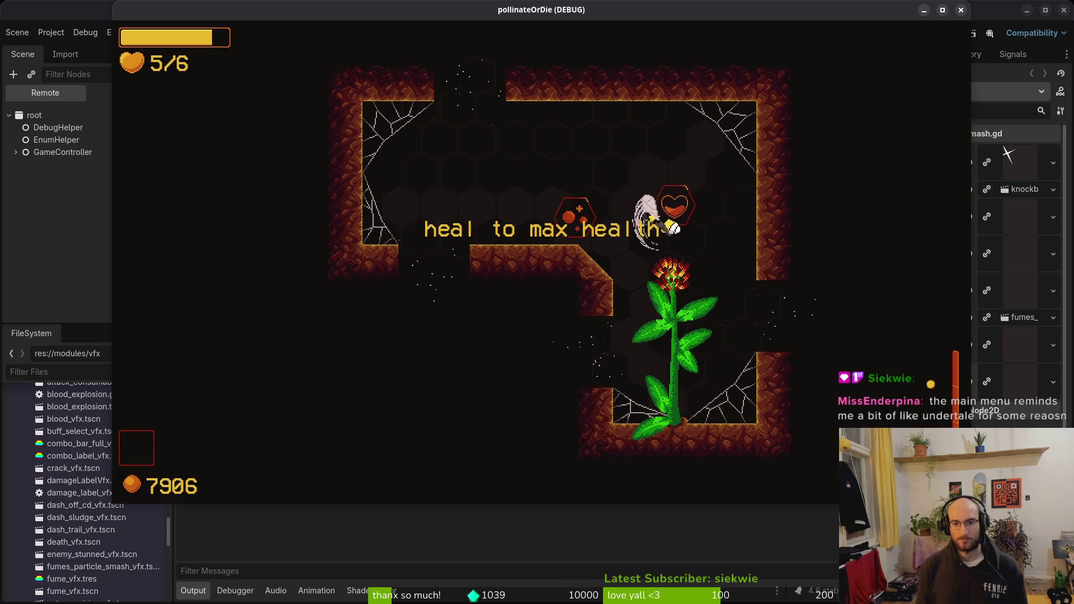
pyautogui.press('a')
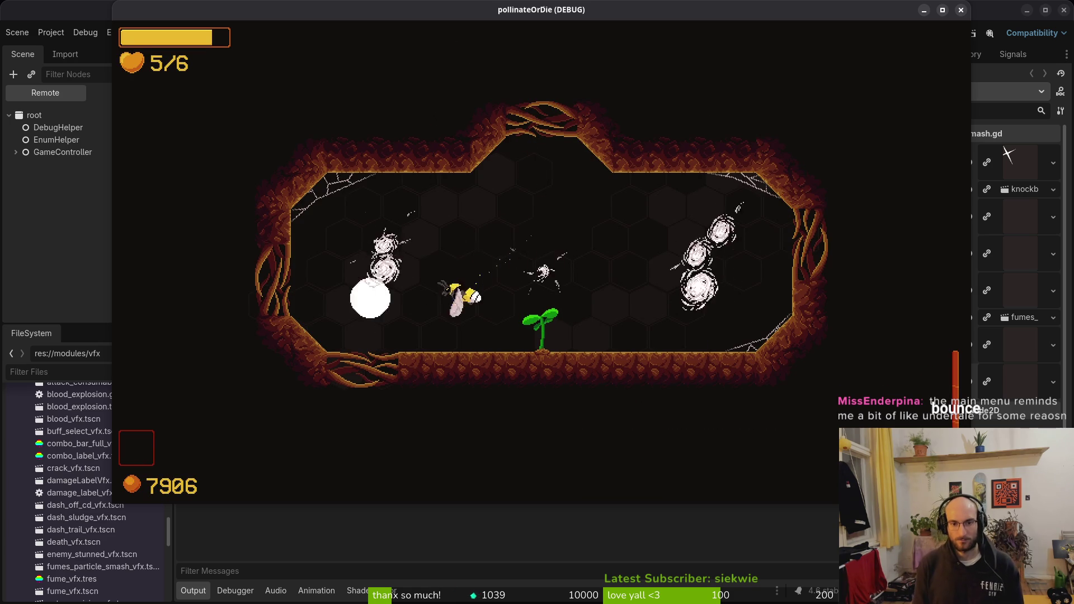
pyautogui.press('d')
pyautogui.press('a')
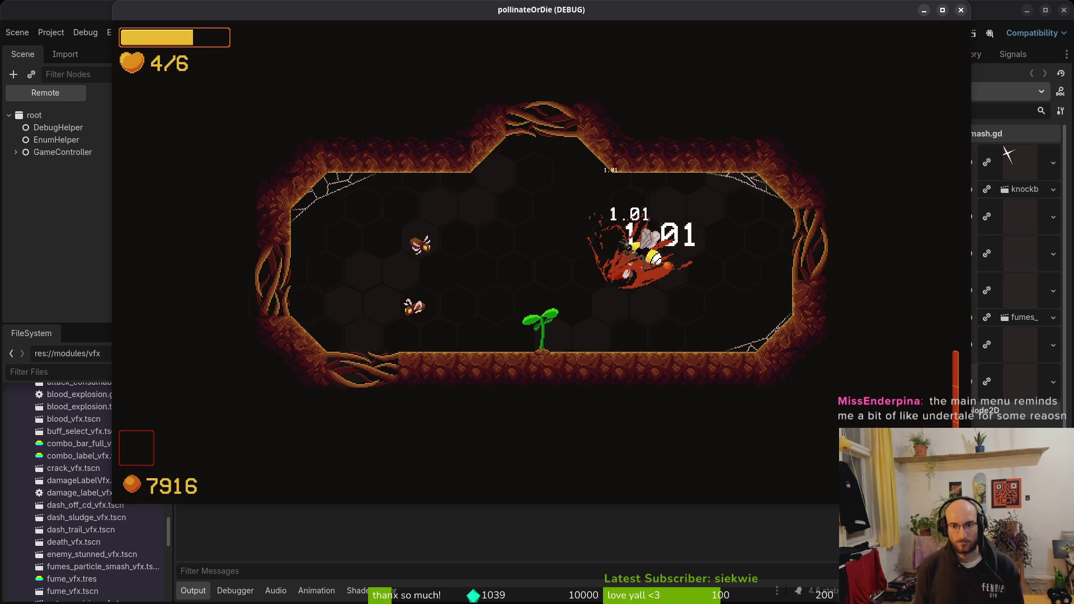
pyautogui.press('w')
pyautogui.press('d')
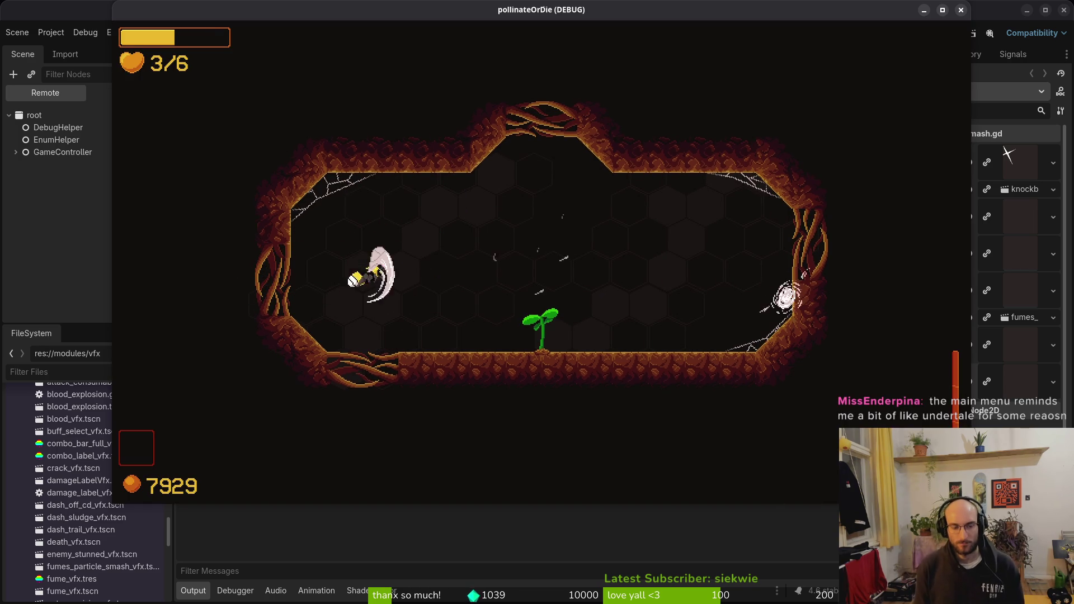
pyautogui.press('d')
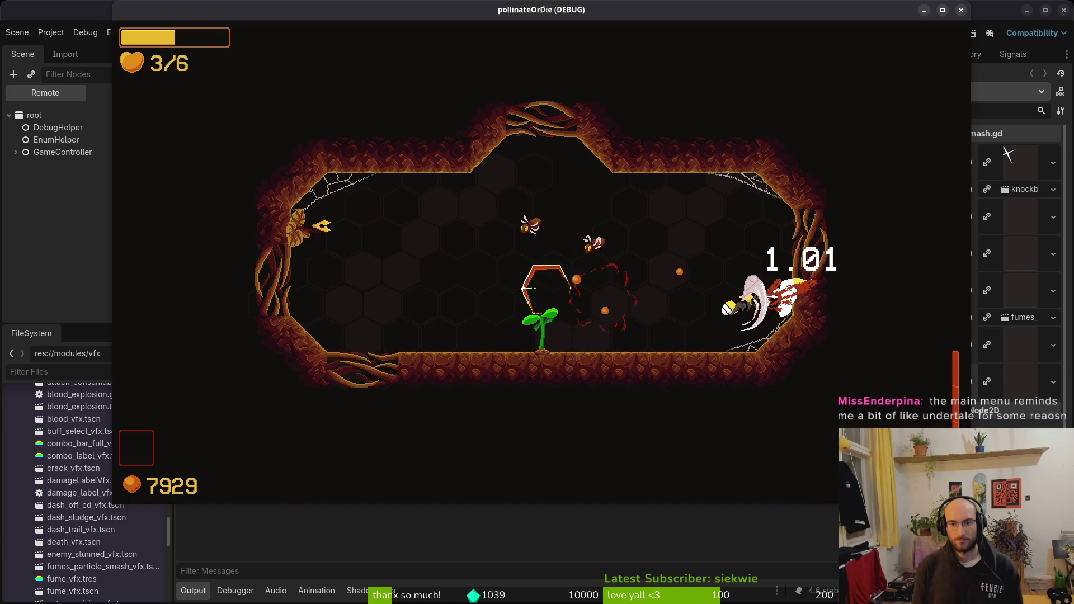
pyautogui.press('s')
pyautogui.press('a')
pyautogui.press('w')
pyautogui.press('a')
pyautogui.press('d')
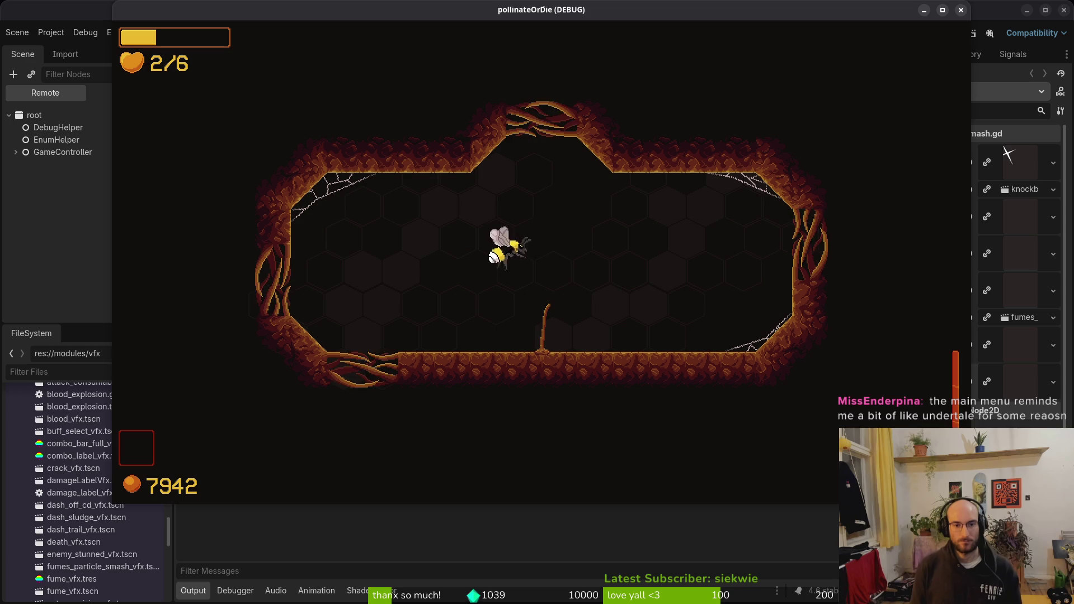
pyautogui.press('d')
pyautogui.press('w')
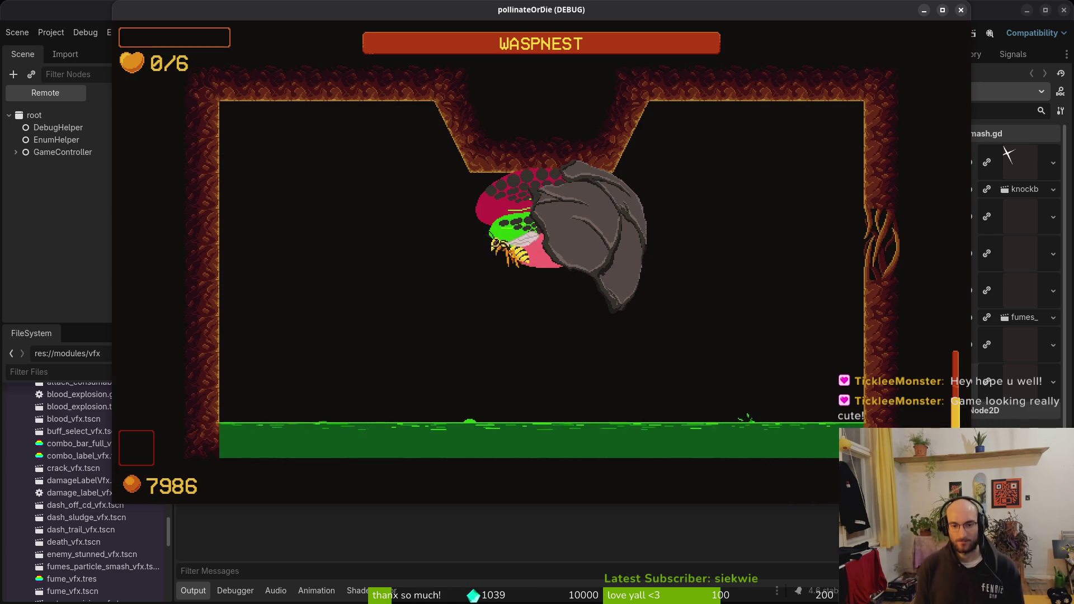
# Step: Rebirth after dying to the Waspnest boss to start a fresh run
pyautogui.press('Return')
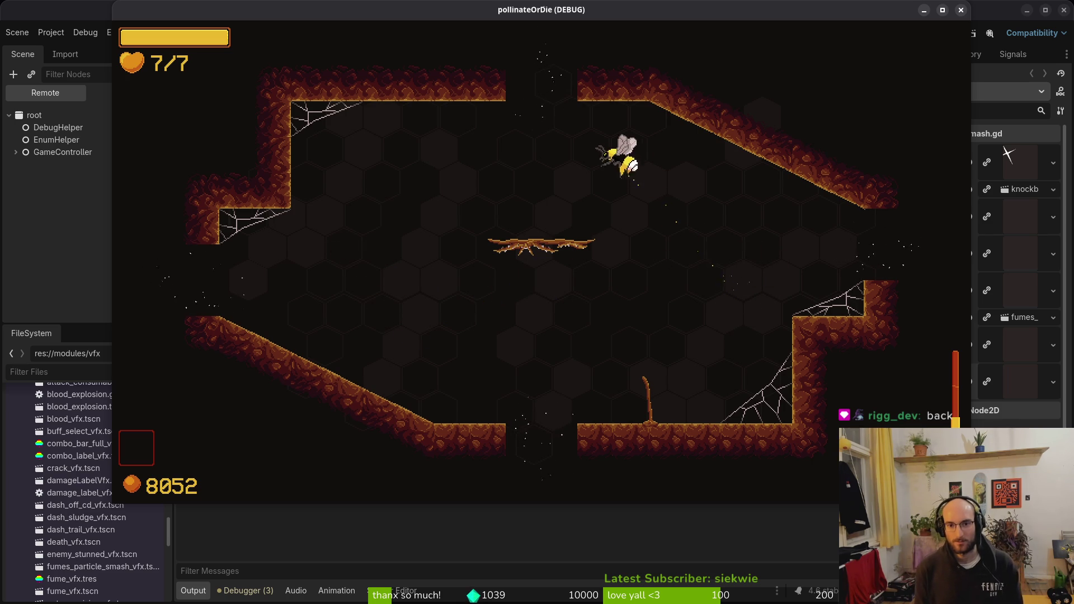
# Step: Fly left and kill the room's enemies, then pollinate the flower, watching the two-decimal hit numbers
pyautogui.press('a')
pyautogui.press('a')
pyautogui.press('w')
pyautogui.press('d')
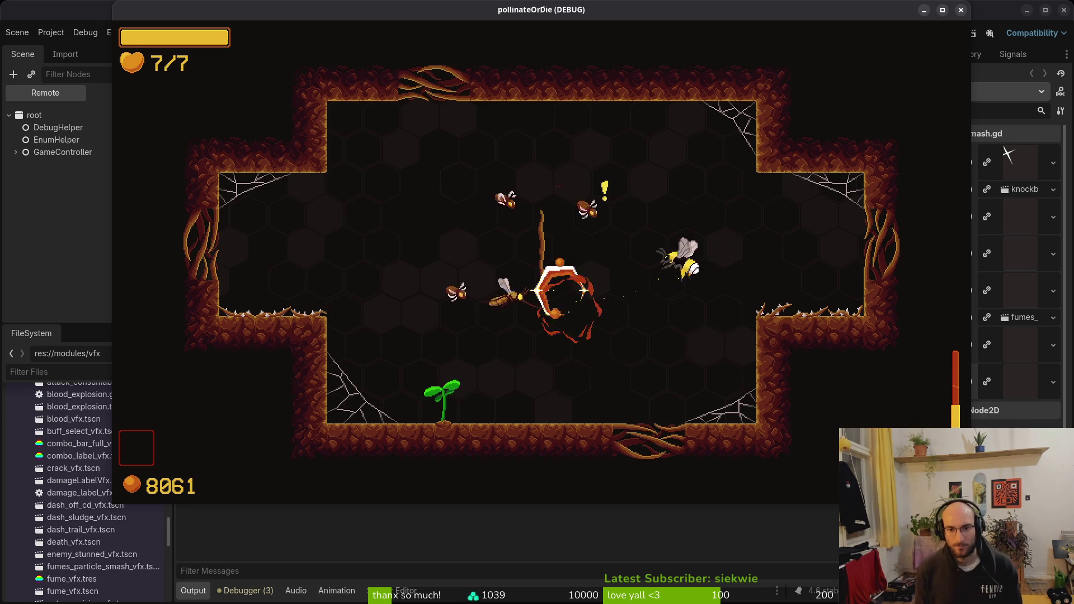
pyautogui.press('a')
pyautogui.press('s')
pyautogui.press('a')
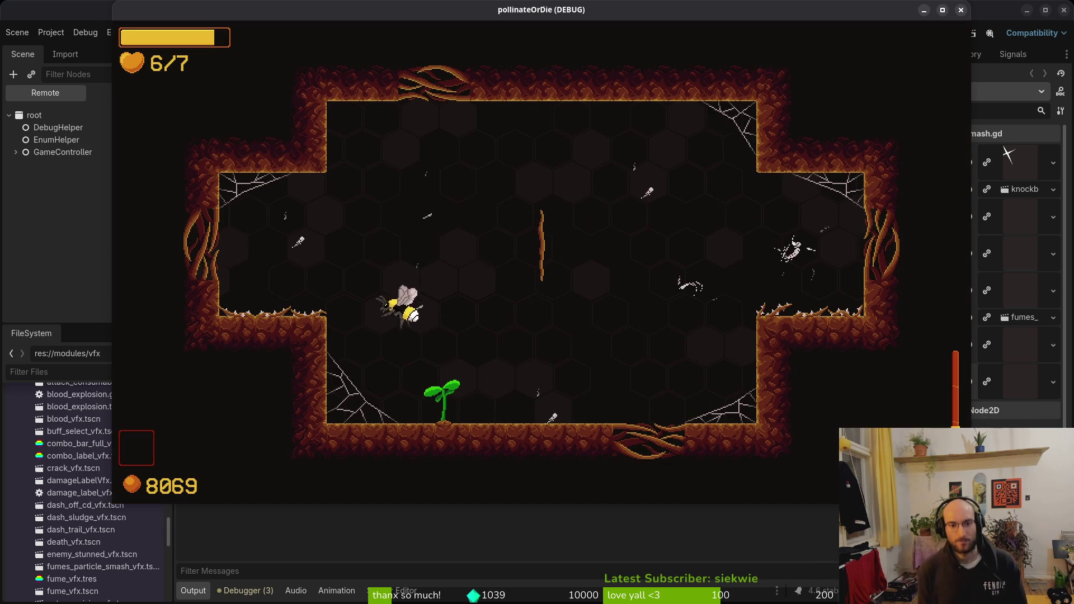
pyautogui.press('w')
pyautogui.press('d')
pyautogui.press('s')
pyautogui.press('d')
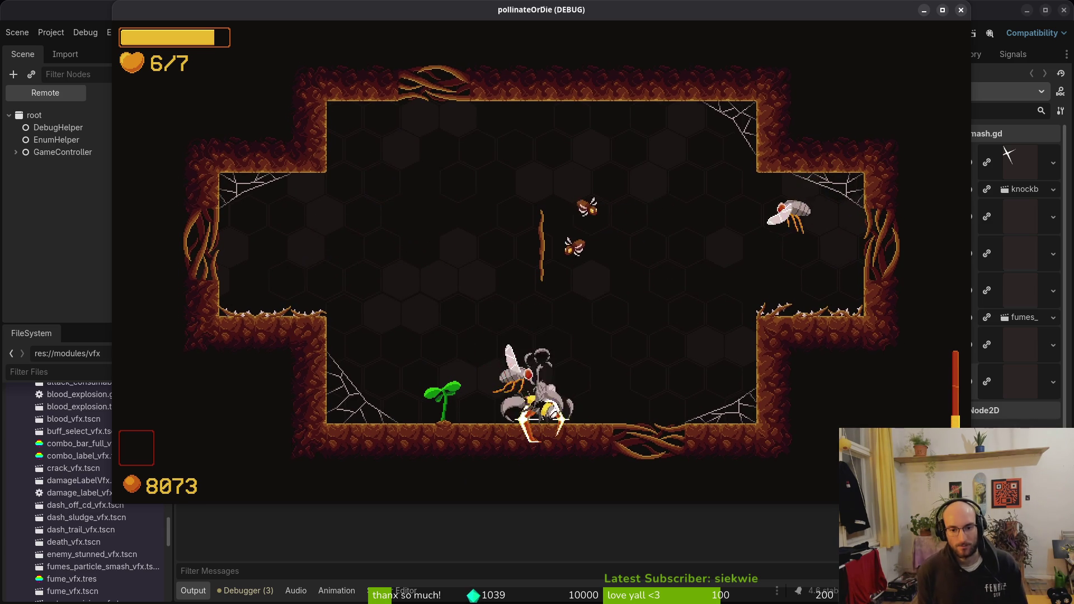
pyautogui.press('w')
pyautogui.press('s')
pyautogui.press('w')
pyautogui.press('a')
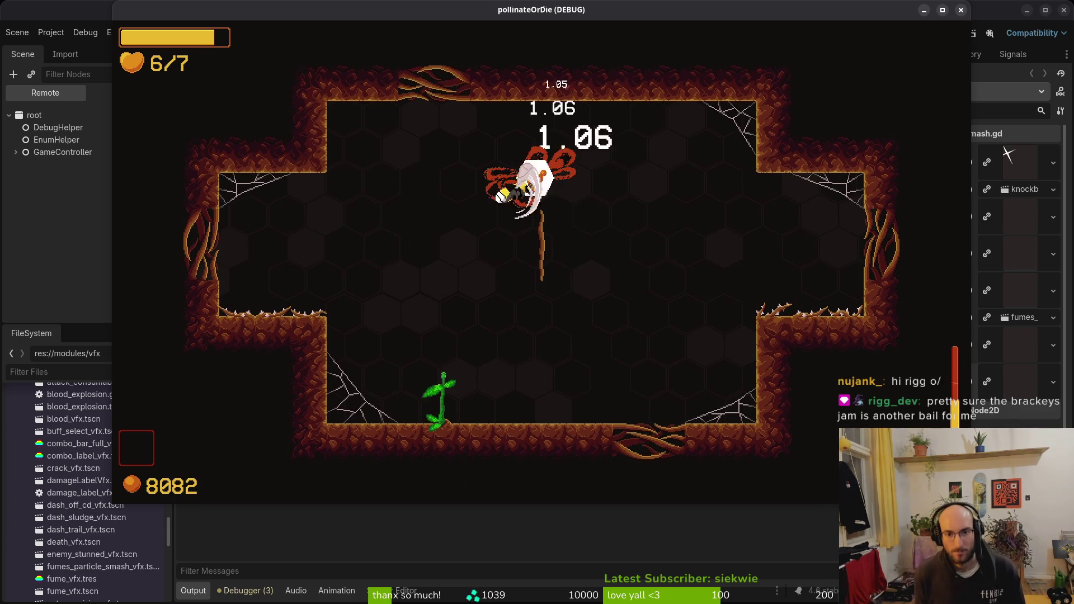
pyautogui.press('a')
pyautogui.press('s')
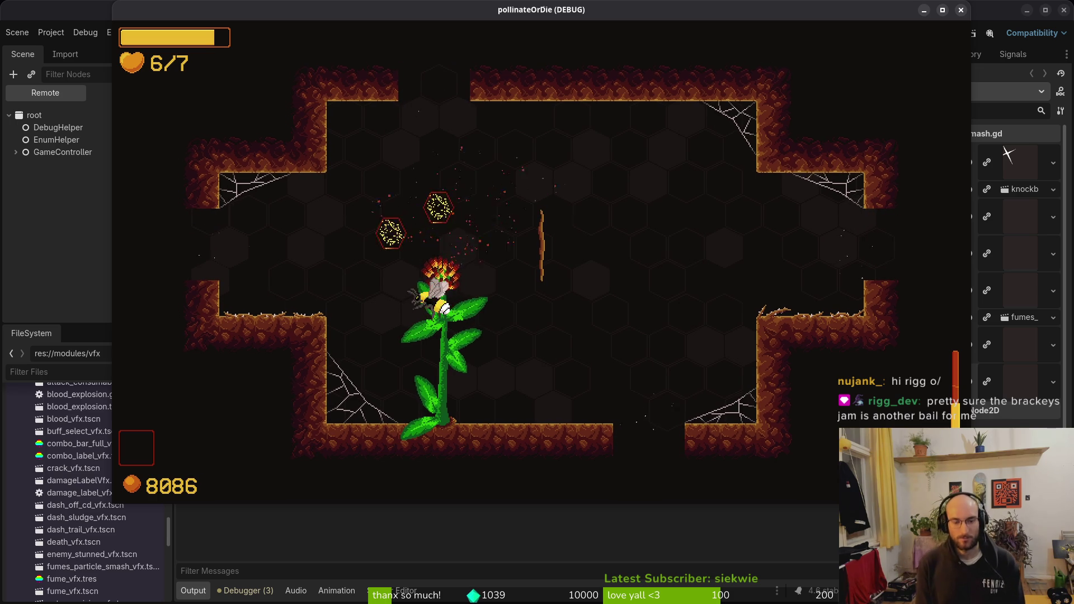
# Step: Dash into the WASPNEST boss and attack it until it is destroyed
pyautogui.press('a')
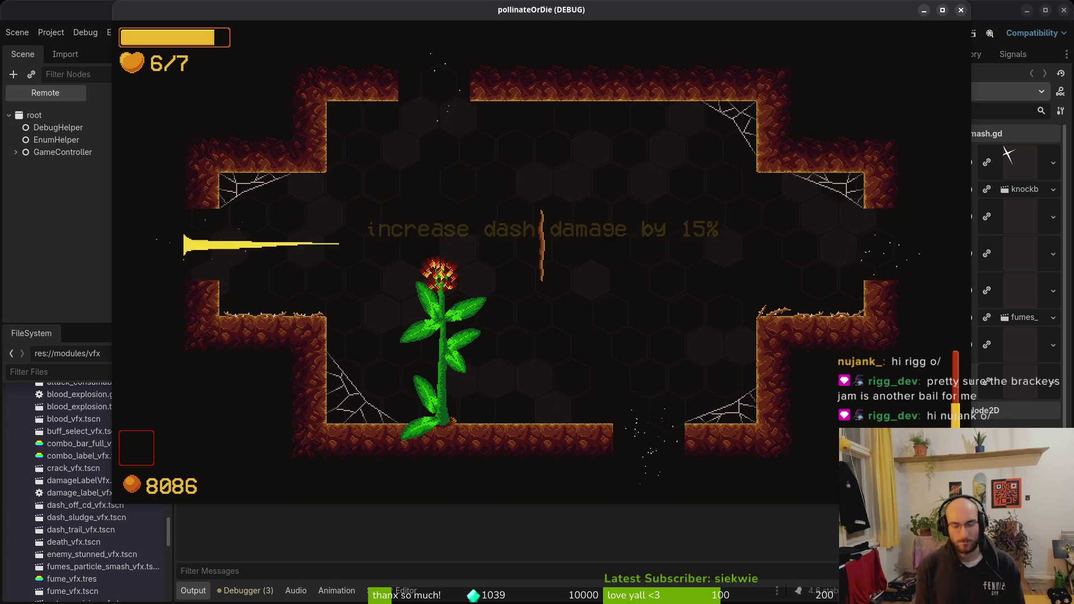
pyautogui.press('d')
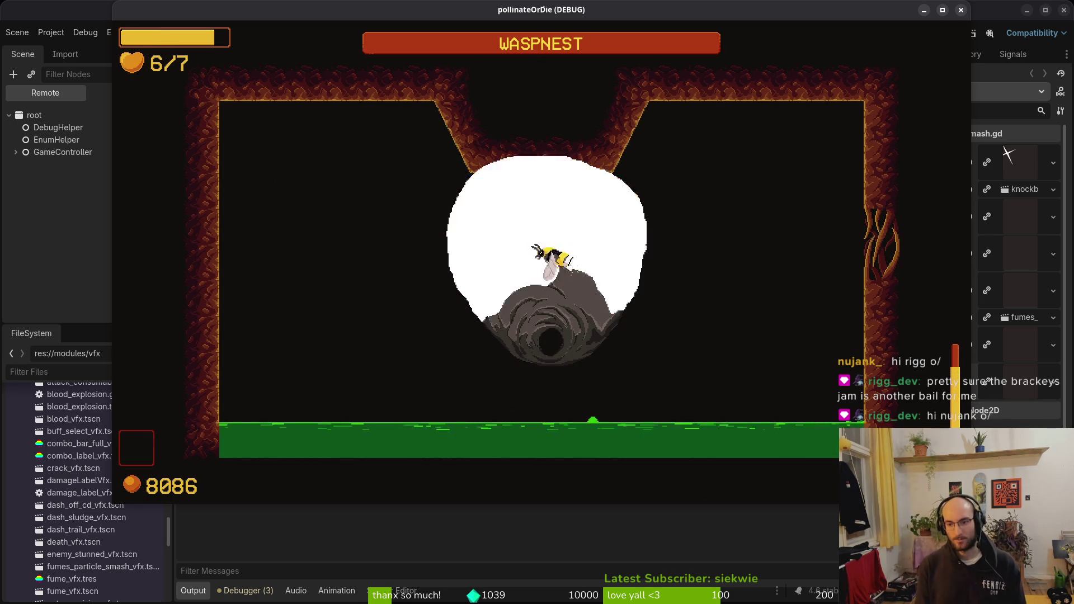
pyautogui.press('w')
pyautogui.press('w')
pyautogui.press('s')
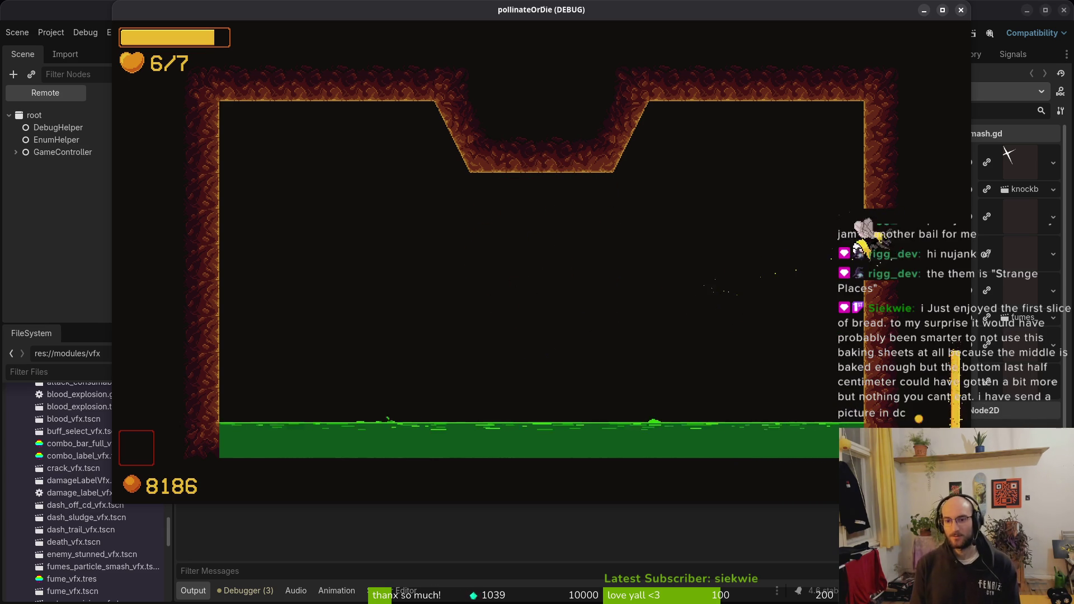
# Step: Strike the next arena's enemies along the floor and on the upper-right wall
pyautogui.press('s')
pyautogui.press('d')
pyautogui.press('w')
pyautogui.press('d')
pyautogui.press('a')
pyautogui.press('s')
pyautogui.press('a')
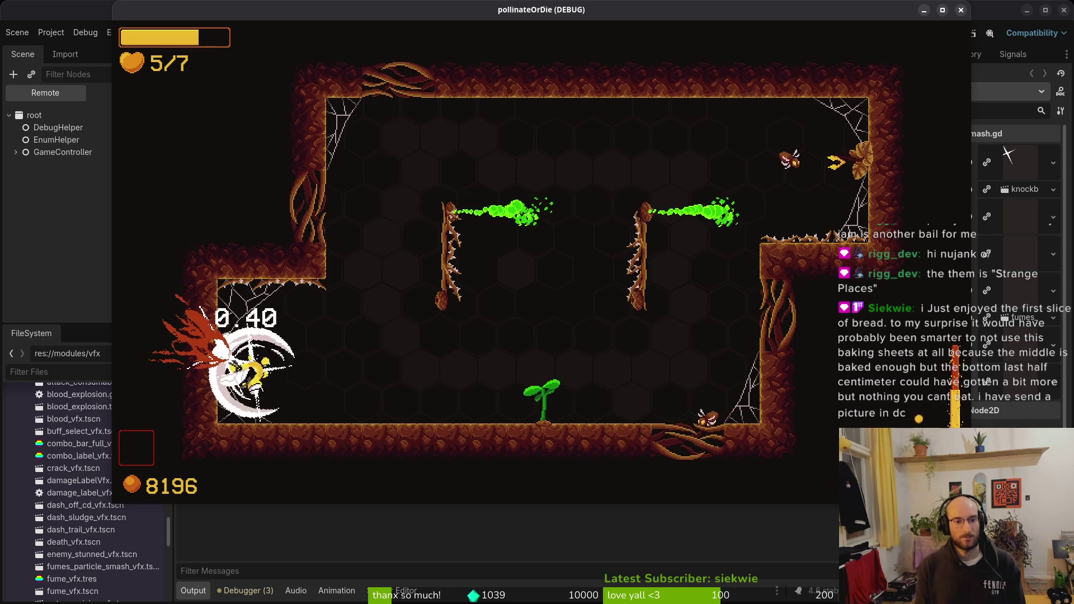
pyautogui.press('d')
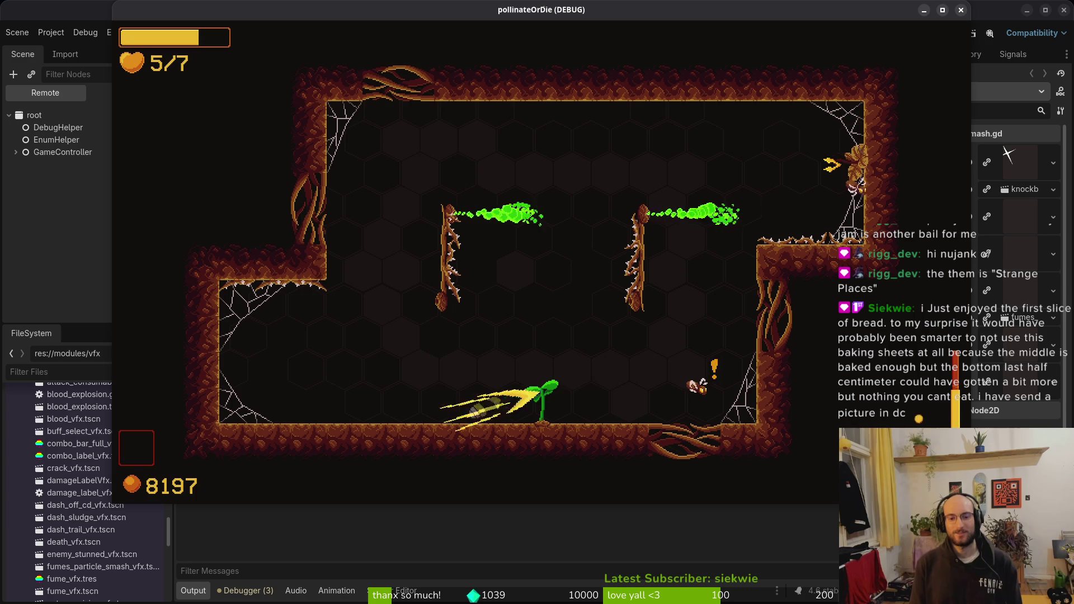
pyautogui.press('d')
pyautogui.press('w')
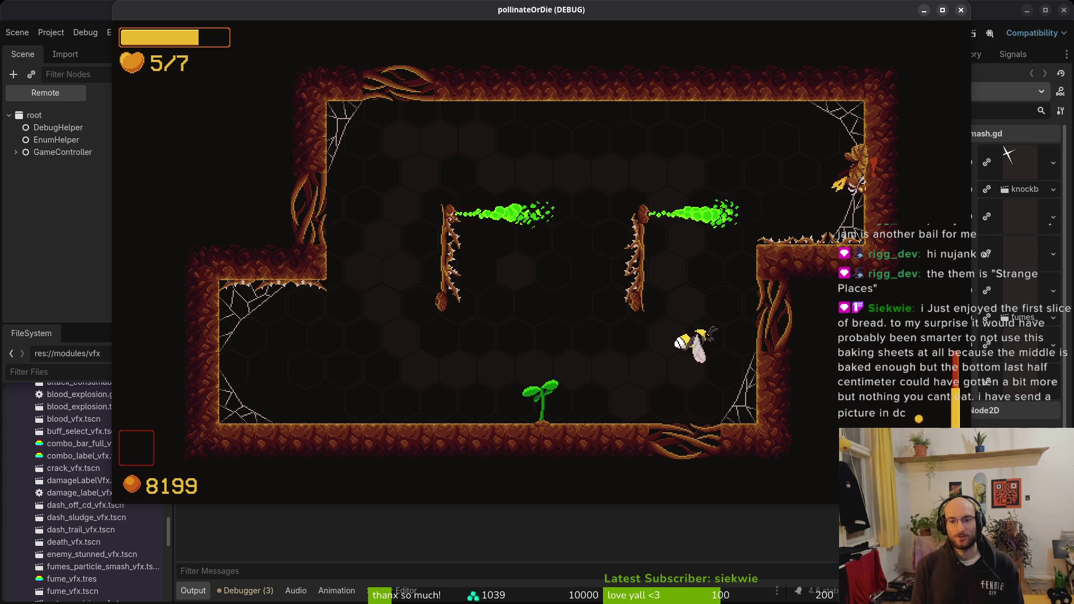
pyautogui.press('w')
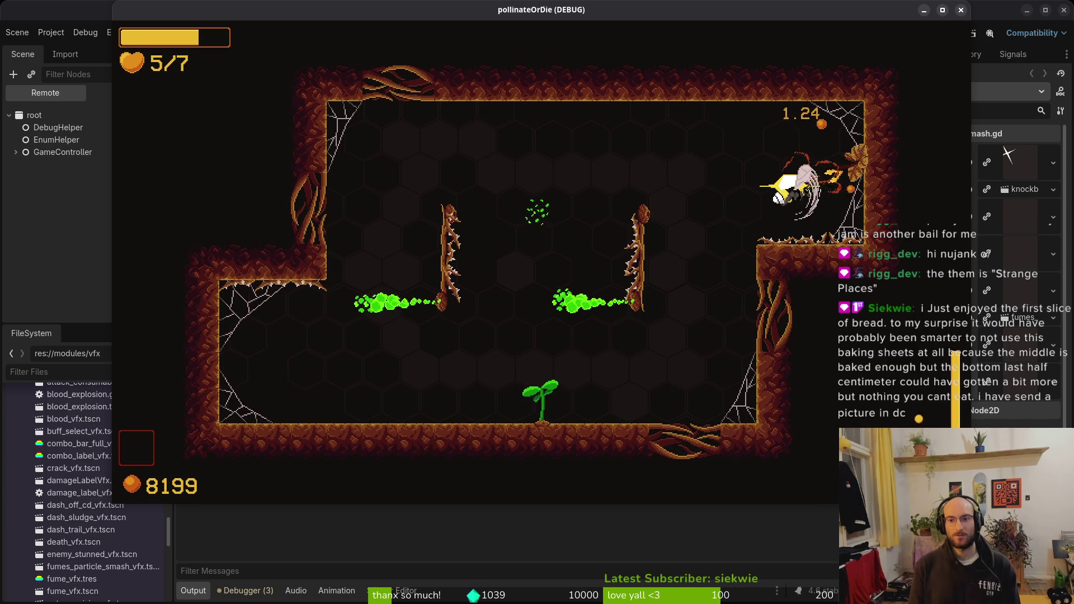
pyautogui.press('d')
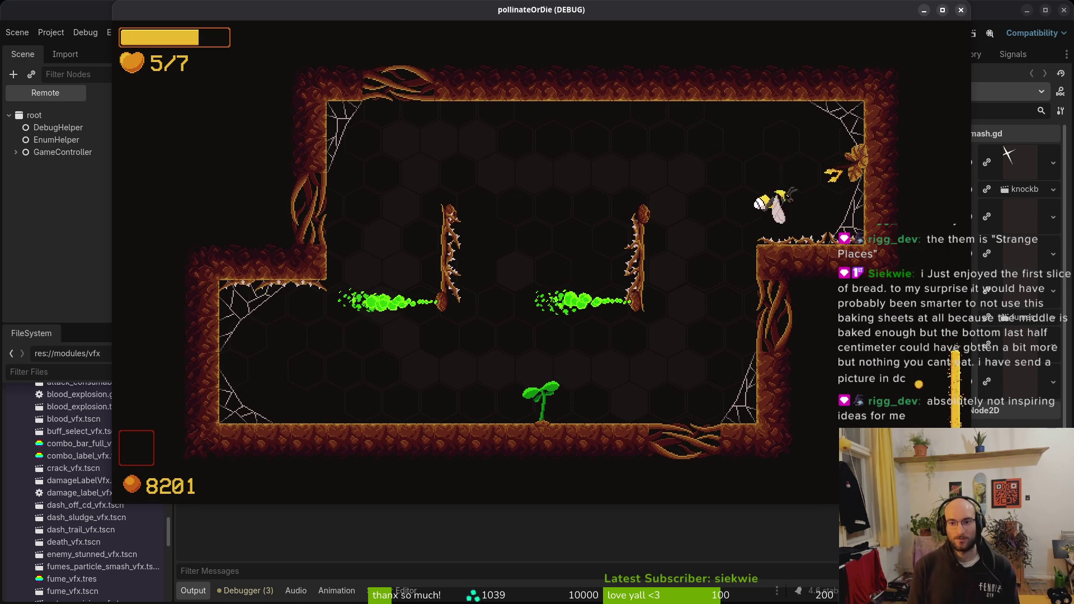
# Step: Clear the arena's last enemies, then pause the game with Esc
pyautogui.press('a')
pyautogui.press('s')
pyautogui.press('w')
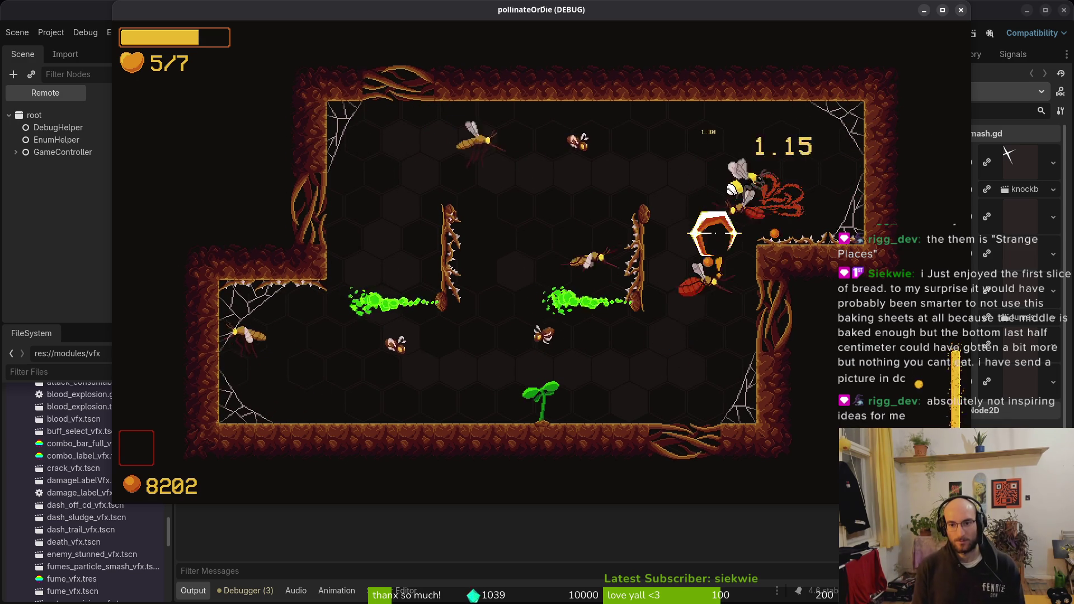
pyautogui.press('a')
pyautogui.press('s')
pyautogui.press('w')
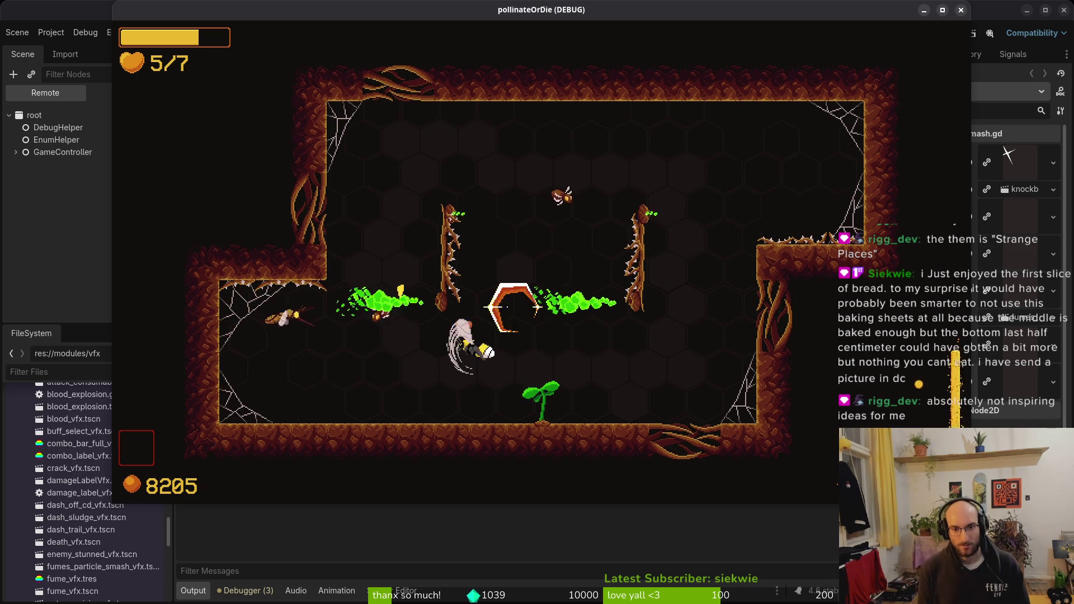
pyautogui.press('d')
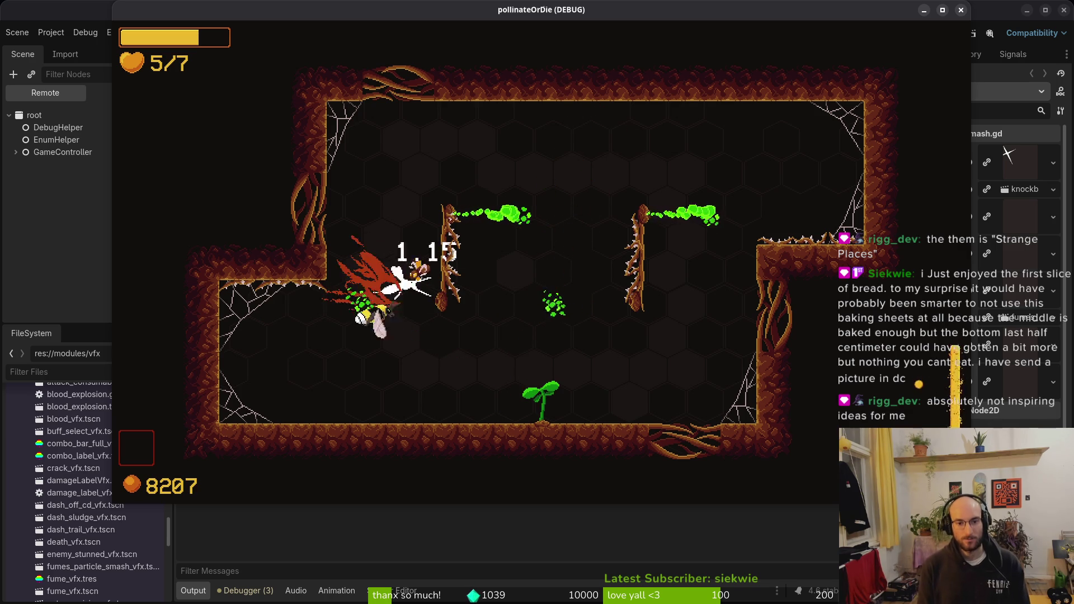
pyautogui.press('d')
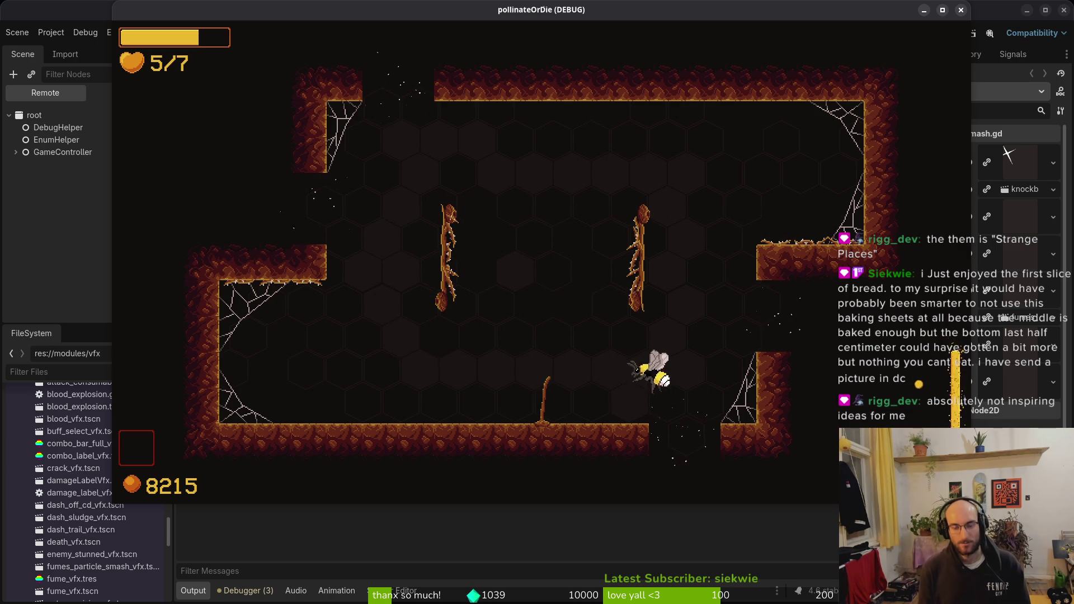
pyautogui.press('Escape')
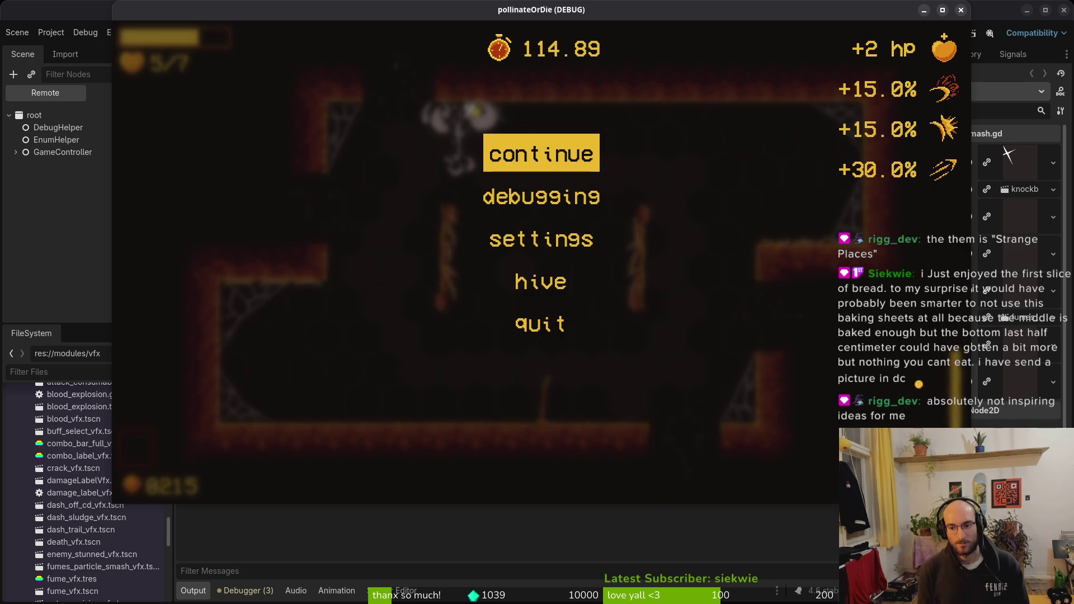
# Step: Return to the editor and quick-open the combo_bar.tscn scene
pyautogui.press('F8')
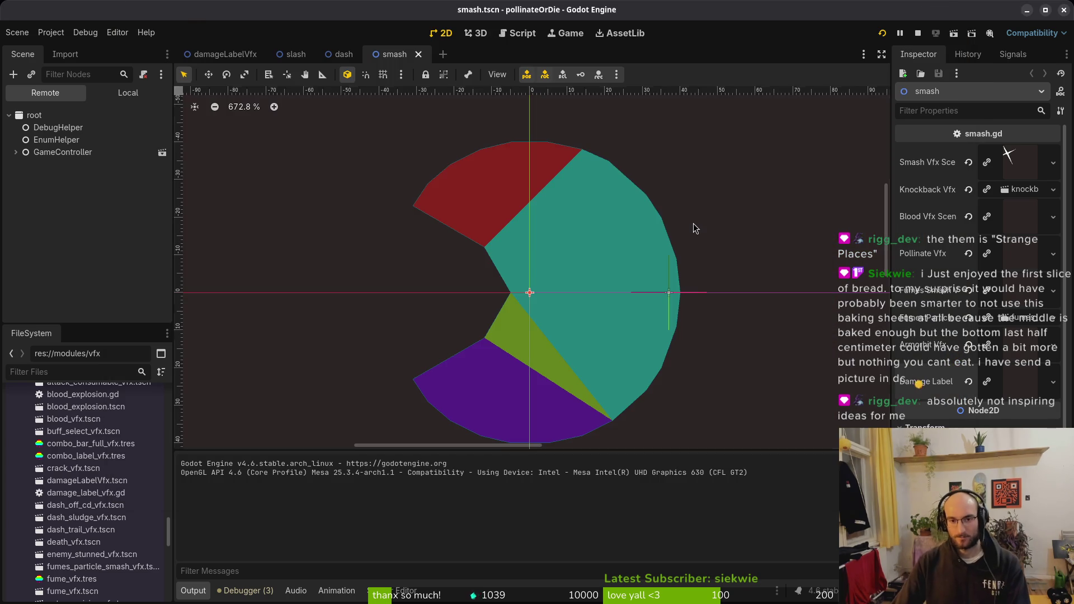
pyautogui.hotkey('alt', 'shift', 'o')
pyautogui.write('combotats')
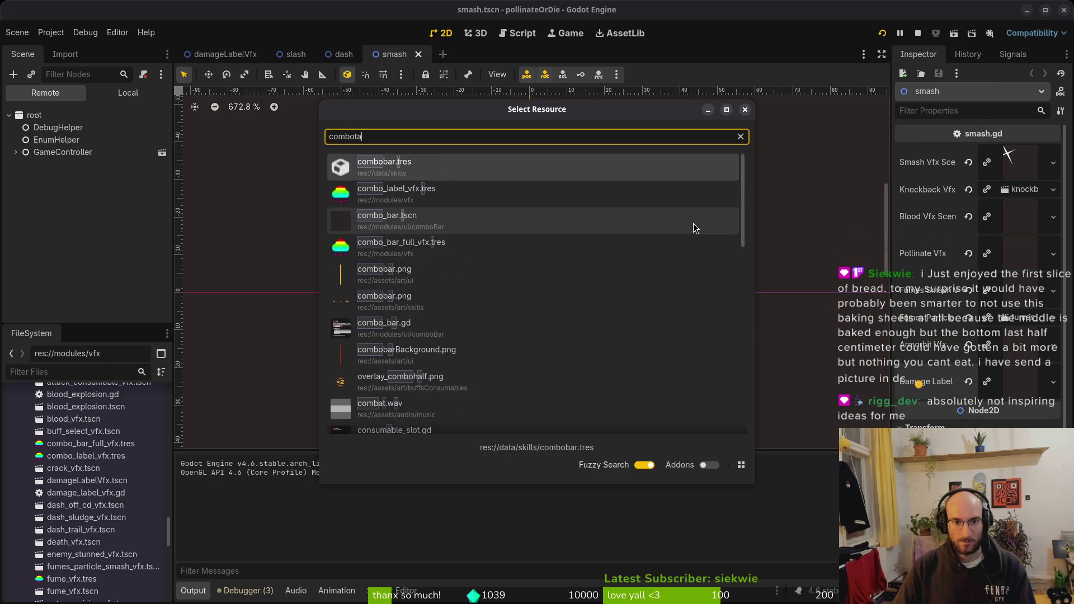
pyautogui.click(693, 224)
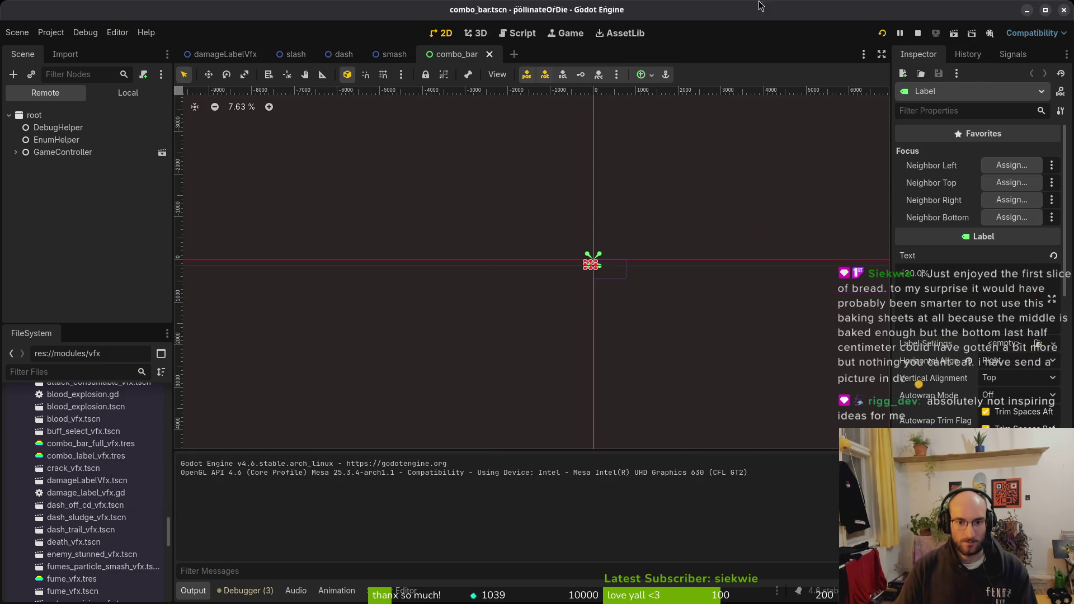
# Step: Show the Local scene tree and select the comboFullVfx and comboLabelVfx particle nodes
pyautogui.click(121, 95)
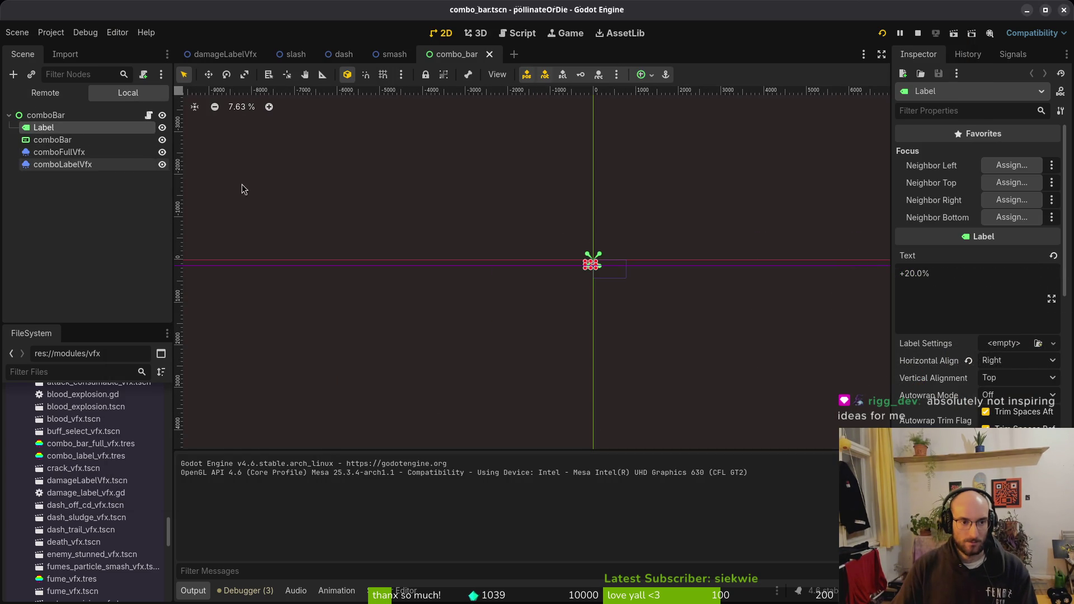
pyautogui.scroll(20, 640, 256)
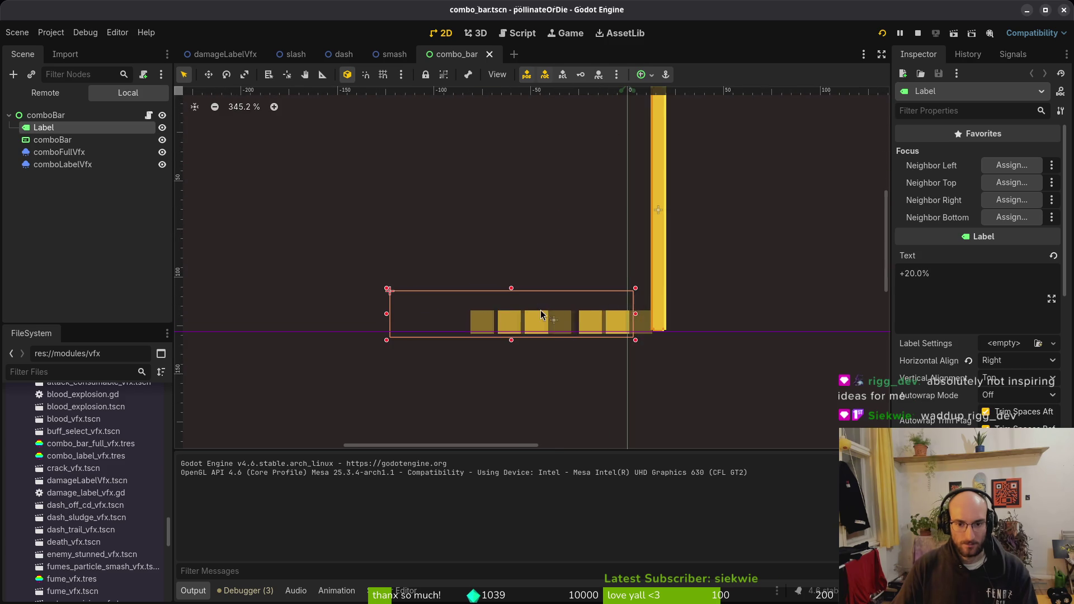
pyautogui.click(56, 153)
pyautogui.click(62, 165)
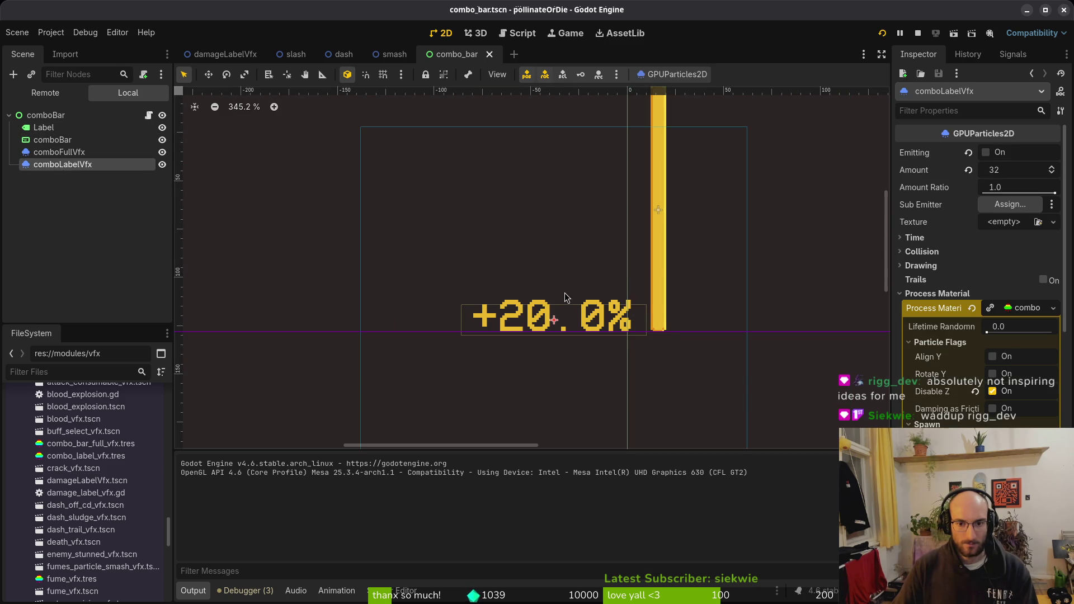
# Step: Resume the paused game from its menu, then return to the editor
pyautogui.hotkey('alt', 'Tab')
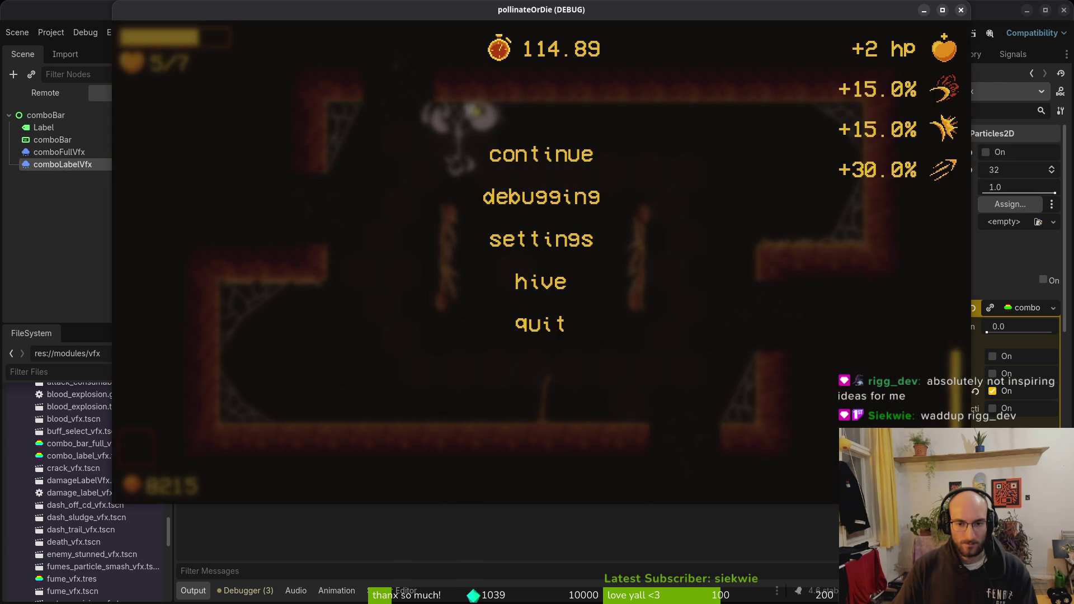
pyautogui.press('Escape')
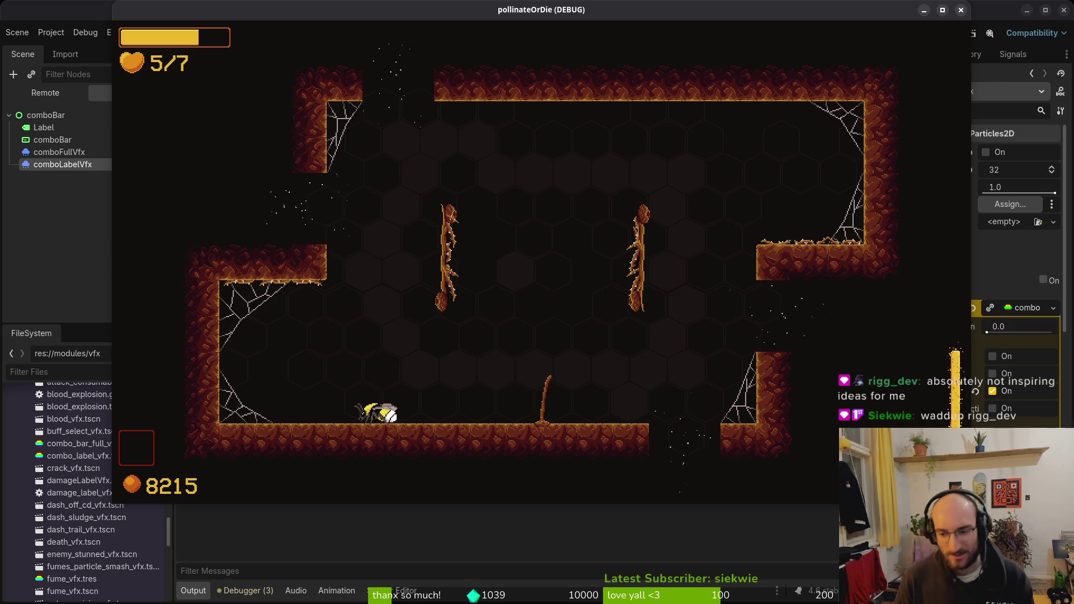
pyautogui.hotkey('alt', 'Tab')
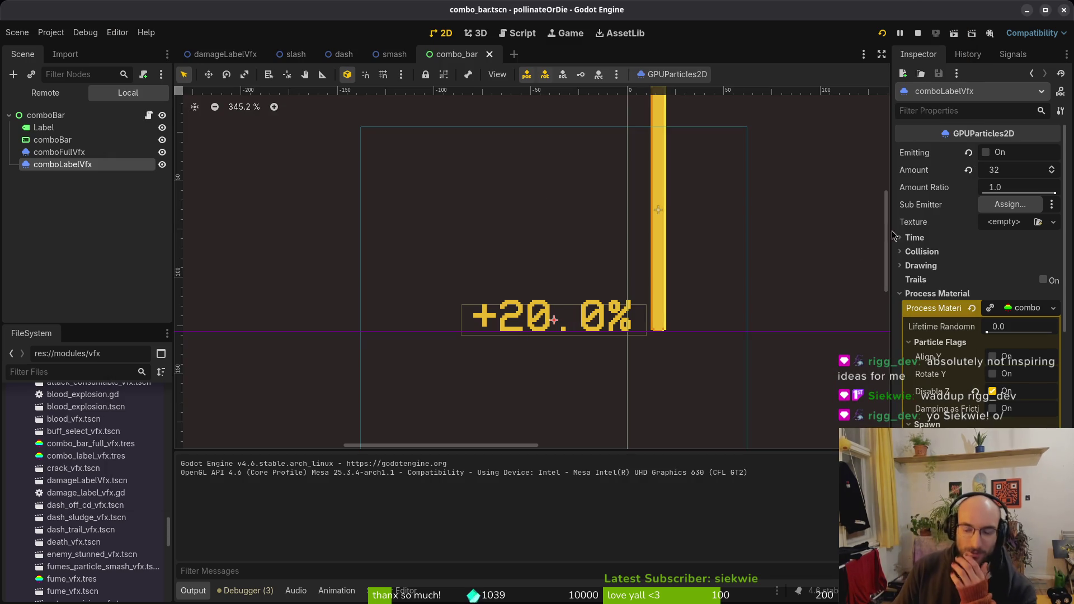
pyautogui.hotkey('alt', 'Tab')
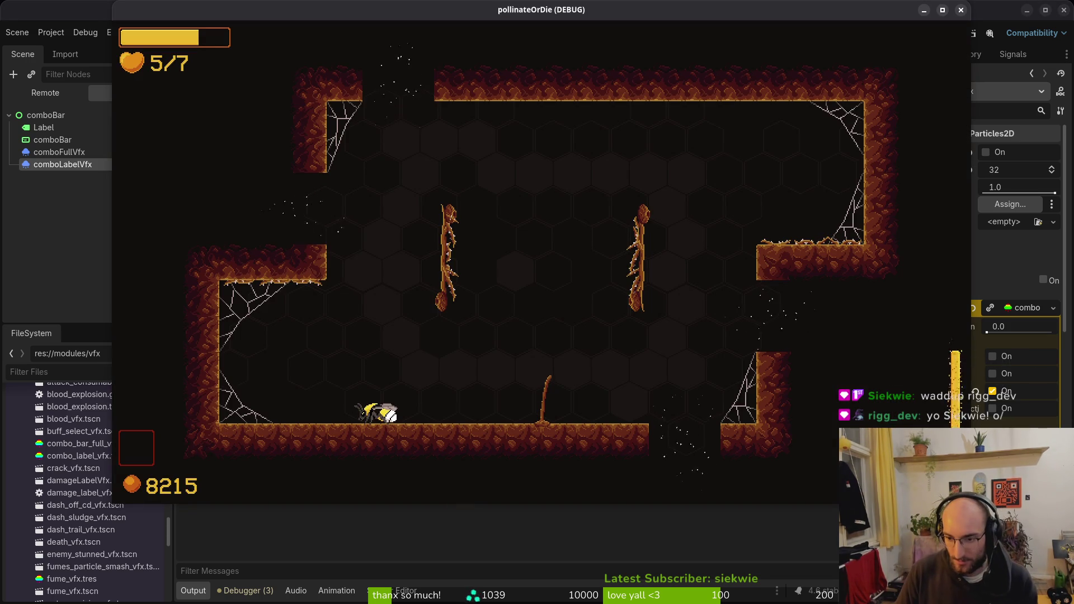
pyautogui.hotkey('alt', 'Tab')
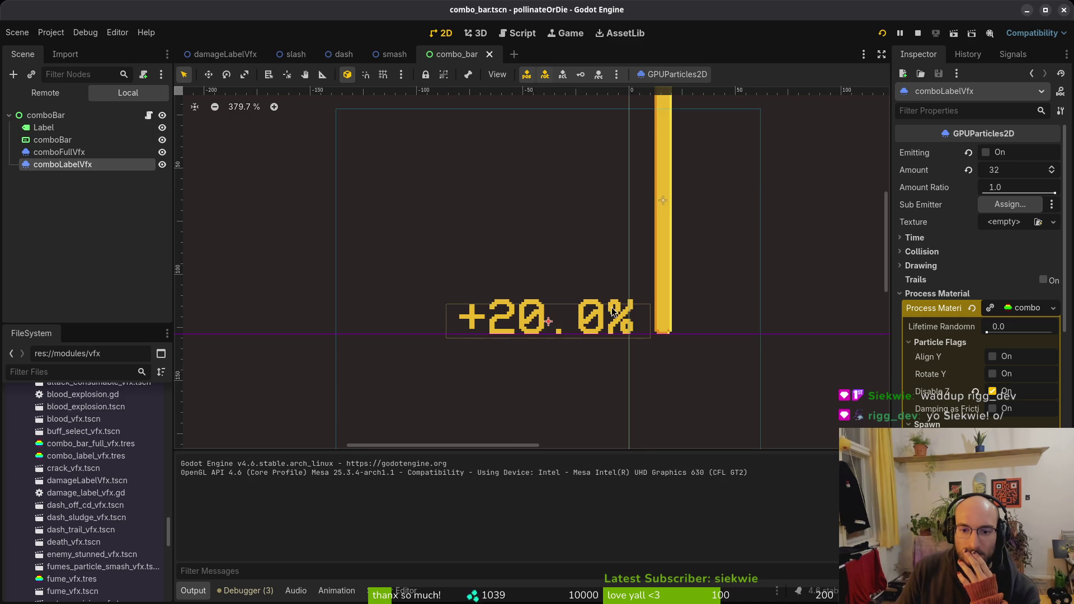
# Step: Set the Label node's text to +15% and save combo_bar.tscn
pyautogui.click(44, 128)
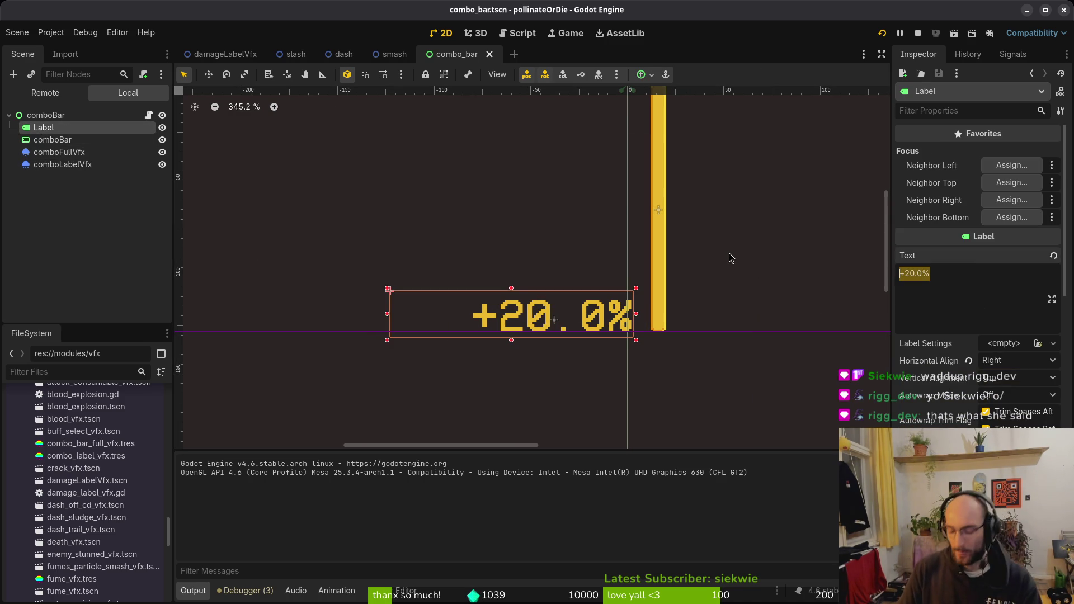
pyautogui.write('-')
pyautogui.press('BackSpace')
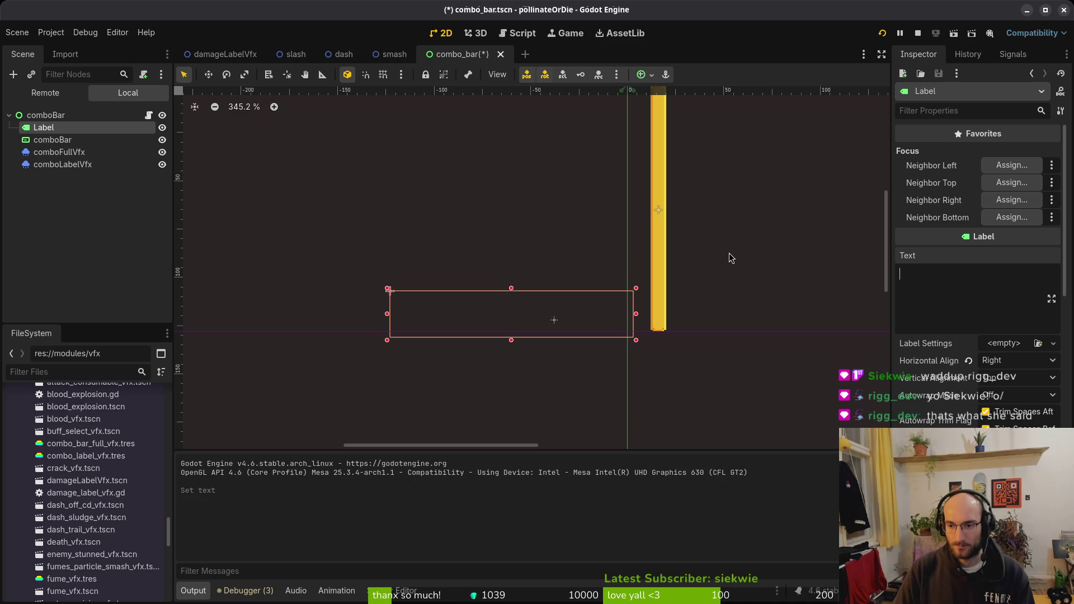
pyautogui.write('+15%')
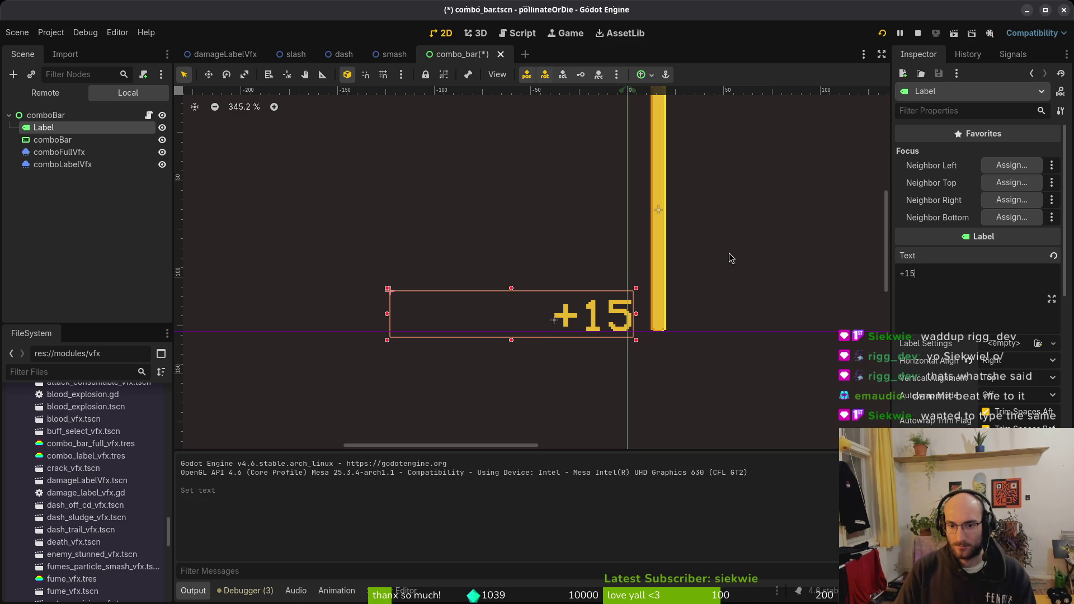
pyautogui.hotkey('alt', 'Tab')
pyautogui.hotkey('alt', 'Tab')
pyautogui.hotkey('ctrl', 's')
# Step: Inspect the comboLabelVfx and comboFullVfx particle nodes, ending on comboLabelVfx
pyautogui.click(75, 163)
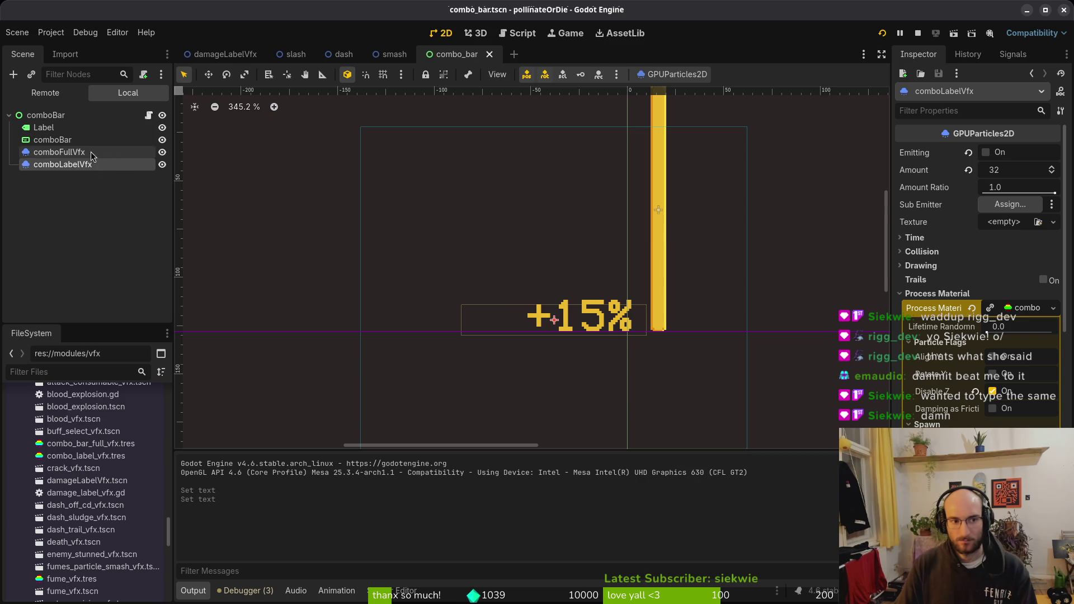
pyautogui.click(103, 156)
pyautogui.click(84, 164)
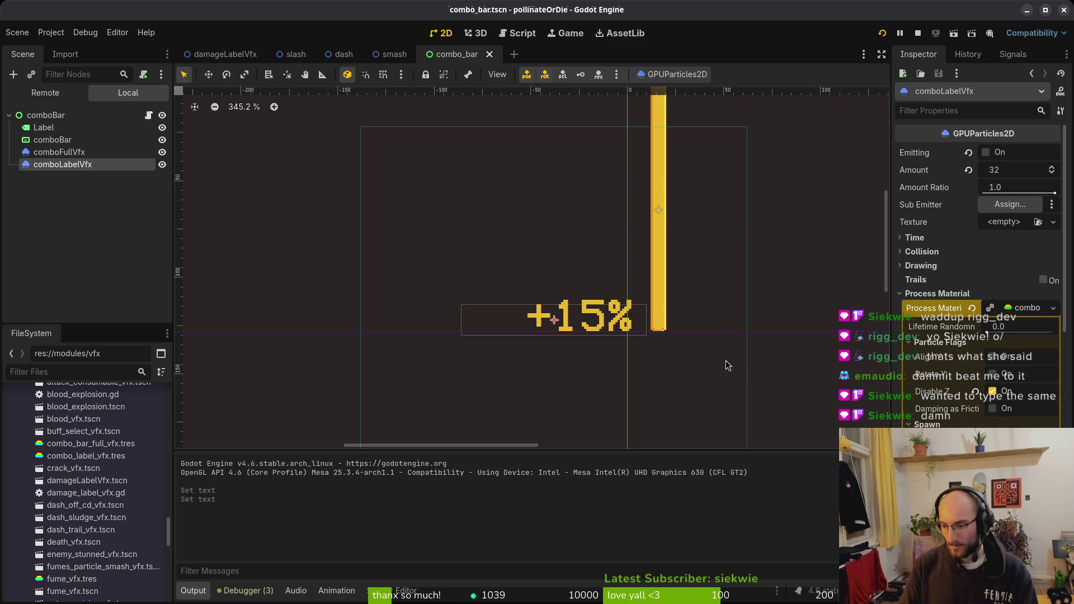
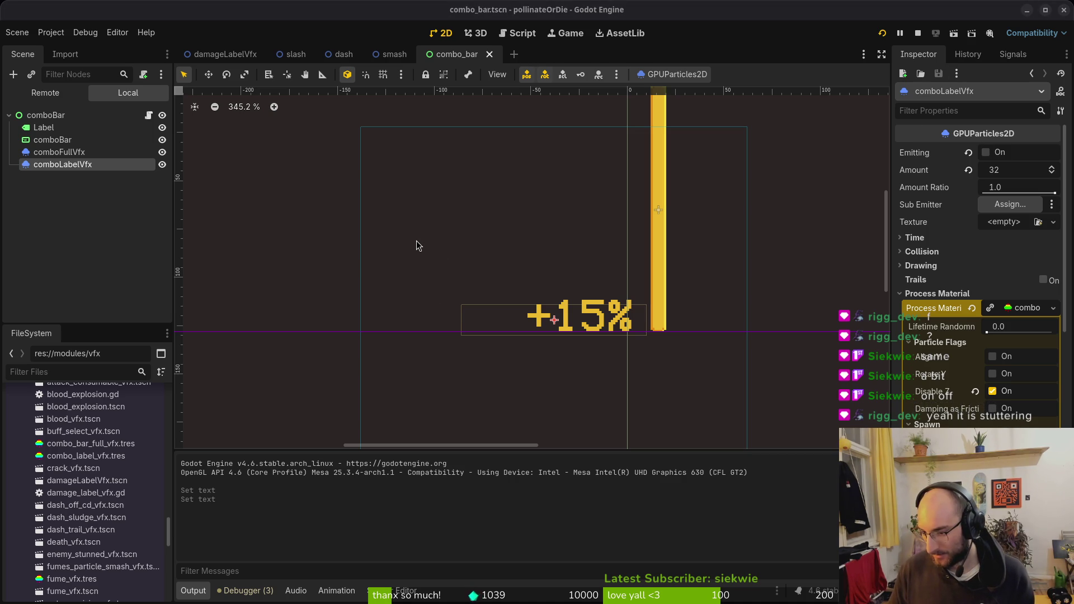
# Step: Clear the current node selection in the Godot editor before playtesting
pyautogui.click(438, 217)
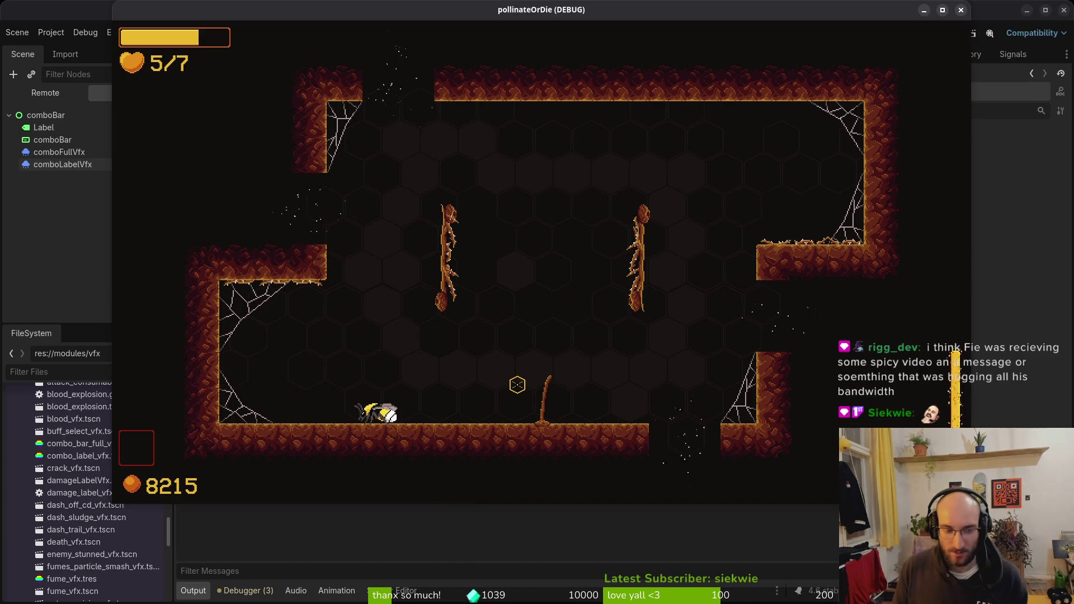
# Step: Fly the bee right and down to the floor until the run ends, then start a new GitLab issue
pyautogui.press('d')
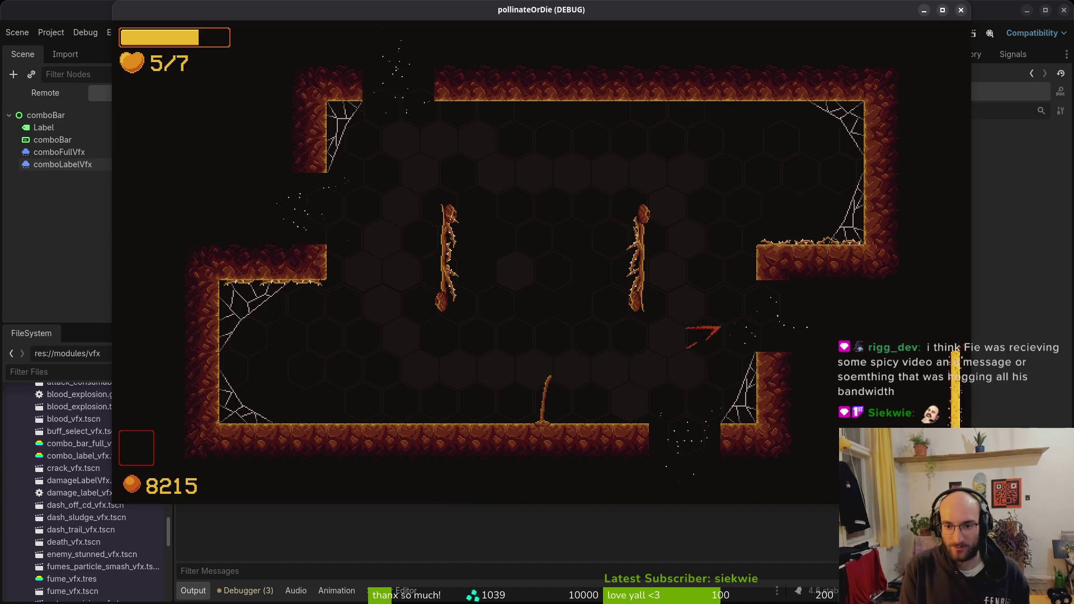
pyautogui.press('s')
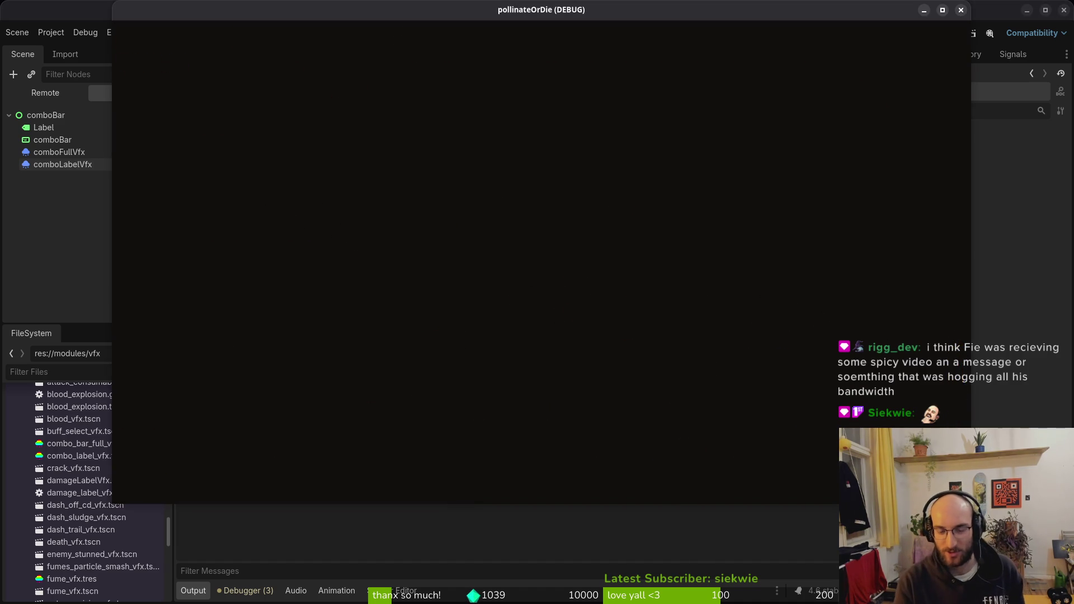
pyautogui.press('s')
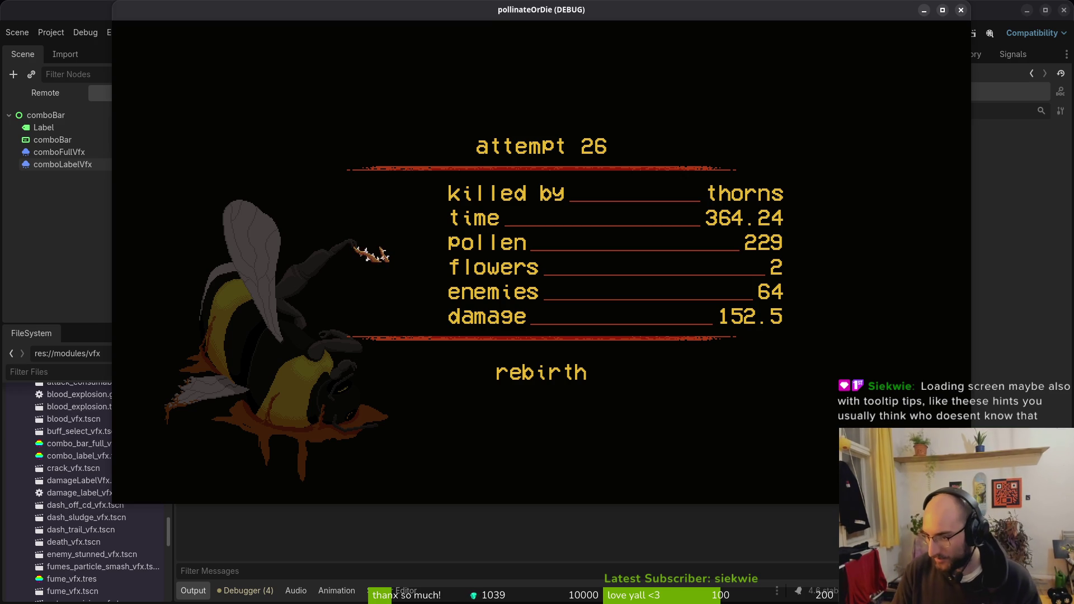
pyautogui.hotkey('alt', 'Tab')
pyautogui.click(898, 145)
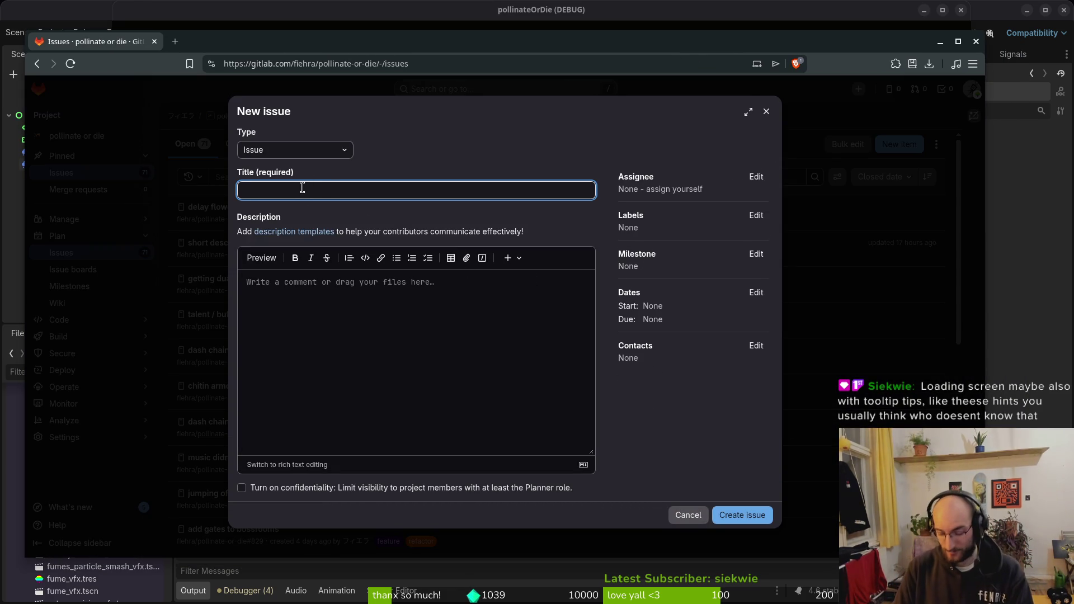
# Step: Title the issue 'add hints to loading and game over screens', label it feature, and create it
pyautogui.write('add tpu')
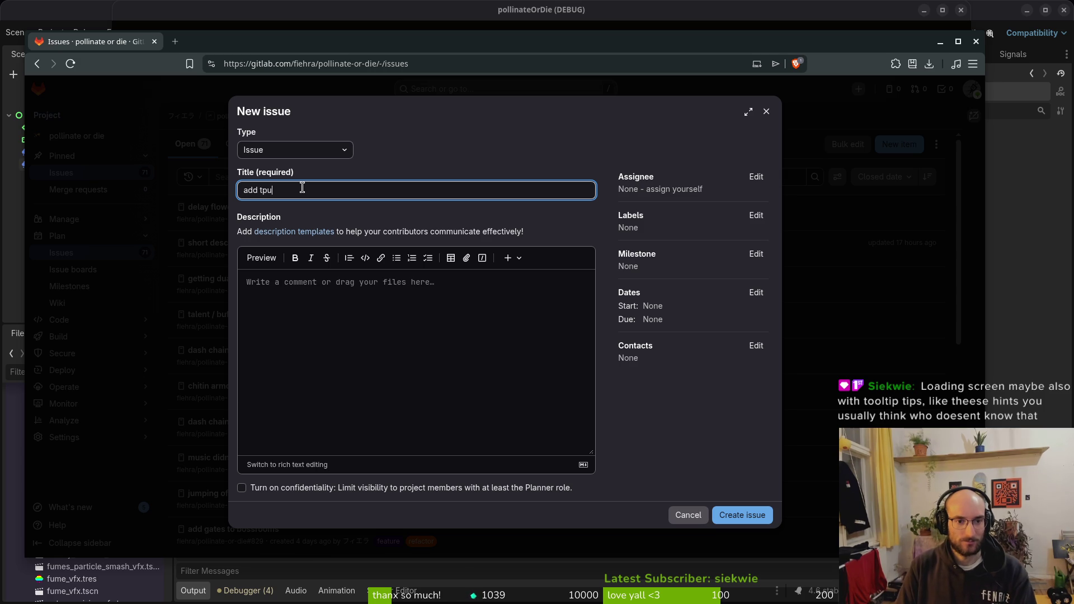
pyautogui.write('hints to loading a')
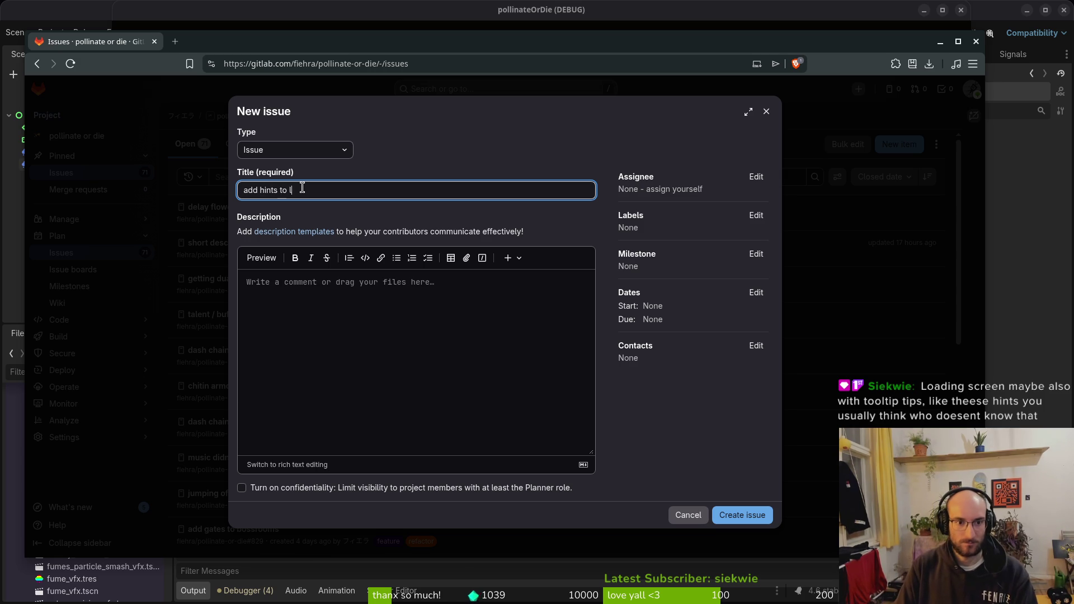
pyautogui.write('nd game over screens')
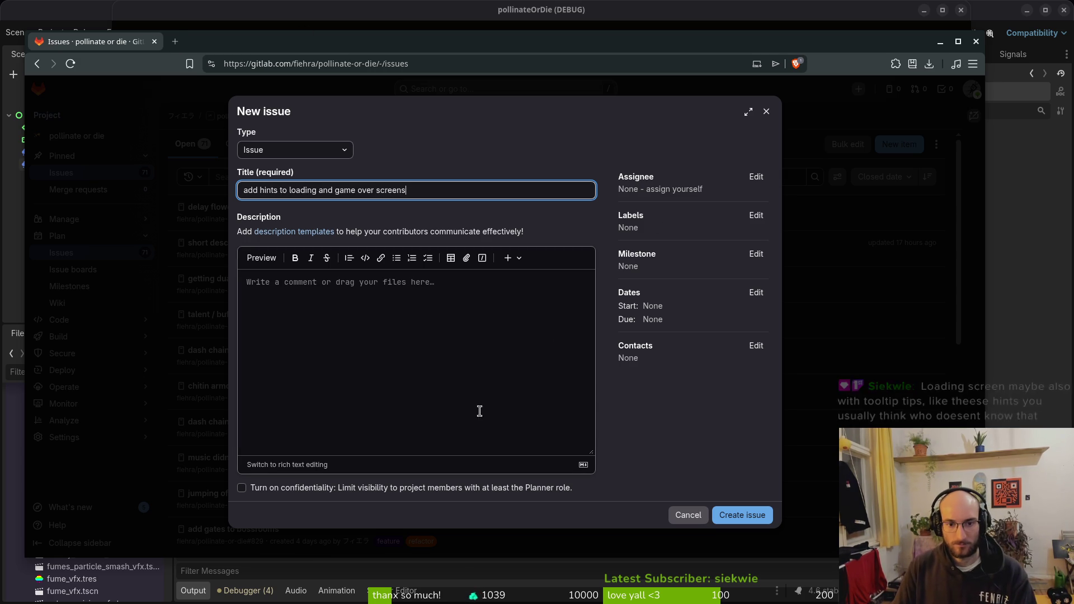
pyautogui.click(747, 516)
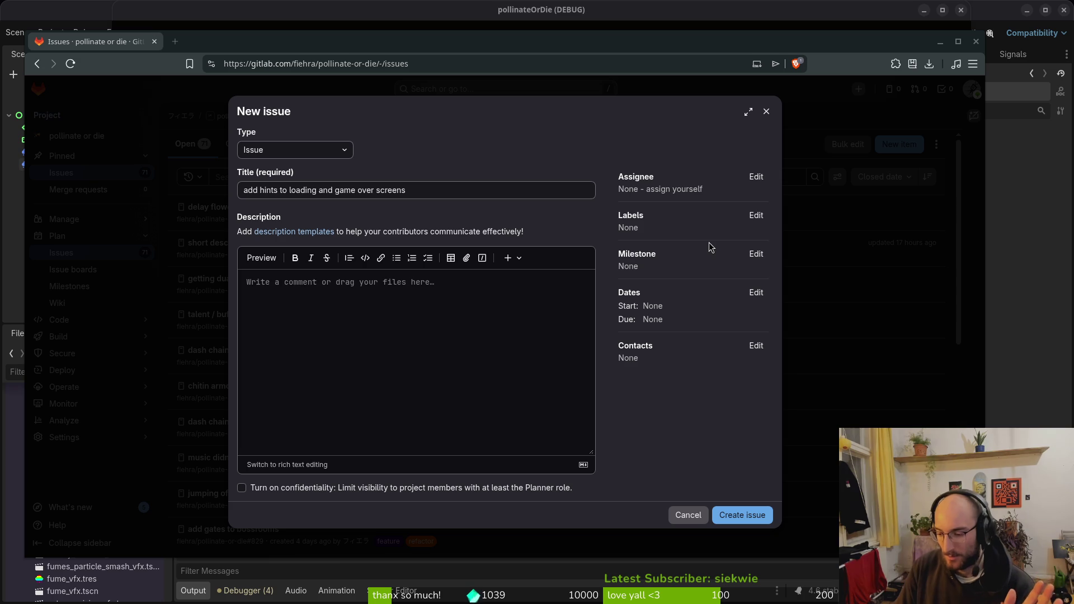
pyautogui.click(757, 215)
pyautogui.click(694, 339)
pyautogui.click(675, 455)
pyautogui.click(759, 518)
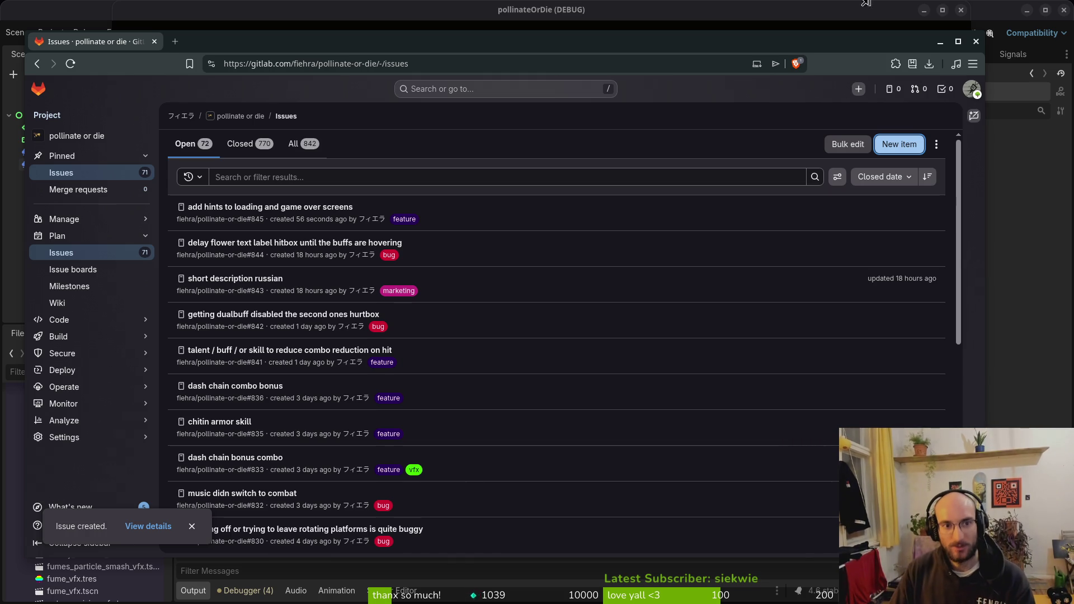
pyautogui.click(573, 21)
# Step: Open flower.gd in Neovim through the Telescope 'flower' file search
pyautogui.hotkey('alt', 'Tab')
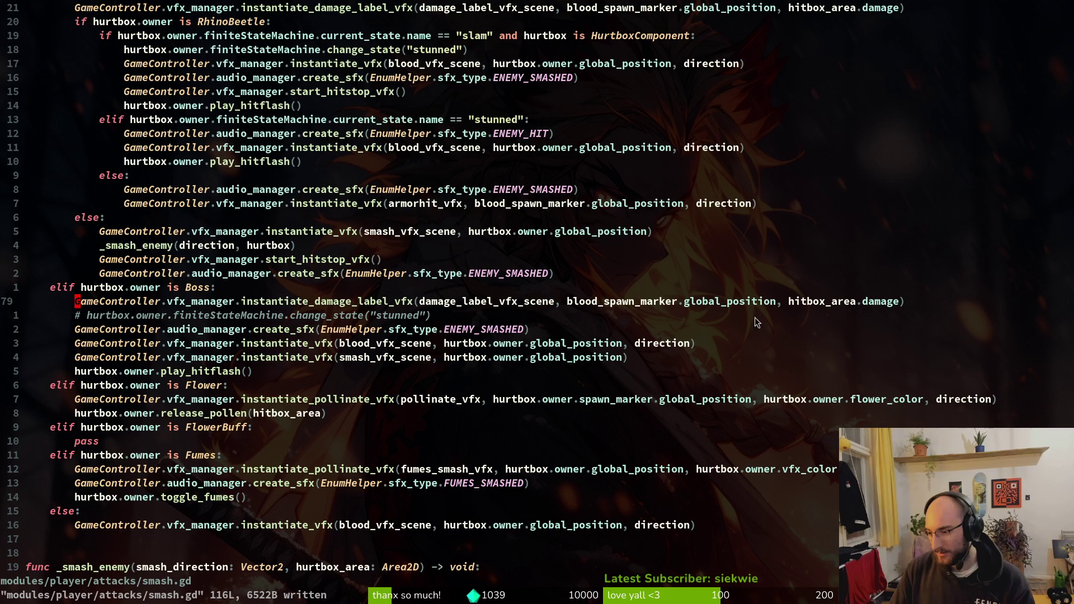
pyautogui.press('space')
pyautogui.press('f')
pyautogui.press('f')
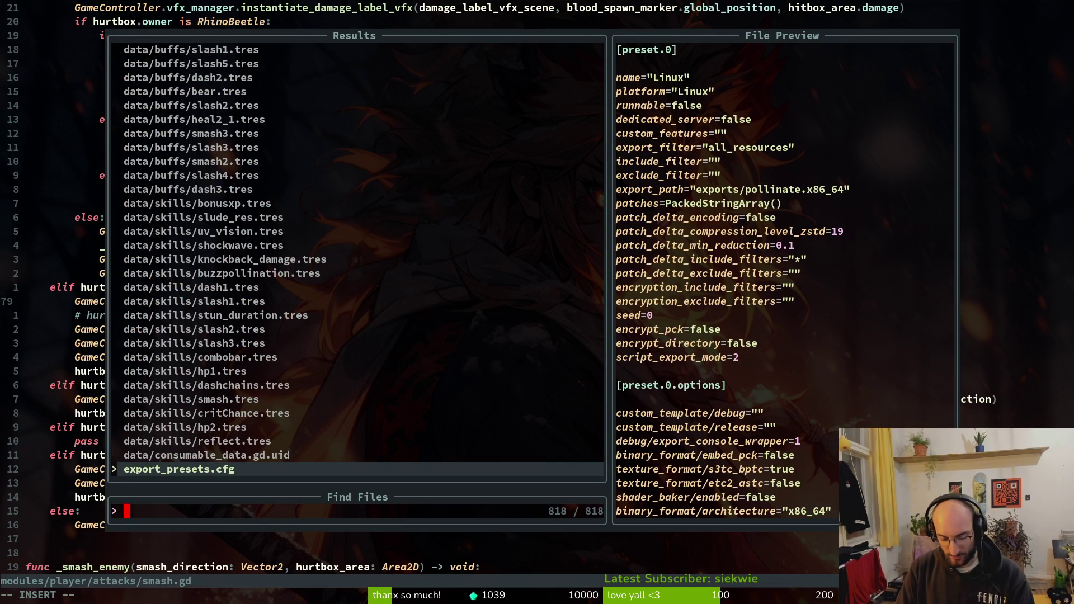
pyautogui.write('flower')
pyautogui.press('Up')
pyautogui.press('Up')
pyautogui.press('Return')
# Step: Select the spawn roll if-line in bloom_flower, then bring the browser back
pyautogui.scroll(-13, 357, 216)
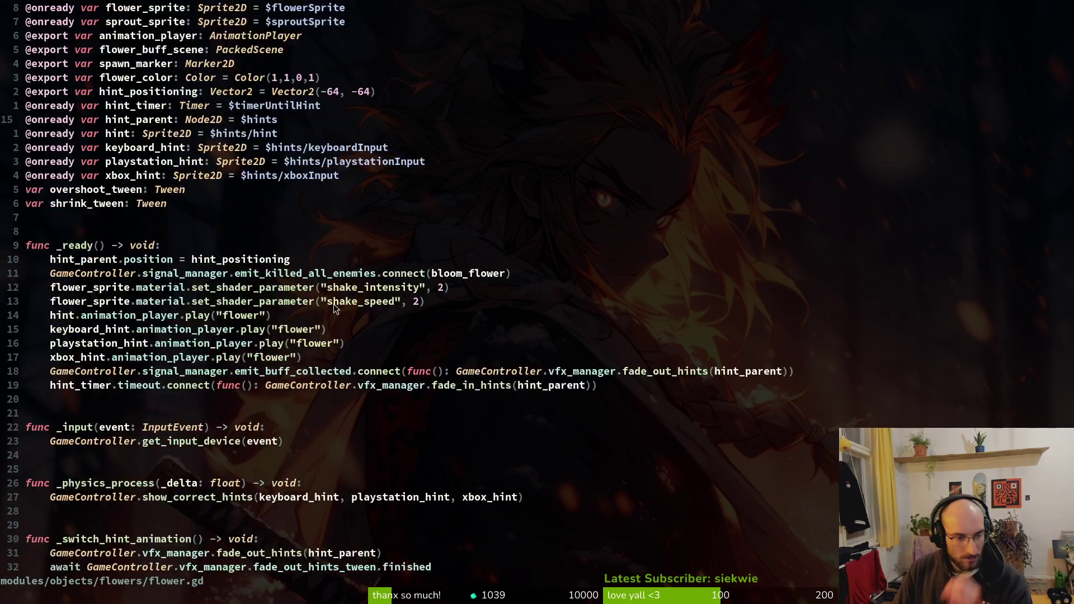
pyautogui.moveTo(52, 231); pyautogui.dragTo(451, 230)
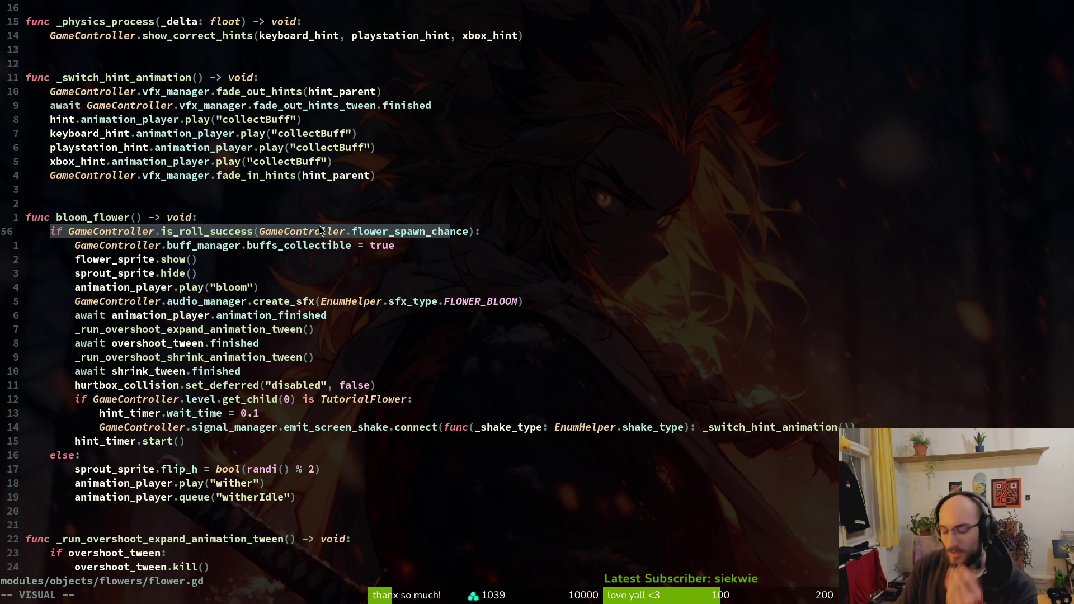
pyautogui.hotkey('shift', 'v')
pyautogui.scroll(5, 392, 252)
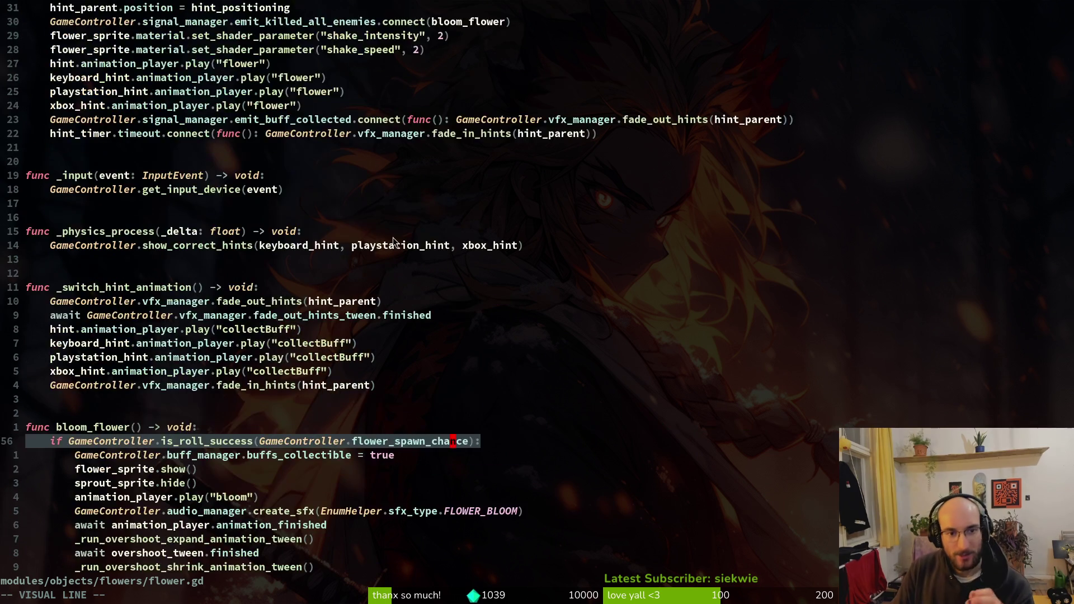
pyautogui.scroll(6, 447, 280)
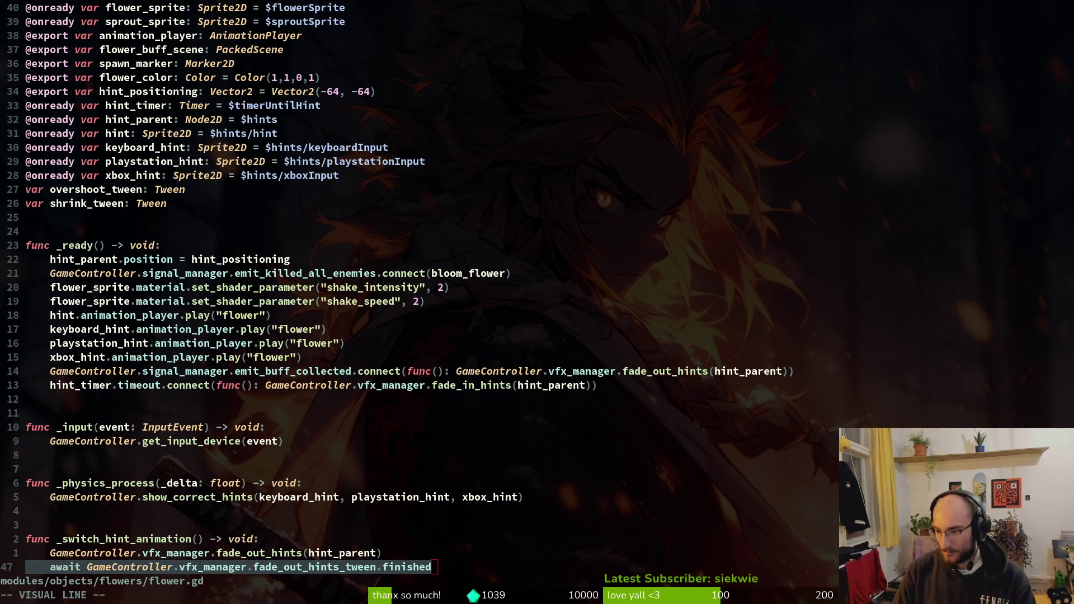
pyautogui.press('super+b')
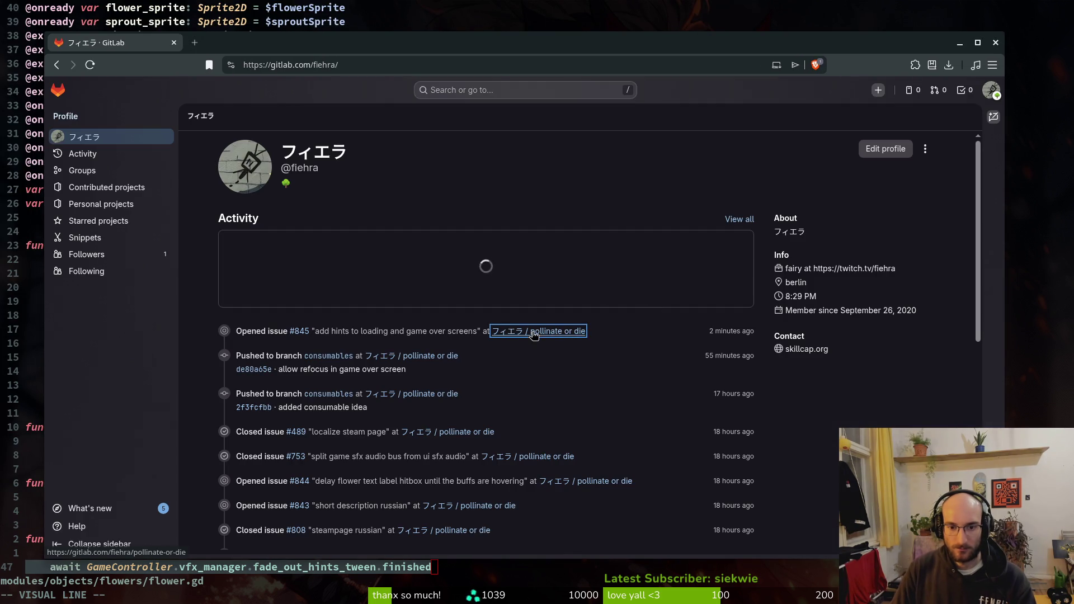
# Step: Open the pollinate or die project's Issues list and start a new issue
pyautogui.click(533, 333)
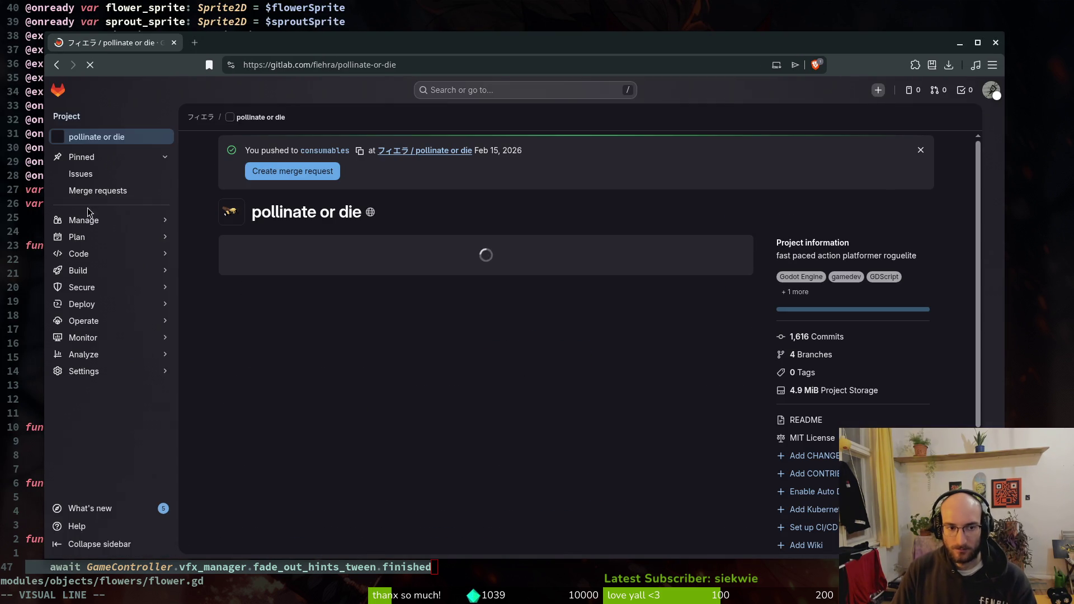
pyautogui.click(80, 174)
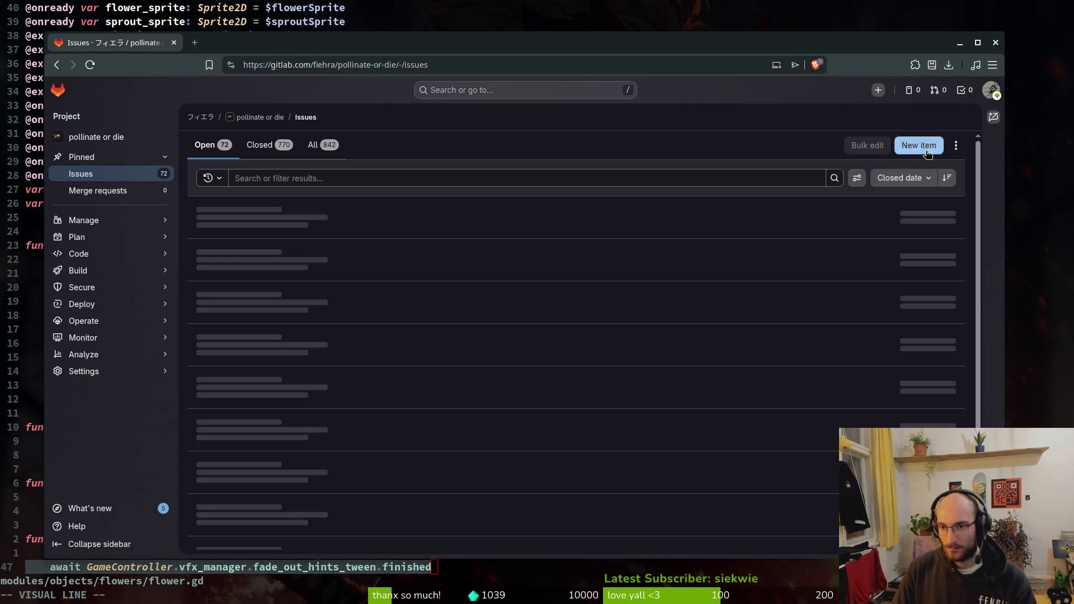
pyautogui.click(918, 151)
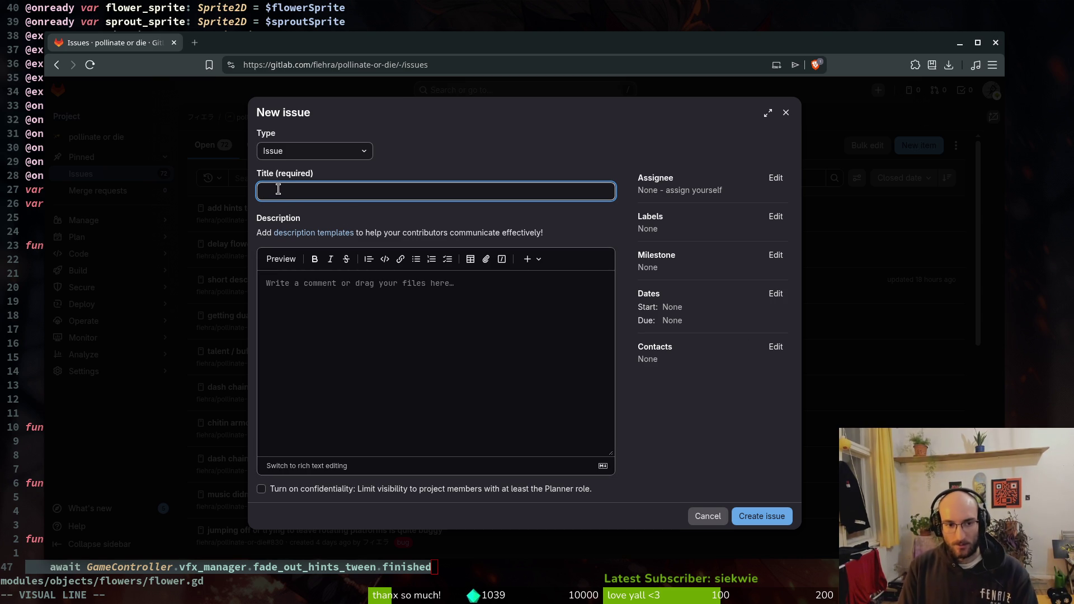
# Step: Title the issue 'replace flower withering with an already withered flower' and write its two-paragraph description
pyautogui.write('replace flower ')
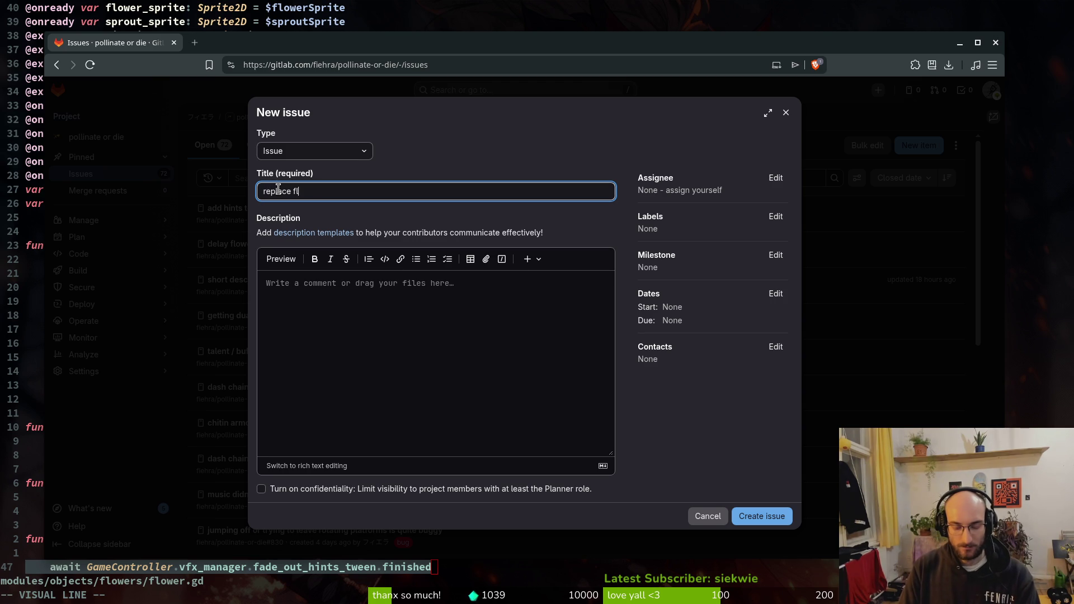
pyautogui.write('withering with ')
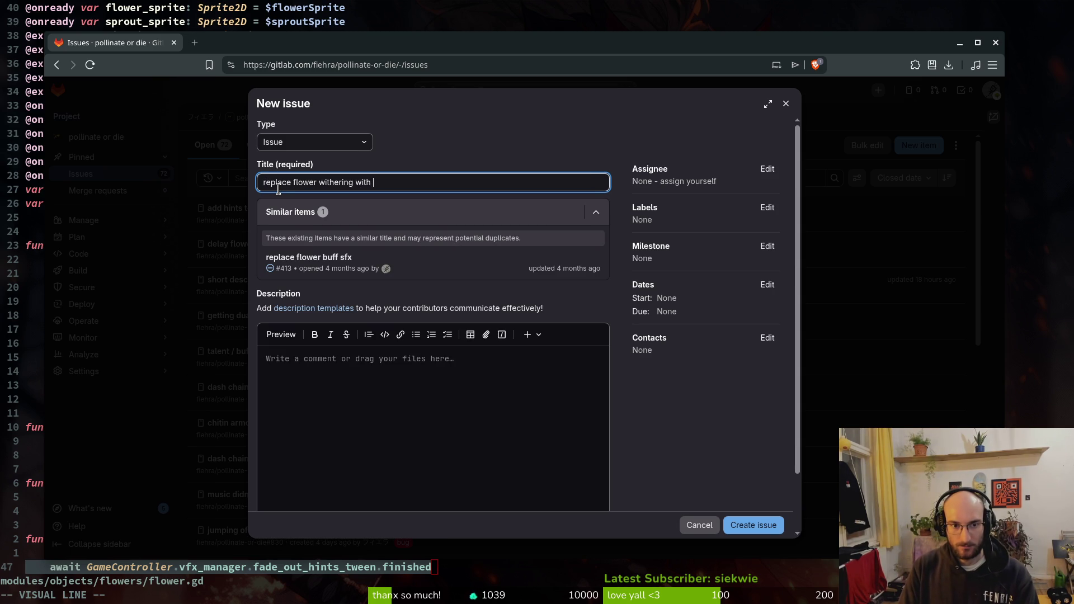
pyautogui.write('an already withered ')
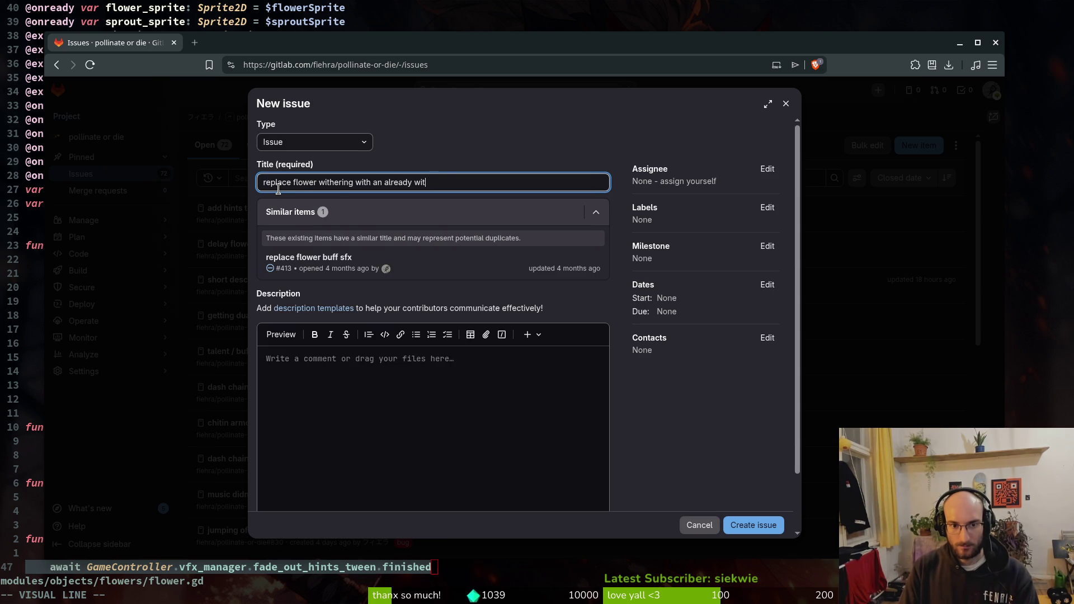
pyautogui.write('flower')
pyautogui.click(445, 355)
pyautogui.write('this make sit clear no fl')
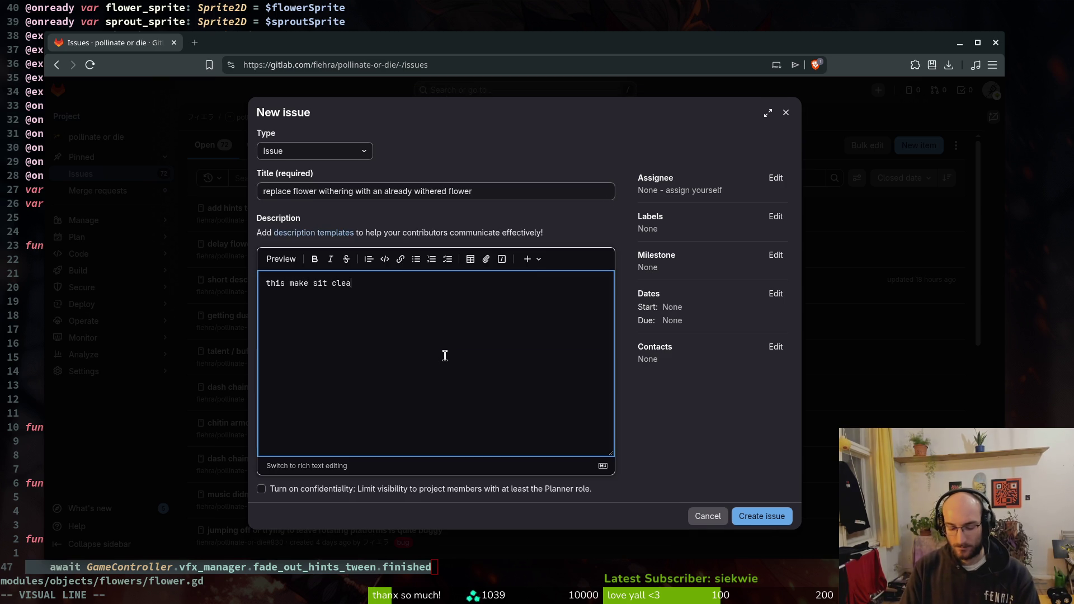
pyautogui.write('ower will spawn')
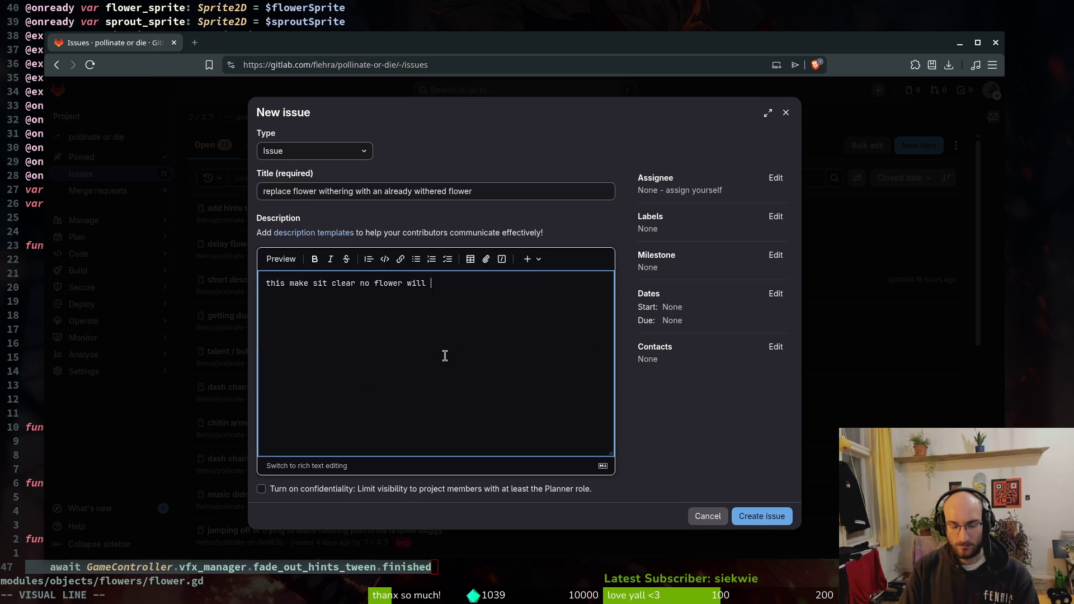
pyautogui.write(' and the level ')
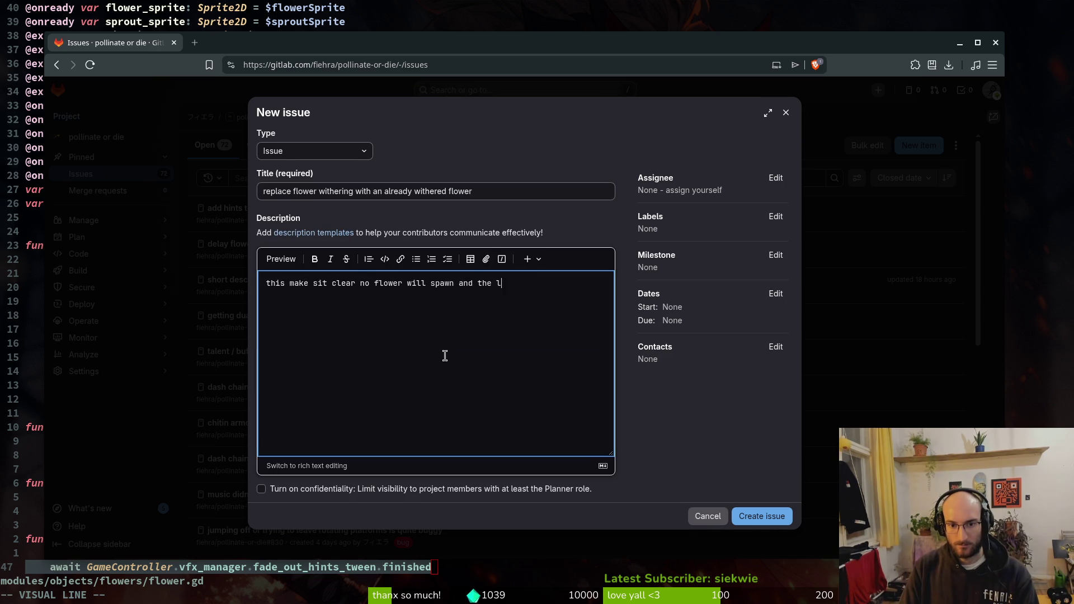
pyautogui.write('can be left immedi')
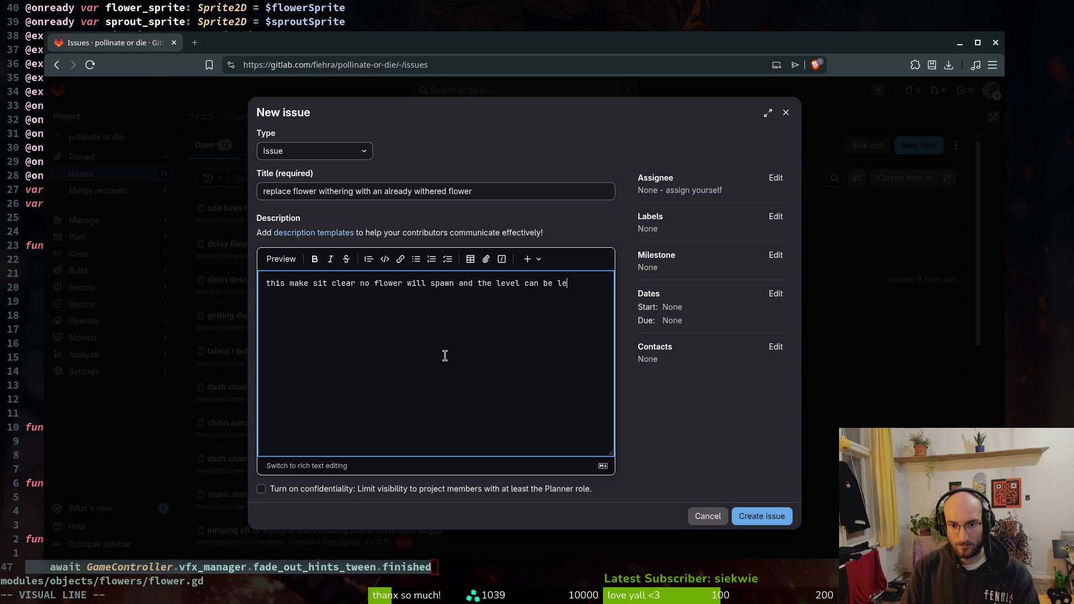
pyautogui.write('ately not ca')
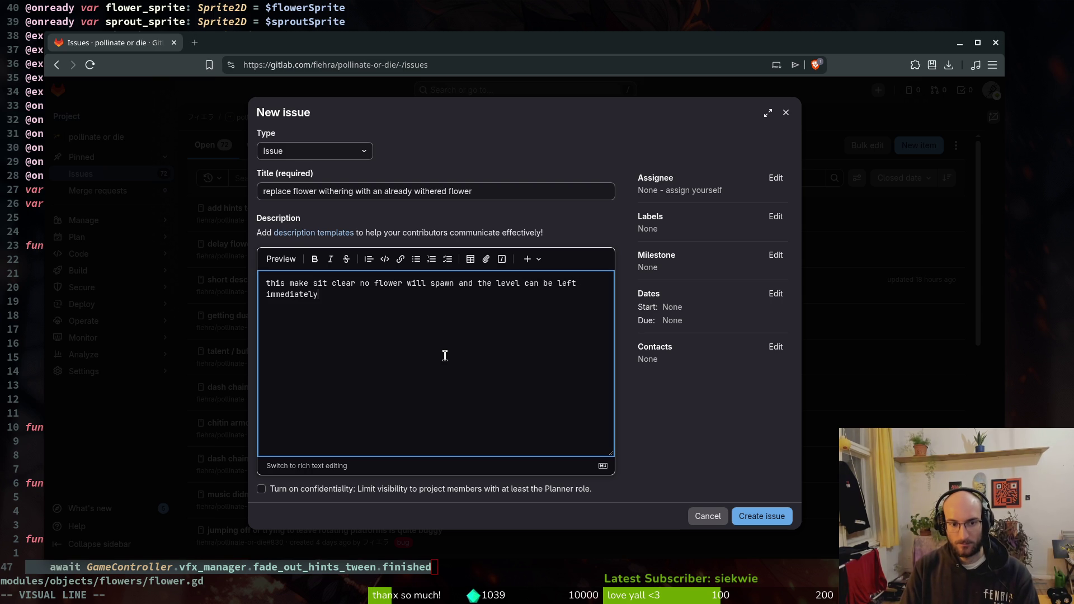
pyautogui.write('using confusion')
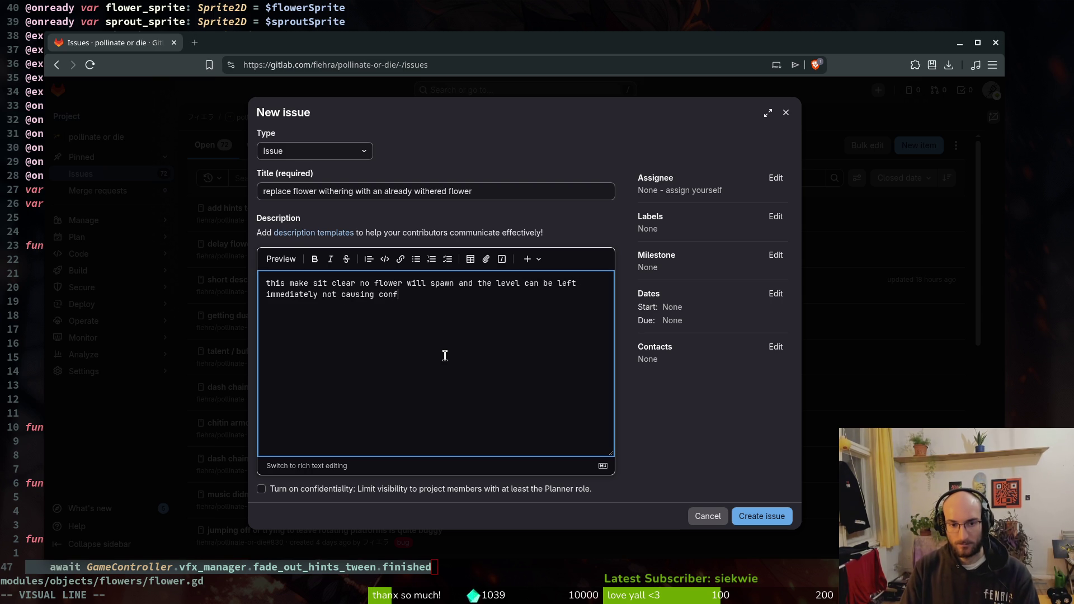
pyautogui.write(' why it didn')
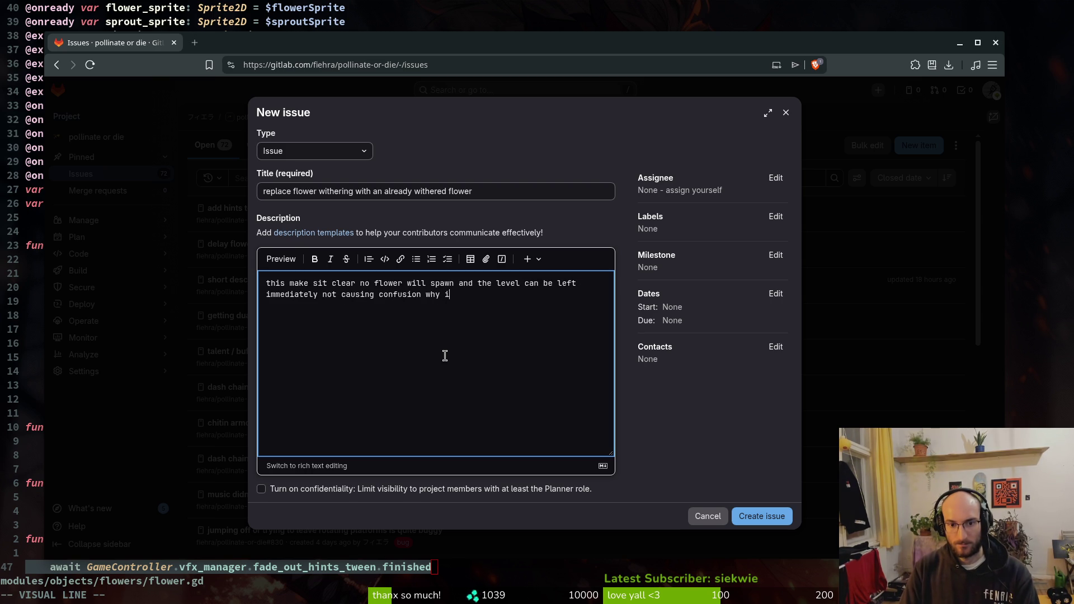
pyautogui.write('t bloom')
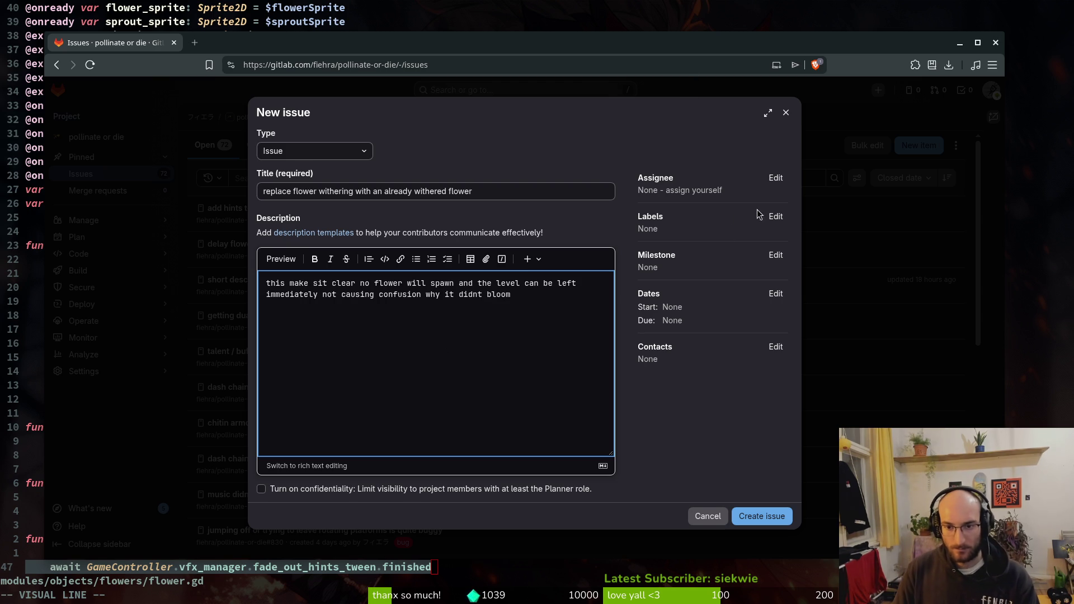
pyautogui.press('Return')
pyautogui.press('Return')
pyautogui.write('also the random')
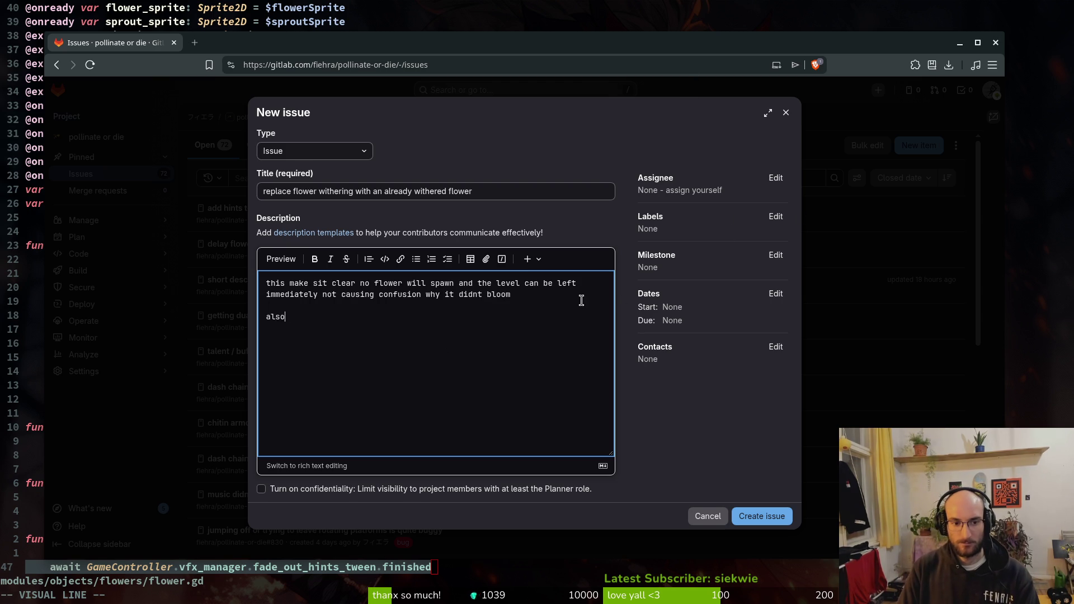
pyautogui.write(' stick at the end l')
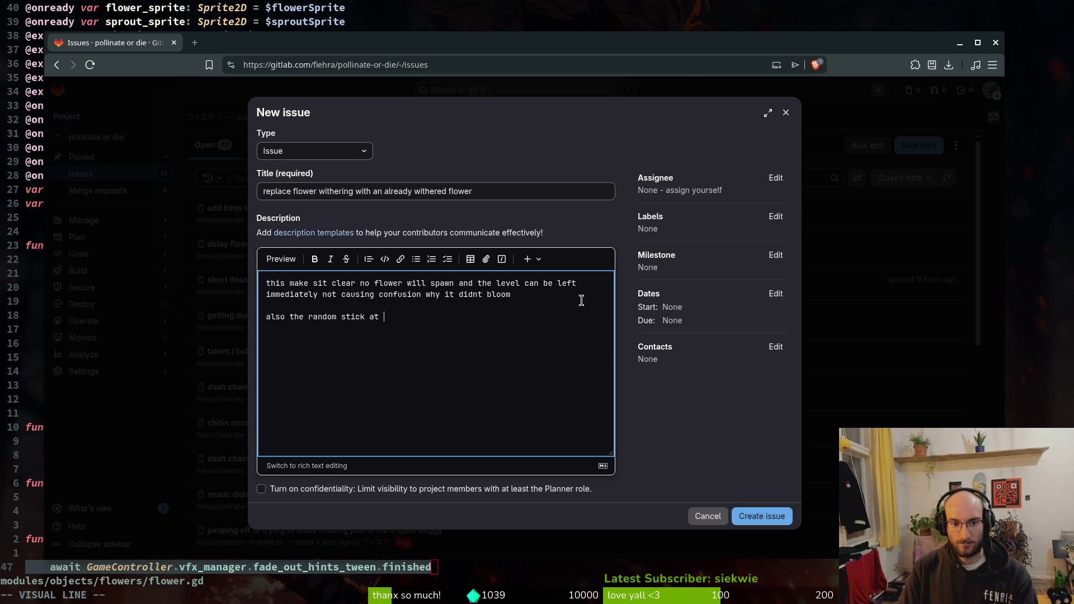
pyautogui.write('ooks fra')
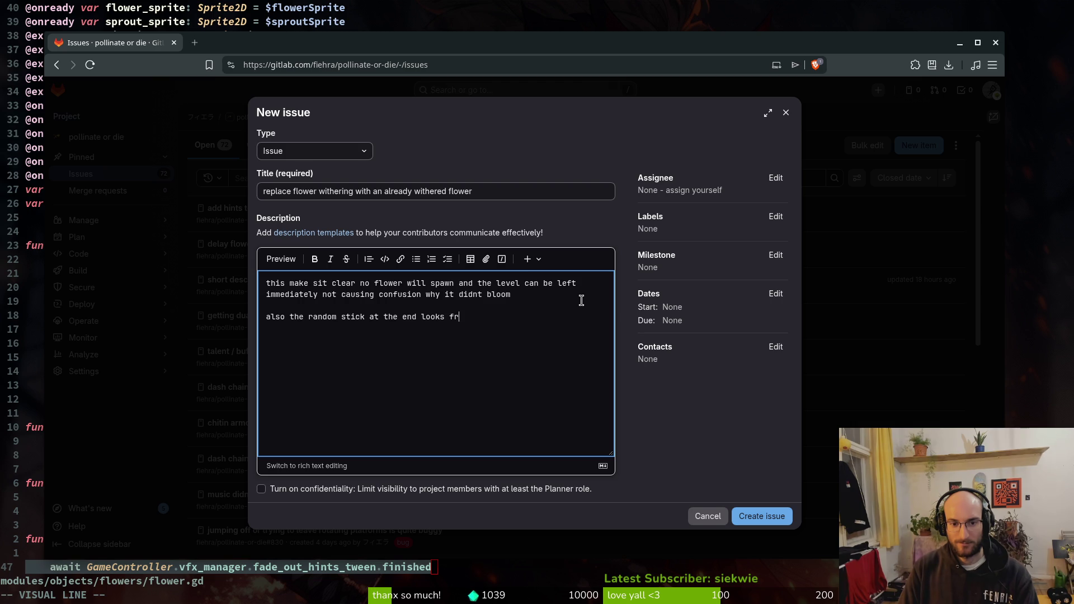
pyautogui.press('BackSpace')
pyautogui.press('BackSpace')
pyautogui.write('ckin wer')
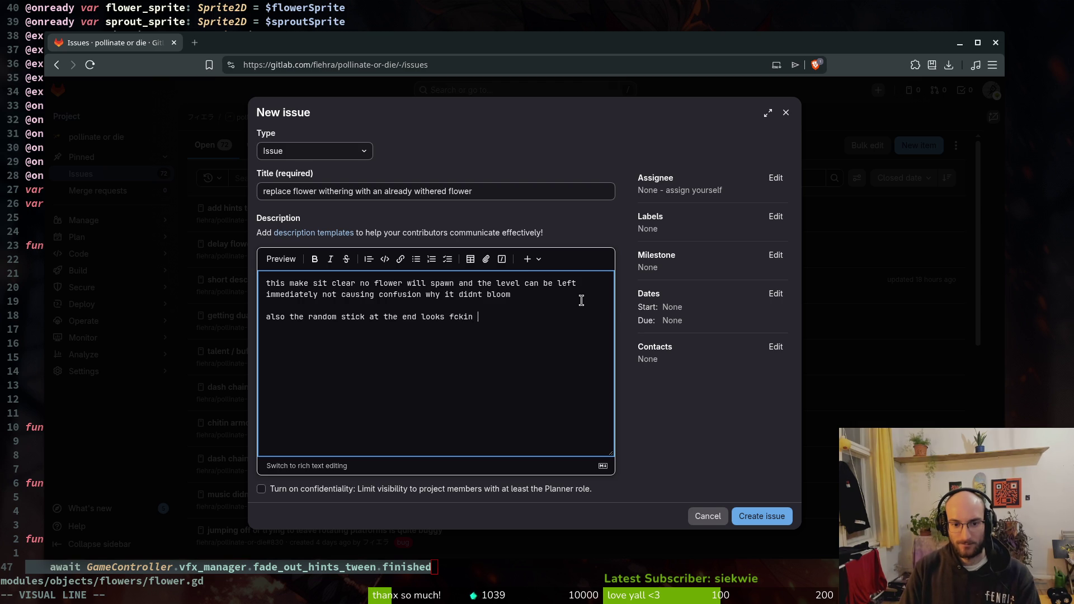
pyautogui.write('id')
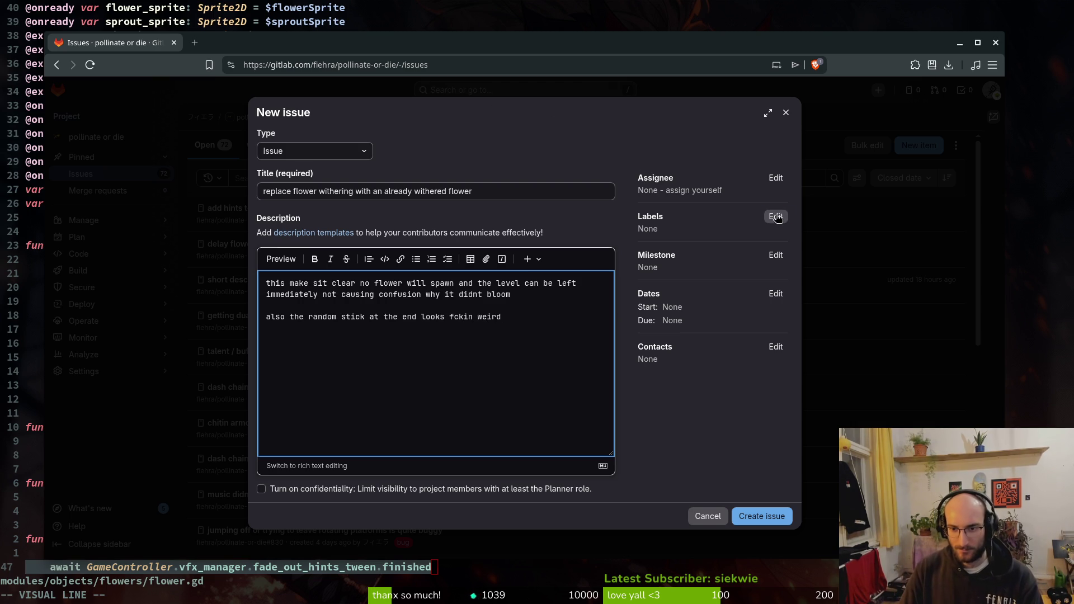
# Step: Add the refactor and feature labels and create the issue
pyautogui.click(775, 216)
pyautogui.scroll(-3, 722, 336)
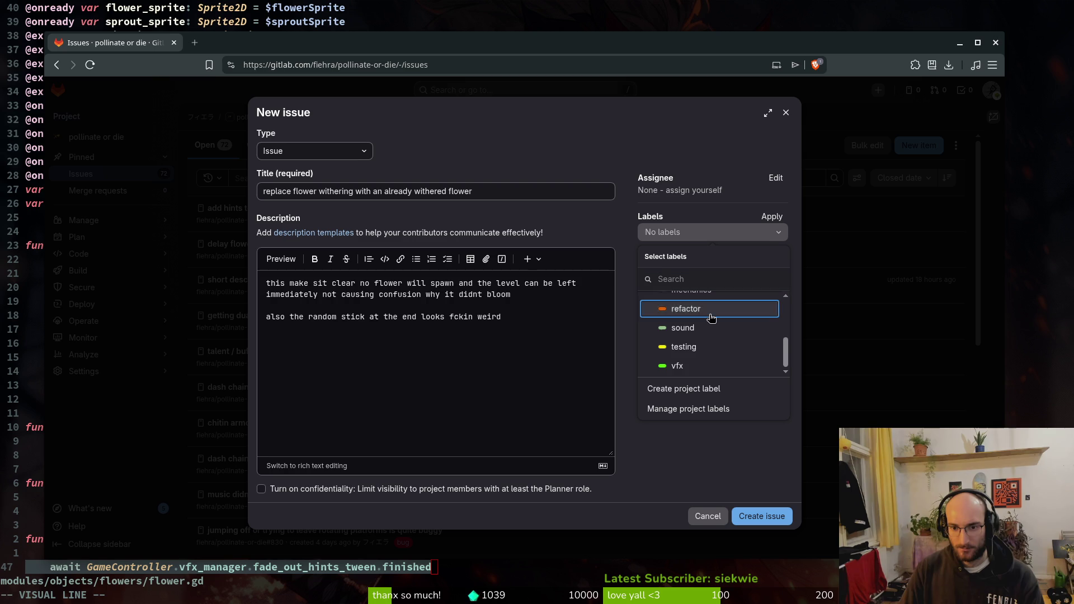
pyautogui.click(710, 313)
pyautogui.click(685, 300)
pyautogui.click(762, 515)
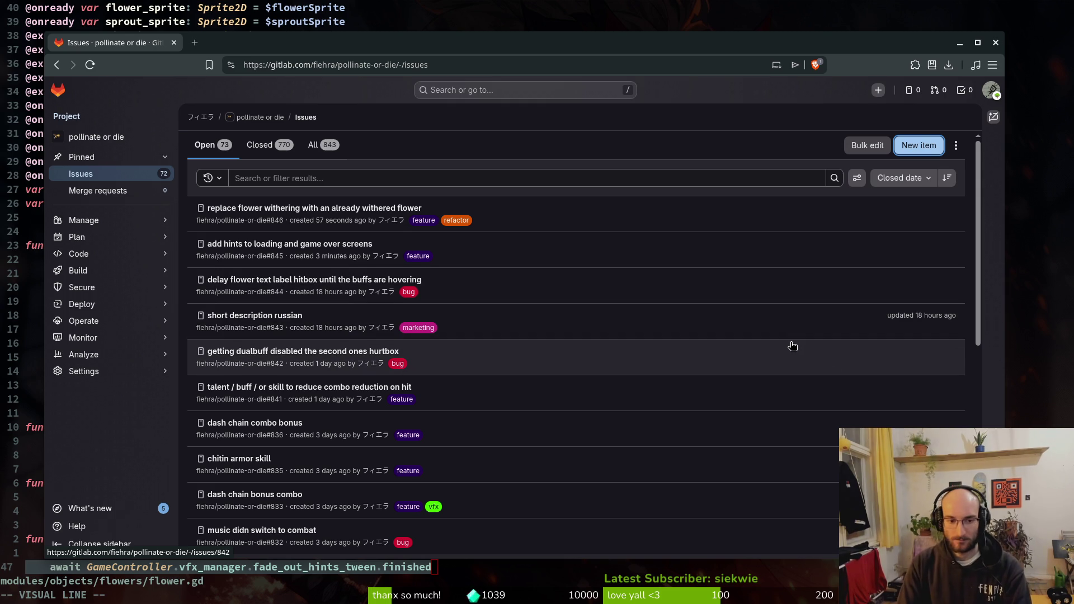
pyautogui.hotkey('ctrl', 's')
pyautogui.press('Escape')
pyautogui.click(600, 18)
pyautogui.press('y')
pyautogui.click(426, 210)
pyautogui.press('super')
pyautogui.press('super')
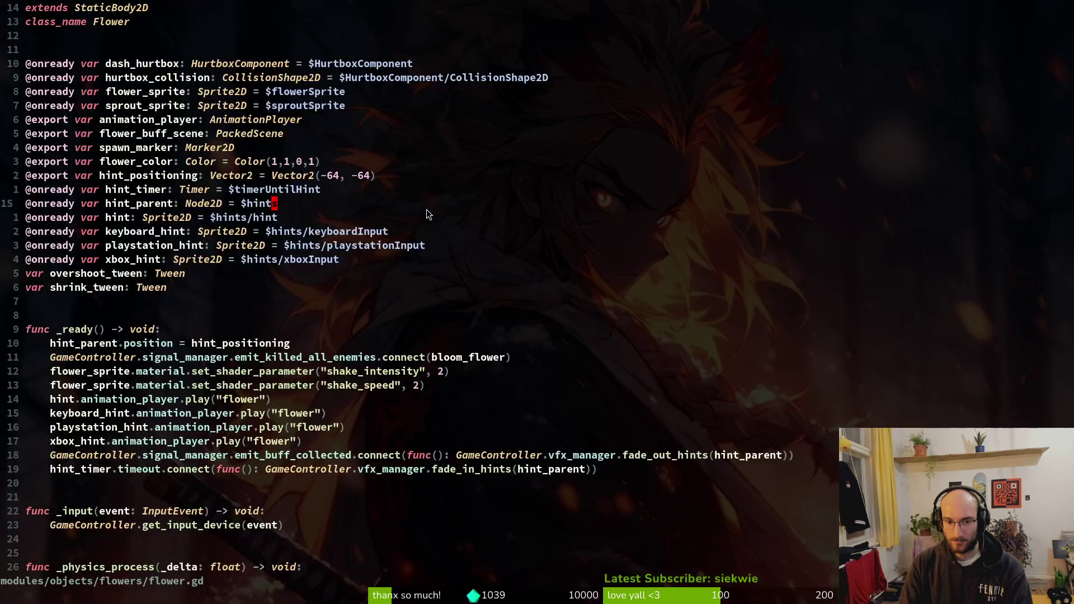
pyautogui.click(491, 262)
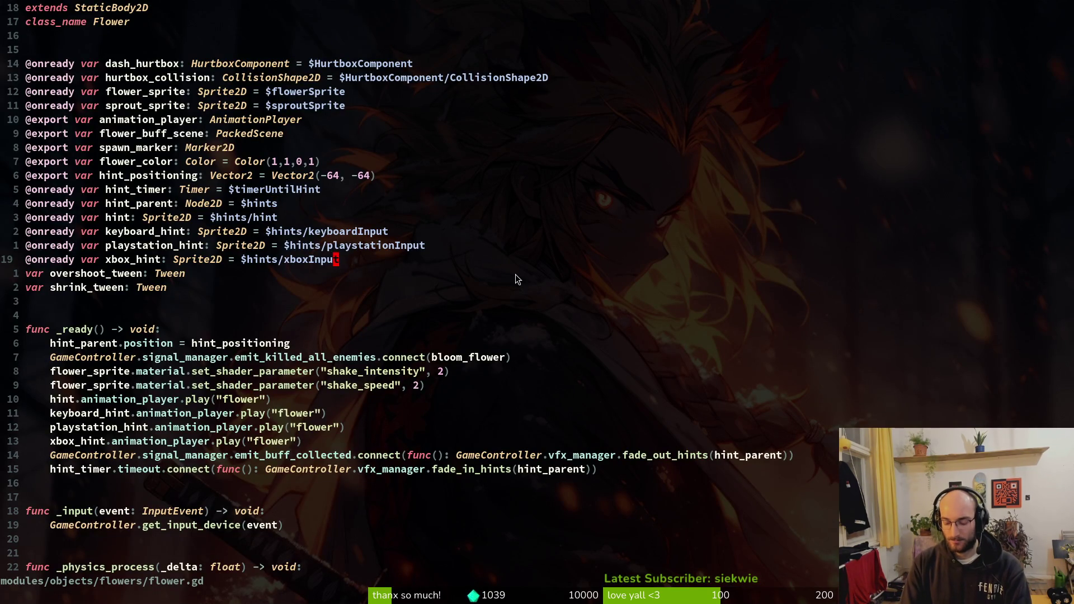
pyautogui.press('super')
pyautogui.press('super')
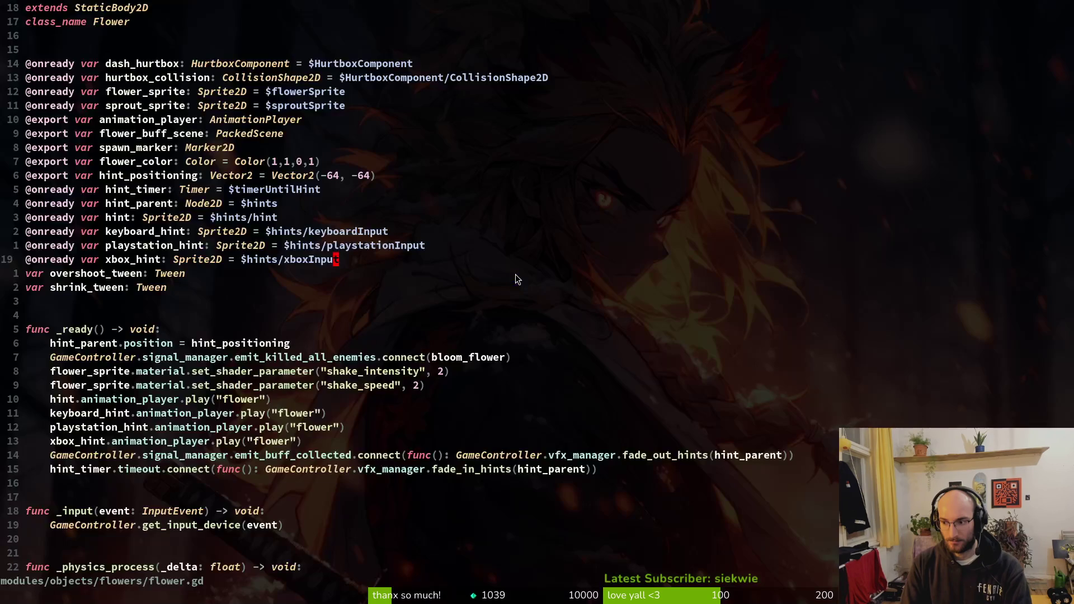
pyautogui.hotkey('alt', 'Tab')
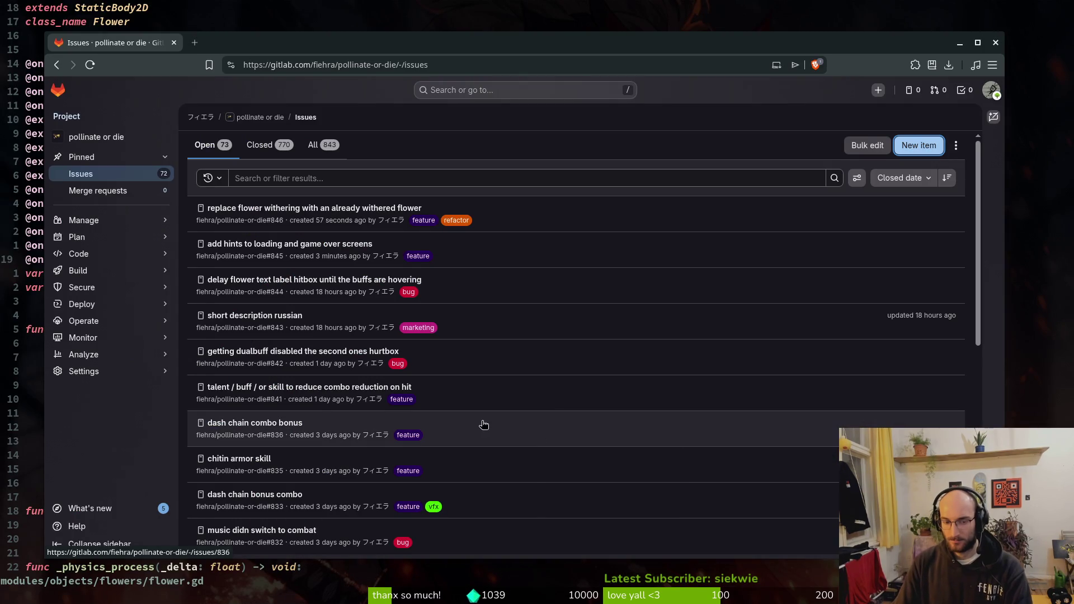
# Step: Bring Neovim with flower.gd back in front of the browser
pyautogui.click(1021, 383)
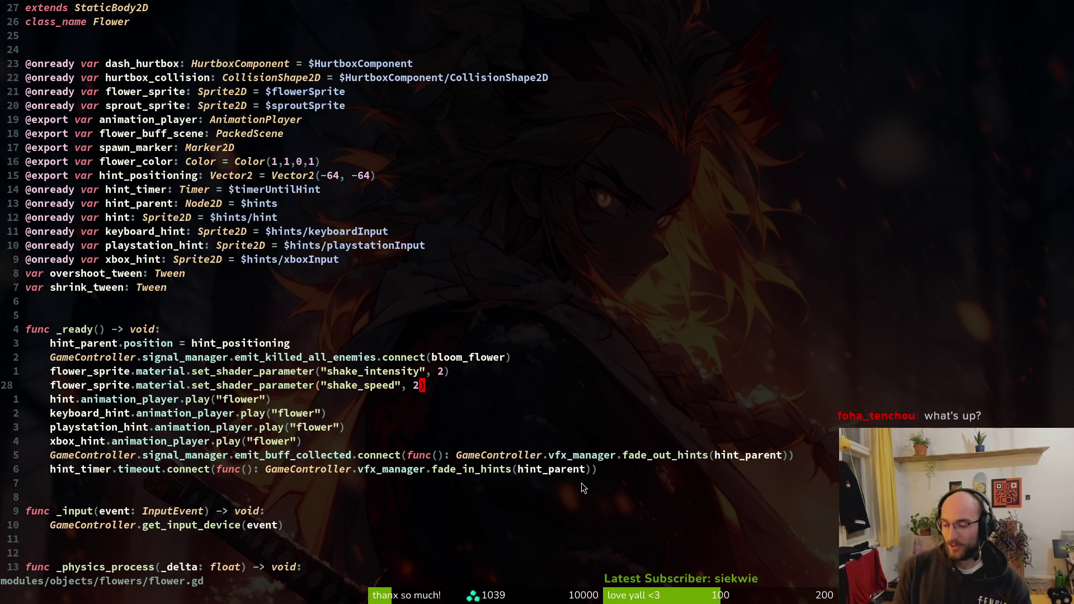
# Step: Save flower.gd with :w, then return to the GitLab issues list
pyautogui.click(378, 469)
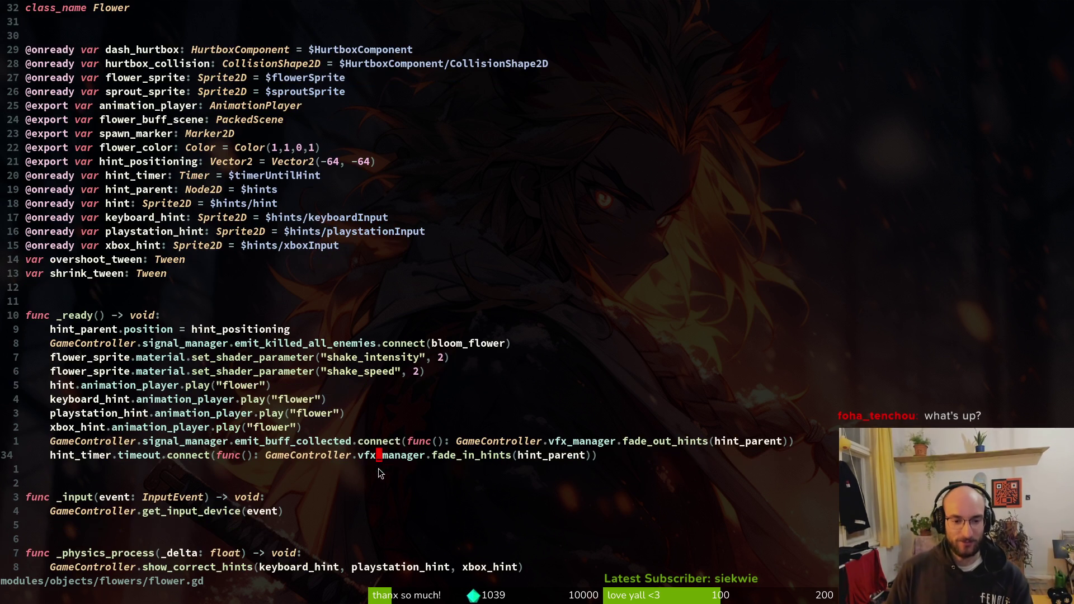
pyautogui.write(':w')
pyautogui.press('Return')
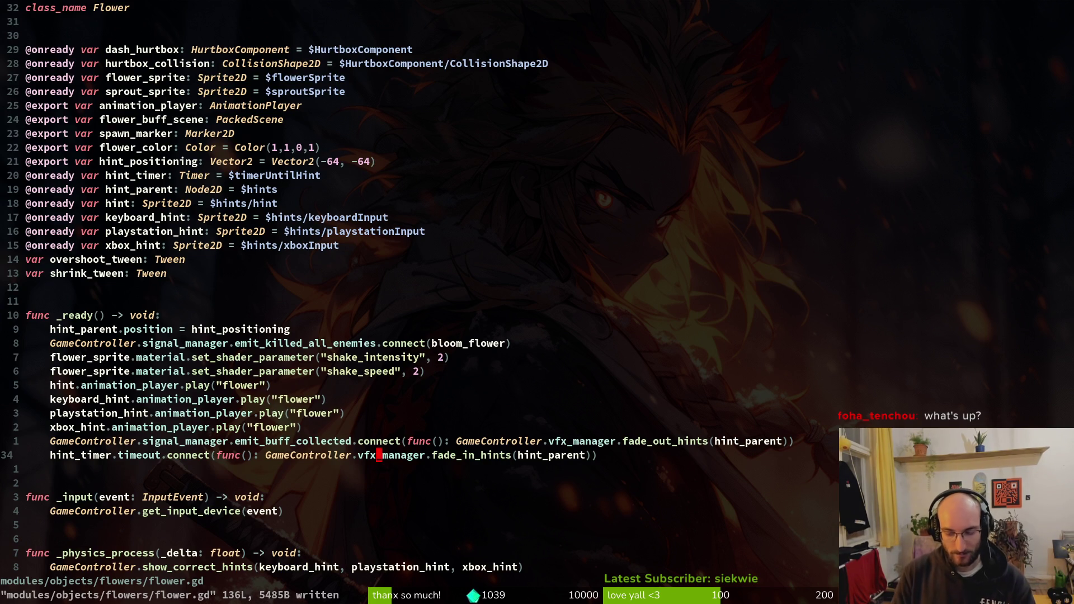
pyautogui.click(436, 298)
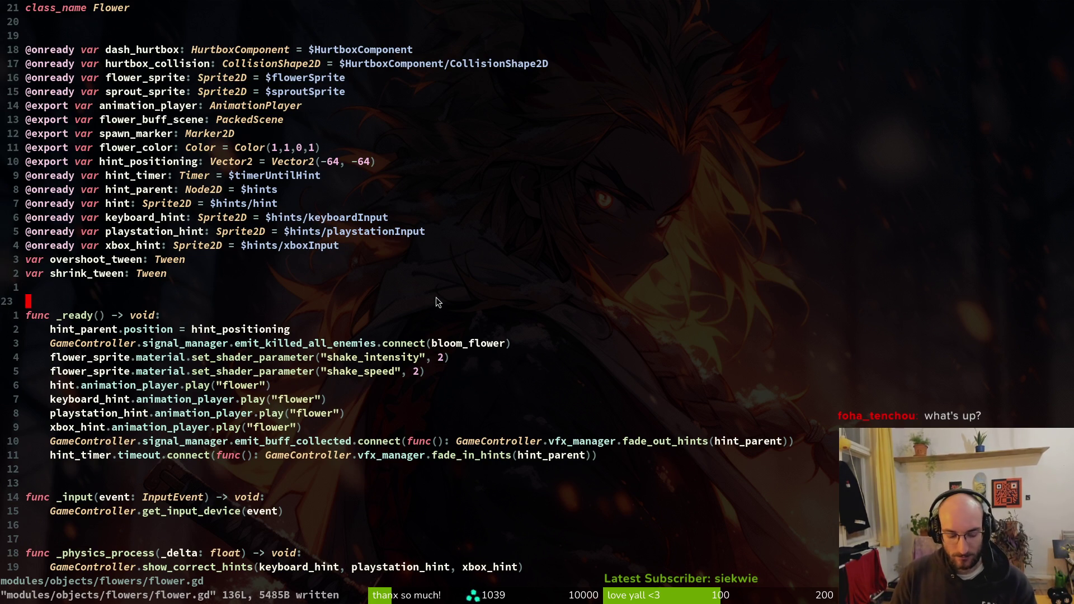
pyautogui.hotkey('alt', 'Tab')
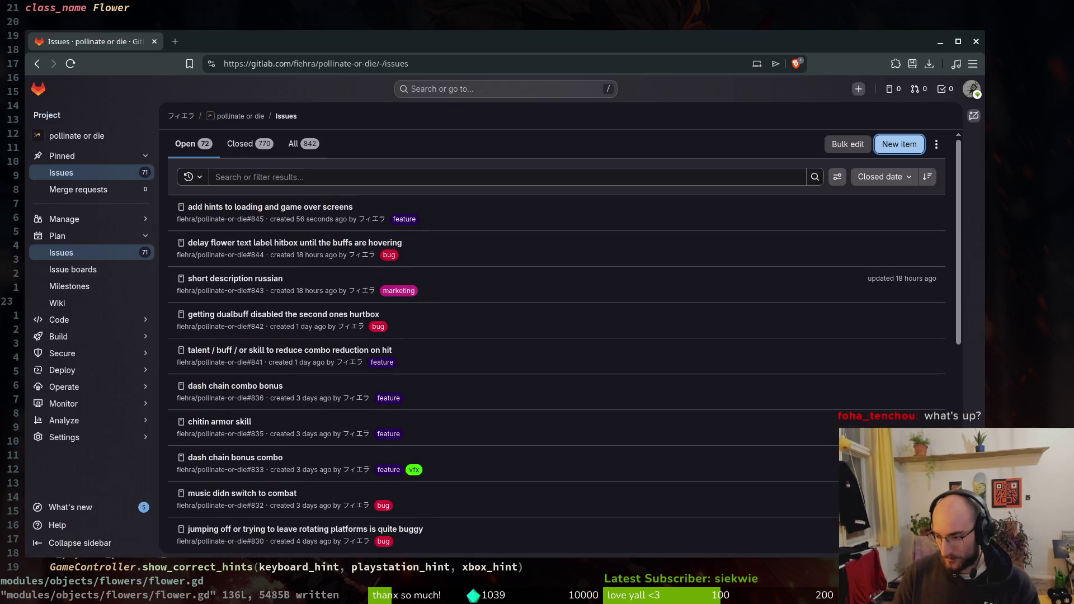
# Step: Create the issue 'make bees move more in hive' with the mechanics, assets and vfx labels
pyautogui.write('i')
pyautogui.write('make be')
pyautogui.write('es move more in hive')
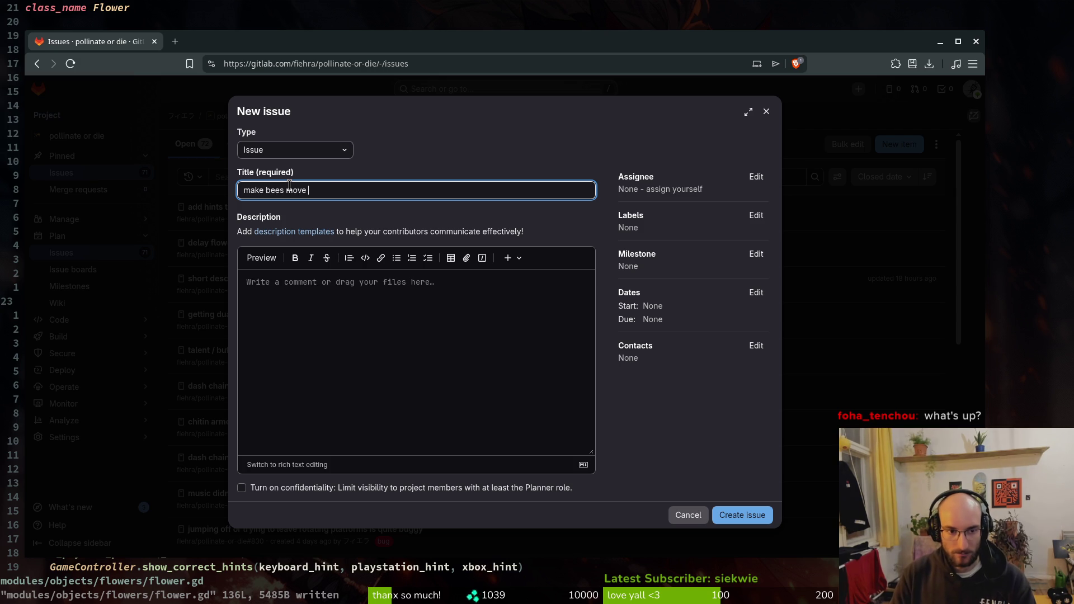
pyautogui.click(756, 216)
pyautogui.scroll(-2, 703, 335)
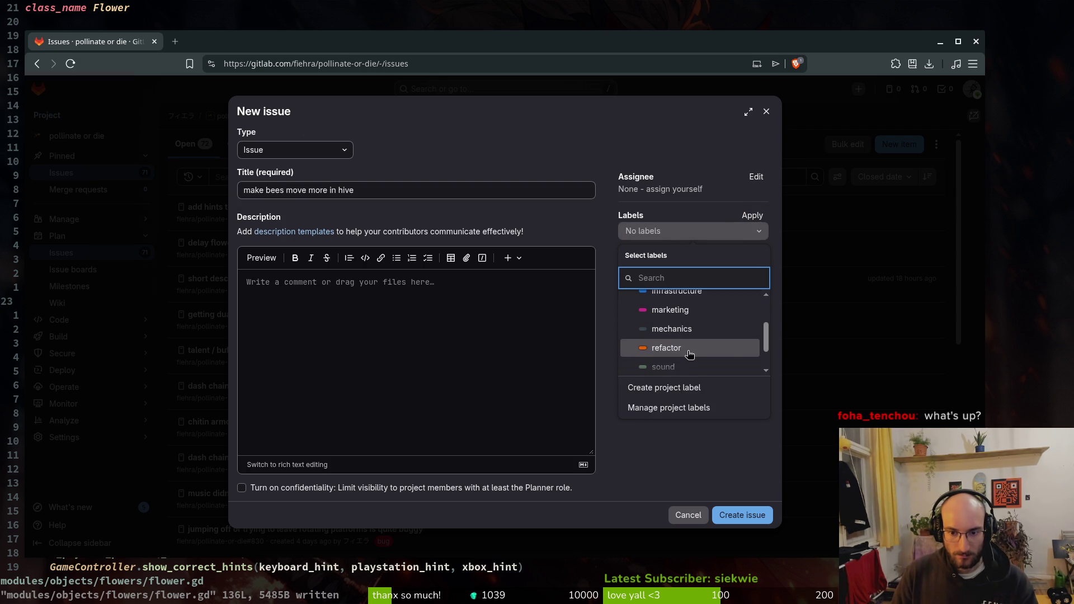
pyautogui.click(691, 331)
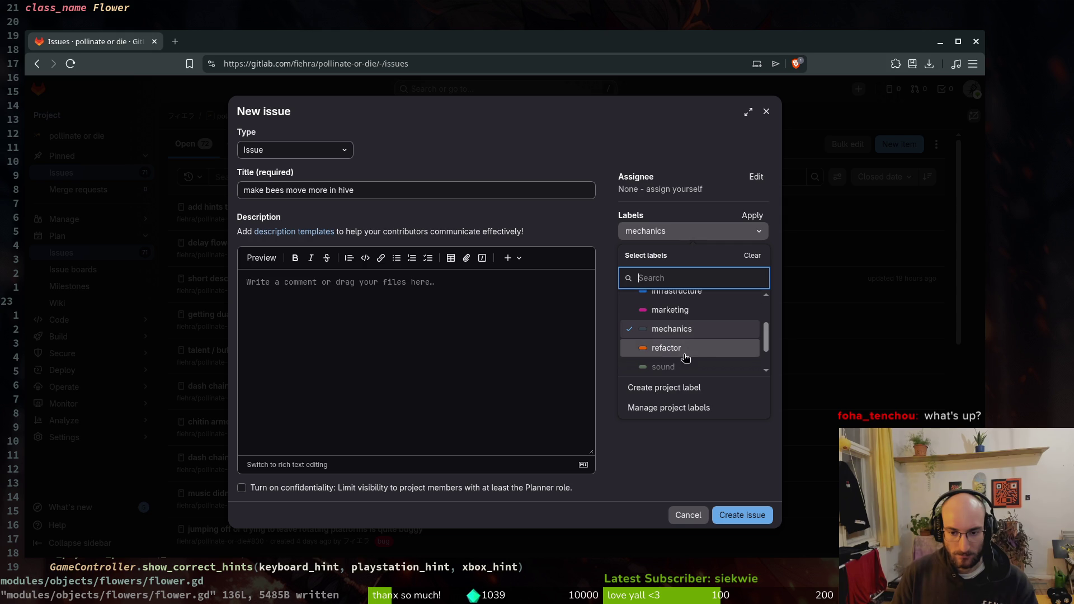
pyautogui.scroll(3, 691, 347)
pyautogui.click(691, 303)
pyautogui.scroll(-5, 694, 331)
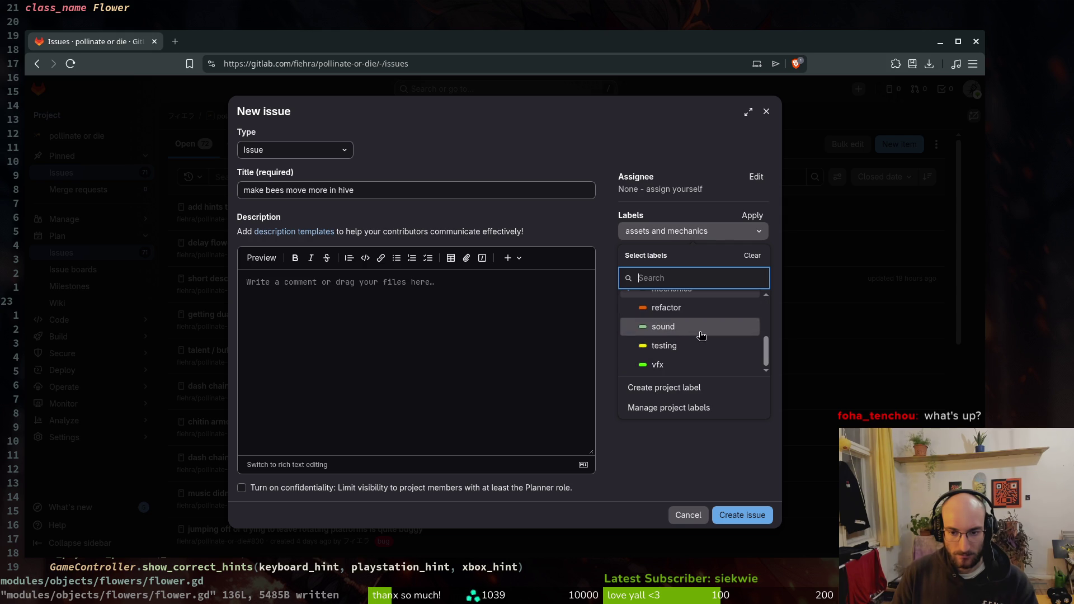
pyautogui.click(688, 366)
pyautogui.click(694, 448)
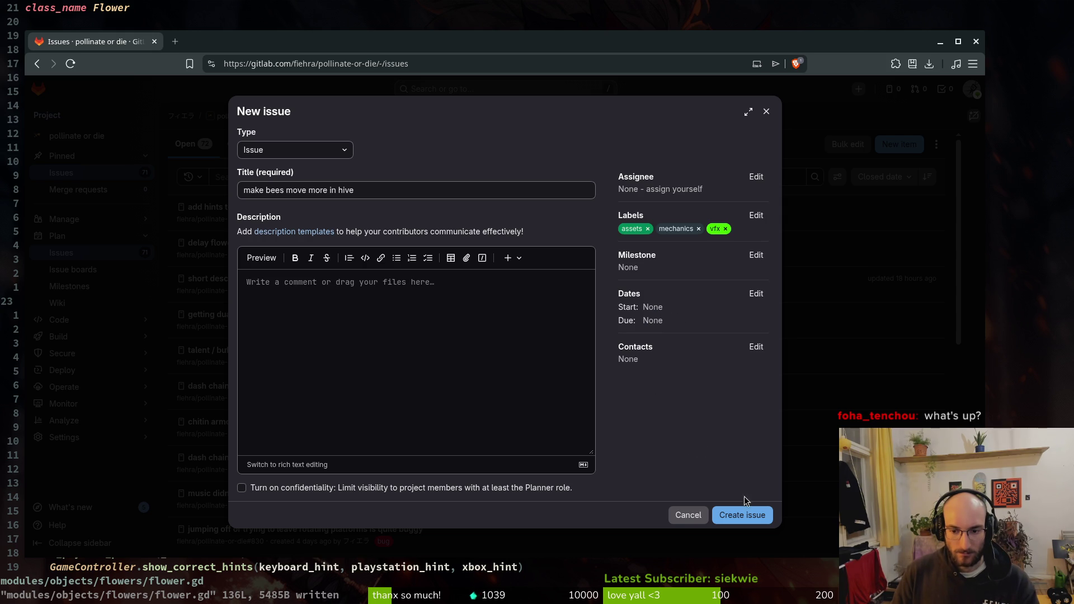
pyautogui.click(738, 517)
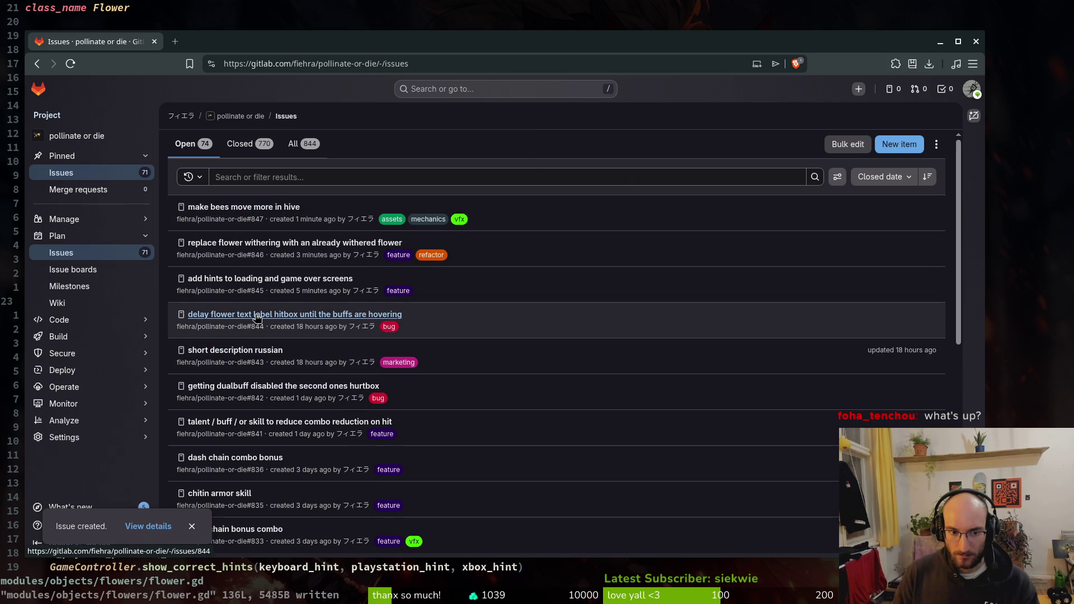
# Step: Open flower_buff.gd in Neovim via a Telescope search for 'flowerbuf'
pyautogui.click(474, 11)
pyautogui.press('space')
pyautogui.press('f')
pyautogui.press('f')
pyautogui.press('Escape')
pyautogui.press('space')
pyautogui.press('f')
pyautogui.press('f')
pyautogui.write('flowerlag')
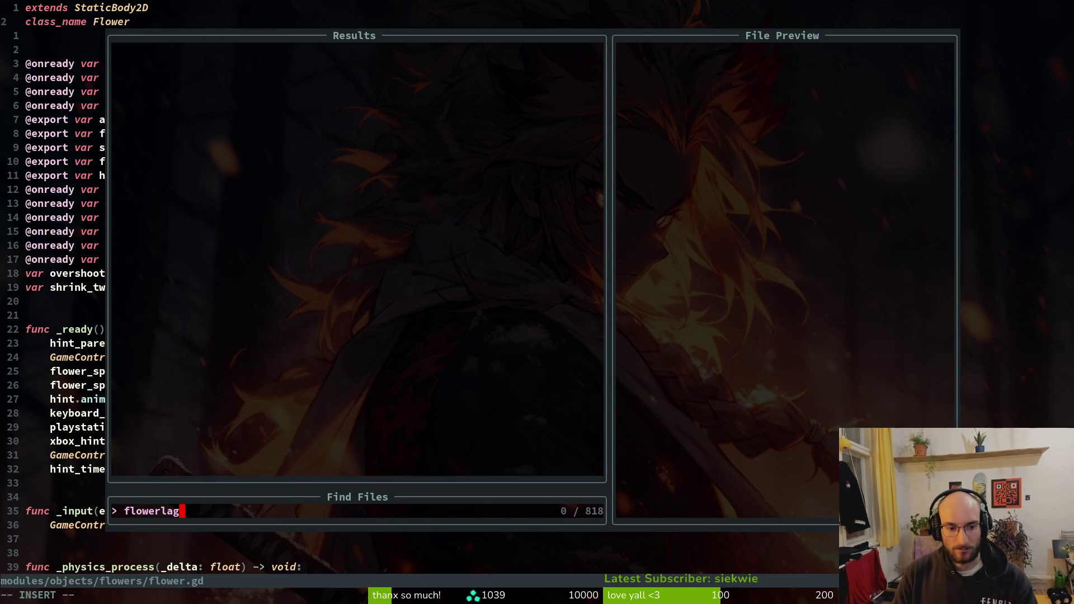
pyautogui.press('BackSpace')
pyautogui.press('BackSpace')
pyautogui.write('a')
pyautogui.press('BackSpace')
pyautogui.press('BackSpace')
pyautogui.write('buf')
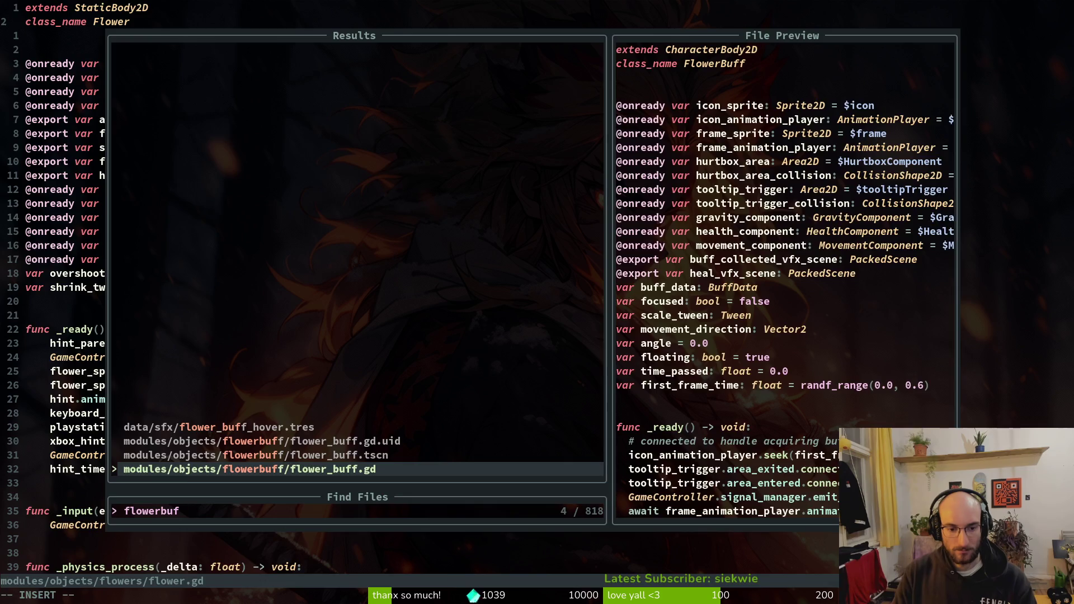
pyautogui.press('Return')
pyautogui.scroll(-8, 410, 337)
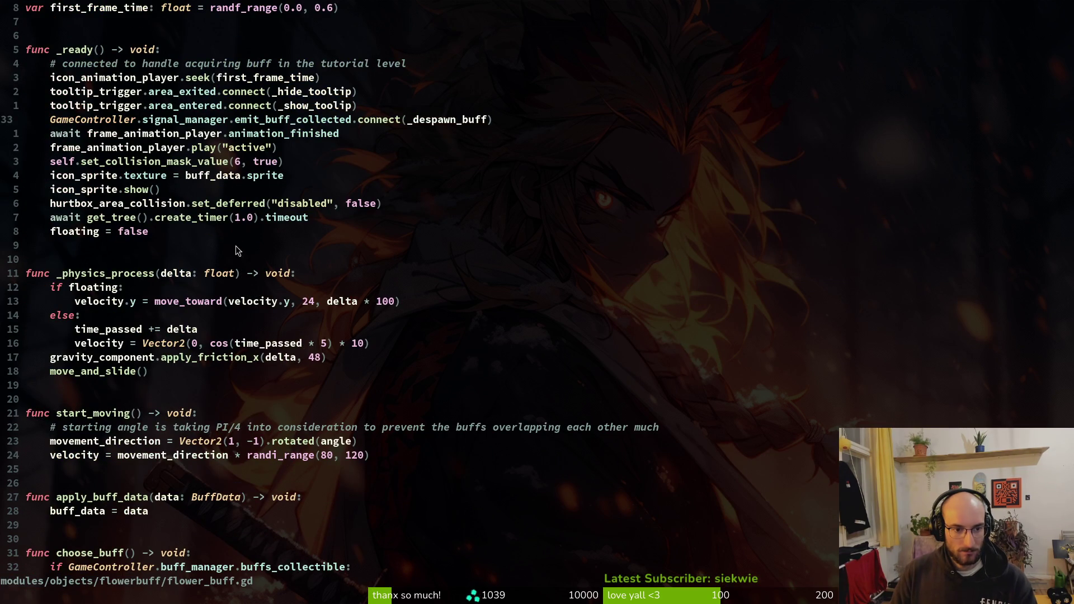
# Step: Cycle through open windows, ending on the Godot editor showing the combo_bar scene
pyautogui.hotkey('alt', 'Tab')
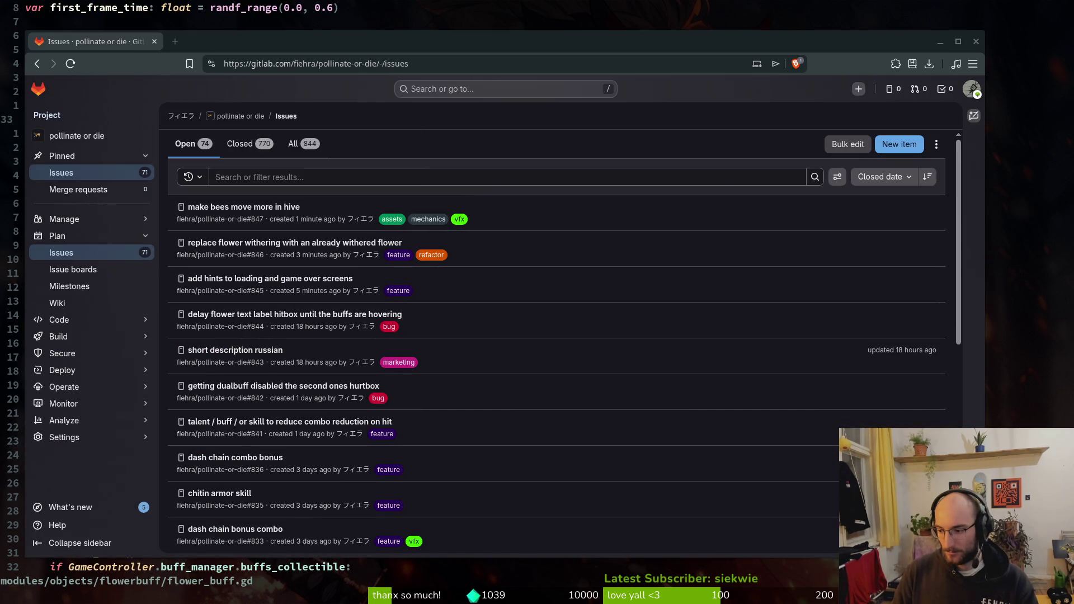
pyautogui.hotkey('alt', 'Tab')
pyautogui.hotkey('alt', 'Tab')
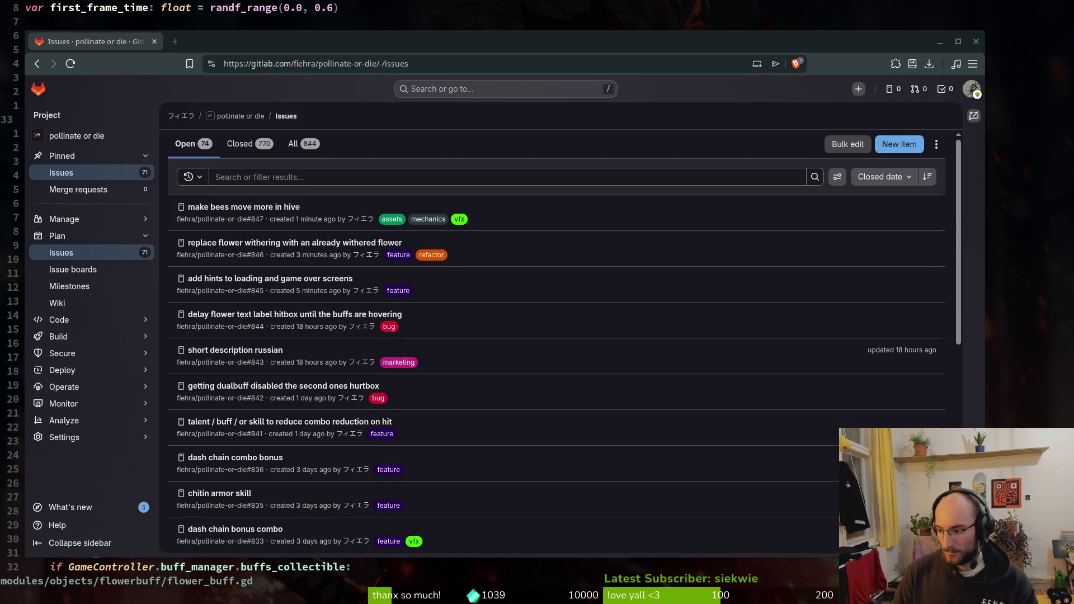
pyautogui.hotkey('alt', 'Tab')
pyautogui.click(1057, 10)
pyautogui.hotkey('alt', 'Tab')
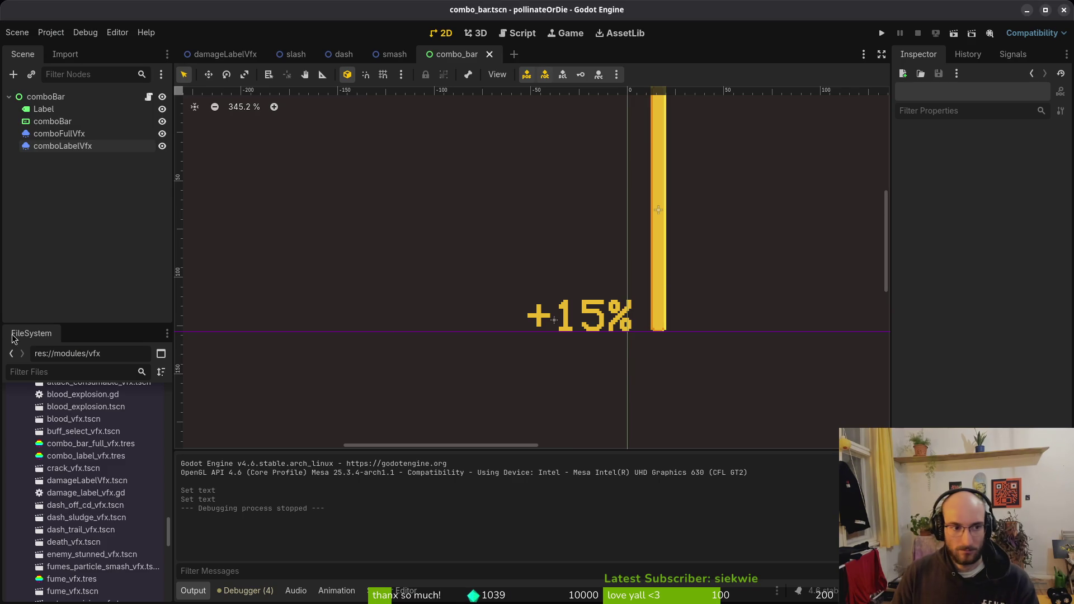
# Step: Close the combo_bar, smash, dash and slash scene tabs and pan over the damage label scene
pyautogui.middleClick(451, 53)
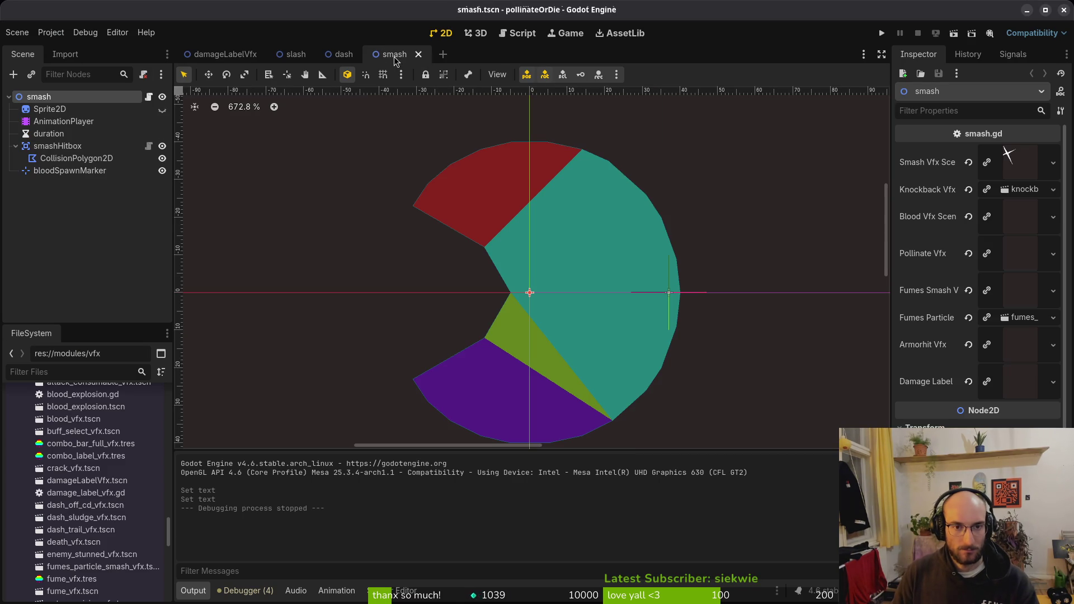
pyautogui.middleClick(395, 54)
pyautogui.middleClick(344, 54)
pyautogui.middleClick(287, 55)
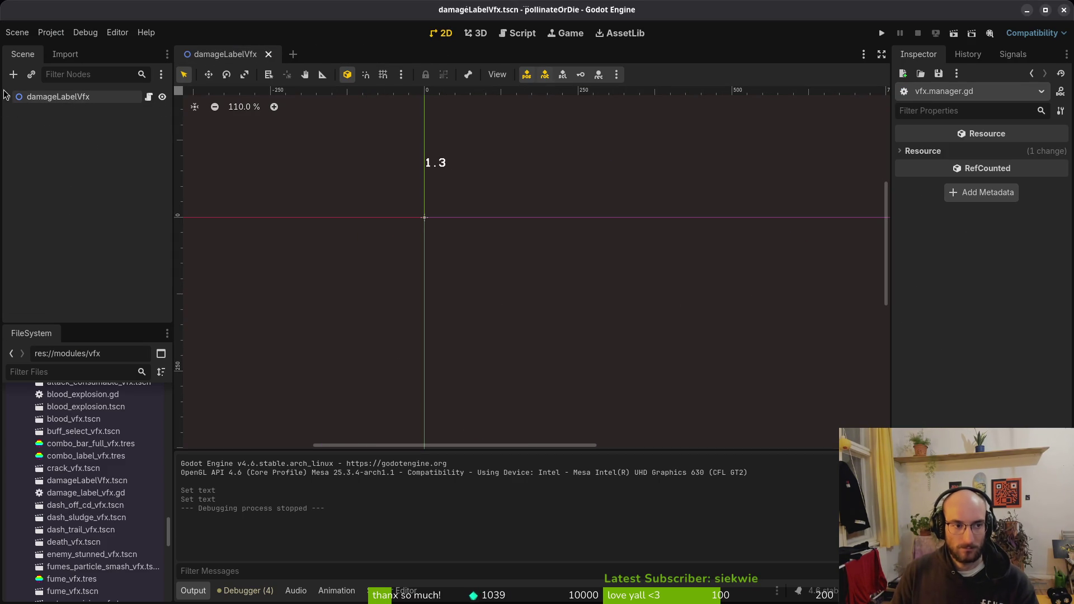
pyautogui.scroll(-3, 529, 208)
pyautogui.moveTo(510, 213)
pyautogui.mouseDown()
pyautogui.moveTo(530, 242)
pyautogui.moveTo(502, 237)
pyautogui.mouseUp()
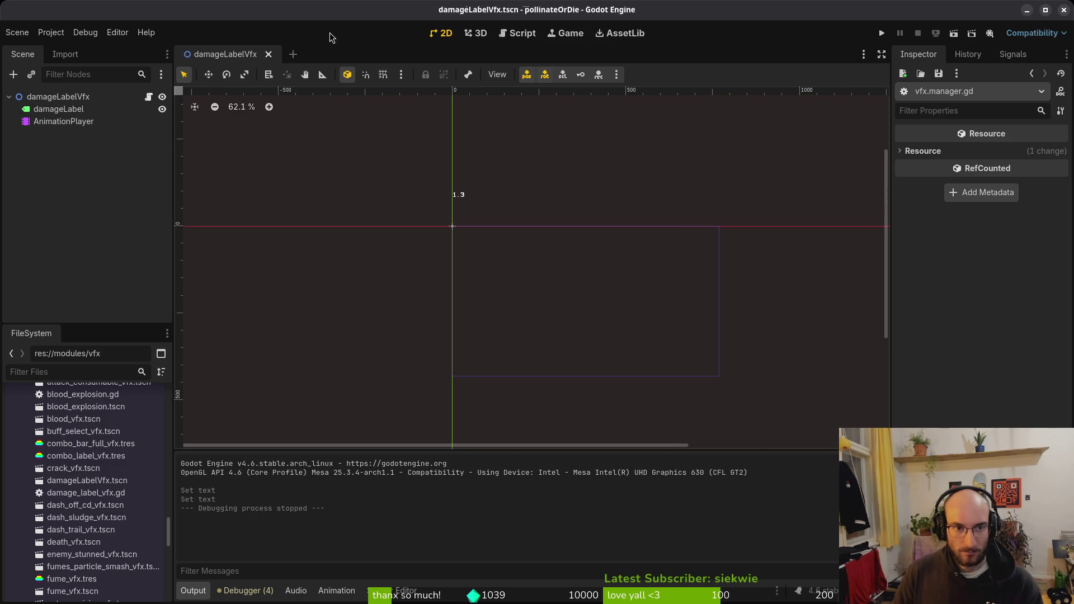
# Step: Quick-open flower_buff.tscn by searching 'flowerbufts' and picking it from the results
pyautogui.hotkey('ctrl', 'shift', 'o')
pyautogui.press('Escape')
pyautogui.hotkey('ctrl', 'shift', 'o')
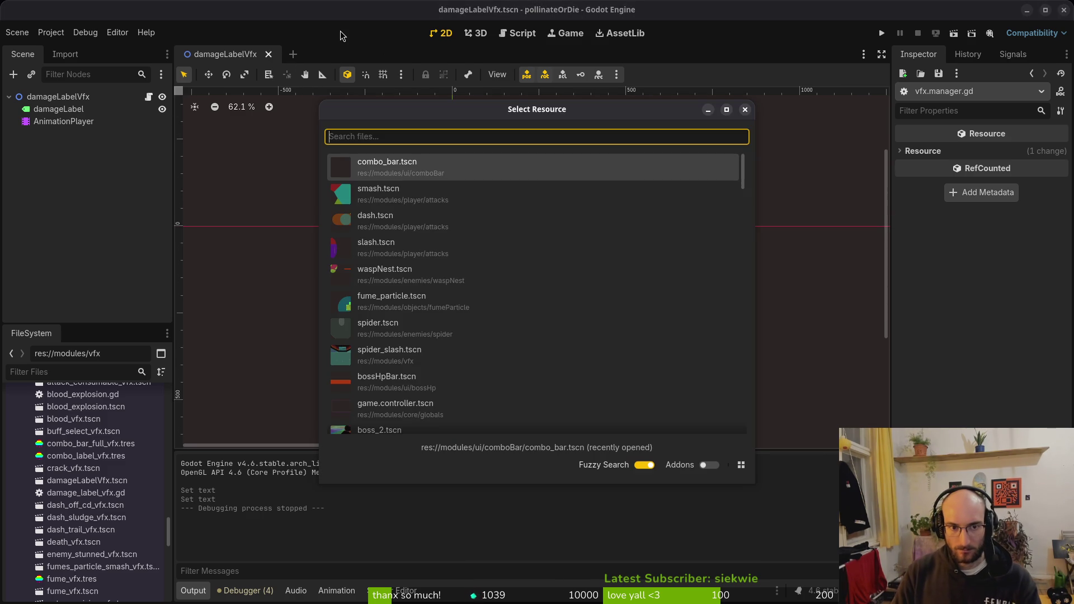
pyautogui.write('flowerbufts')
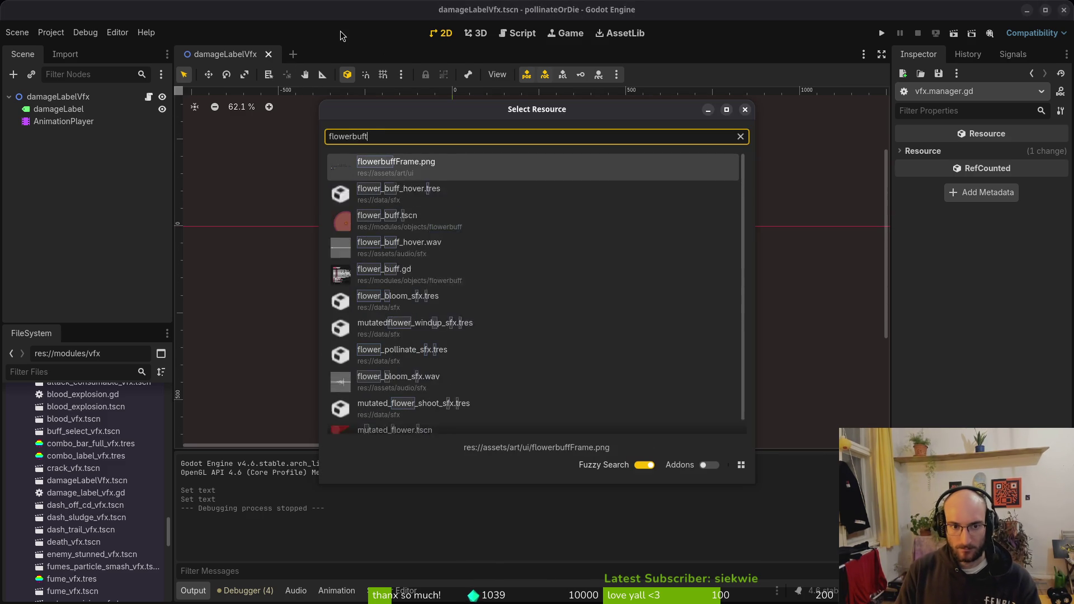
pyautogui.press('Down')
pyautogui.press('Return')
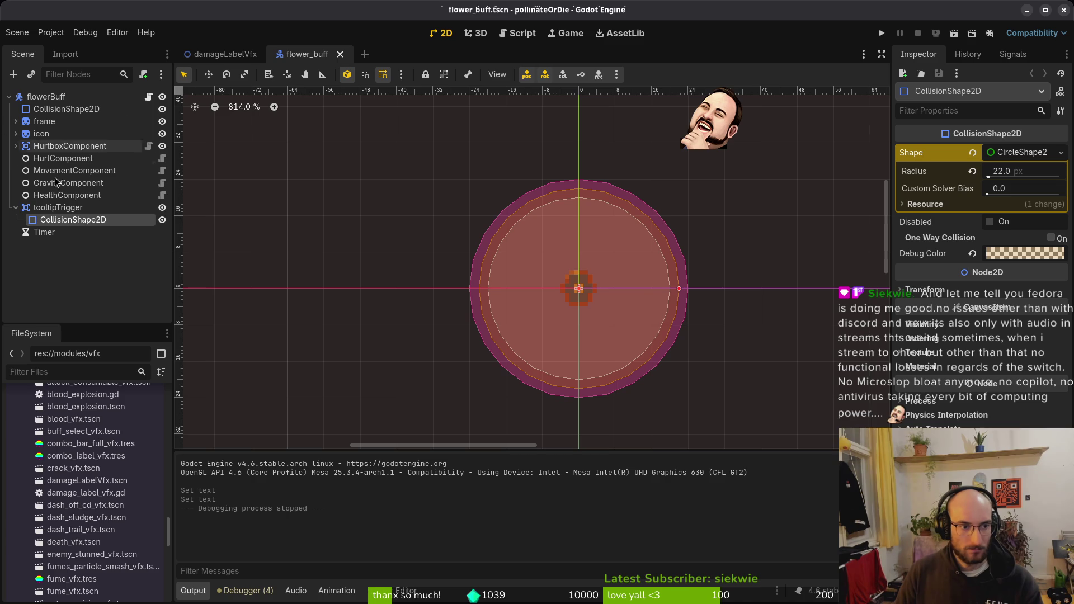
# Step: Set tooltipTrigger's CollisionShape2D (radius 22 circle) to Disabled, then collapse tooltipTrigger
pyautogui.click(13, 208)
pyautogui.click(13, 208)
pyautogui.click(72, 219)
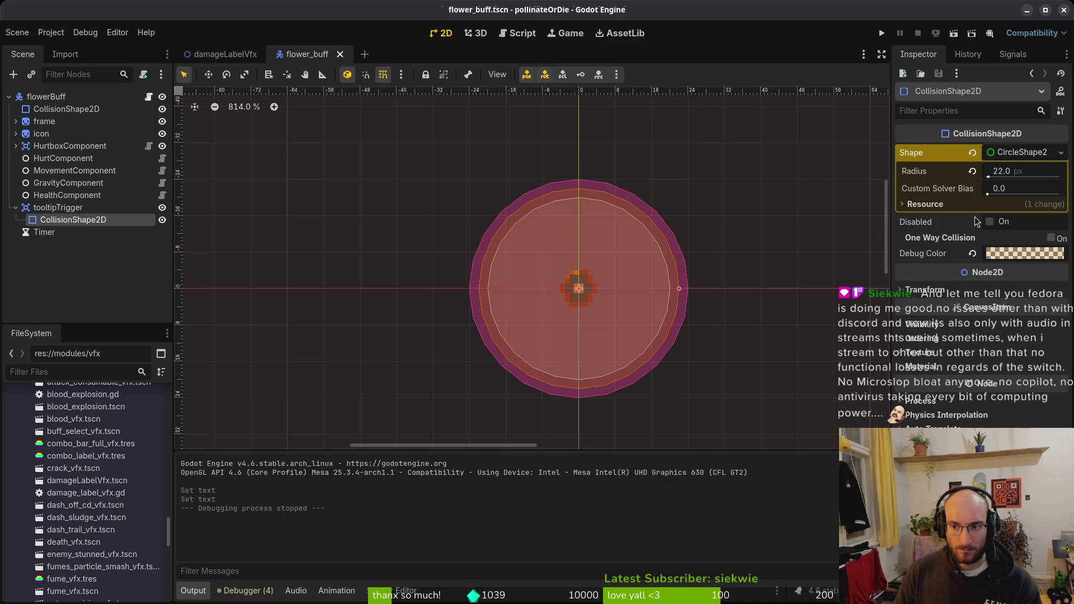
pyautogui.click(1000, 222)
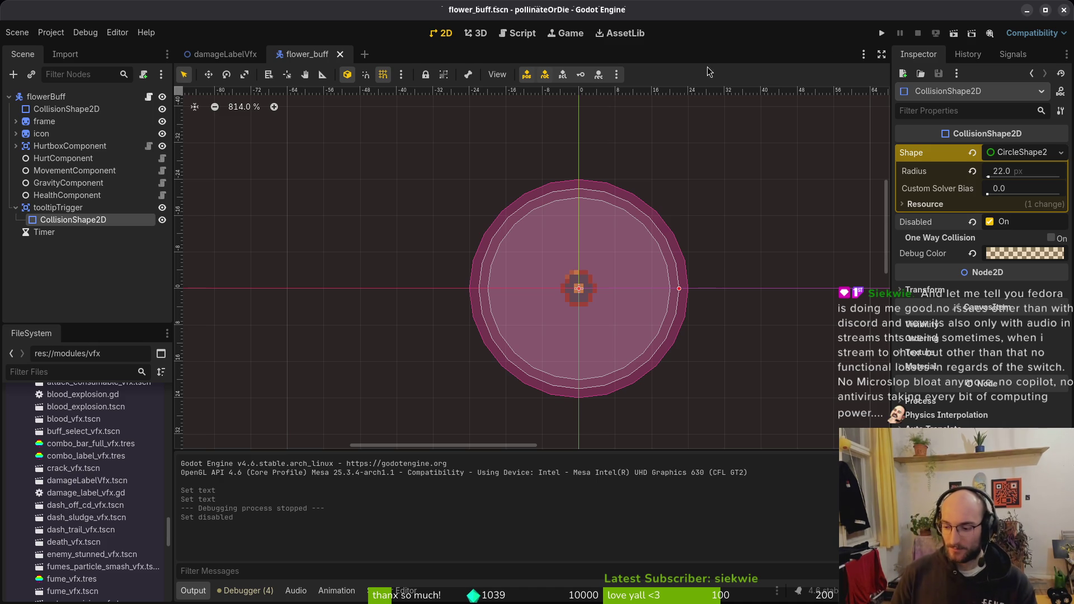
pyautogui.click(15, 207)
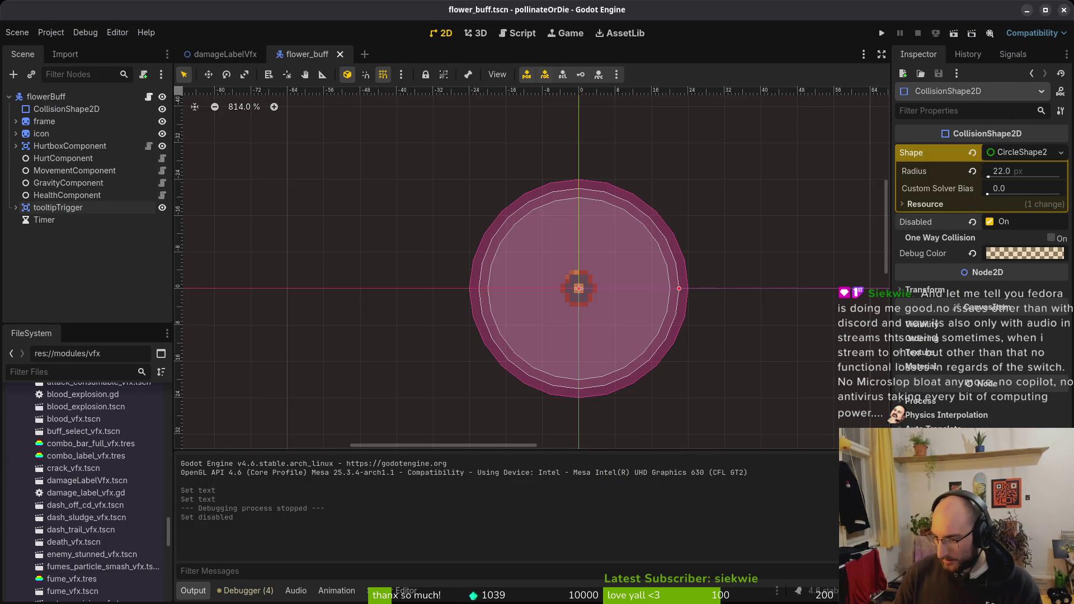
pyautogui.hotkey('alt', 'Tab')
pyautogui.hotkey('alt', 'Tab')
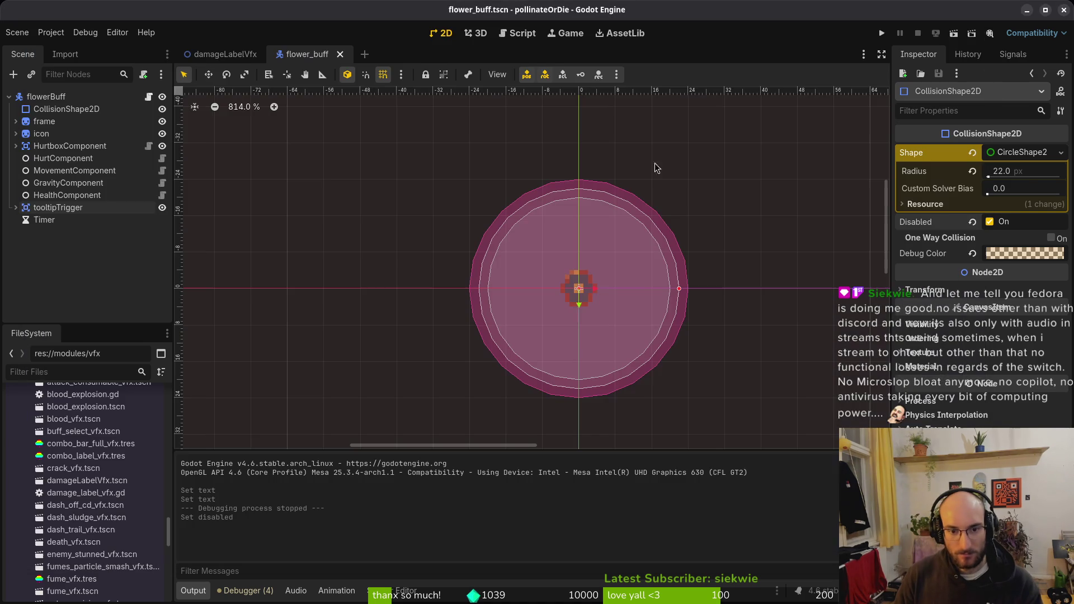
pyautogui.hotkey('alt', 'Tab')
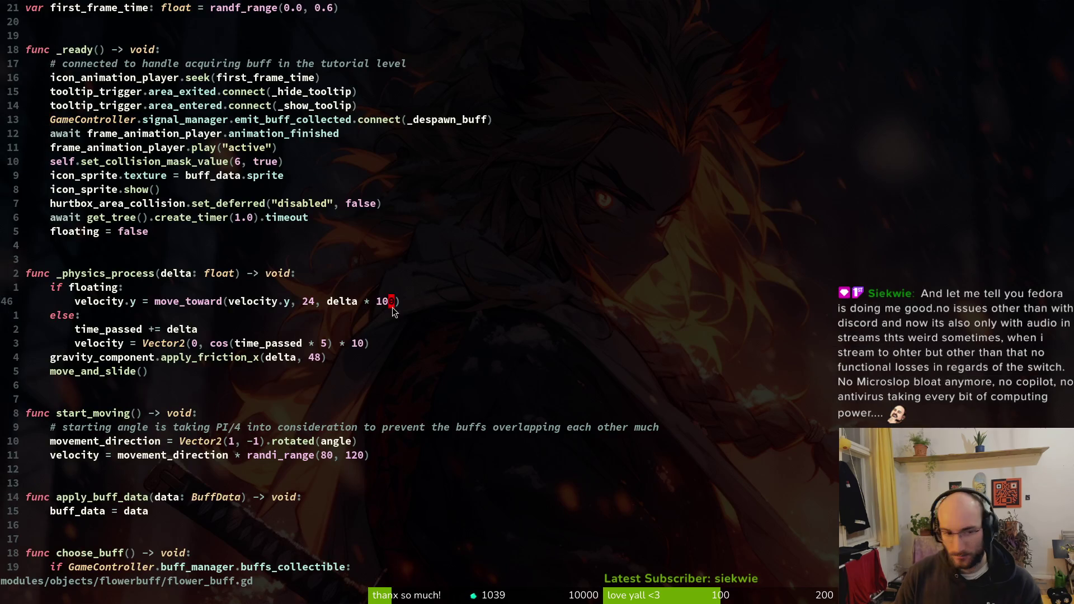
# Step: Grep tooltip_trigger_collision and yank the set_deferred call on line 87
pyautogui.scroll(8, 232, 183)
pyautogui.click(163, 161)
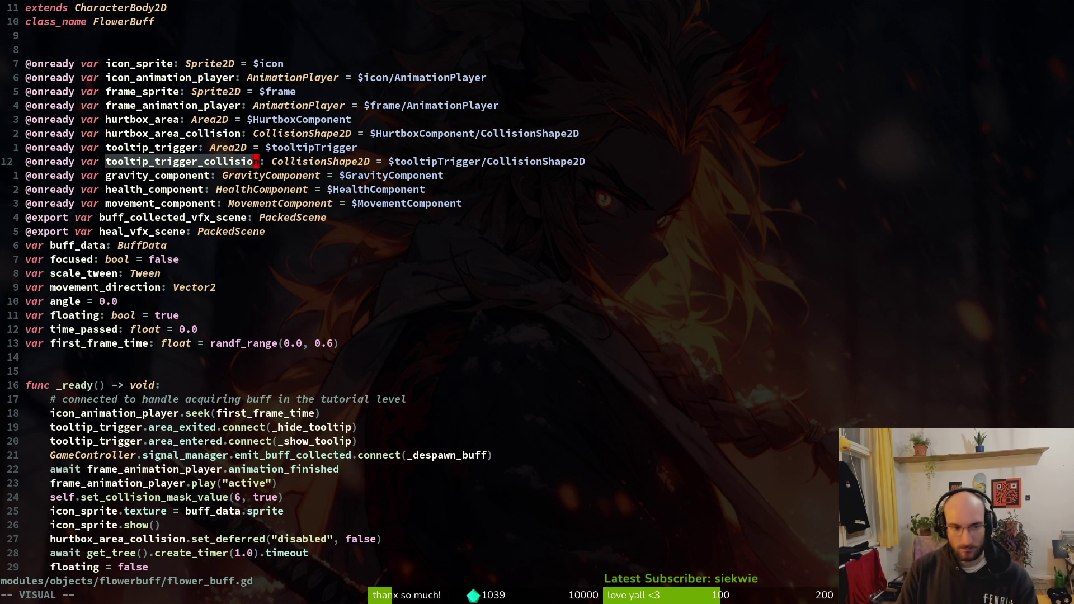
pyautogui.press('space')
pyautogui.press('f')
pyautogui.press('w')
pyautogui.press('Up')
pyautogui.press('Return')
pyautogui.hotkey('shift', 'v')
pyautogui.press('y')
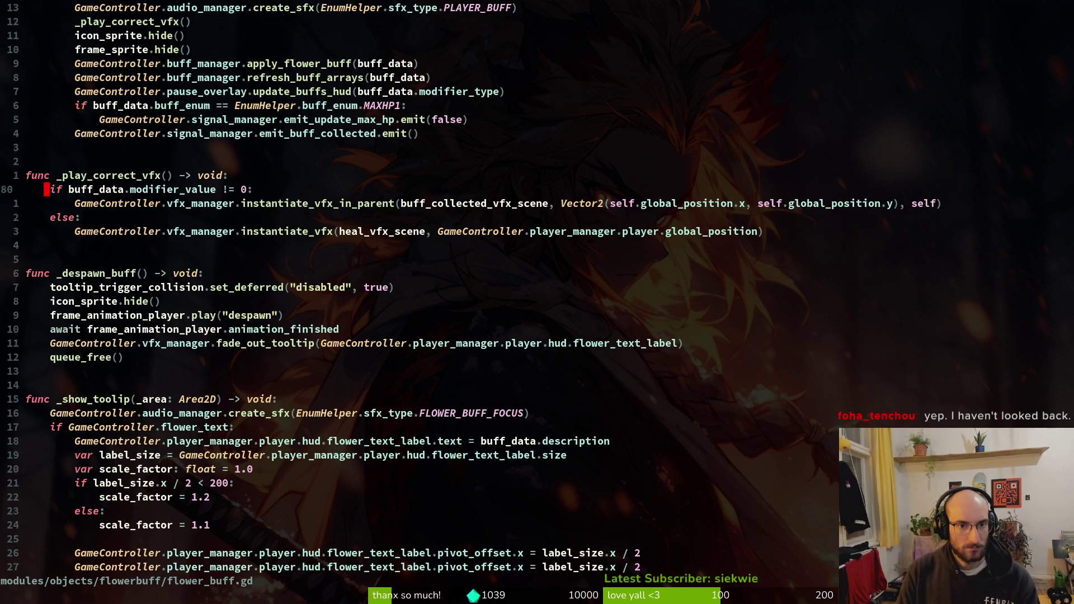
# Step: Review the tooltip, start_moving and _ready code, then switch to the running pollinateOrDie game
pyautogui.press('k')
pyautogui.press('k')
pyautogui.press('k')
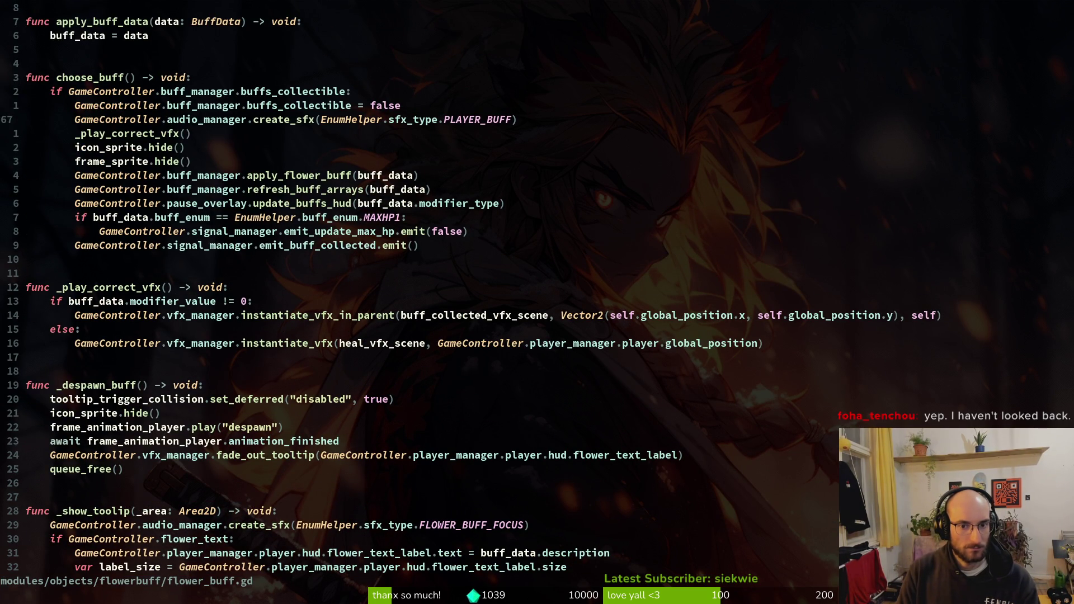
pyautogui.press('j')
pyautogui.press('j')
pyautogui.press('j')
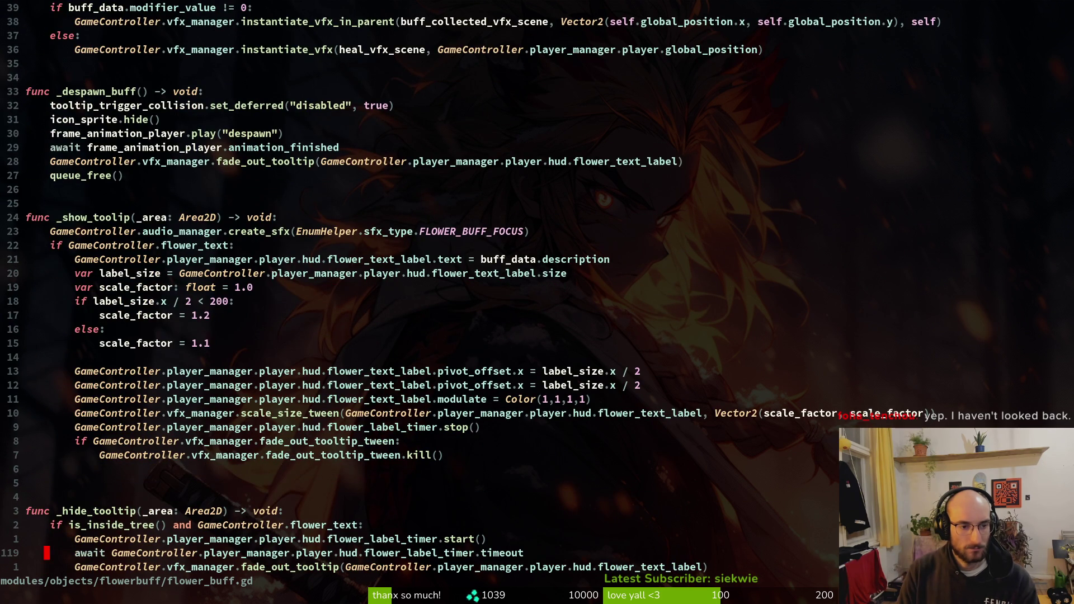
pyautogui.press('k')
pyautogui.press('k')
pyautogui.press('k')
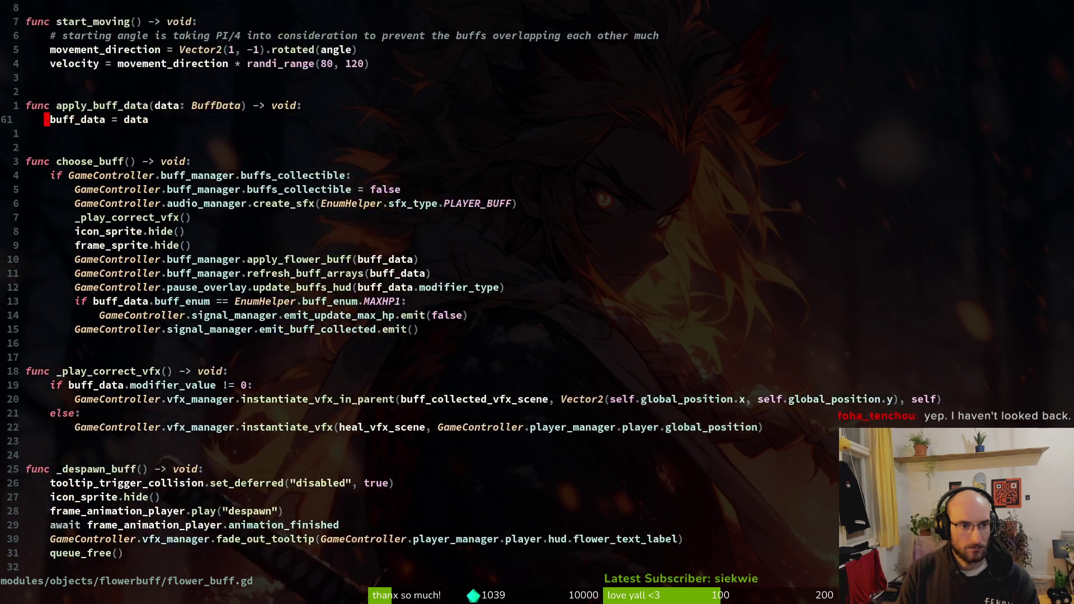
pyautogui.press('k')
pyautogui.press('k')
pyautogui.press('k')
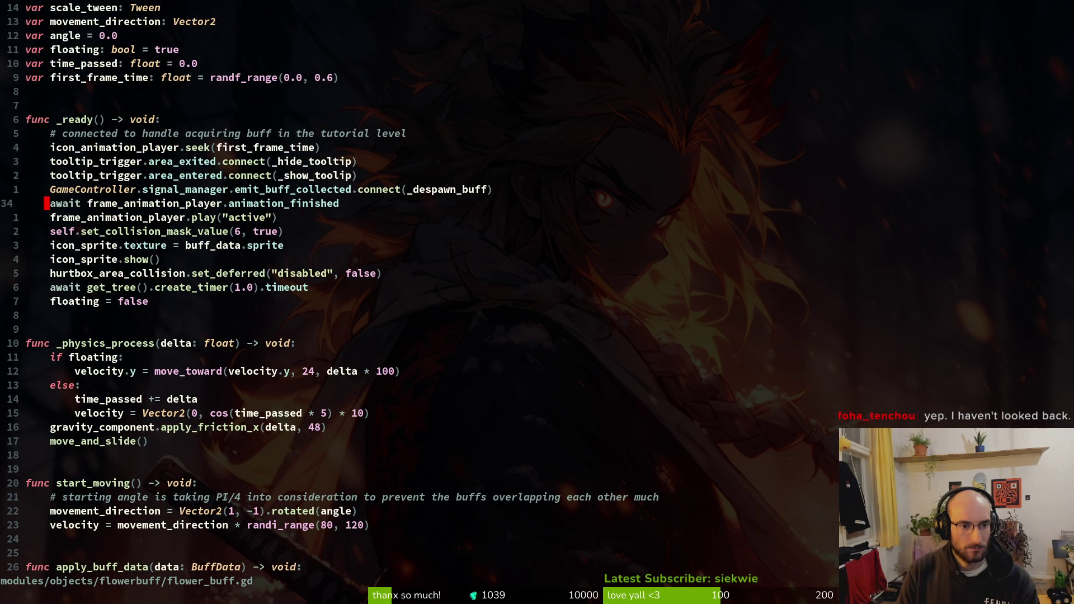
pyautogui.hotkey('shift', 'v')
pyautogui.press('Escape')
pyautogui.press('j')
pyautogui.press('j')
pyautogui.hotkey('shift', 'v')
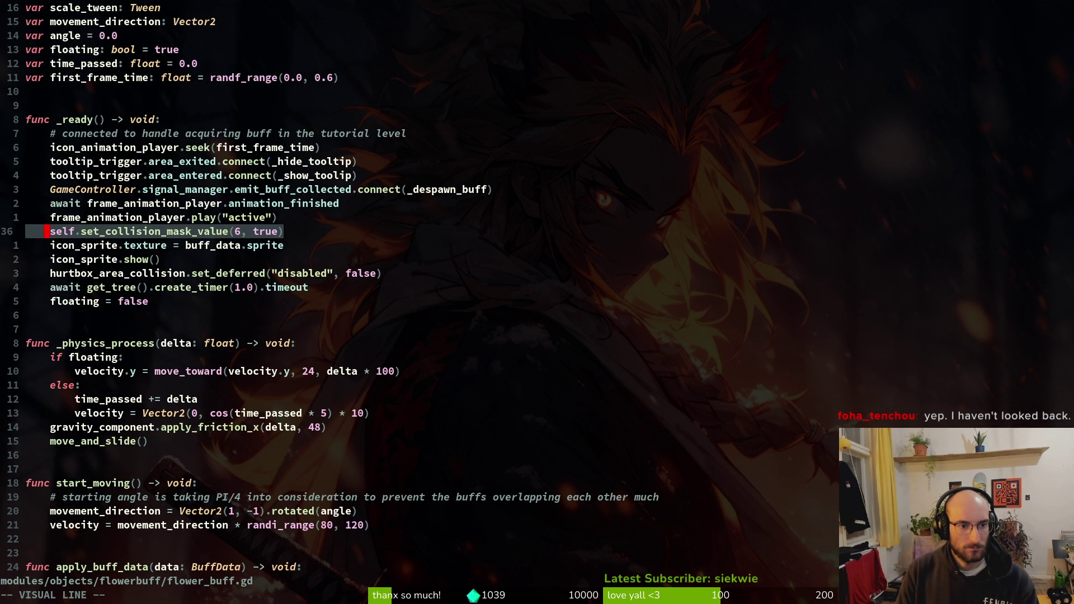
pyautogui.press('Escape')
pyautogui.press('j')
pyautogui.press('F5')
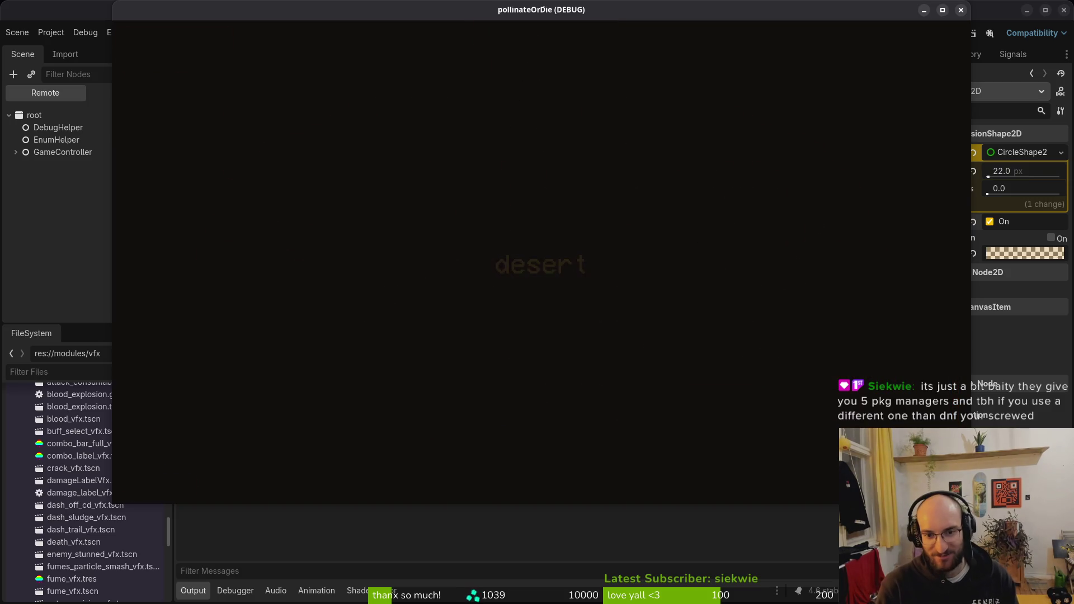
# Step: Fight the mosquitoes in the first room, pollinate the bloomed flower and dash out the top
pyautogui.press('d')
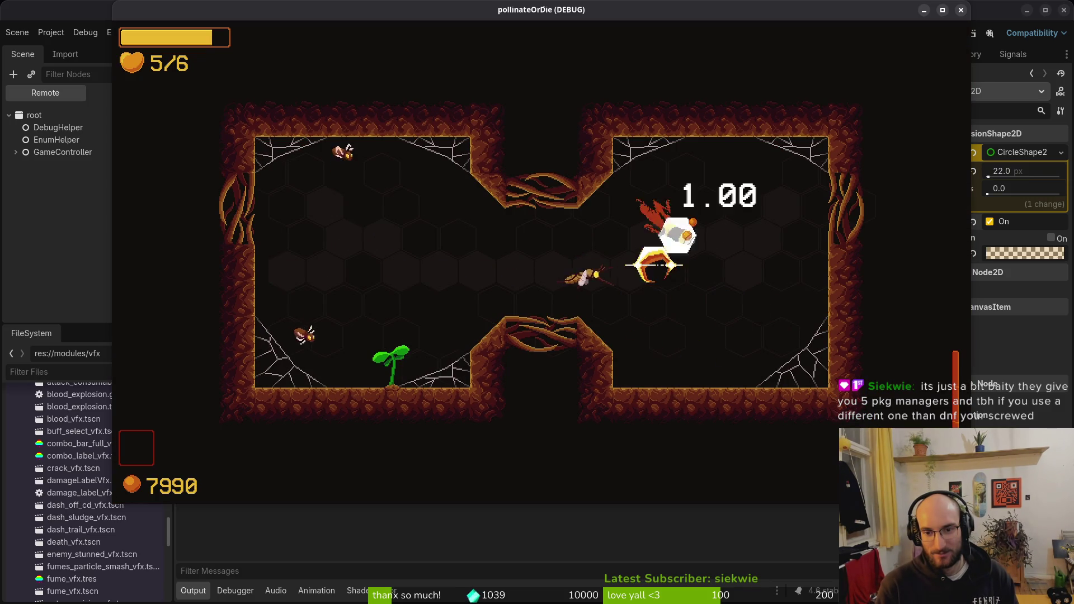
pyautogui.press('d')
pyautogui.press('a')
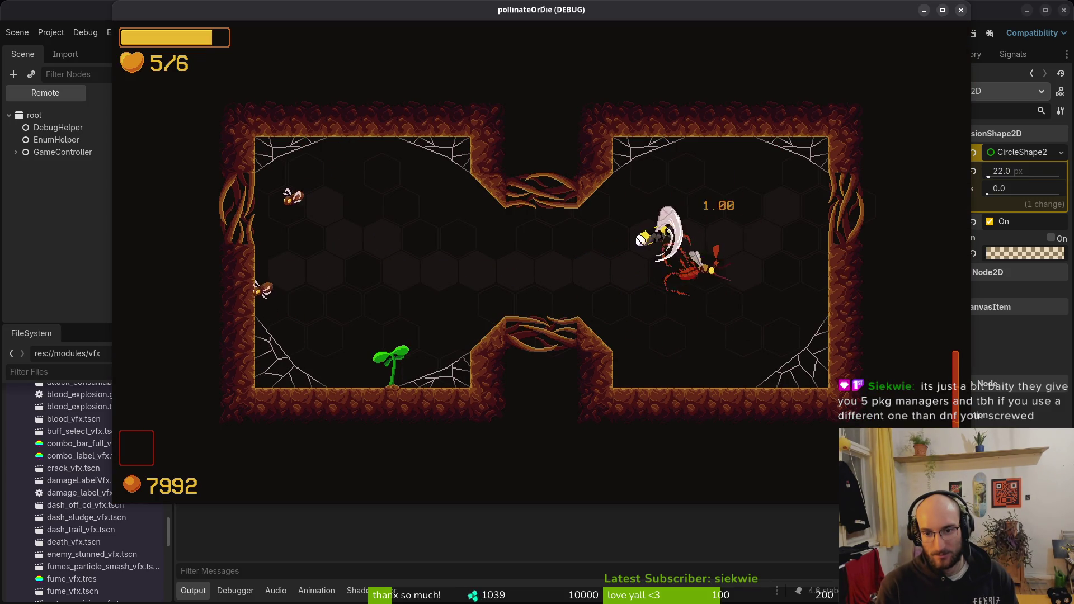
pyautogui.press('a')
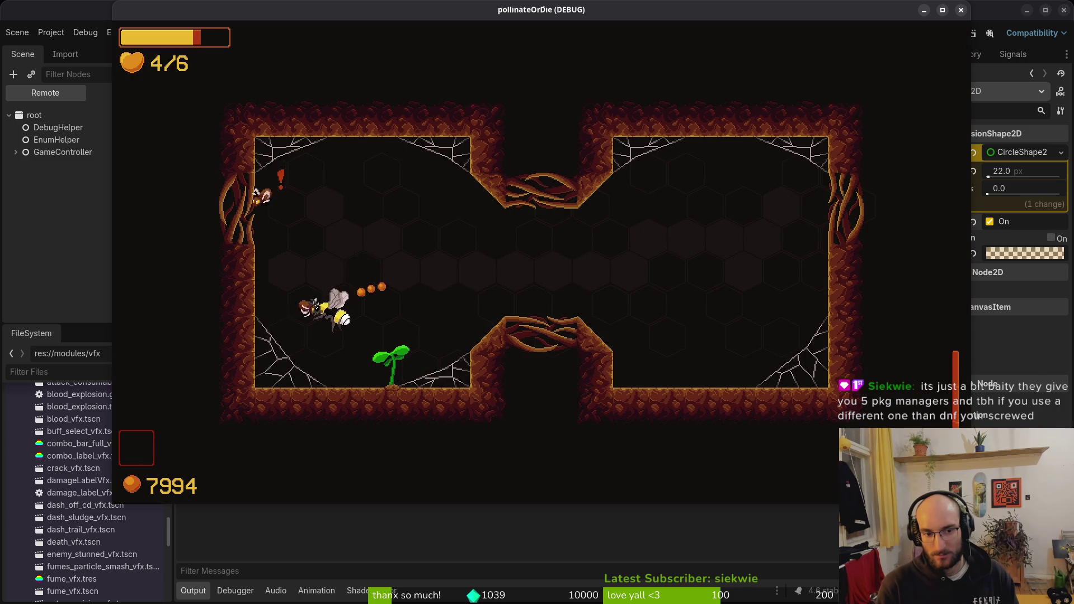
pyautogui.press('w')
pyautogui.press('d')
pyautogui.press('d')
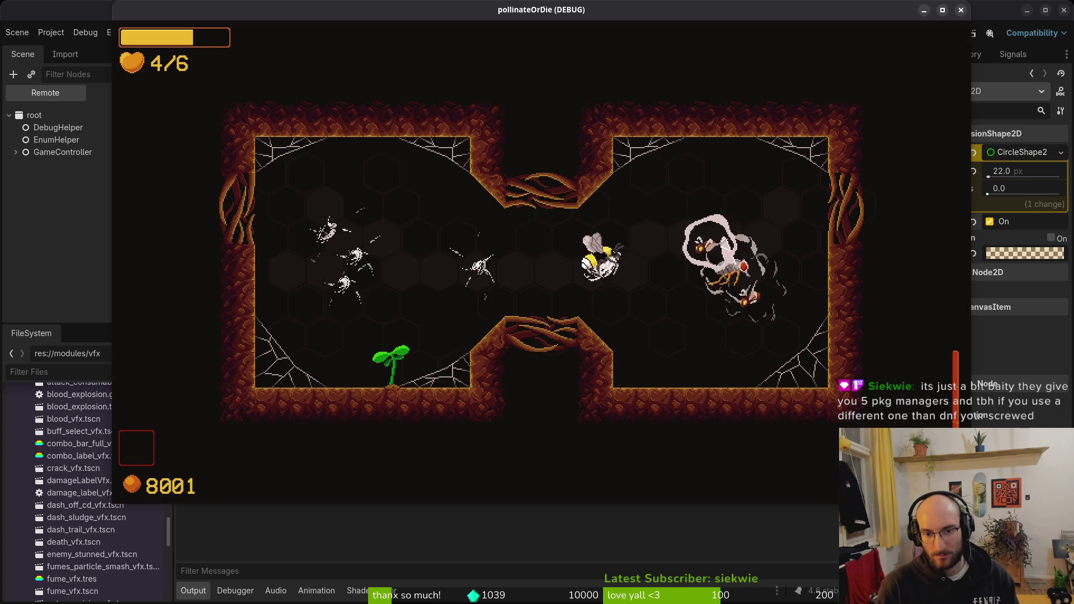
pyautogui.press('a')
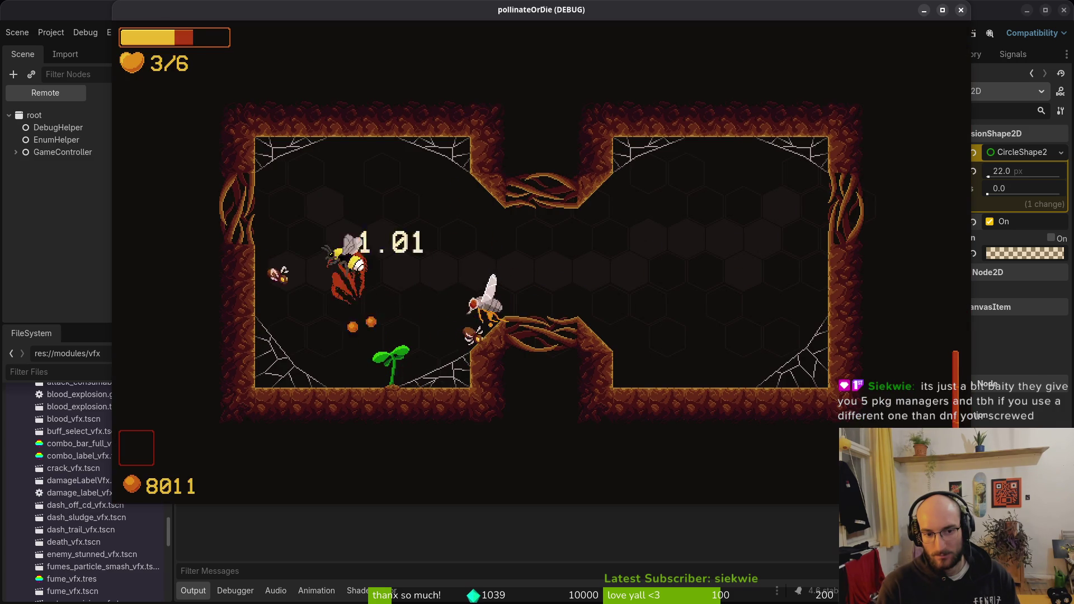
pyautogui.press('a')
pyautogui.press('w')
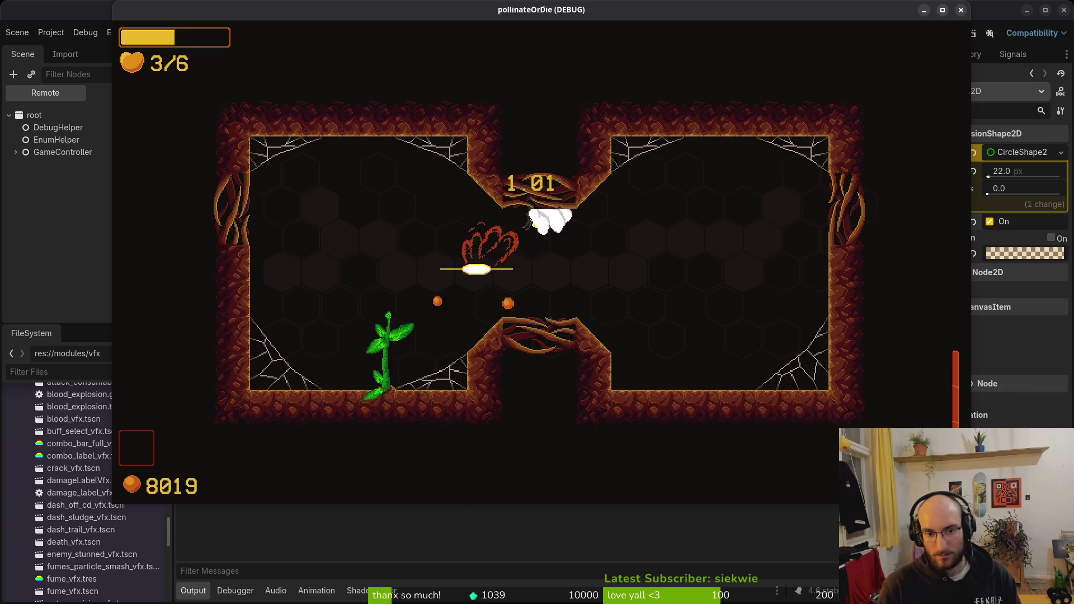
pyautogui.press('a')
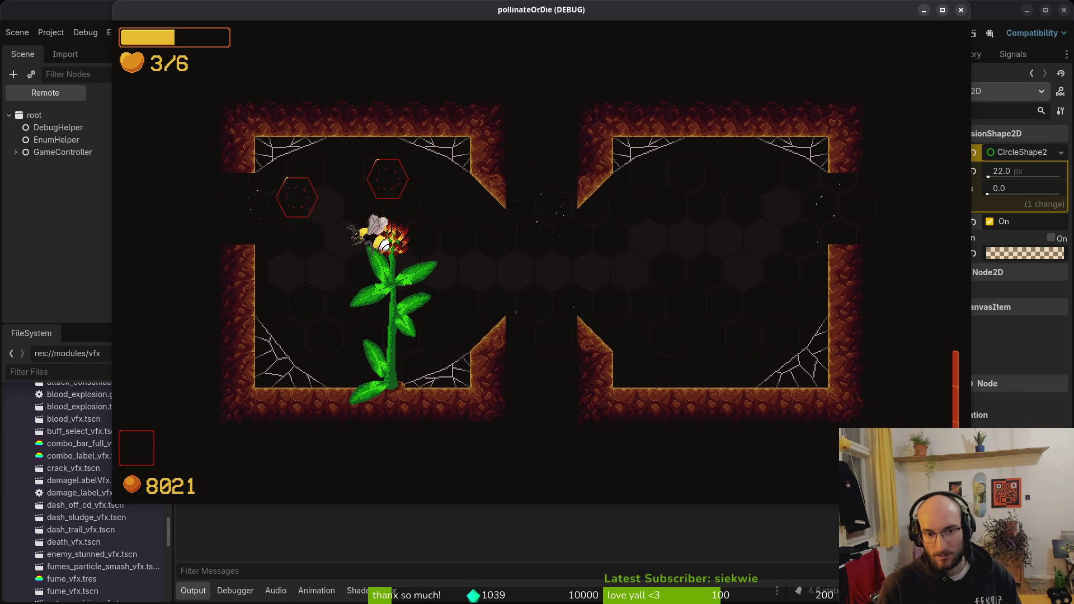
pyautogui.press('d')
pyautogui.press('s')
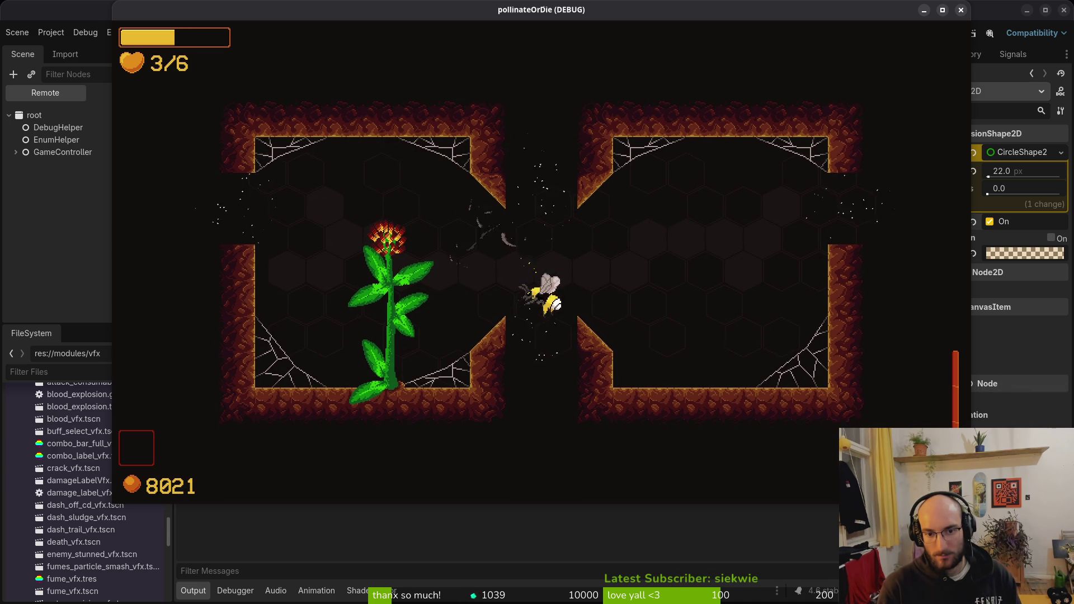
pyautogui.press('w')
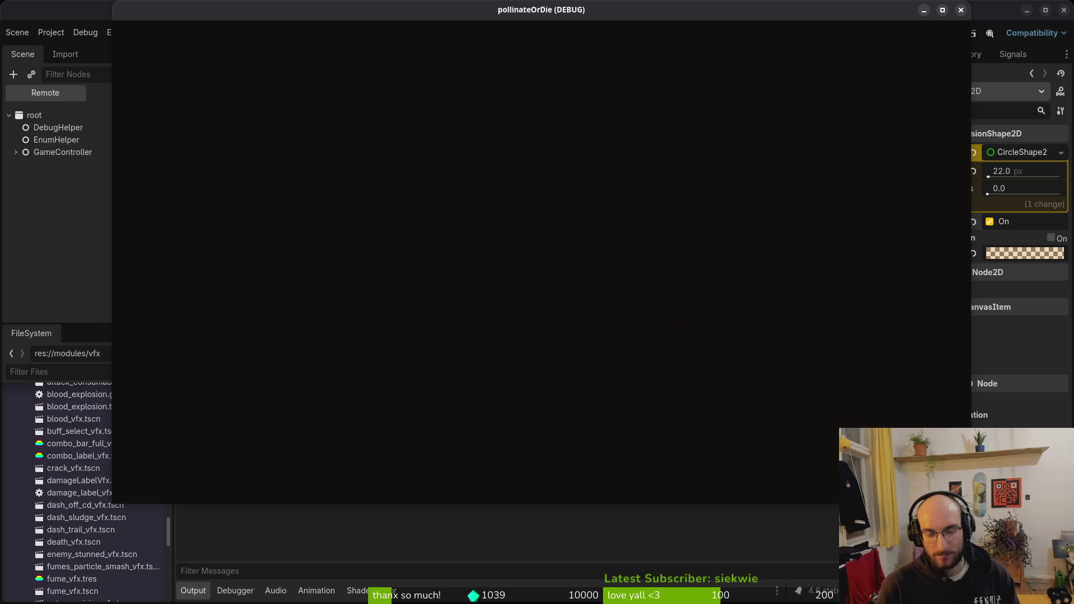
# Step: Clear the next room's enemies around the sprout and dive through the floor gap
pyautogui.press('d')
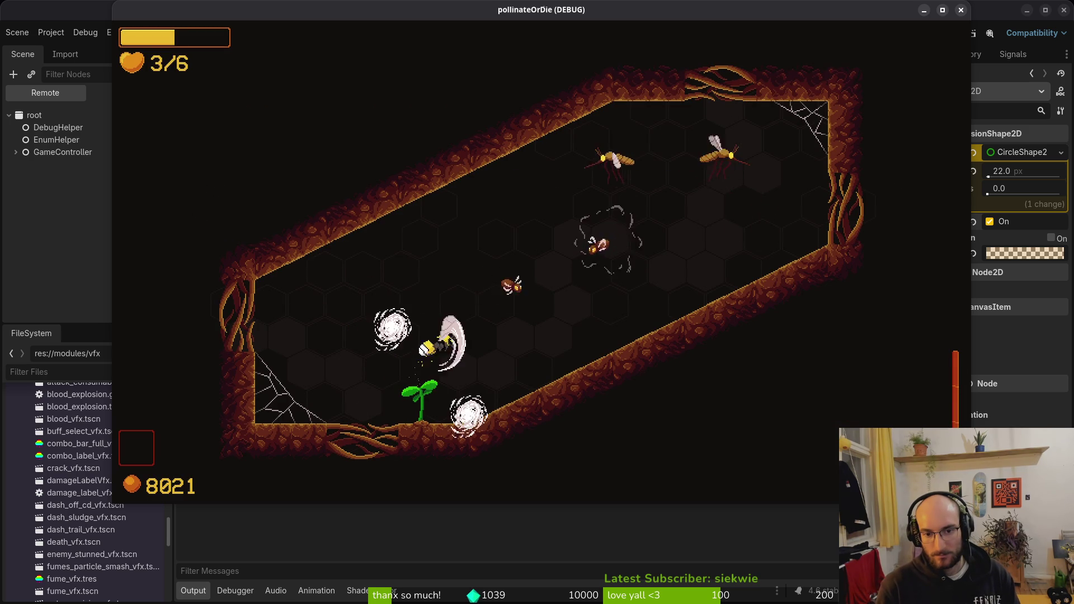
pyautogui.press('w')
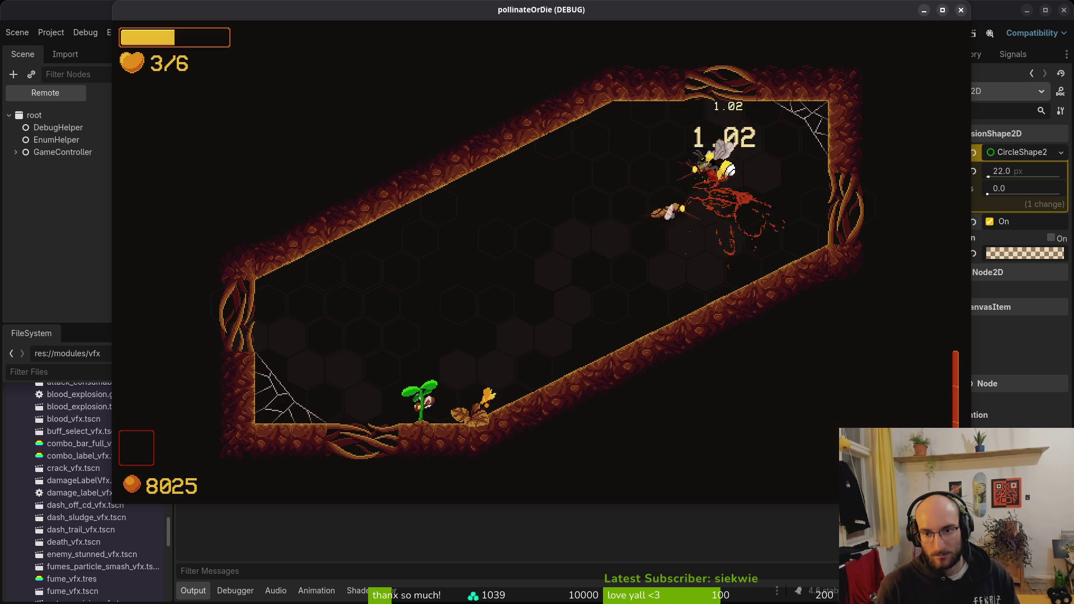
pyautogui.press('a')
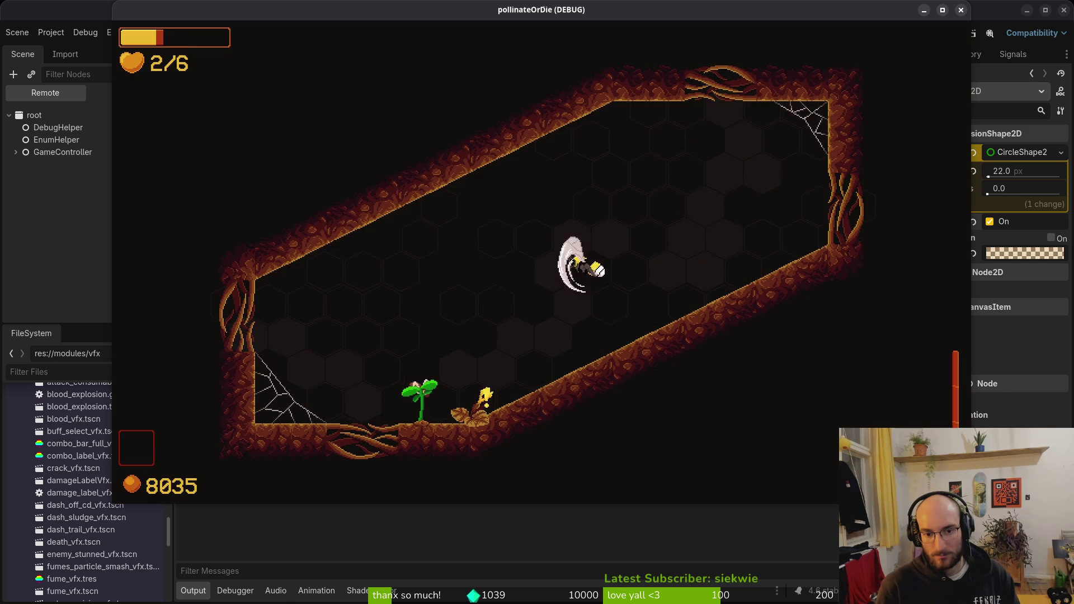
pyautogui.press('w')
pyautogui.press('w')
pyautogui.press('s')
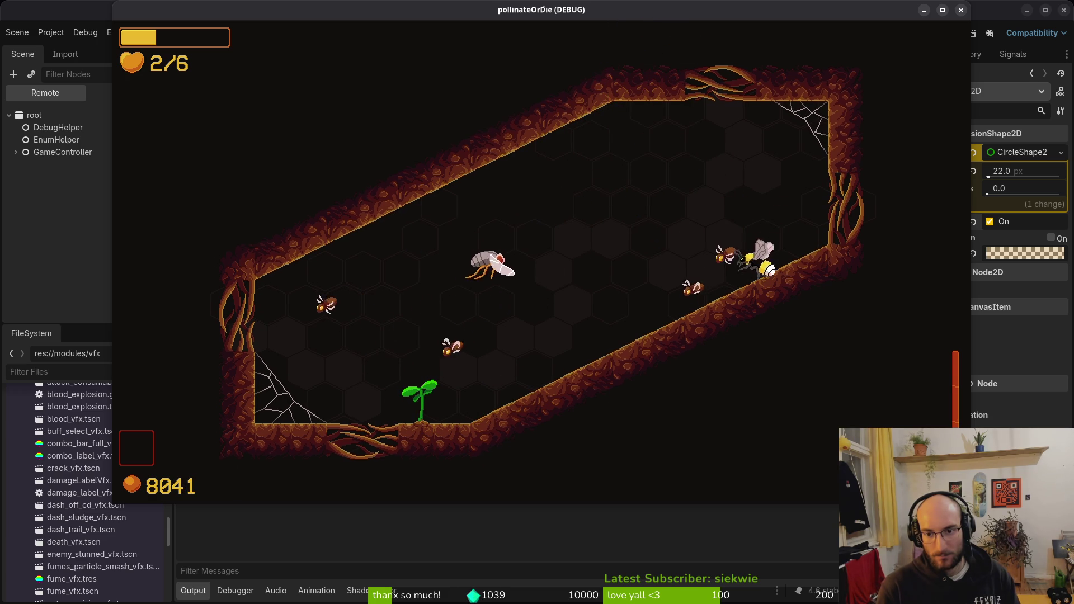
pyautogui.press('w')
pyautogui.press('s')
pyautogui.press('a')
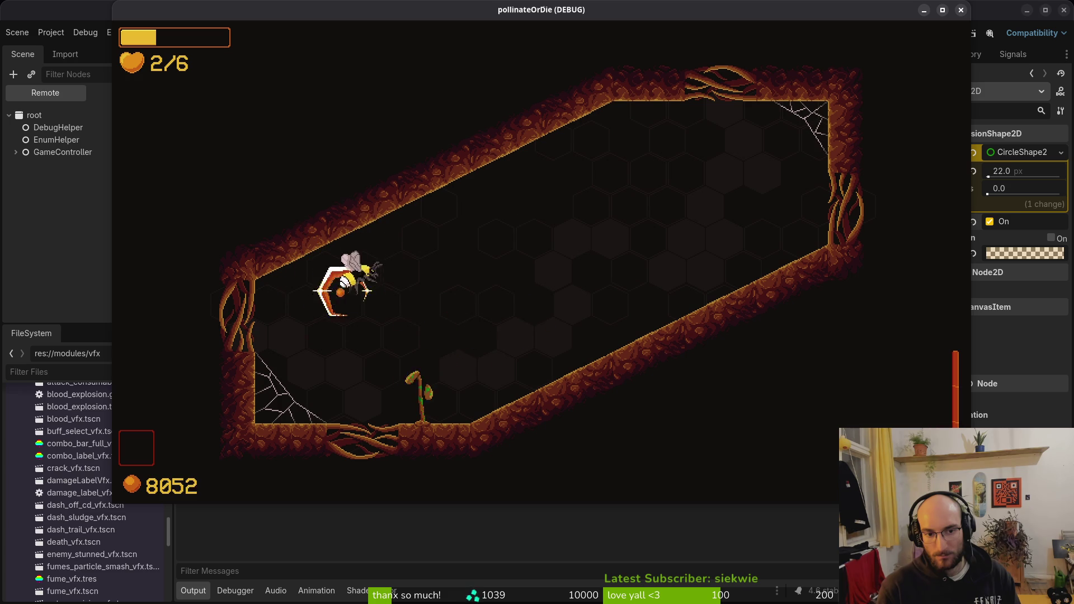
pyautogui.press('d')
pyautogui.press('a')
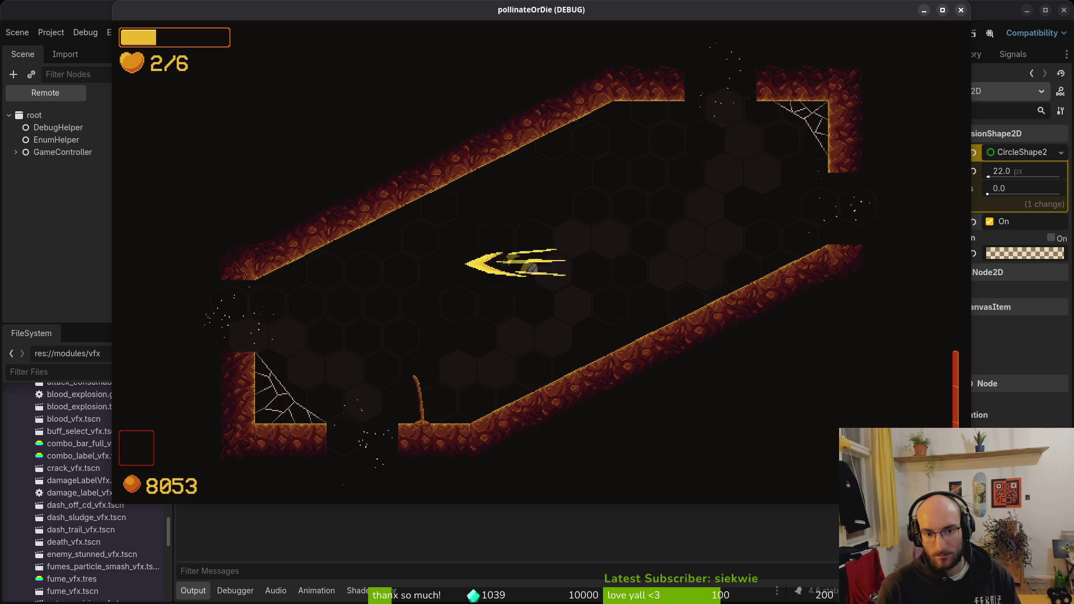
pyautogui.press('a')
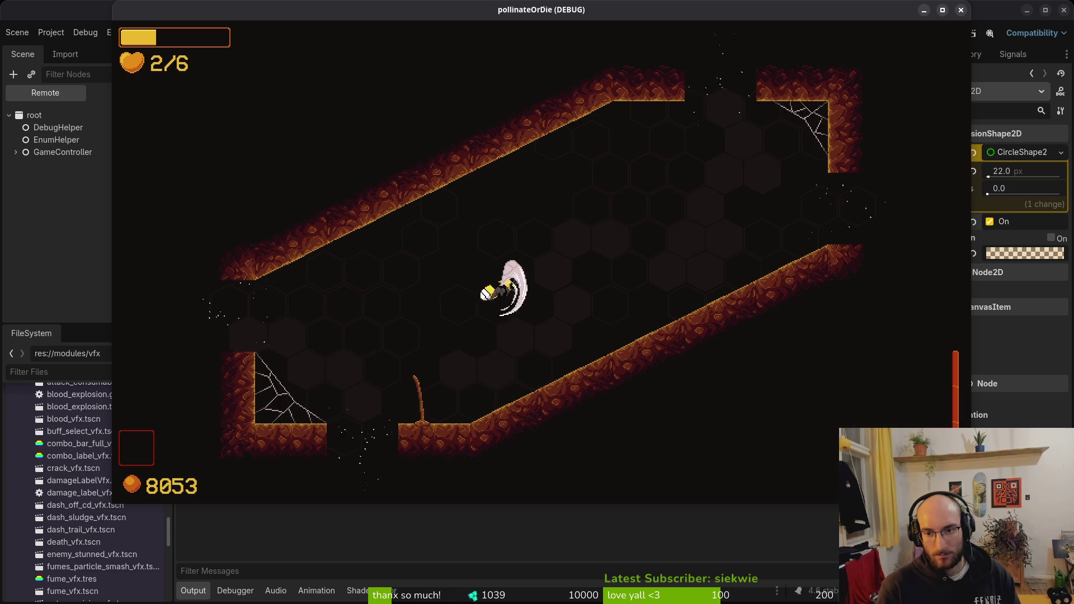
pyautogui.press('a')
pyautogui.press('s')
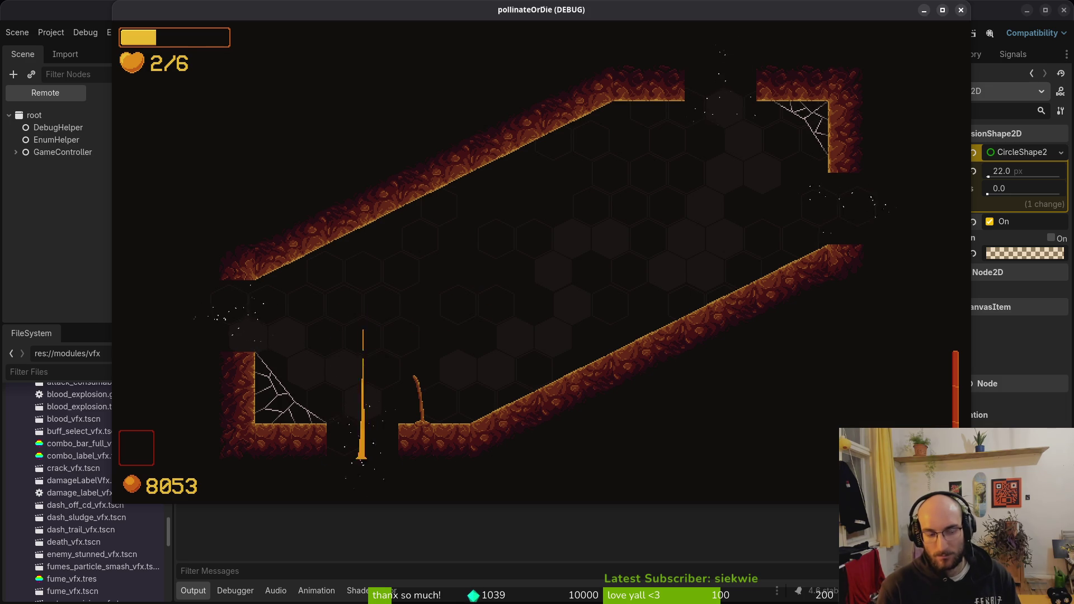
# Step: Fight near the sprout and break the wasp nests until the bee dies to toxic fumes
pyautogui.press('s')
pyautogui.press('w')
pyautogui.press('w')
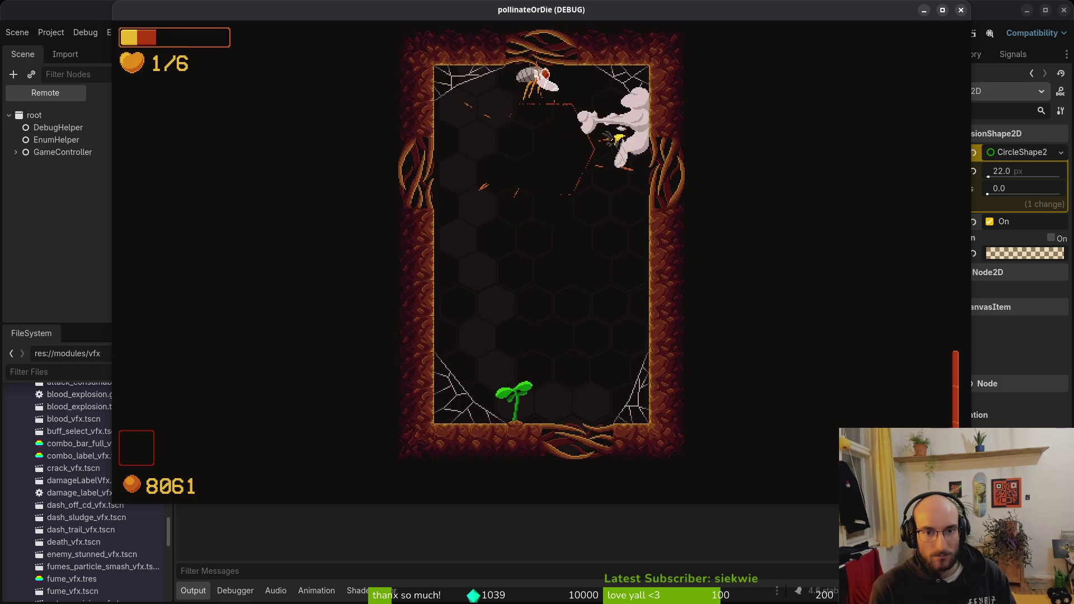
pyautogui.press('s')
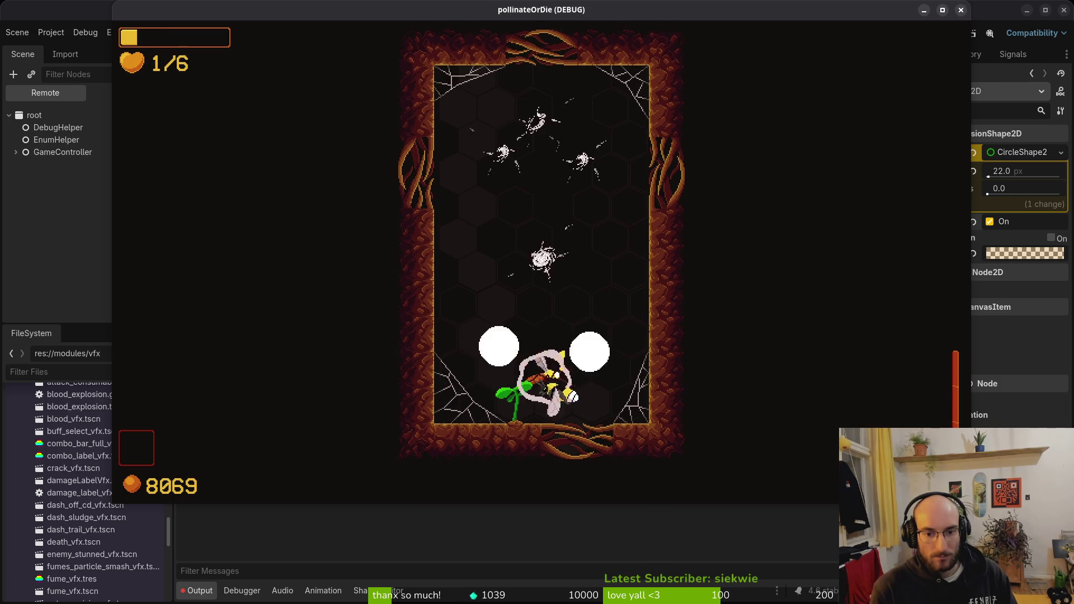
pyautogui.press('w')
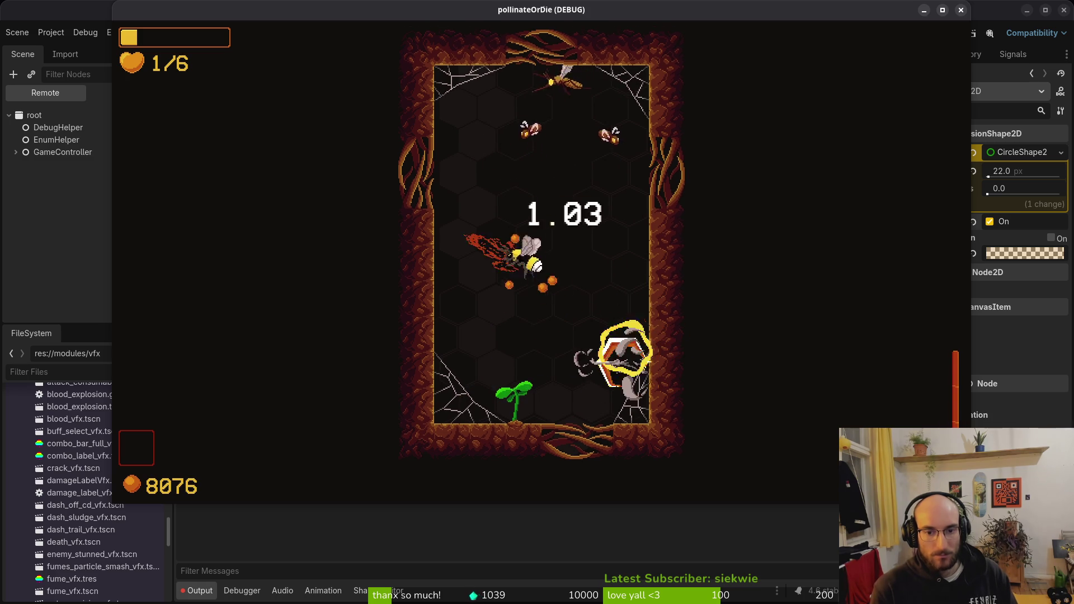
pyautogui.press('d')
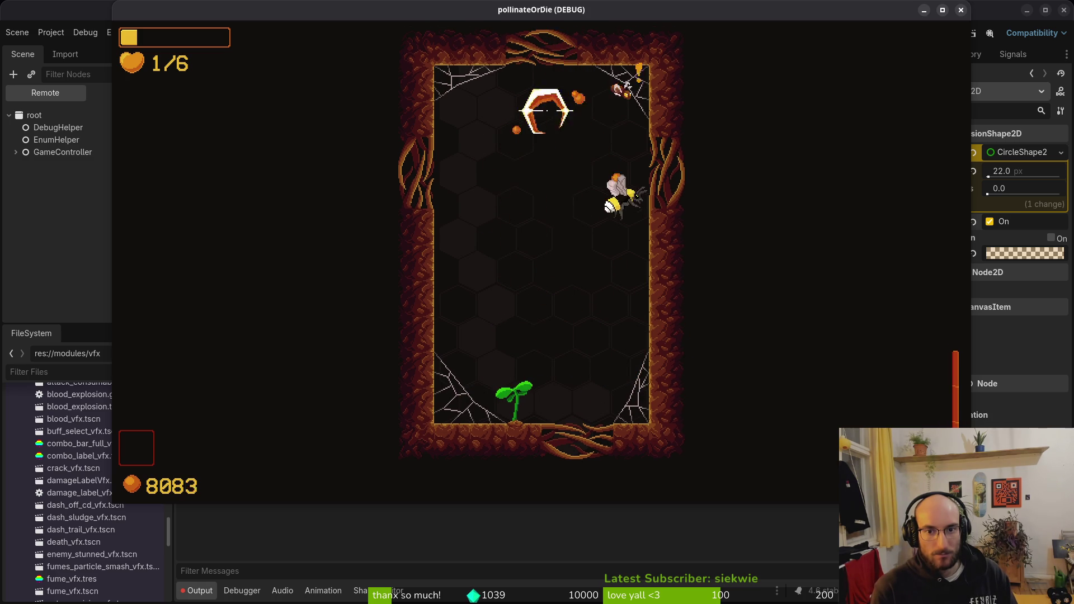
pyautogui.press('s')
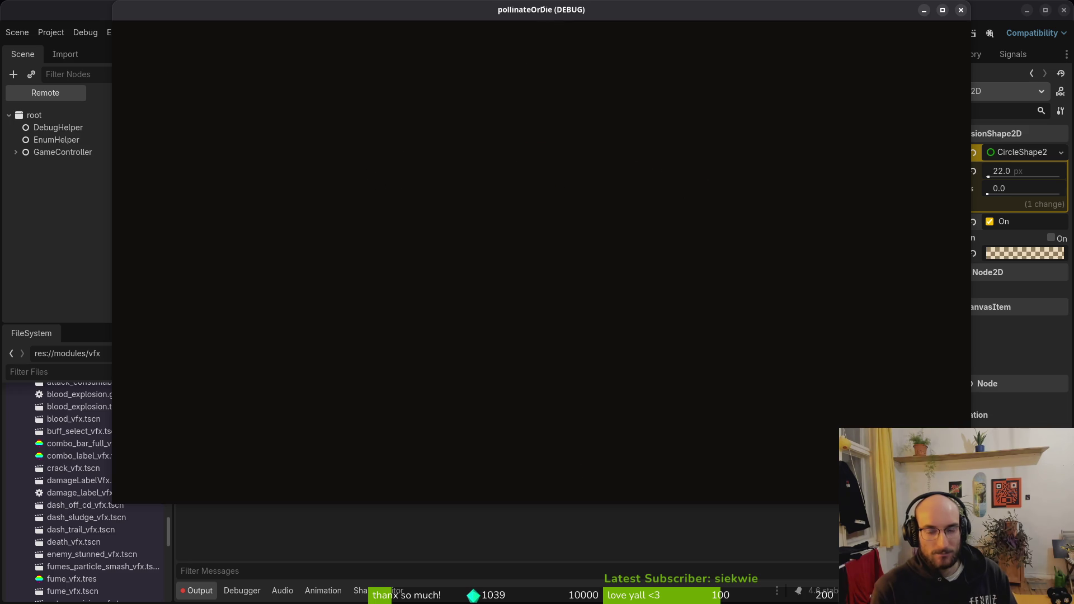
pyautogui.press('d')
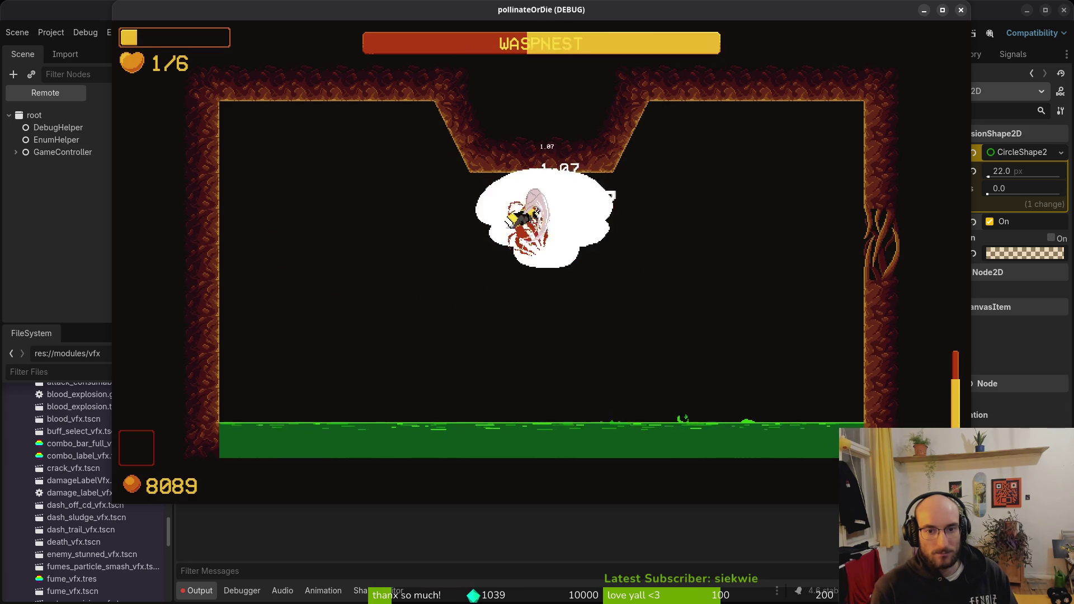
pyautogui.press('d')
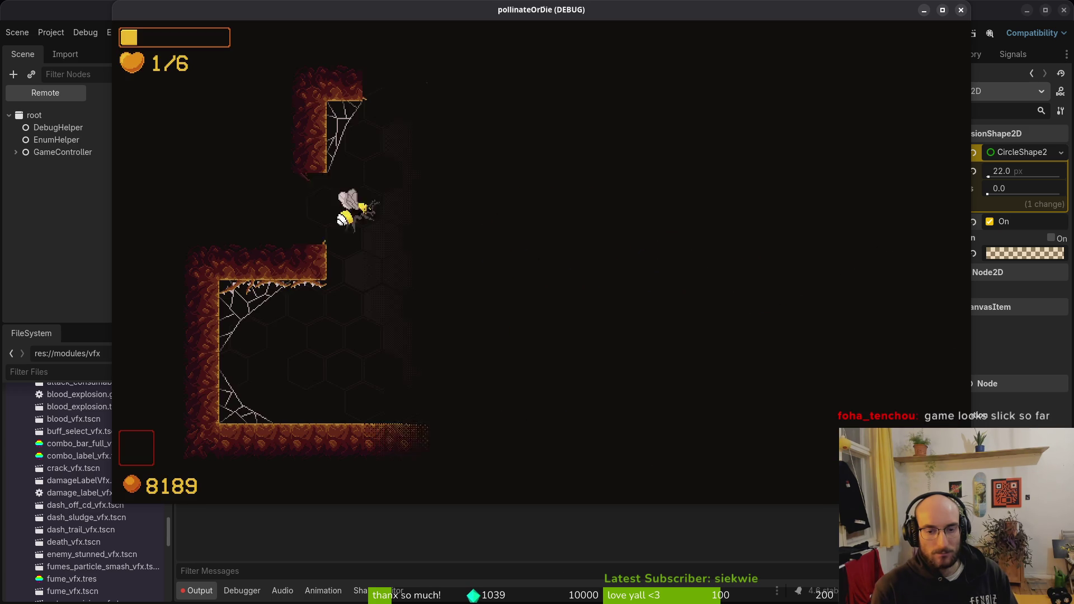
pyautogui.press('d')
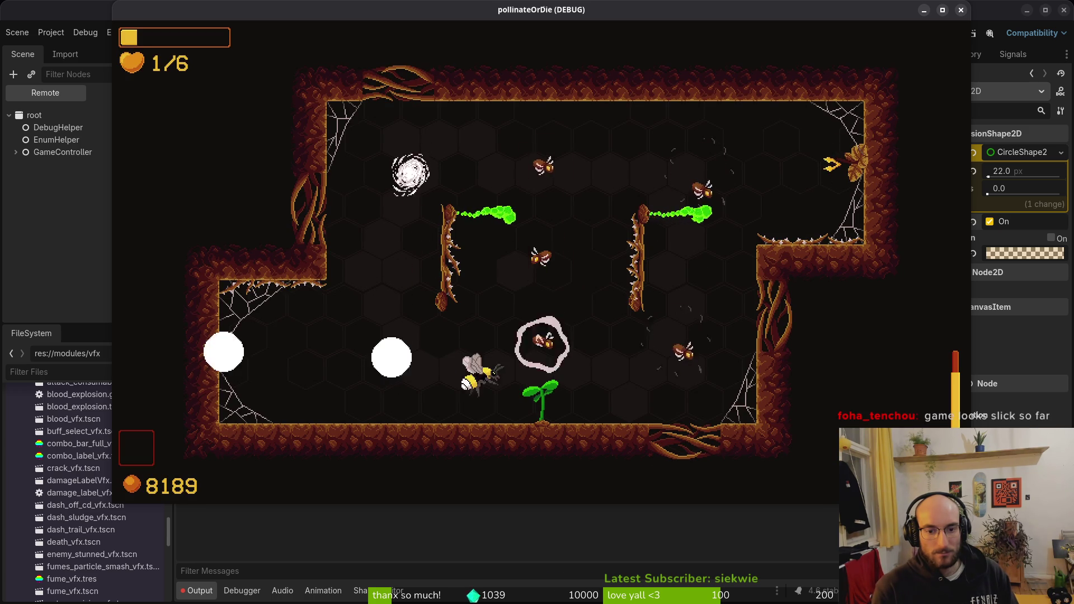
pyautogui.press('d')
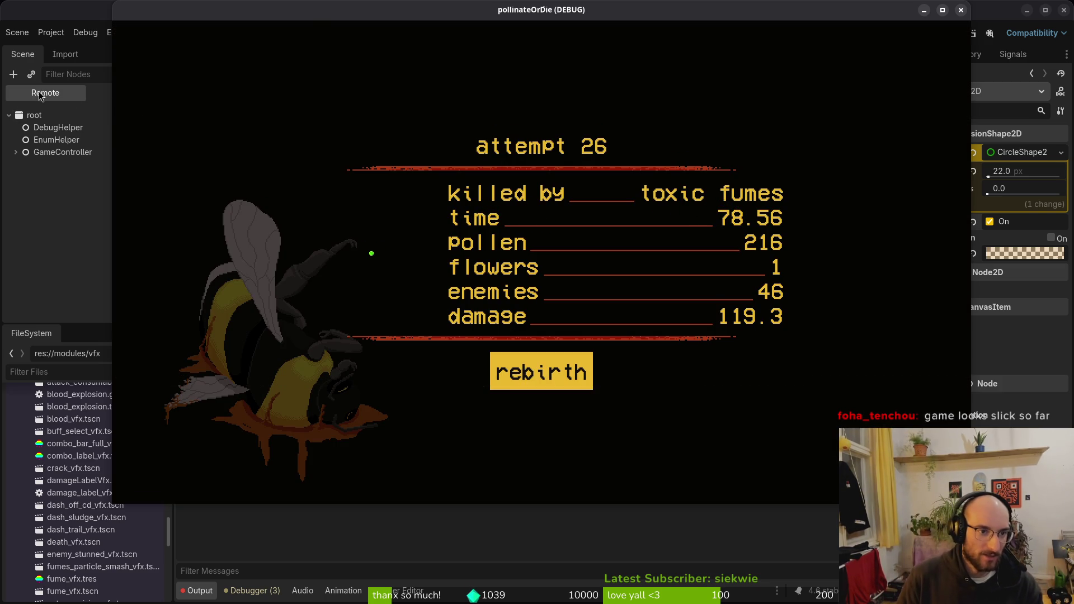
# Step: Open modules/environment/fumes/fumes.gd at spawn_fume_particle's add_child line, then bring the game back
pyautogui.hotkey('alt', 'Tab')
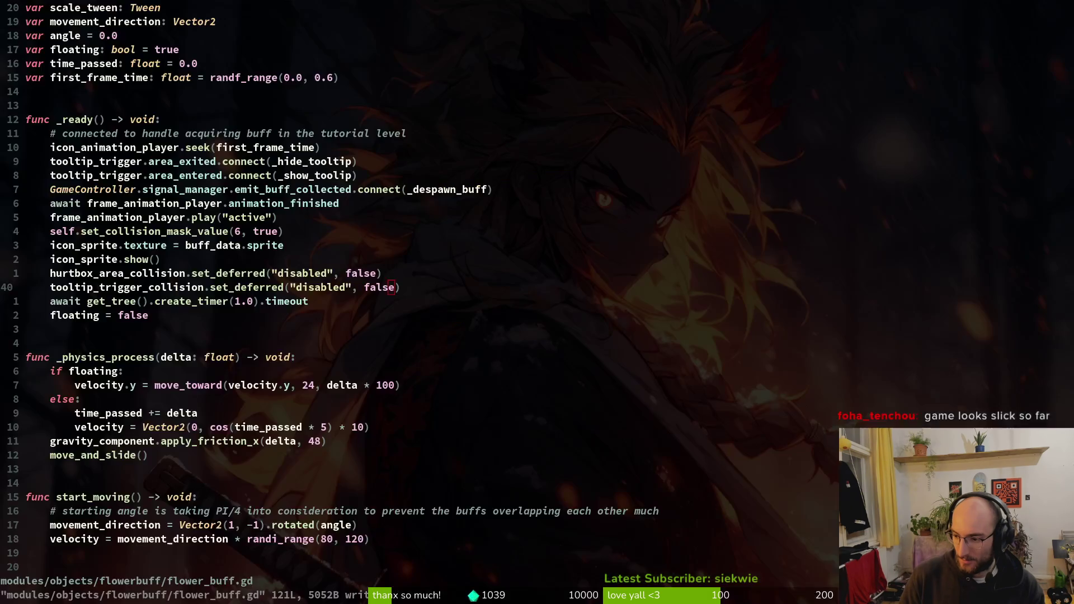
pyautogui.press('space')
pyautogui.press('f')
pyautogui.press('f')
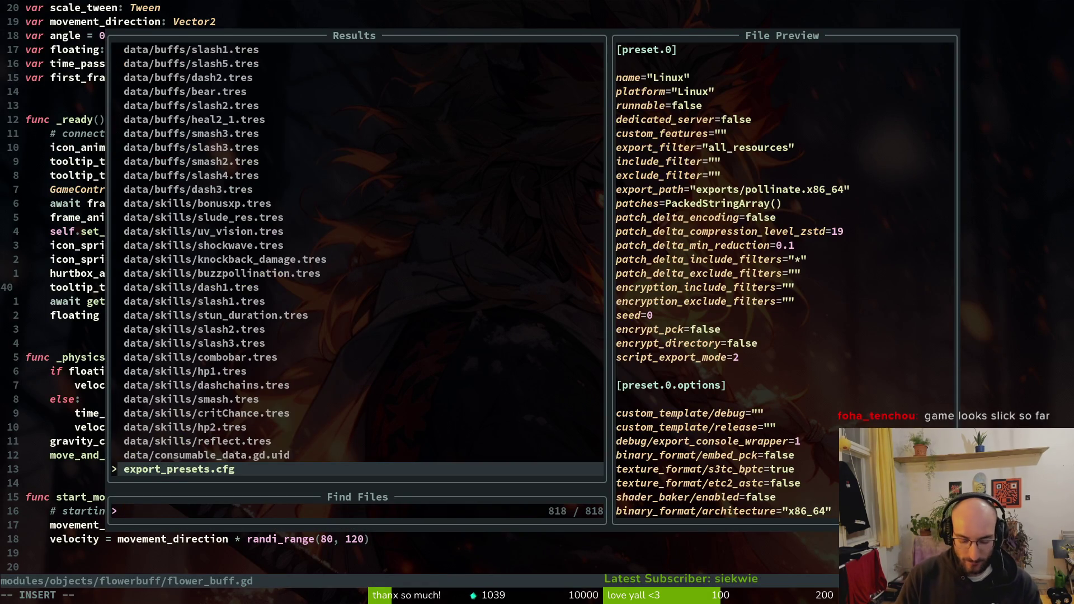
pyautogui.write('fumes')
pyautogui.press('Up')
pyautogui.press('Up')
pyautogui.press('Return')
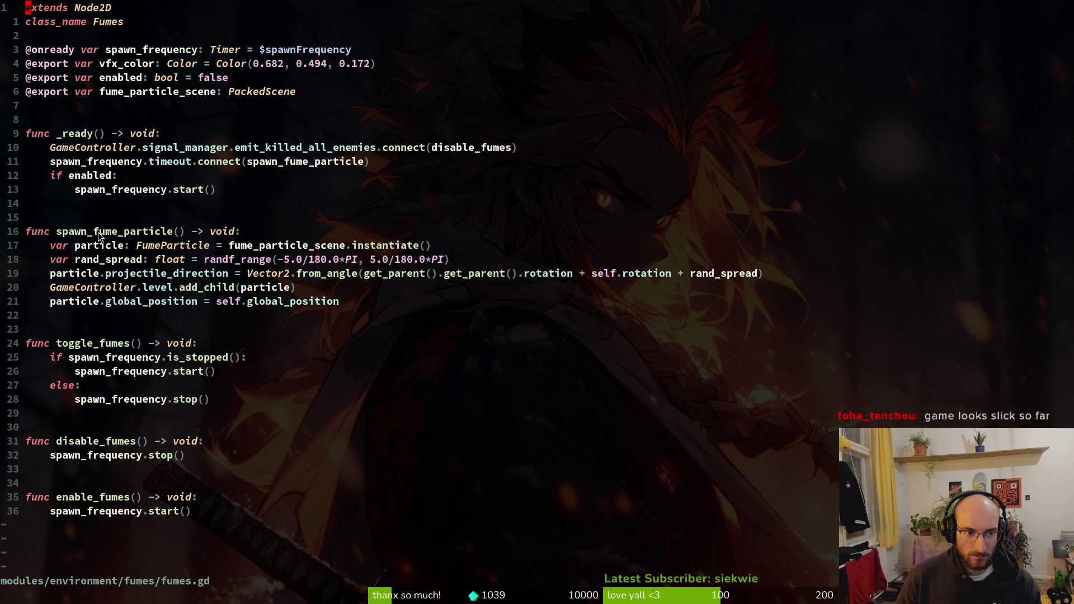
pyautogui.click(180, 288)
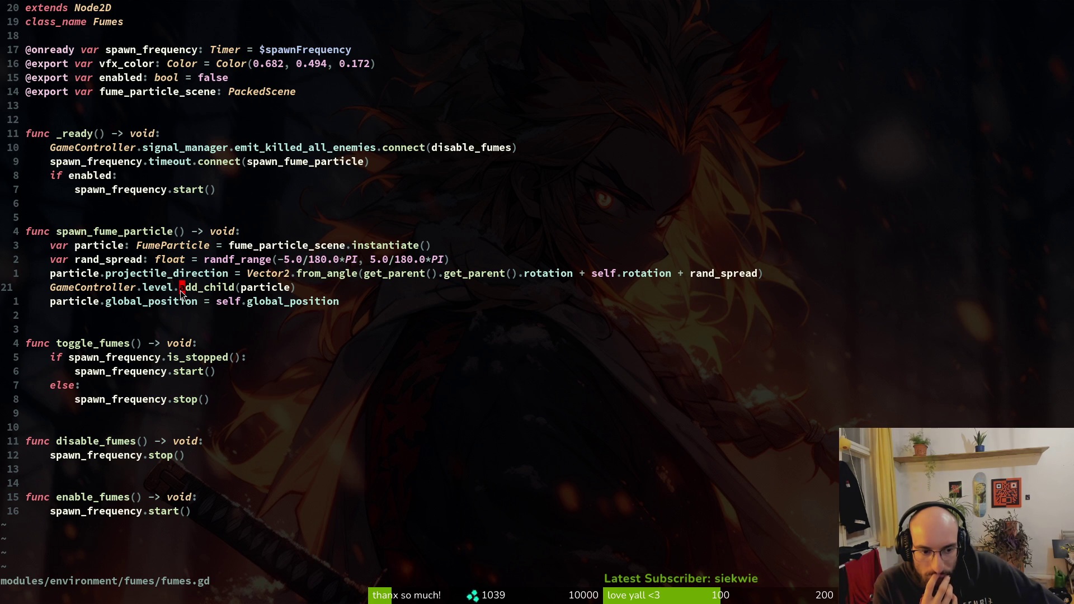
pyautogui.hotkey('alt', 'Tab')
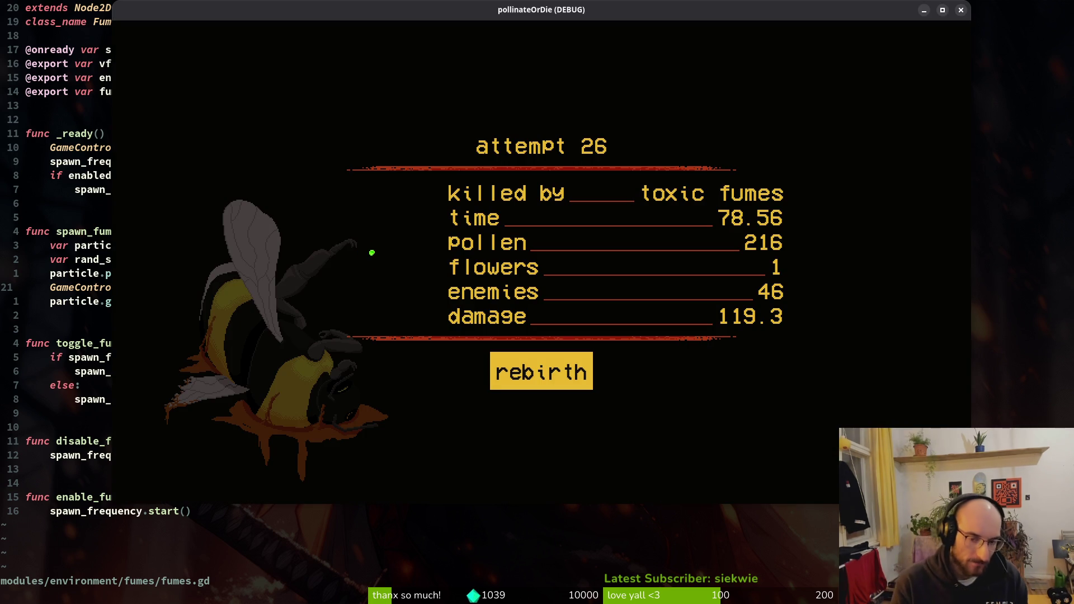
# Step: Rebirth into a new run in the hive, then close the debug game window
pyautogui.press('Return')
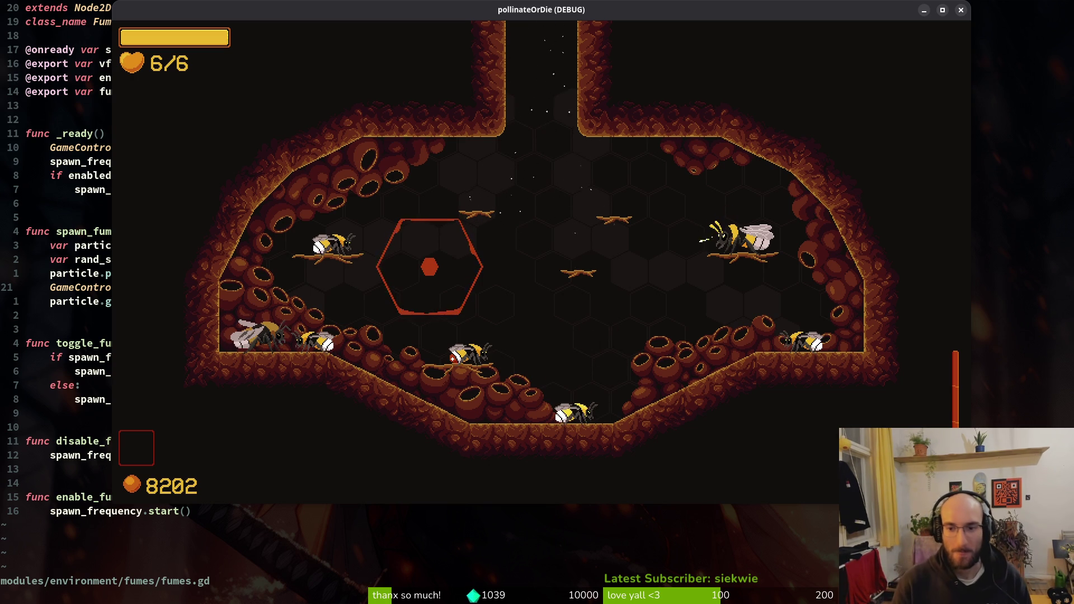
pyautogui.click(960, 11)
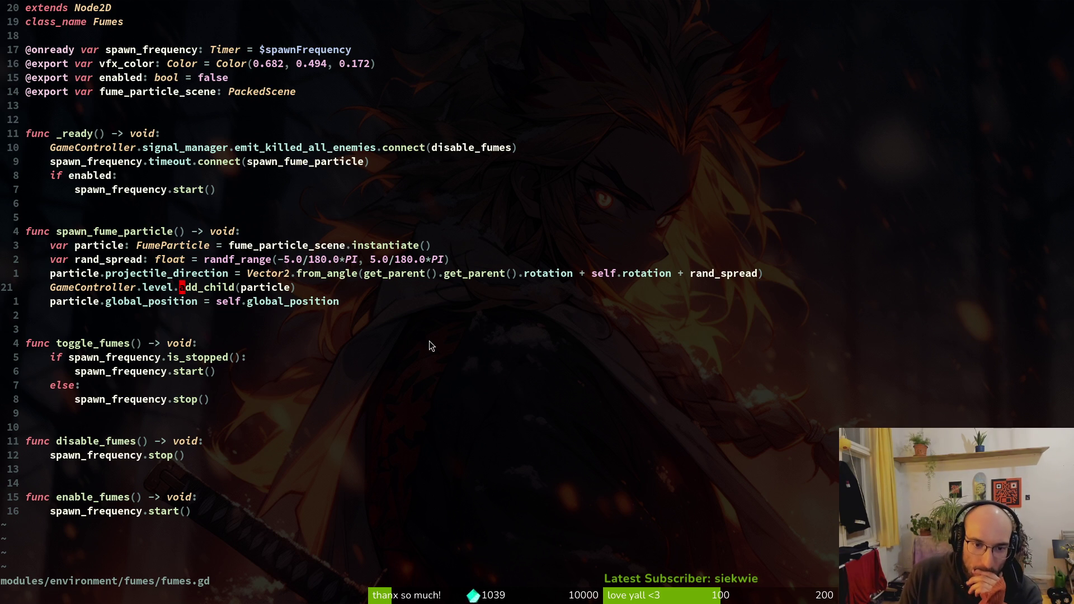
# Step: Collapse flowerBuff, close the flower_buff scene tab and return to Neovim
pyautogui.hotkey('alt', 'Tab')
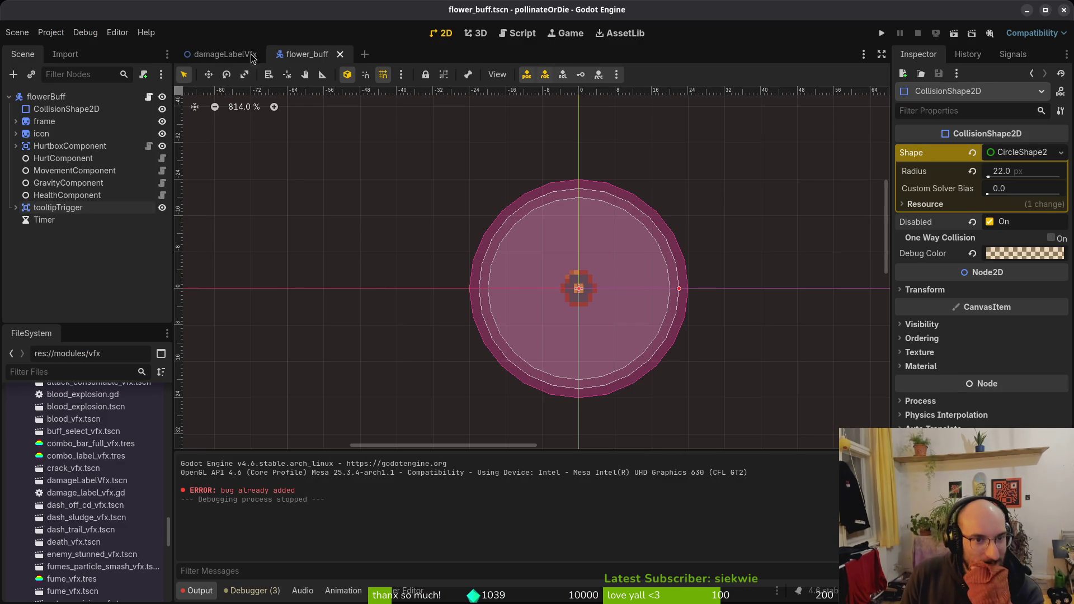
pyautogui.click(9, 96)
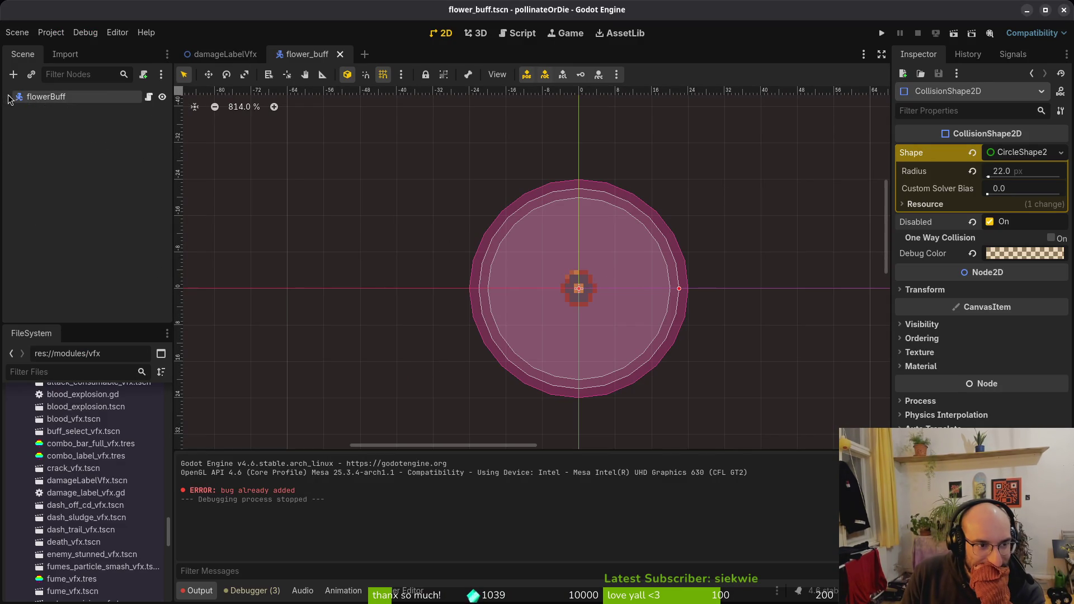
pyautogui.middleClick(315, 60)
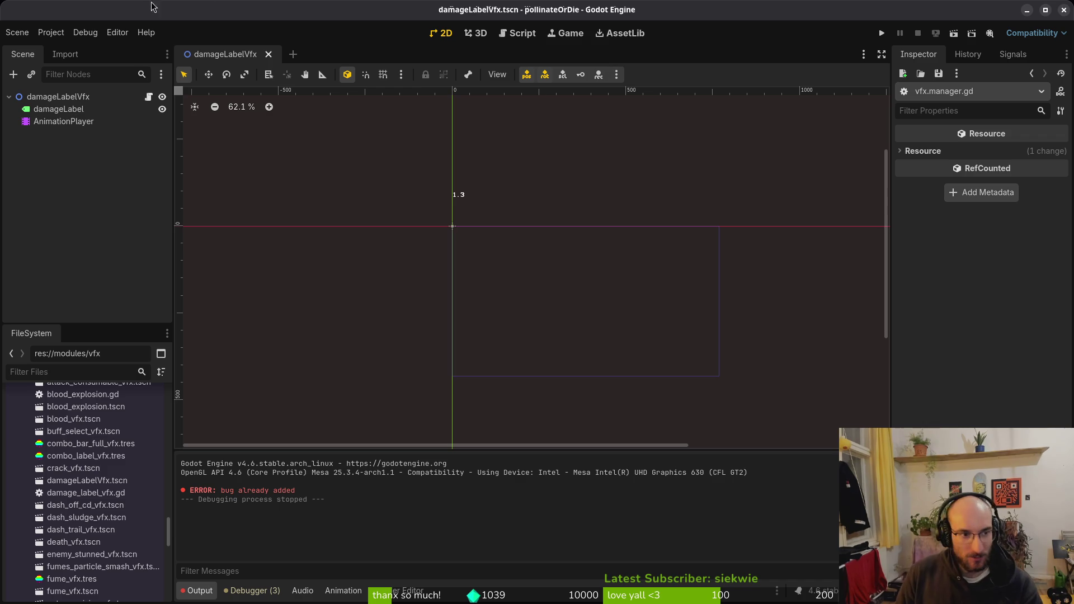
pyautogui.hotkey('alt', 'Tab')
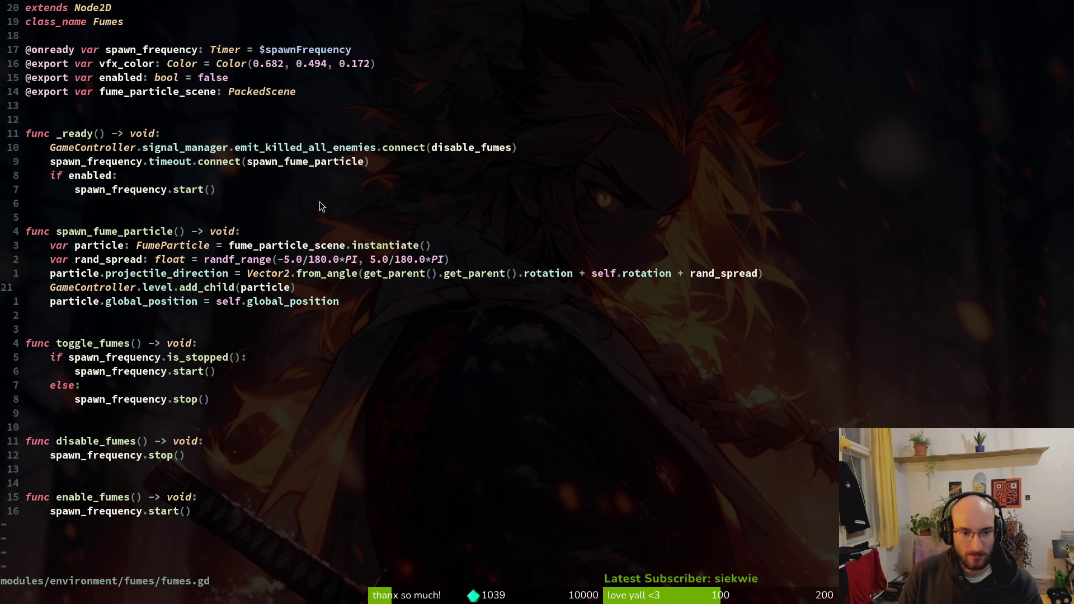
# Step: Open damage_label_vfx.gd through find_files using the search 'dalab'
pyautogui.press('space')
pyautogui.press('f')
pyautogui.press('f')
pyautogui.write('dalab')
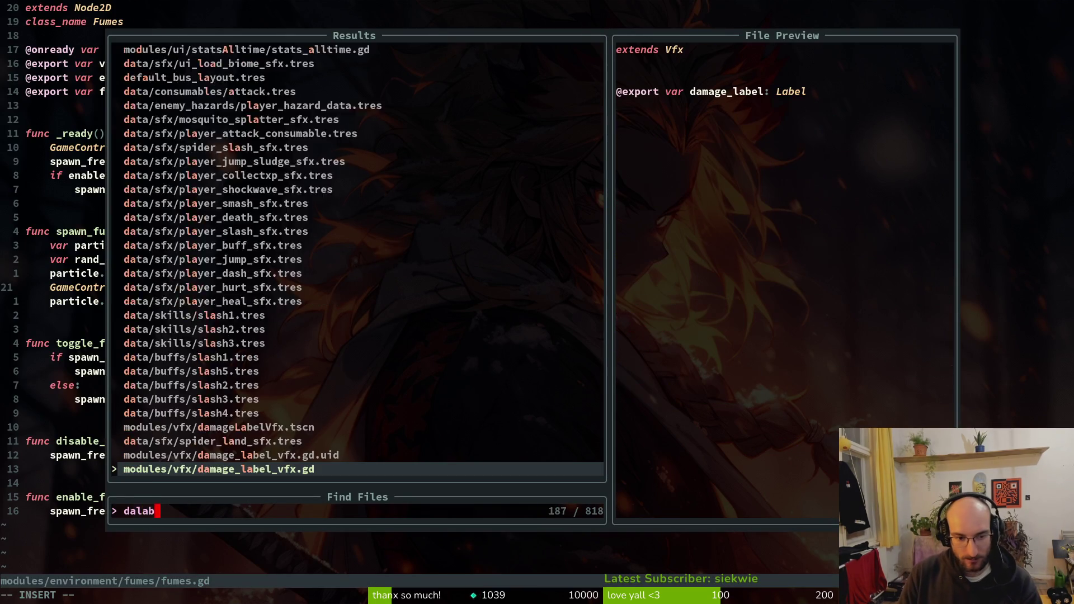
pyautogui.press('Return')
# Step: Add 'func _process(delta: float) -> void:' with an unfinished 'if DebugHelper.' condition
pyautogui.write('ovfx')
pyautogui.press('BackSpace')
pyautogui.press('BackSpace')
pyautogui.press('BackSpace')
pyautogui.write('func _pr')
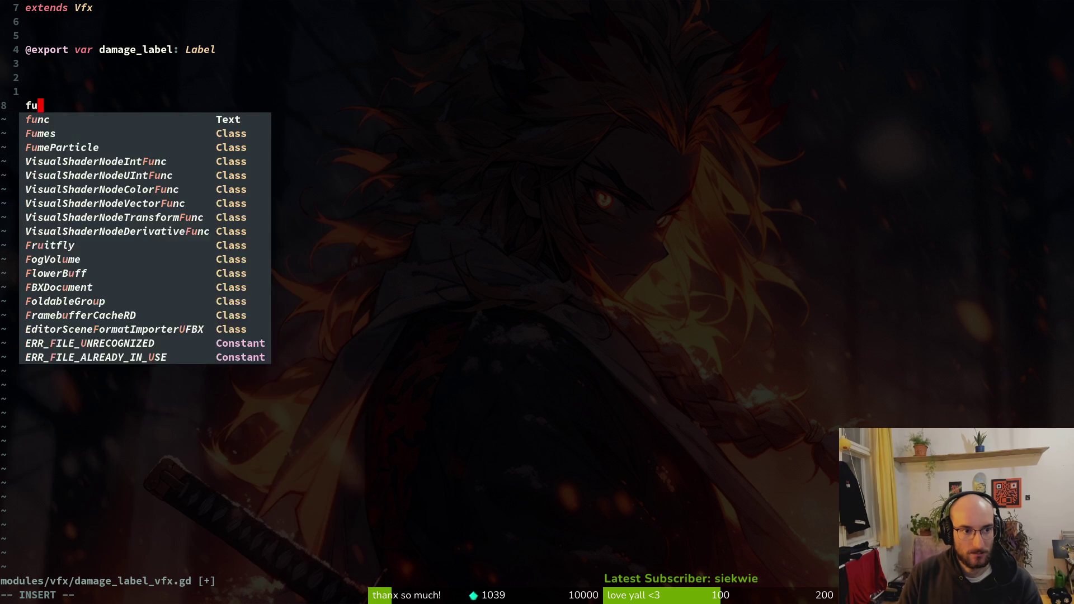
pyautogui.press('Return')
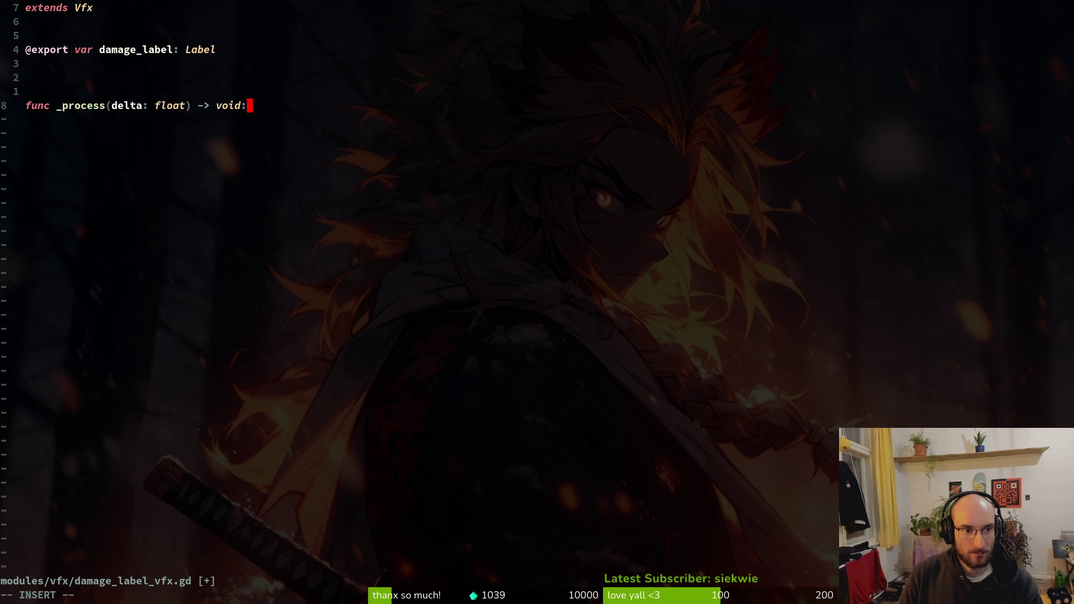
pyautogui.press('Return')
pyautogui.press('Tab')
pyautogui.write('if ')
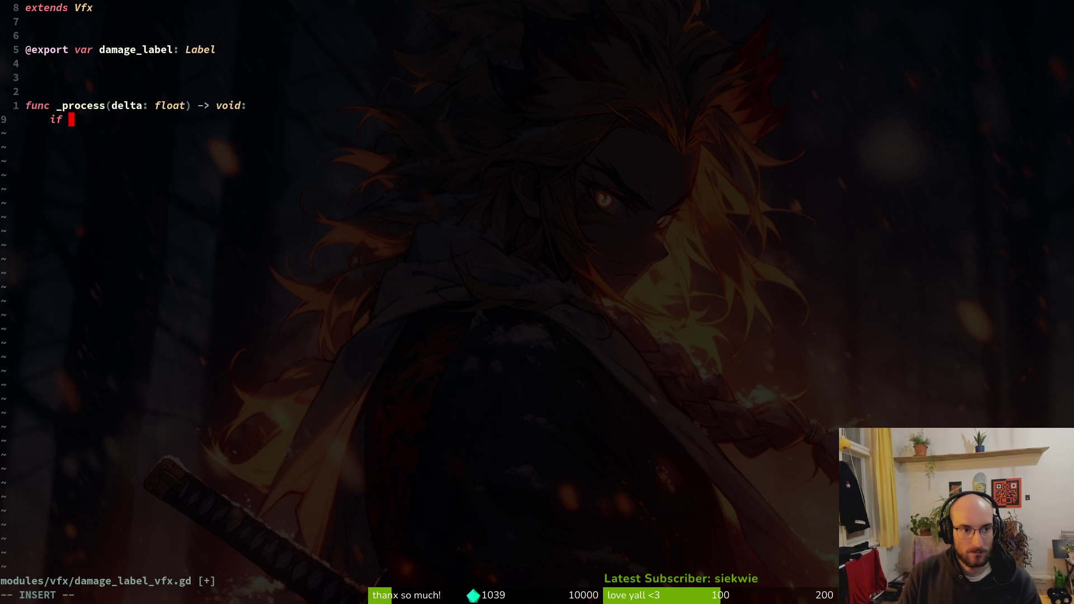
pyautogui.write('Ge')
pyautogui.press('BackSpace')
pyautogui.press('BackSpace')
pyautogui.write('Debg')
pyautogui.press('BackSpace')
pyautogui.press('Return')
pyautogui.write('.')
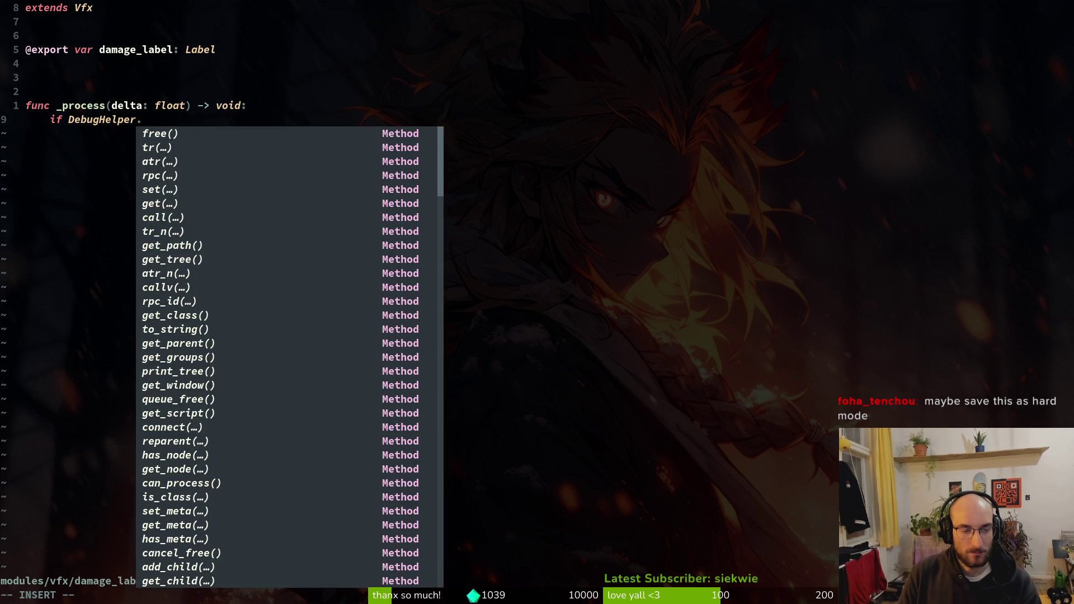
pyautogui.write('sho')
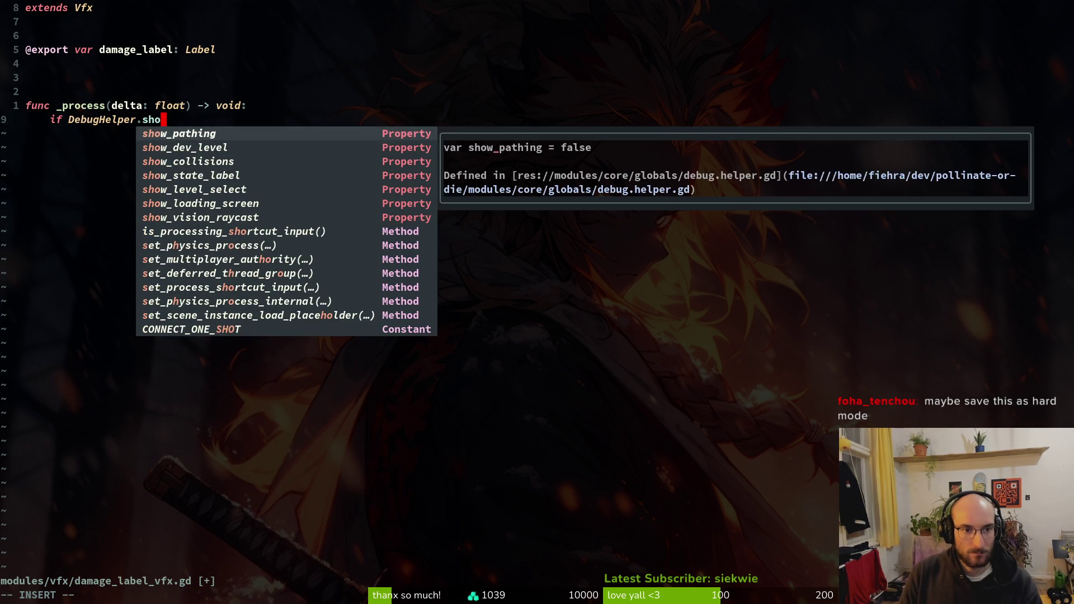
pyautogui.press('Down')
pyautogui.press('Return')
# Step: Open debug.helper.gd to review its debug flags, such as log_damage_values
pyautogui.press('Escape')
pyautogui.press('space')
pyautogui.press('f')
pyautogui.press('f')
pyautogui.write('debu')
pyautogui.press('Return')
pyautogui.press('j')
pyautogui.press('j')
pyautogui.press('j')
# Step: Rename log_damage_values to show_damage_values in debug.helper.gd and save it
pyautogui.press('j')
pyautogui.press('k')
pyautogui.press('k')
pyautogui.press('j')
pyautogui.press('j')
pyautogui.press('w')
pyautogui.press('w')
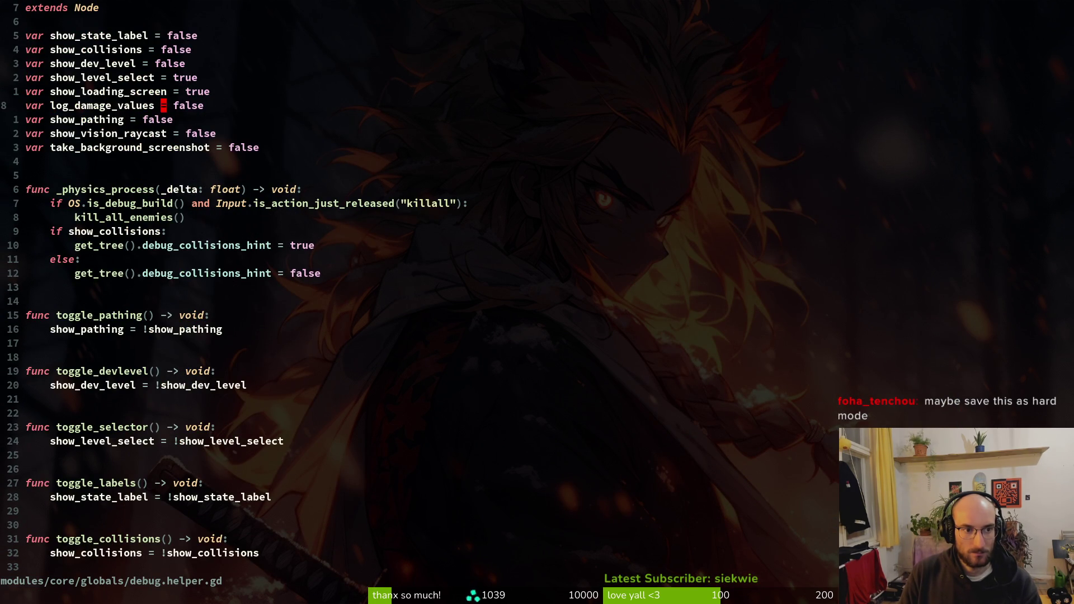
pyautogui.write('bciwshow_d')
pyautogui.write('amage_valu')
pyautogui.write('es')
pyautogui.press('Escape')
pyautogui.write(':w')
pyautogui.press('Return')
pyautogui.press('w')
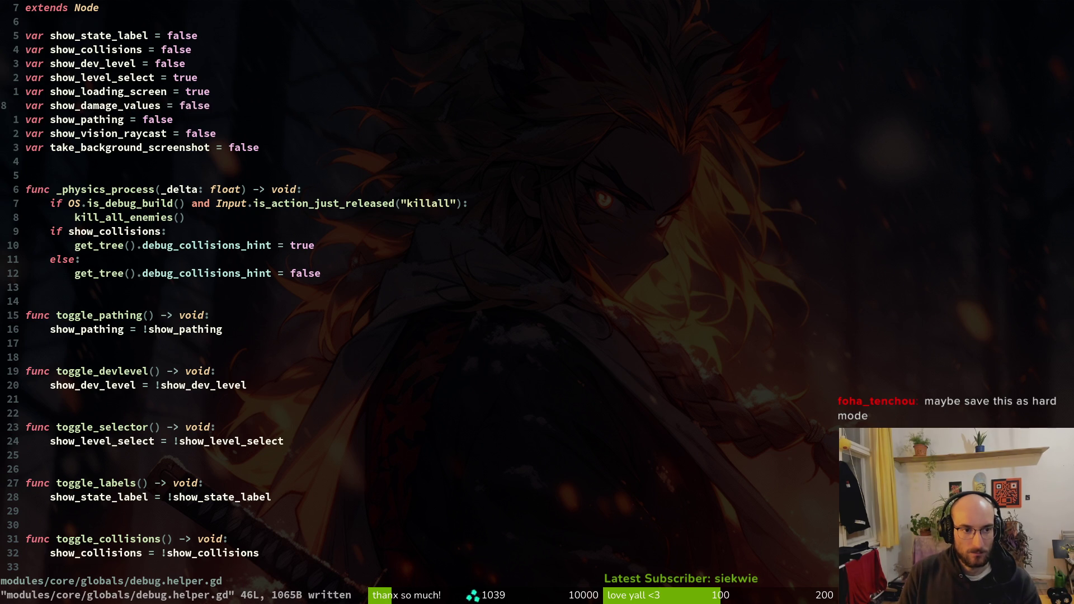
# Step: Paste the show_damage_values name into damage_label_vfx.gd's if condition and save
pyautogui.press('b')
pyautogui.press('y')
pyautogui.press('i')
pyautogui.press('w')
pyautogui.hotkey('ctrl', '6')
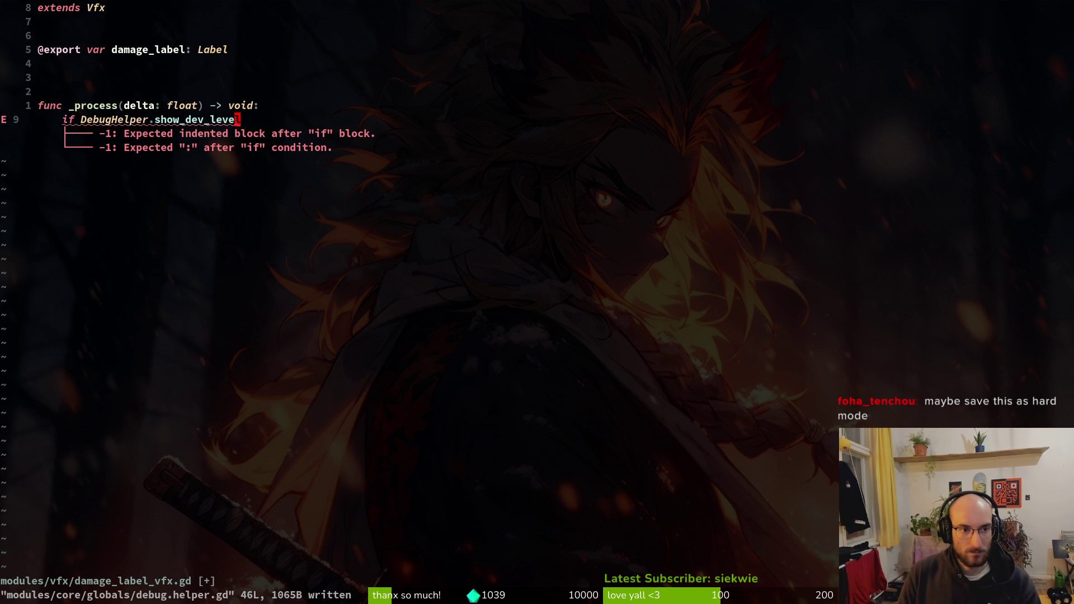
pyautogui.write('viwp:w')
pyautogui.press('Return')
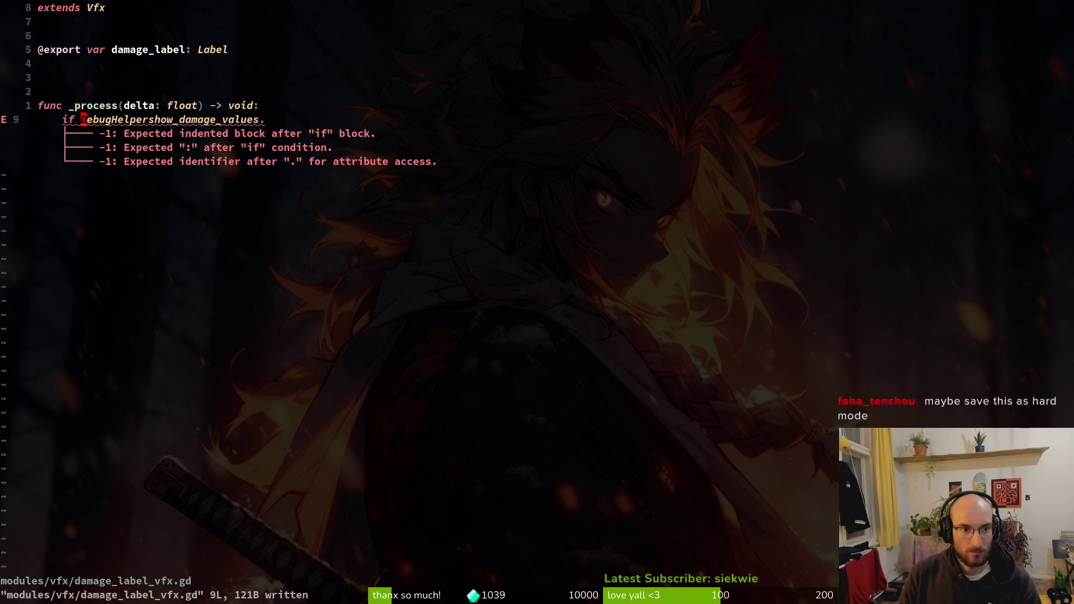
# Step: Fix the if line to DebugHelper.show_damage_values with its ending colon, checking Godot's parse error
pyautogui.write('Fr')
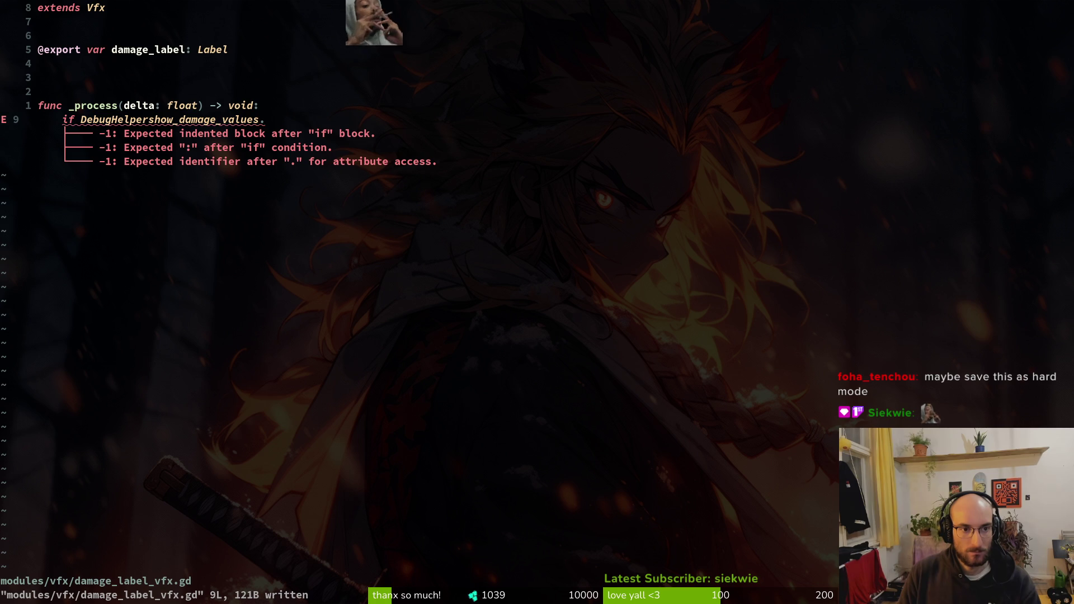
pyautogui.write('a.')
pyautogui.press('Escape')
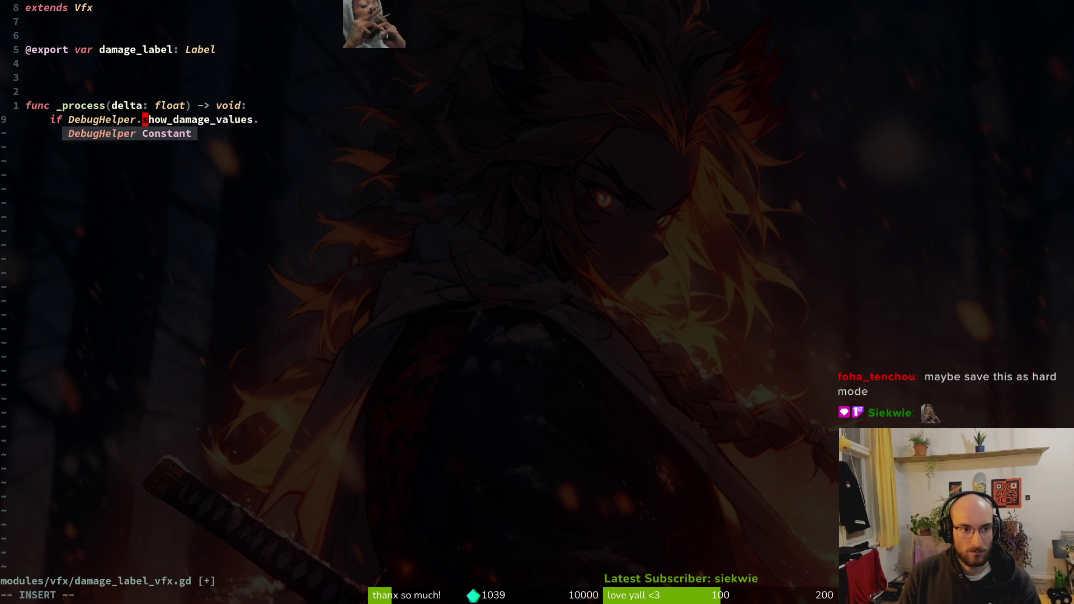
pyautogui.press('A')
pyautogui.press('BackSpace')
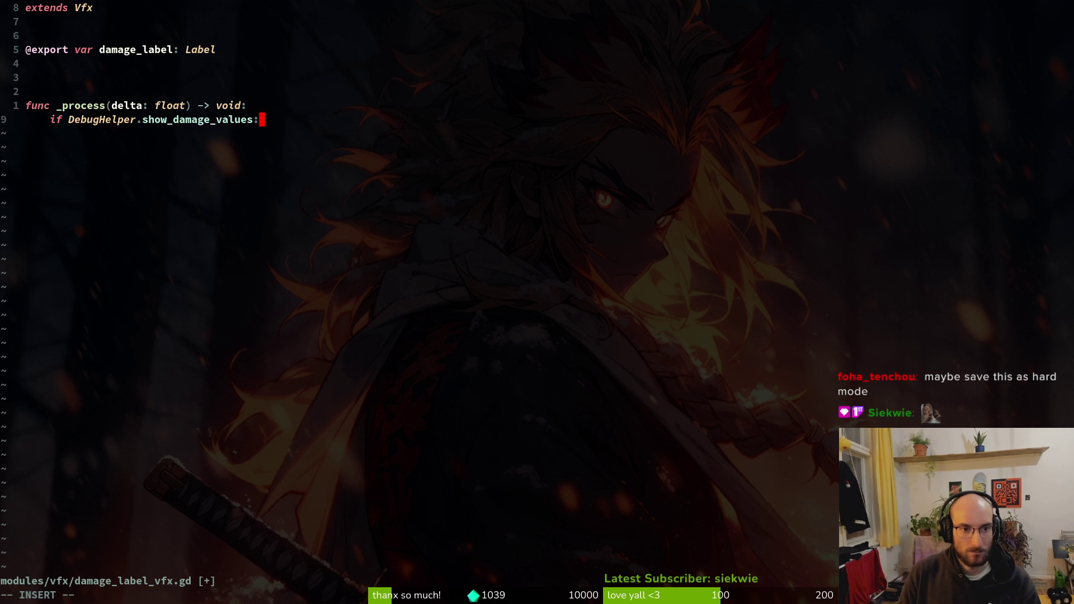
pyautogui.write(':')
pyautogui.press('Escape')
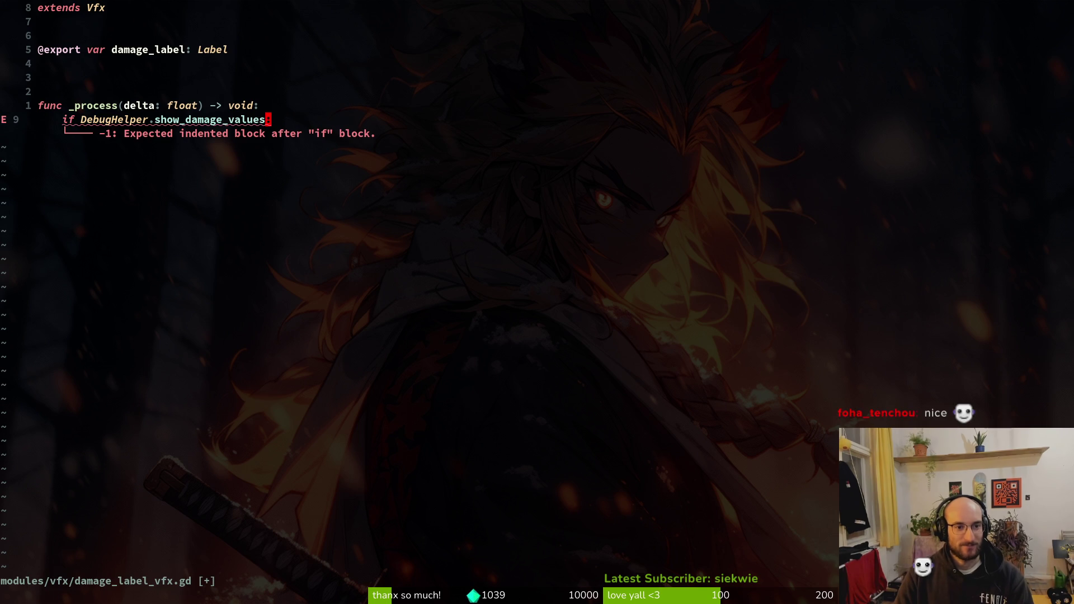
pyautogui.hotkey('alt', 'Tab')
pyautogui.hotkey('alt', 'Tab')
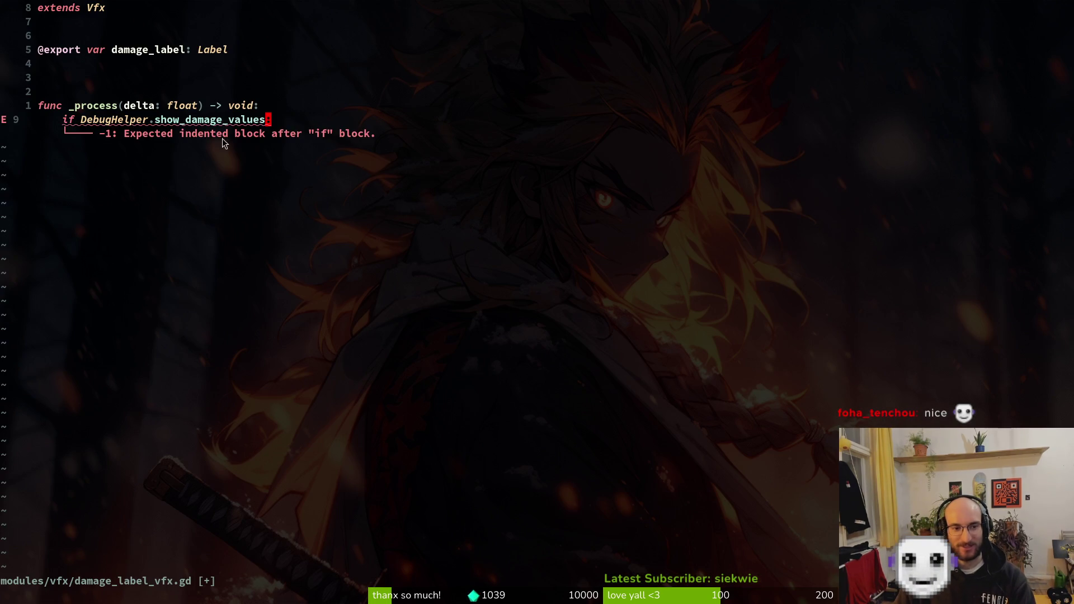
# Step: Add self.show() inside the if and an else: line at if-level indent
pyautogui.write('ose')
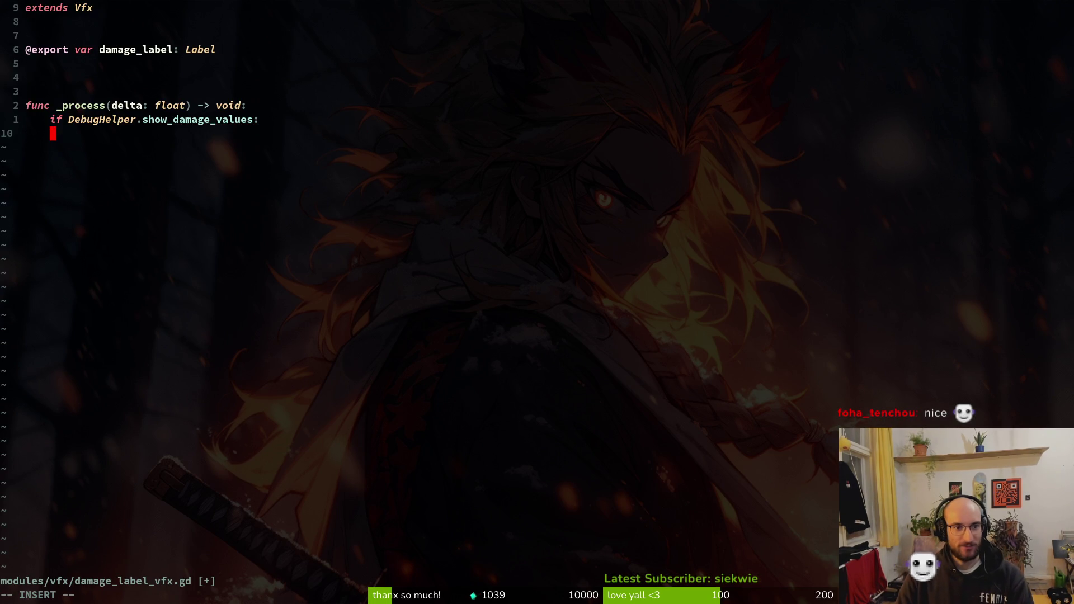
pyautogui.write('lf.')
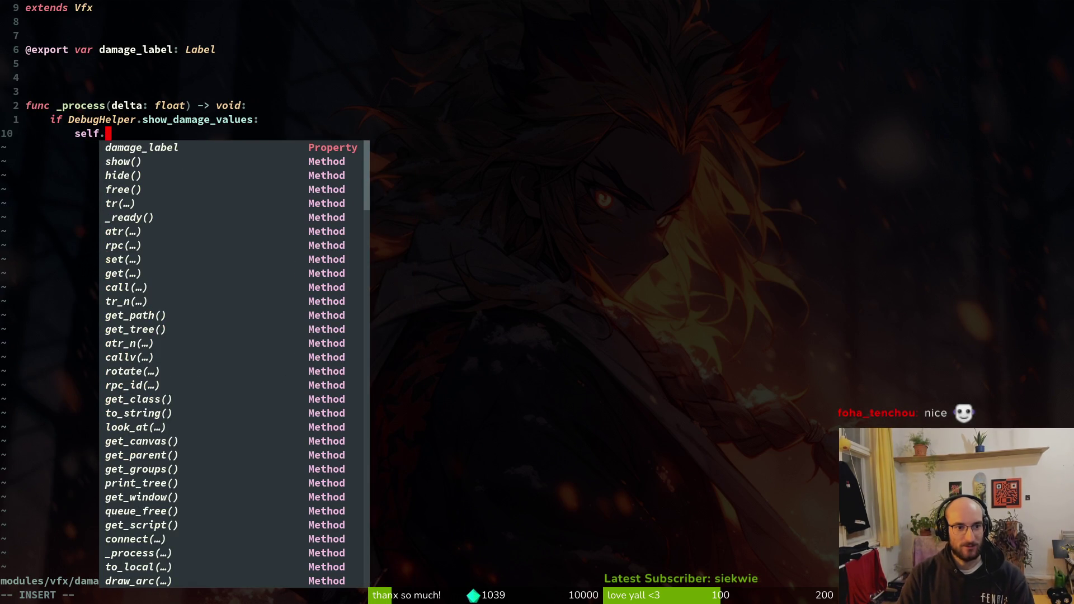
pyautogui.write('sh')
pyautogui.press('Return')
pyautogui.press('Escape')
pyautogui.press('o')
pyautogui.press('BackSpace')
pyautogui.write('else:')
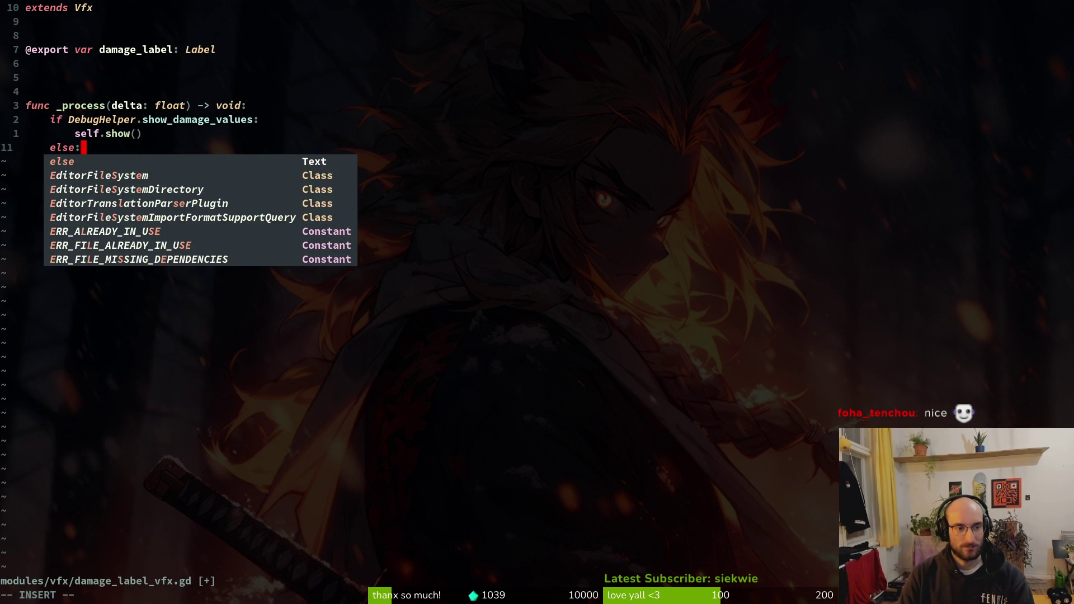
pyautogui.press('Escape')
# Step: Put self.hide() under else by copying the show line, then save
pyautogui.press('k')
pyautogui.press('y')
pyautogui.press('y')
pyautogui.press('j')
pyautogui.press('p')
pyautogui.press('w')
pyautogui.press('w')
pyautogui.write('cwhide')
pyautogui.press('Escape')
pyautogui.write(':w')
pyautogui.press('Return')
# Step: Rename delta to _delta, delete the blank line above func, save, and run the project
pyautogui.press('k')
pyautogui.press('k')
pyautogui.press('k')
pyautogui.write('kbi_')
pyautogui.press('Escape')
pyautogui.write(':w')
pyautogui.press('Return')
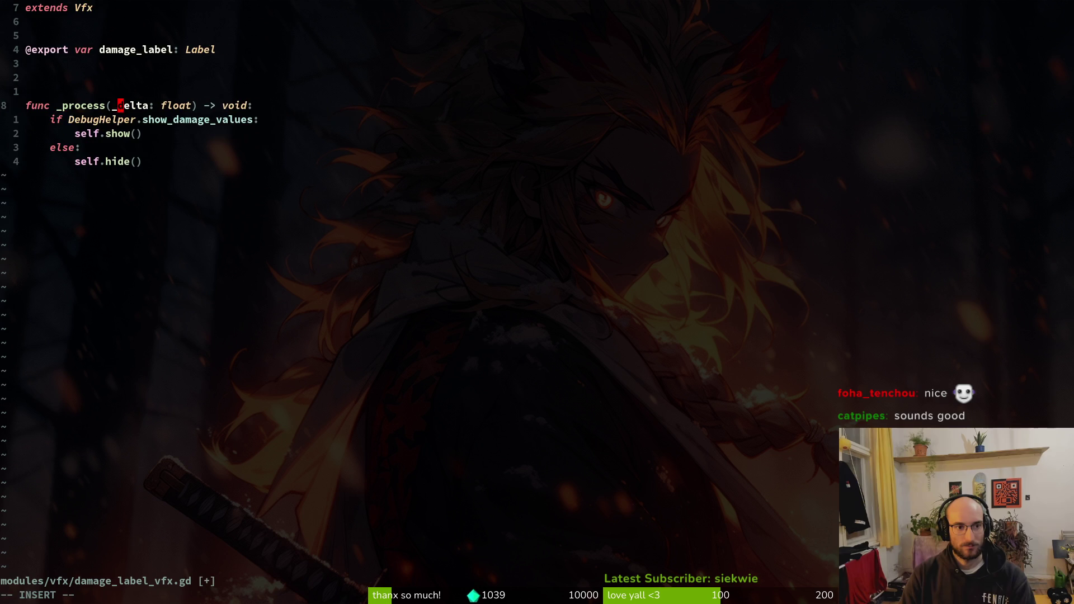
pyautogui.press('k')
pyautogui.press('k')
pyautogui.hotkey('shift', 'v')
pyautogui.write('d:w')
pyautogui.press('Return')
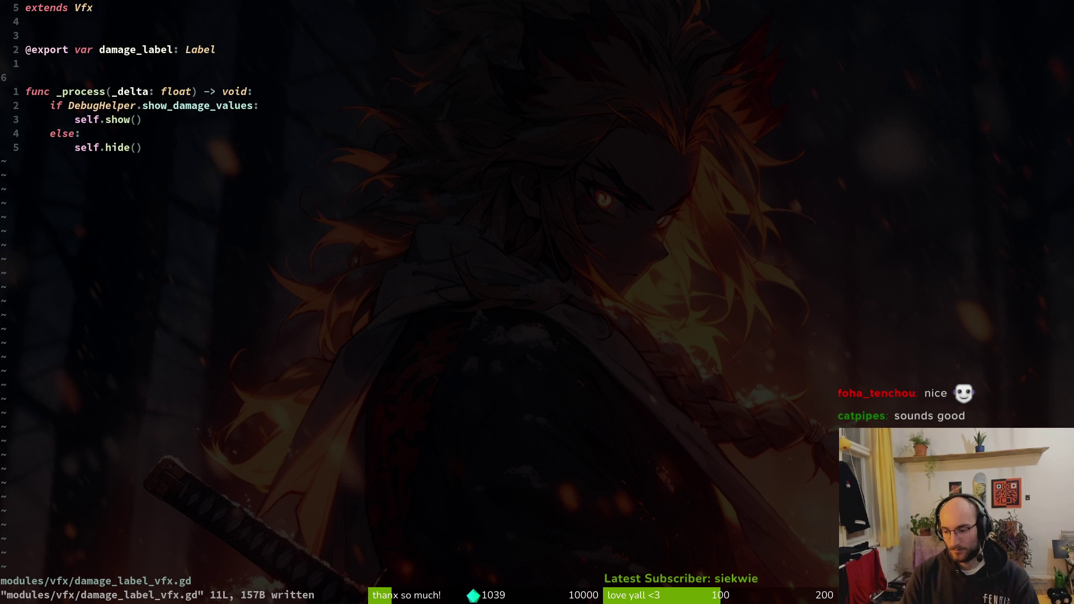
pyautogui.hotkey('alt', 'Tab')
pyautogui.press('F5')
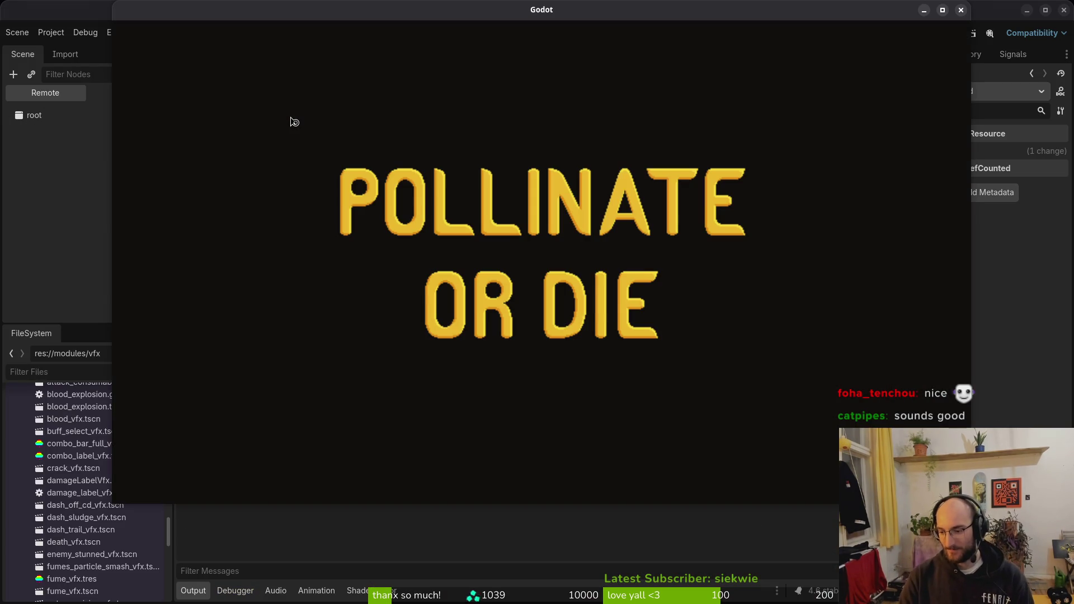
# Step: Continue the game past the dash.gd debugger break, then live-grep the project for 'log_dama'
pyautogui.press('Return')
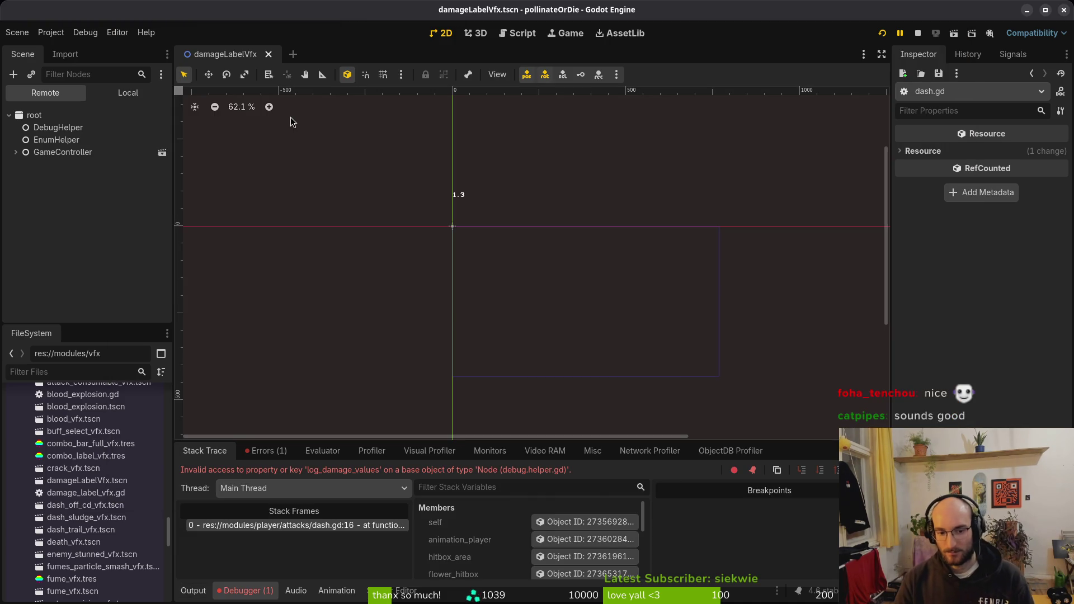
pyautogui.press('F12')
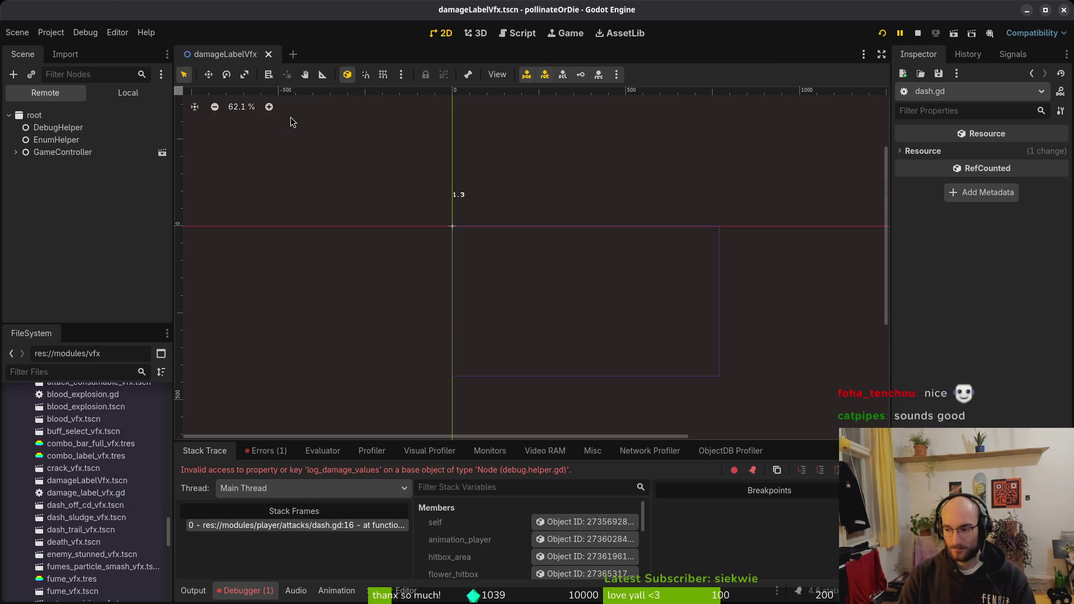
pyautogui.hotkey('alt', 'Tab')
pyautogui.press('space')
pyautogui.write('fglog_dama')
pyautogui.press('Return')
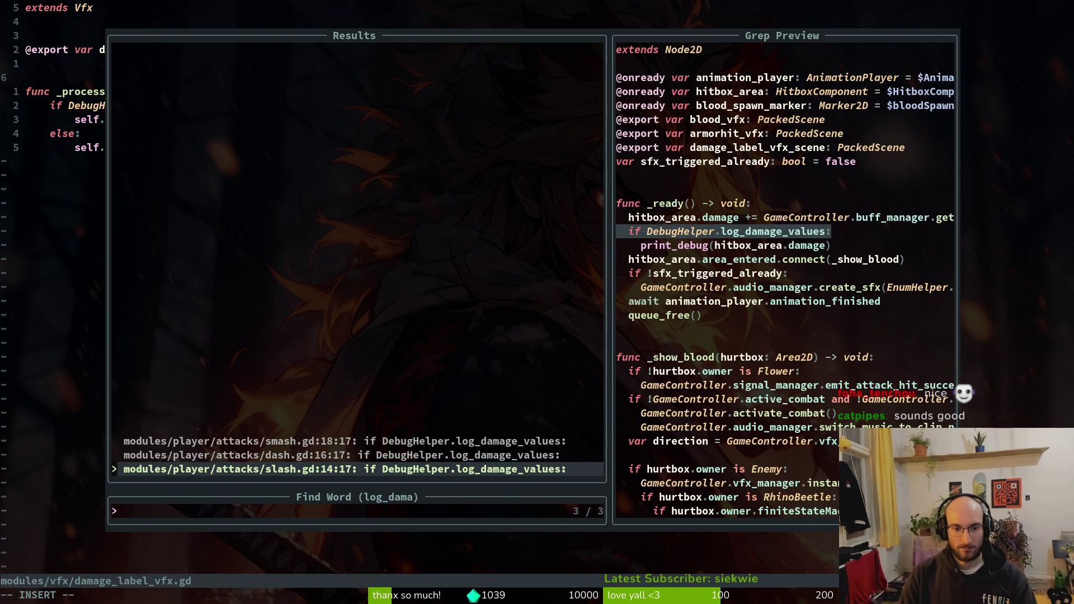
# Step: Delete the log_damage_values if/print_debug lines from slash.gd and dash.gd, saving each
pyautogui.press('Return')
pyautogui.write('dj')
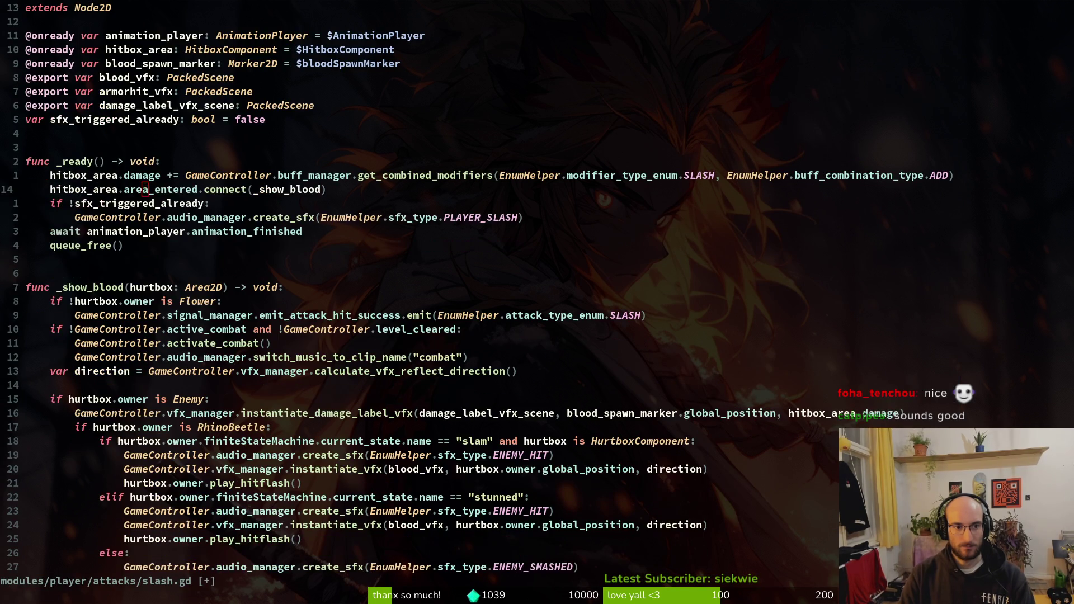
pyautogui.write(':w')
pyautogui.press('Return')
pyautogui.press('space')
pyautogui.write('f DebugHelper.log_da')
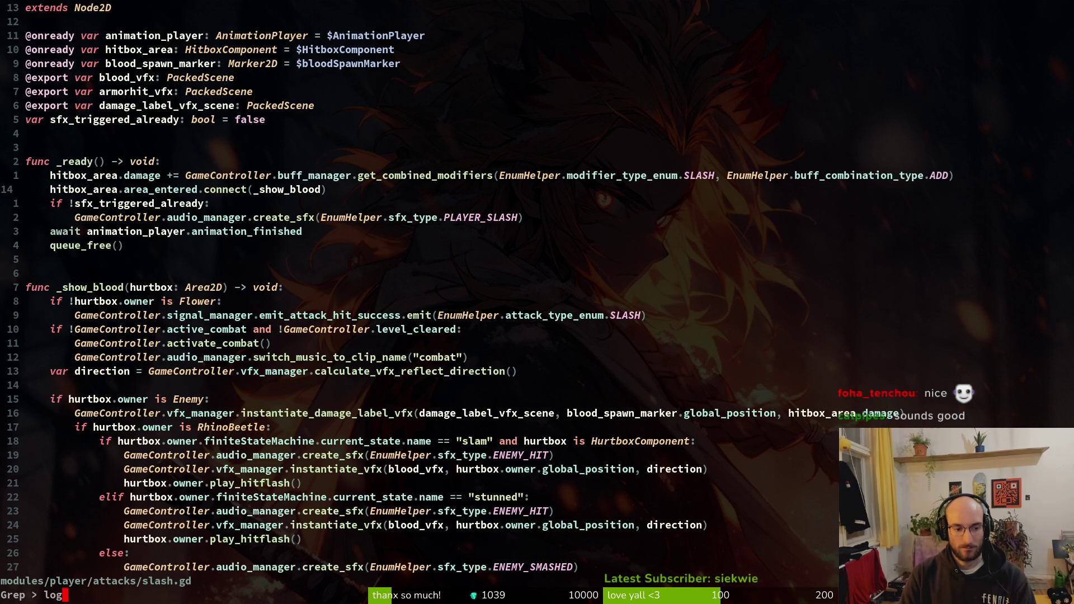
pyautogui.write('mage')
pyautogui.press('Return')
pyautogui.press('Return')
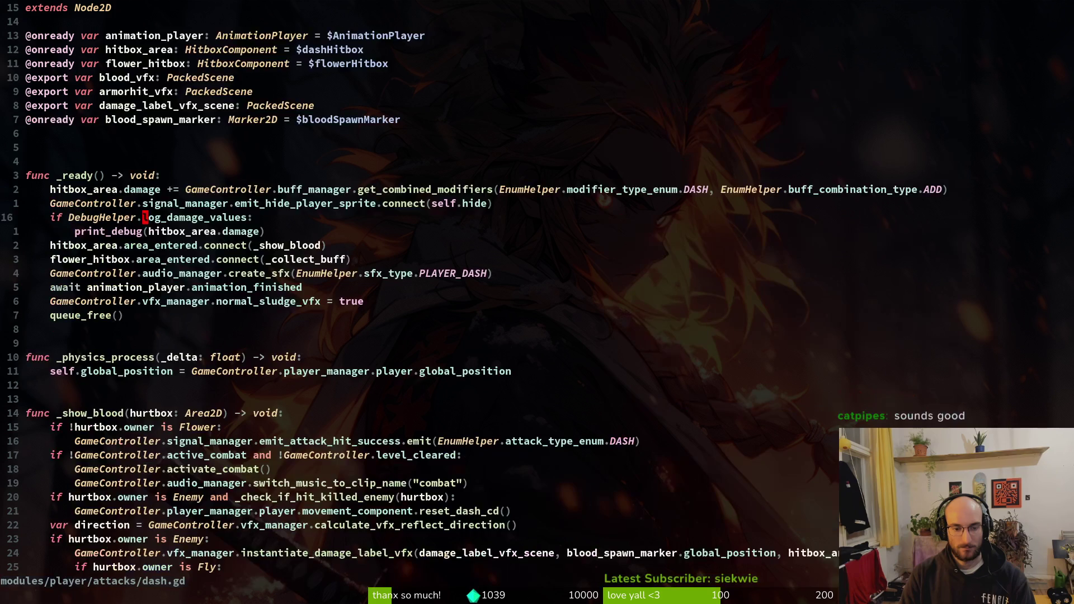
pyautogui.write('dj:w')
# Step: Remove the same check from smash.gd, save and quit Neovim, then relaunch the game
pyautogui.press('Return')
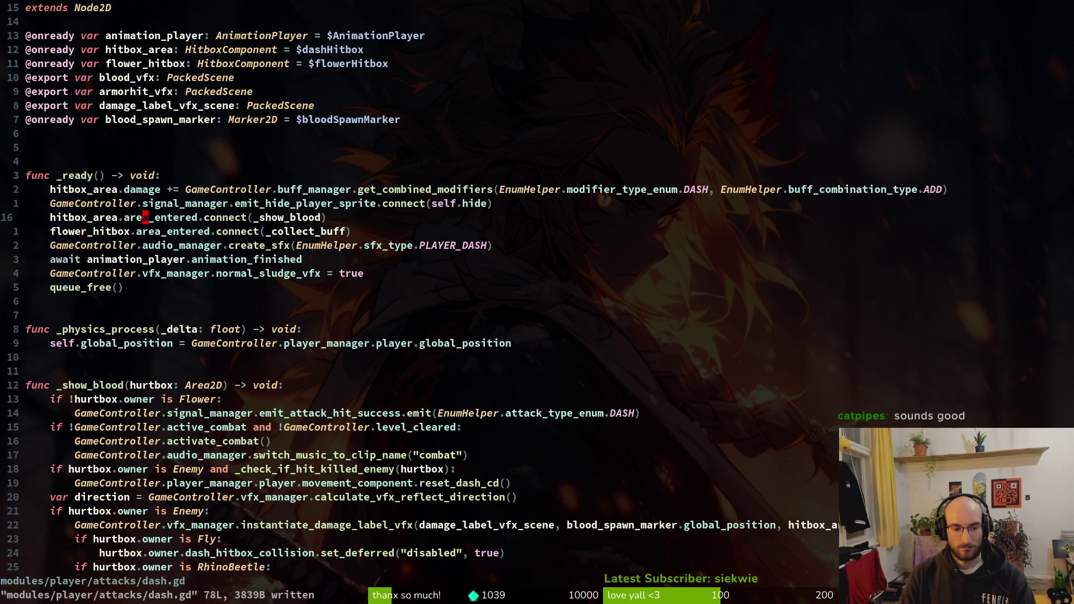
pyautogui.press('space')
pyautogui.press('f')
pyautogui.press('f')
pyautogui.write('smahsgd')
pyautogui.press('BackSpace')
pyautogui.press('BackSpace')
pyautogui.press('BackSpace')
pyautogui.write('shgd')
pyautogui.press('Return')
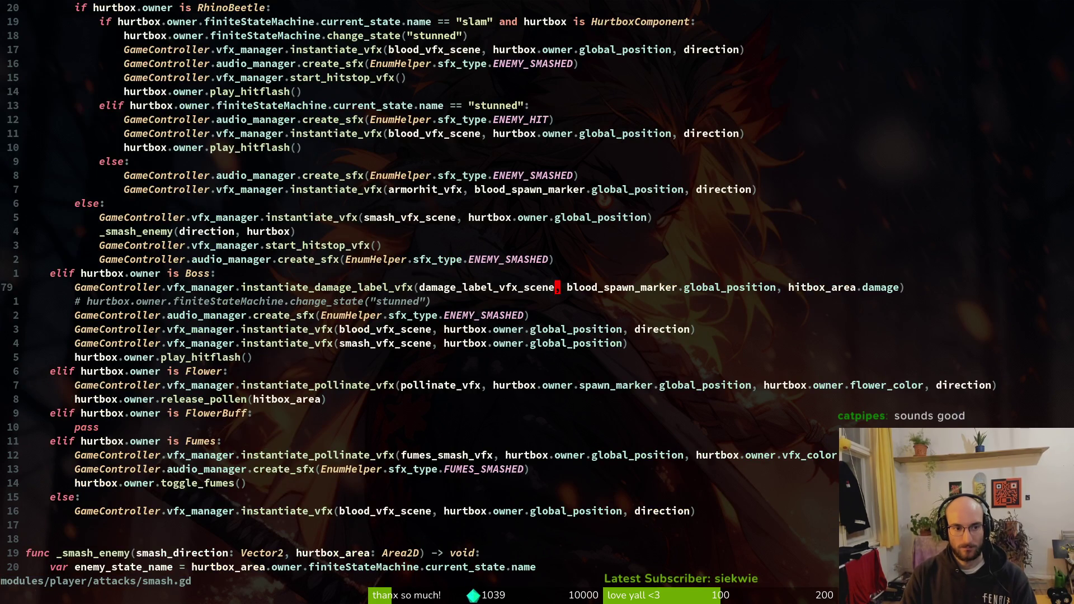
pyautogui.press('g')
pyautogui.press('g')
pyautogui.write('16jVjd')
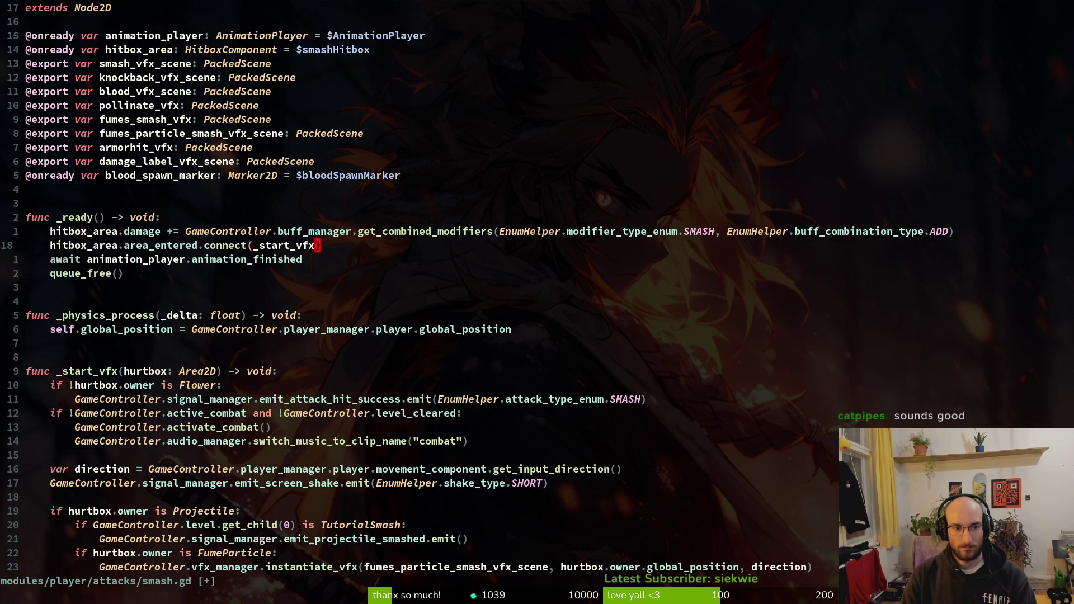
pyautogui.write(':qw')
pyautogui.press('Return')
pyautogui.write(':wq')
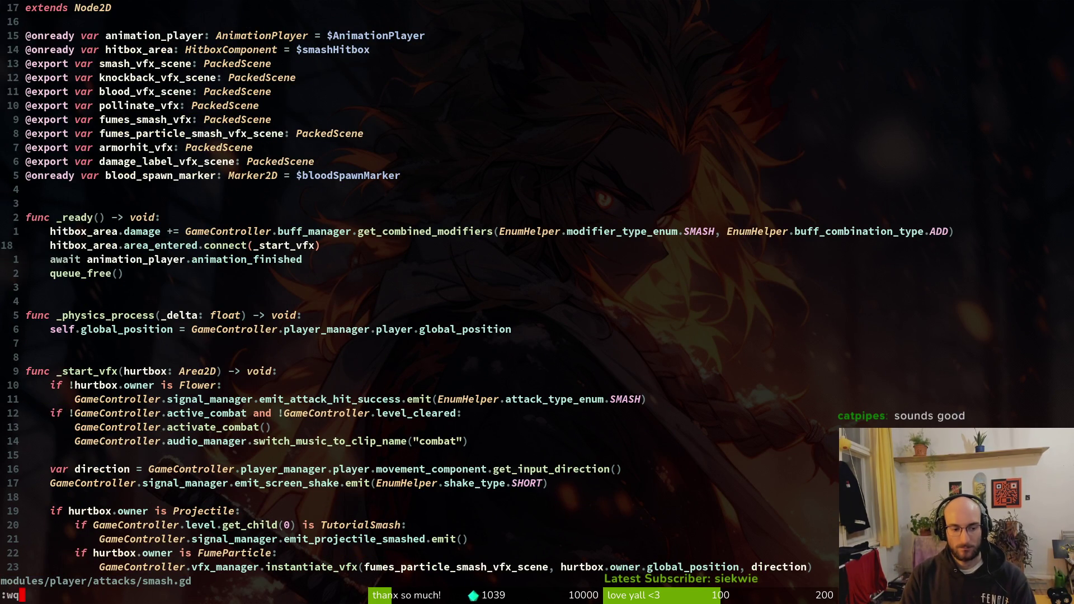
pyautogui.press('Return')
pyautogui.hotkey('alt', 'Tab')
pyautogui.press('F5')
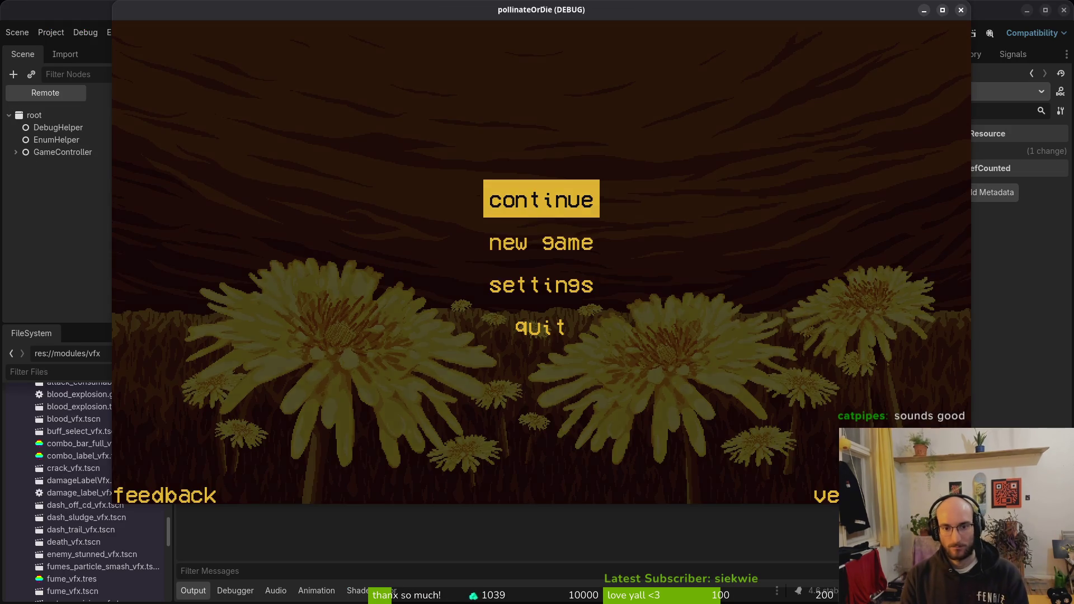
# Step: Continue the game and browse the pause menu's debugging checkboxes, finding no show damage row
pyautogui.press('Return')
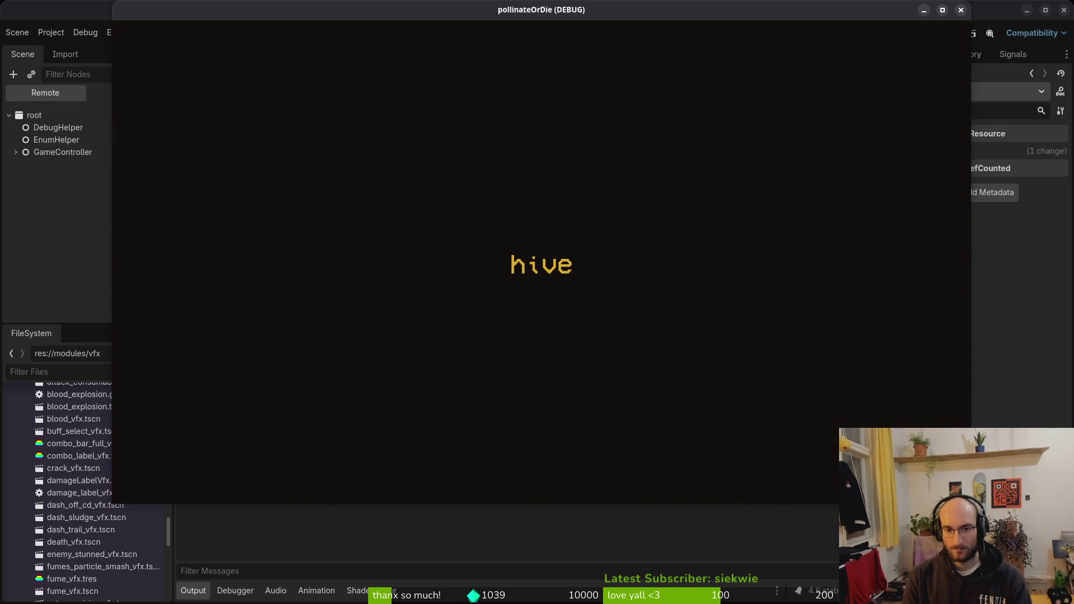
pyautogui.press('Escape')
pyautogui.press('Down')
pyautogui.press('Return')
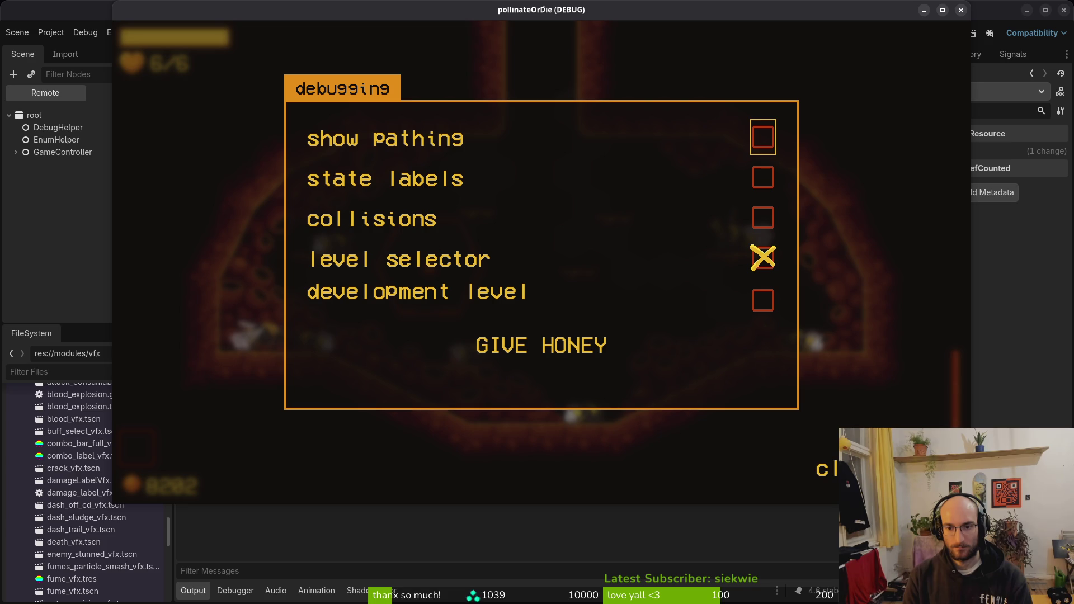
pyautogui.press('Down')
pyautogui.press('Down')
pyautogui.press('Down')
pyautogui.press('Up')
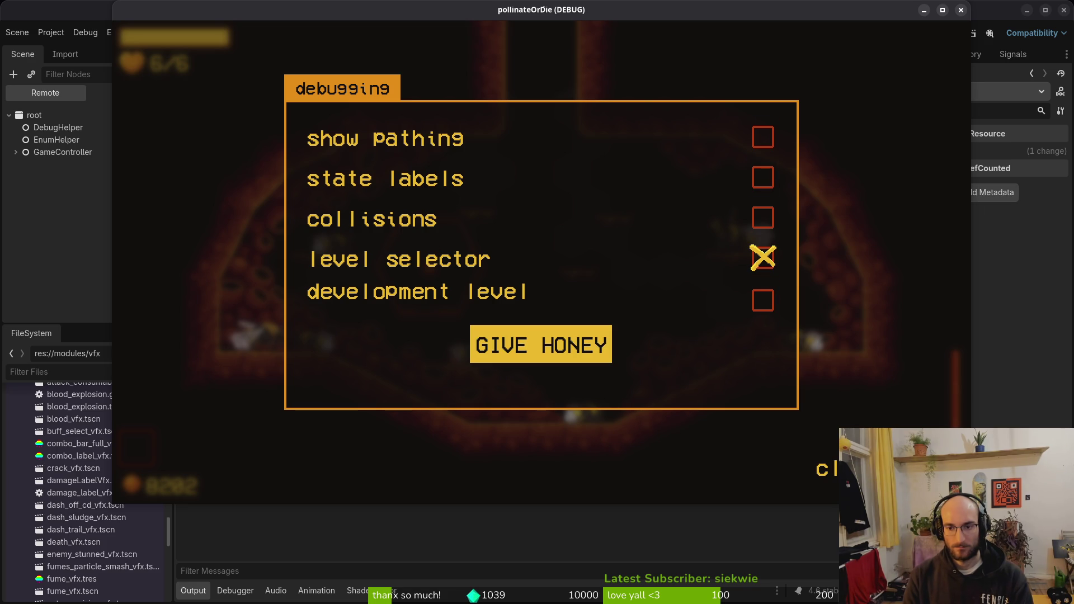
pyautogui.press('Up')
pyautogui.press('Up')
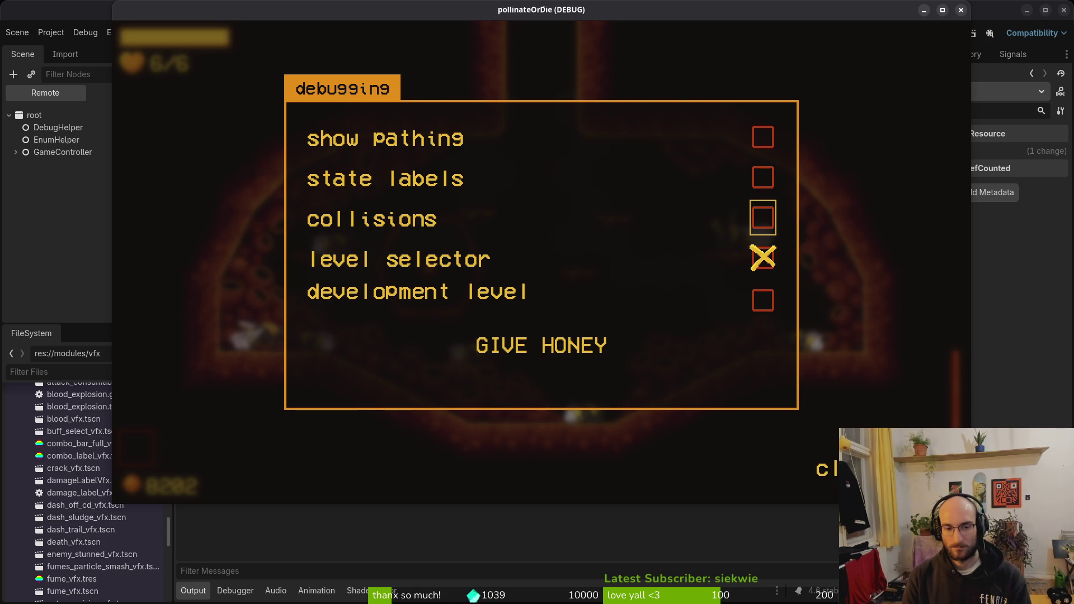
pyautogui.press('super+1')
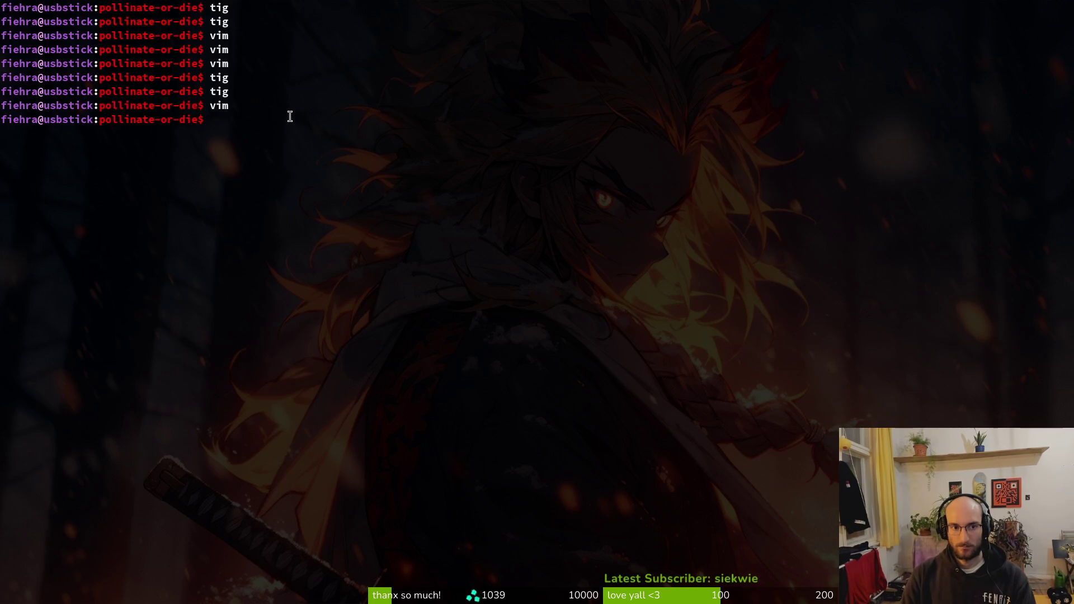
# Step: Add var show_damage_values under show_loading_screen in debug.helper.gd, save, and relaunch the game
pyautogui.hotkey('alt', 'Tab')
pyautogui.hotkey('alt', 'Tab')
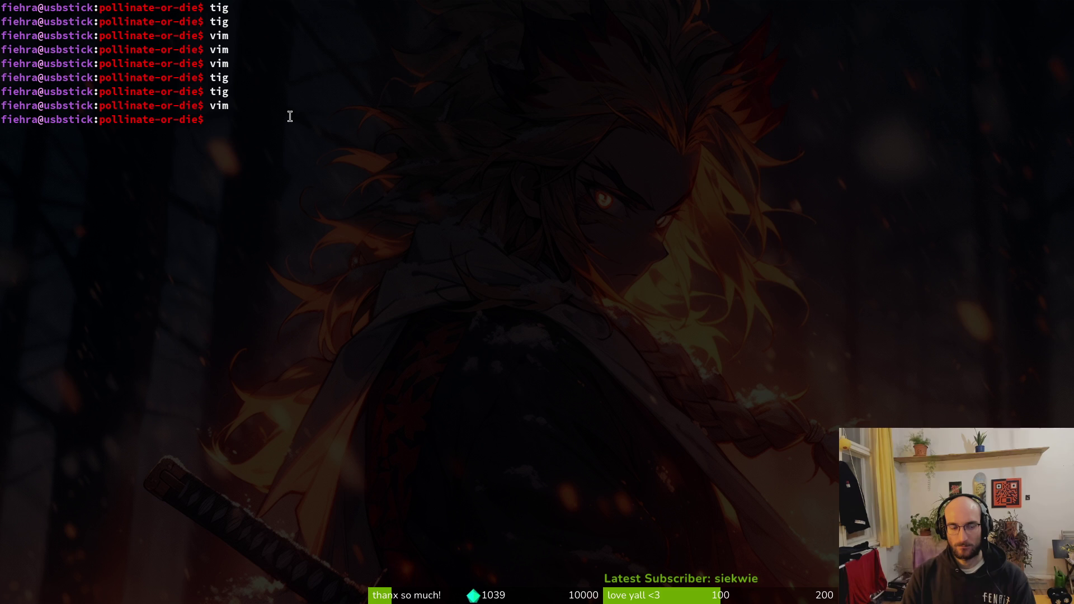
pyautogui.hotkey('alt', 'Tab')
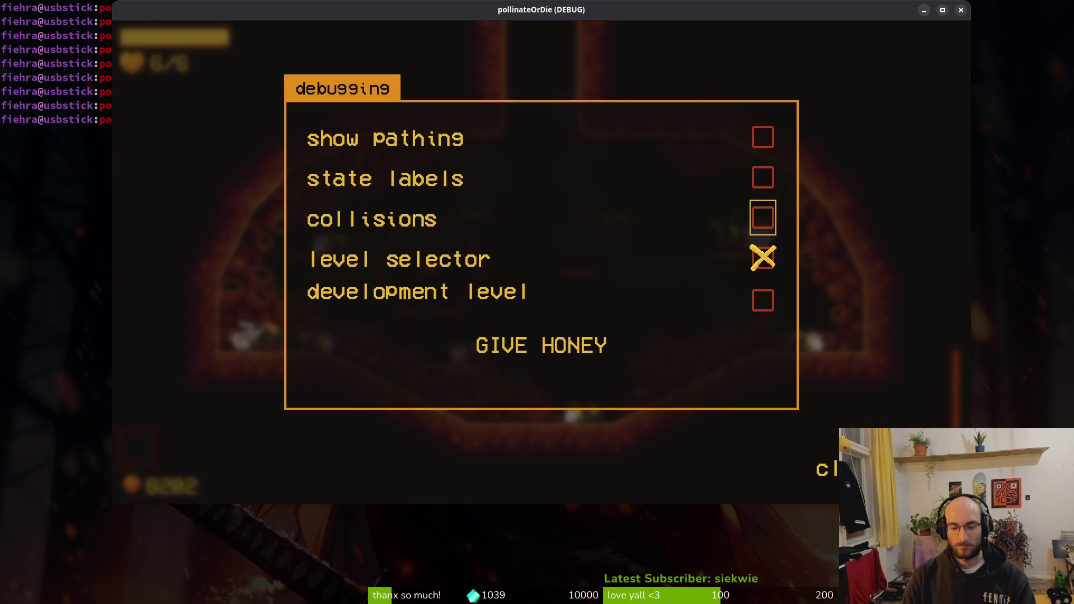
pyautogui.hotkey('alt', 'Tab')
pyautogui.write('vim')
pyautogui.press('Return')
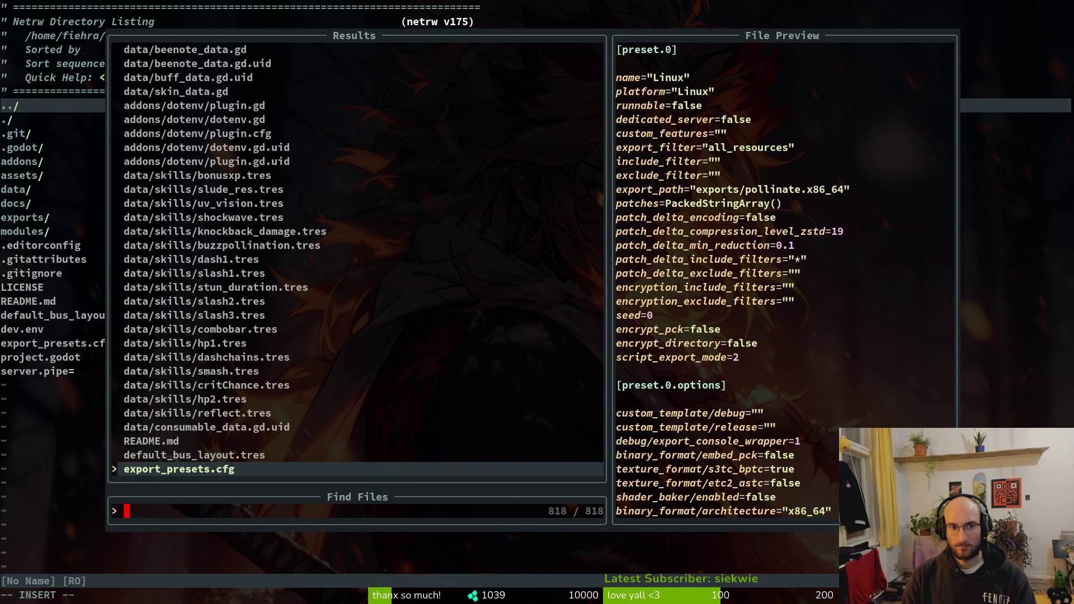
pyautogui.write('debug')
pyautogui.press('Return')
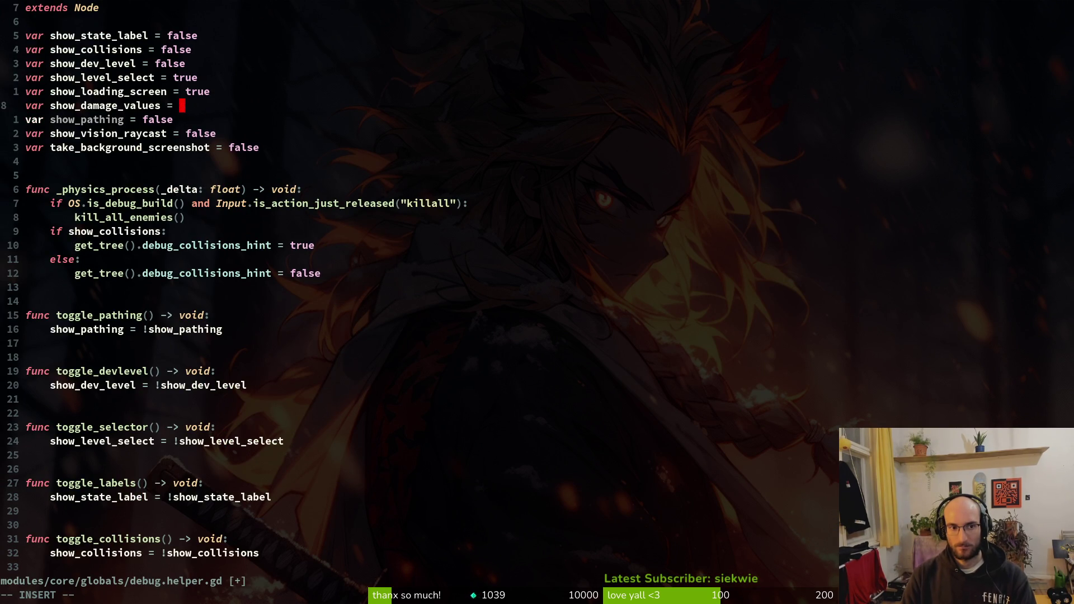
pyautogui.press('Escape')
pyautogui.write(':w')
pyautogui.press('Return')
pyautogui.hotkey('alt', 'Tab')
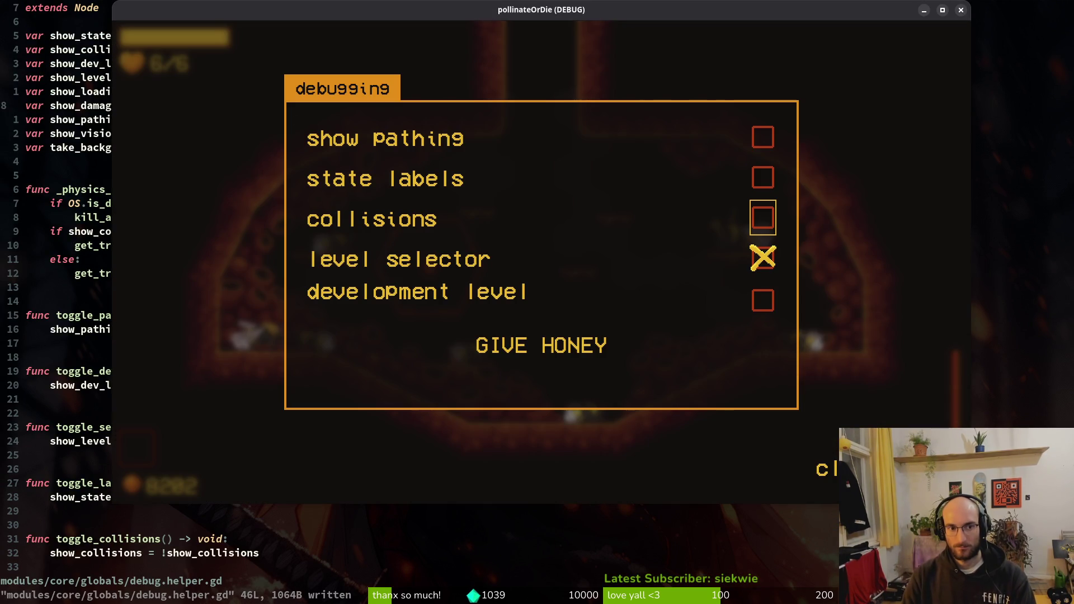
pyautogui.press('F5')
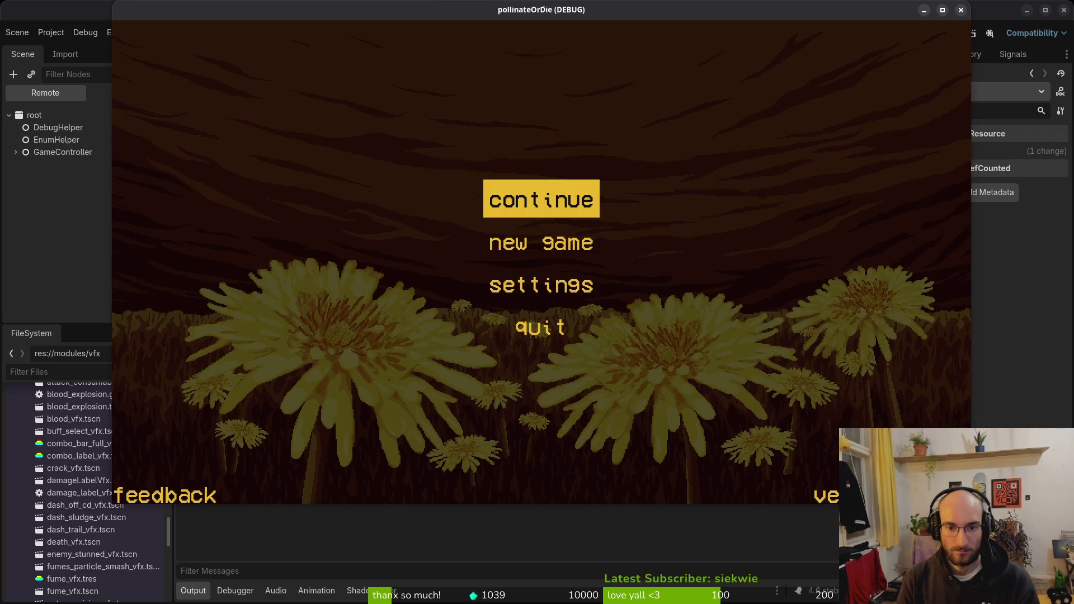
# Step: Continue the saved game, fight the first room's enemies, bloom the sprout and grab the heal
pyautogui.press('Return')
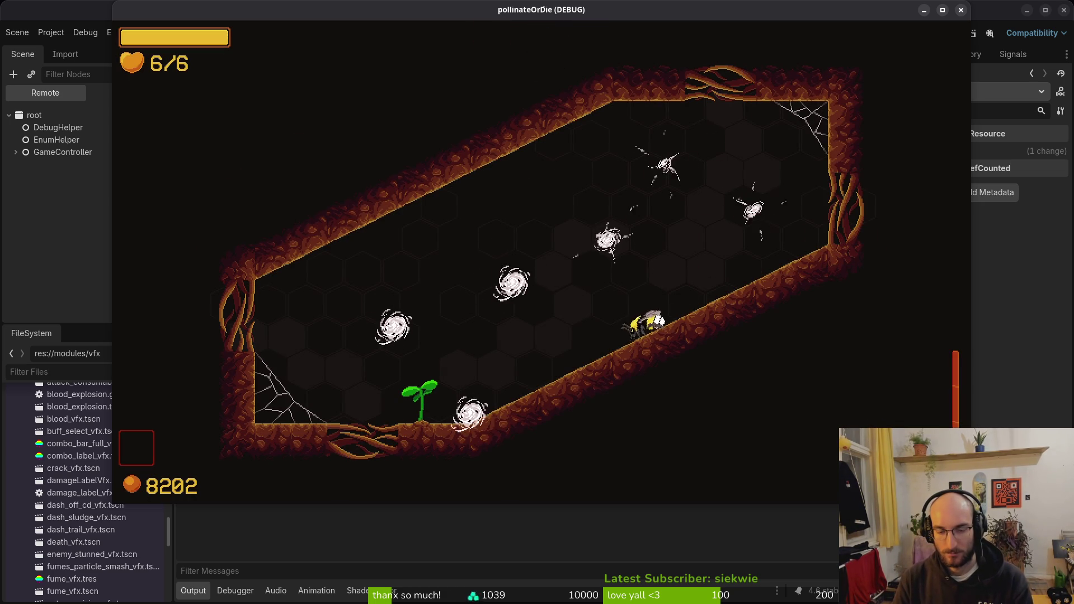
pyautogui.press('w')
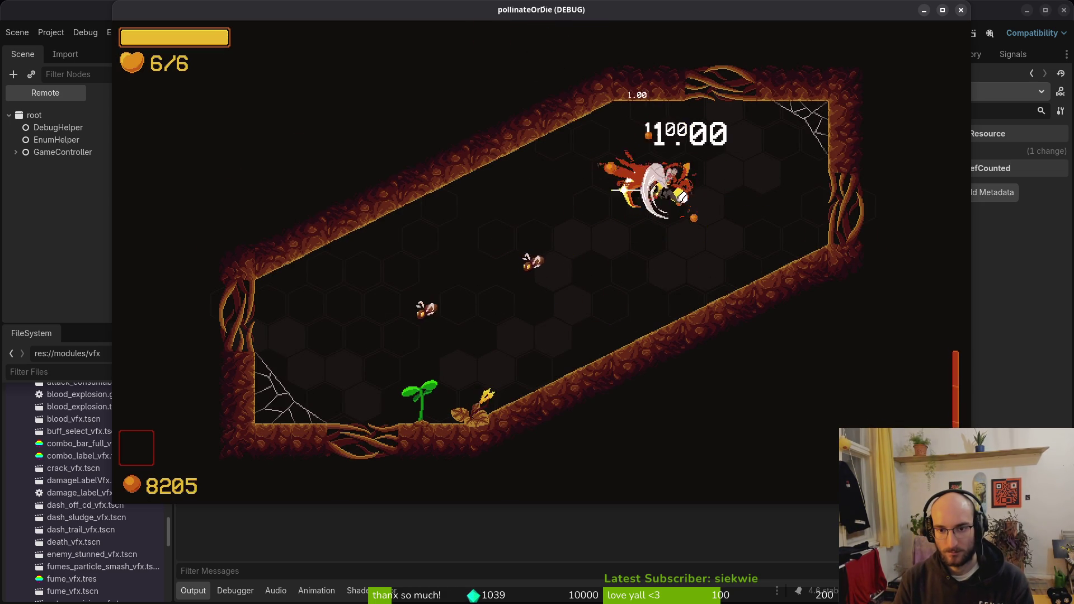
pyautogui.press('a')
pyautogui.press('d')
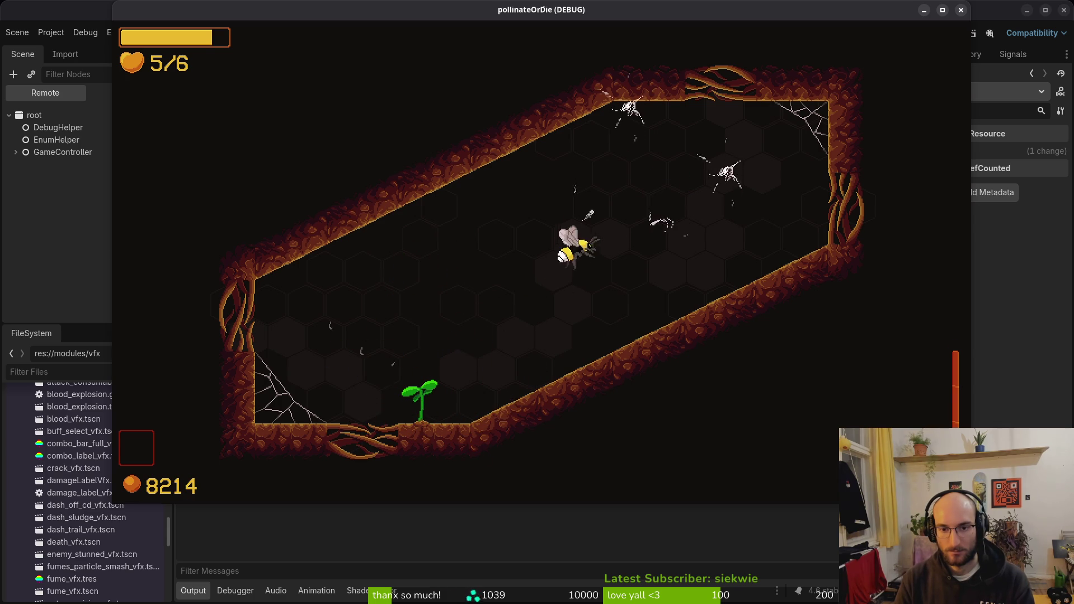
pyautogui.press('w')
pyautogui.press('d')
pyautogui.press('s')
pyautogui.press('w')
pyautogui.press('s')
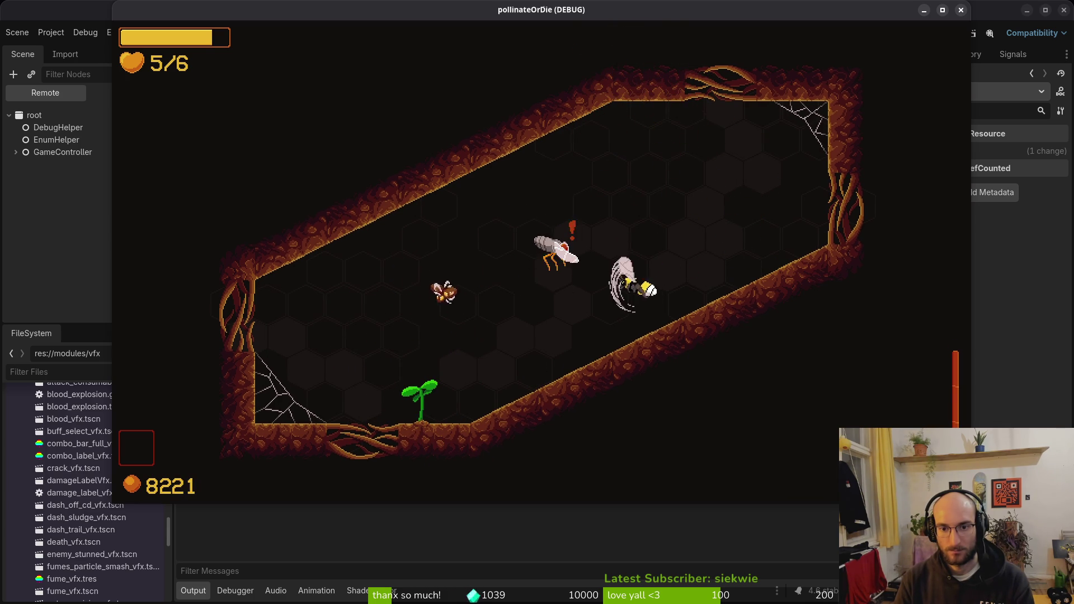
pyautogui.press('s')
pyautogui.press('w')
pyautogui.press('a')
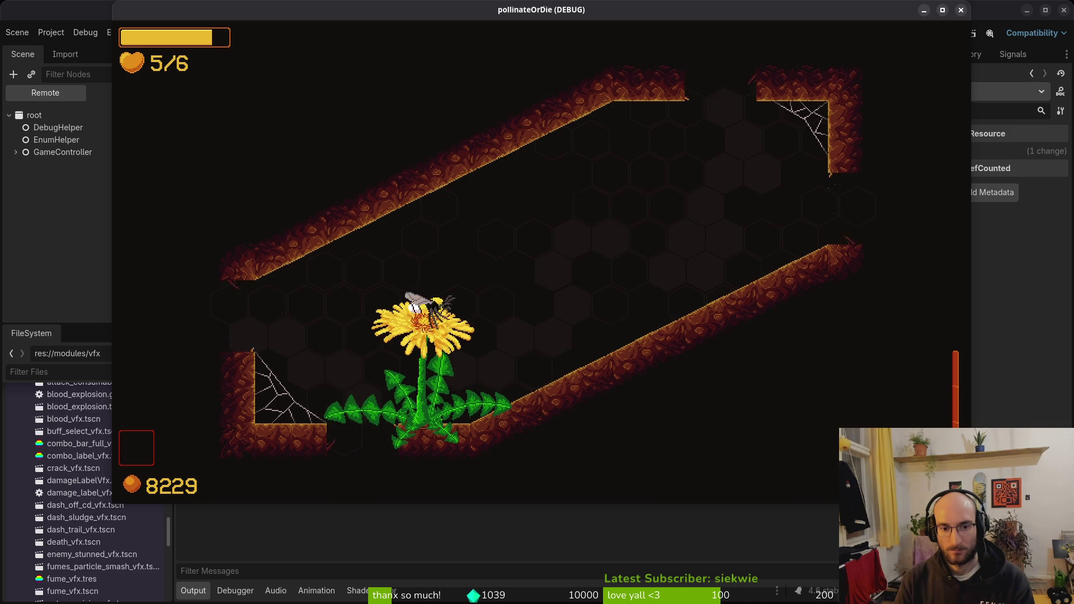
pyautogui.press('d')
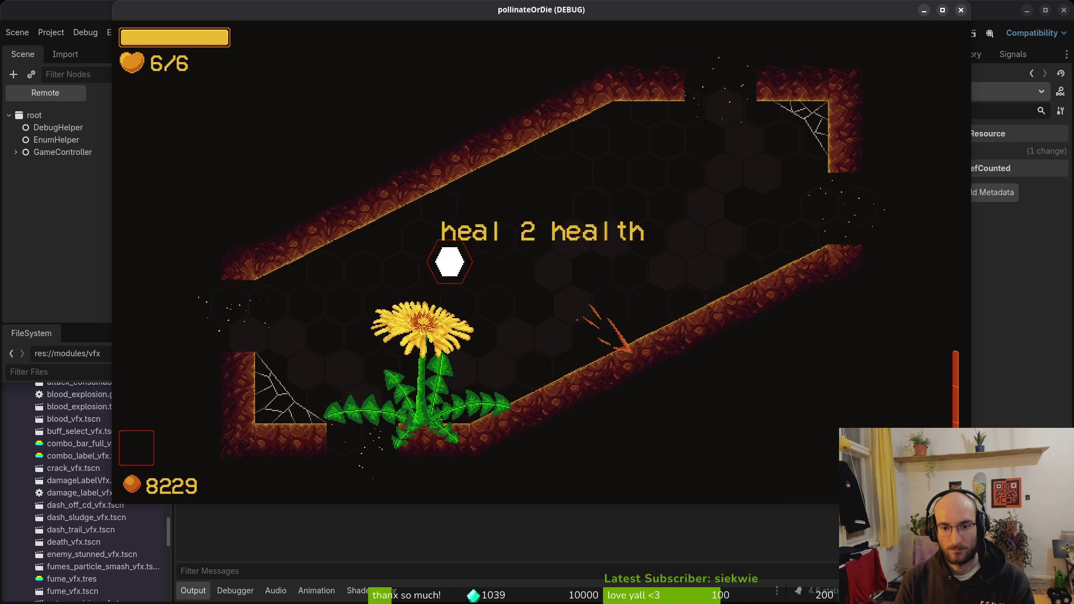
pyautogui.press('d')
pyautogui.press('d')
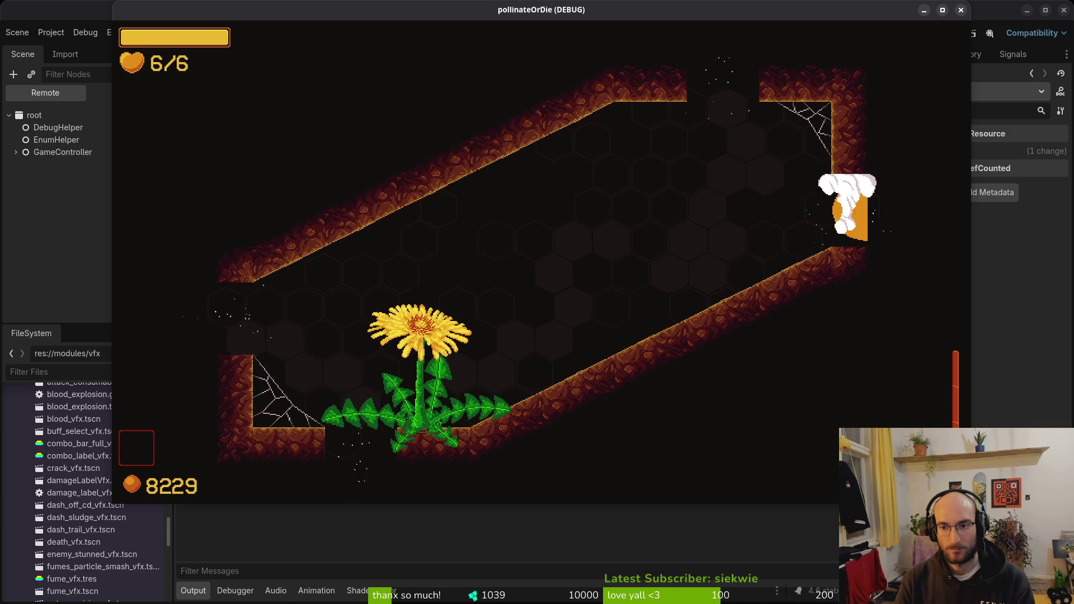
pyautogui.press('d')
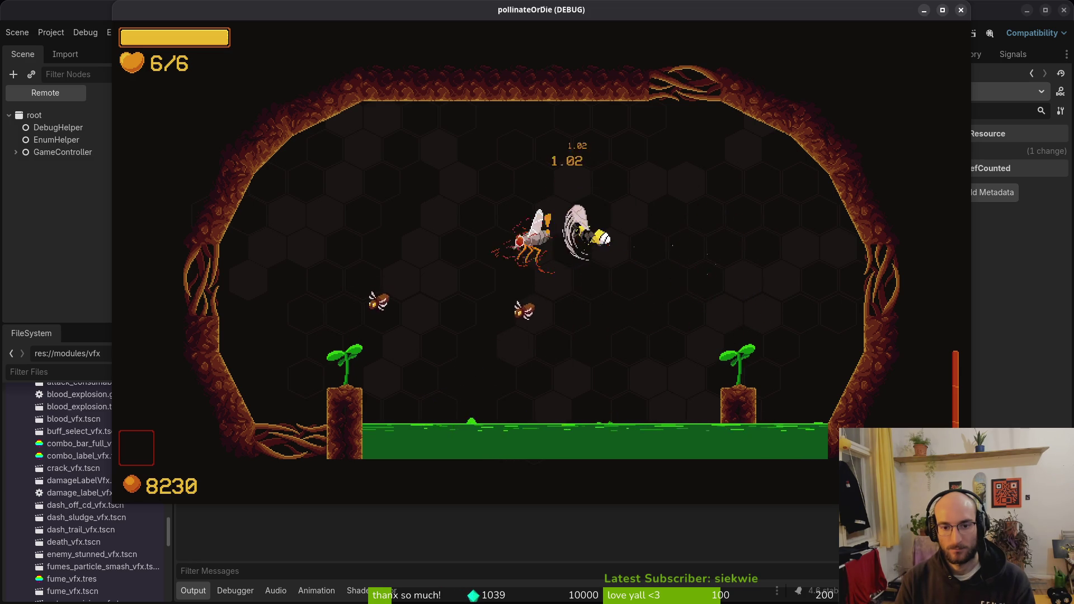
# Step: Fight the fly waves in the next room, striking enemies to produce floating damage numbers
pyautogui.press('s')
pyautogui.press('w')
pyautogui.press('a')
pyautogui.press('a')
pyautogui.press('w')
pyautogui.press('d')
pyautogui.press('a')
pyautogui.press('s')
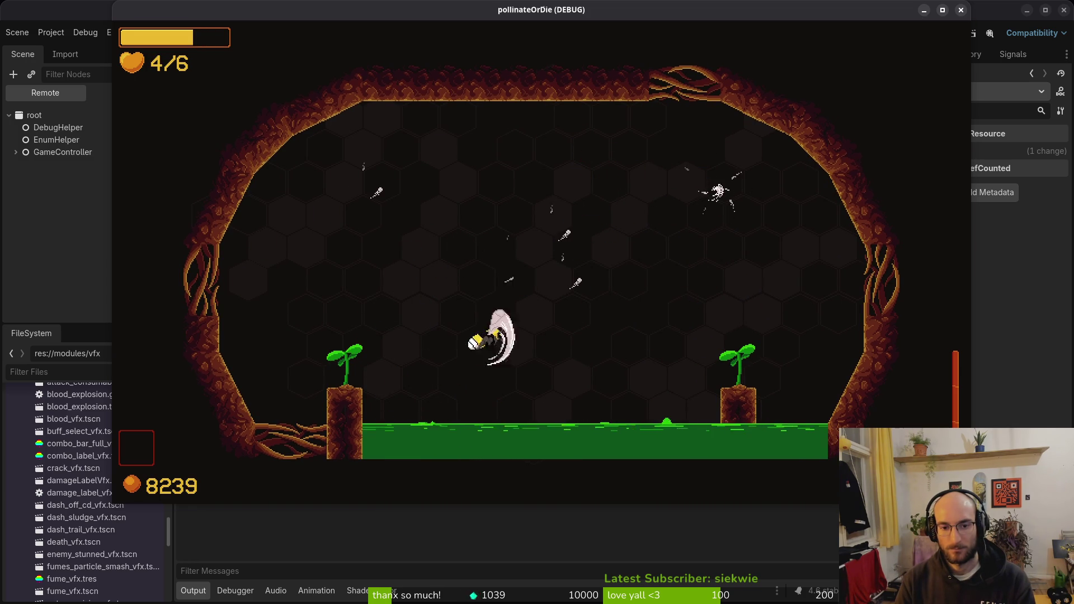
pyautogui.press('w')
pyautogui.press('d')
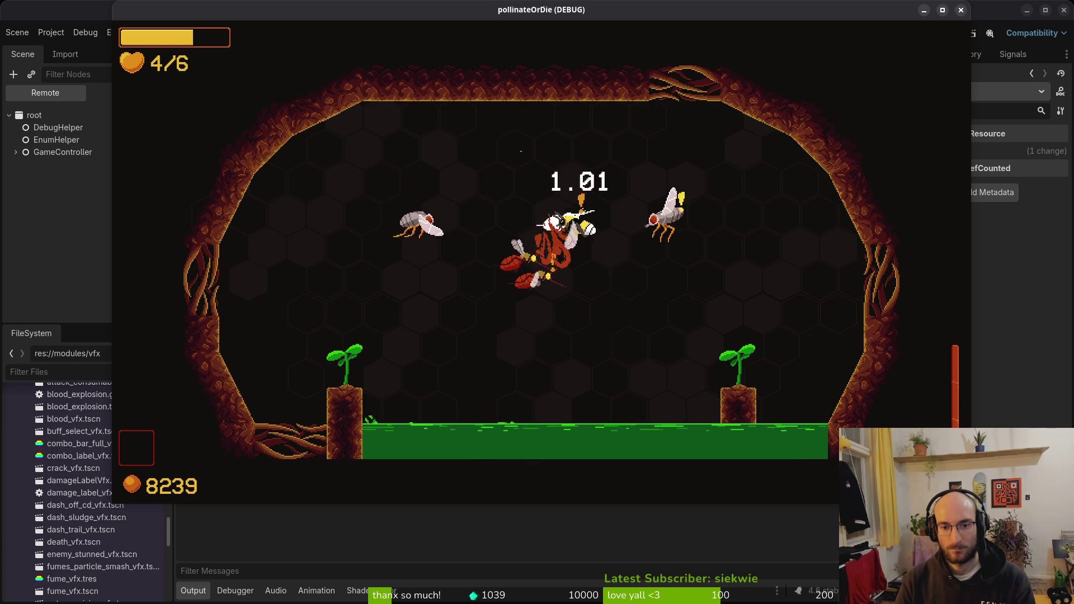
pyautogui.press('d')
pyautogui.press('w')
pyautogui.press('s')
pyautogui.press('s')
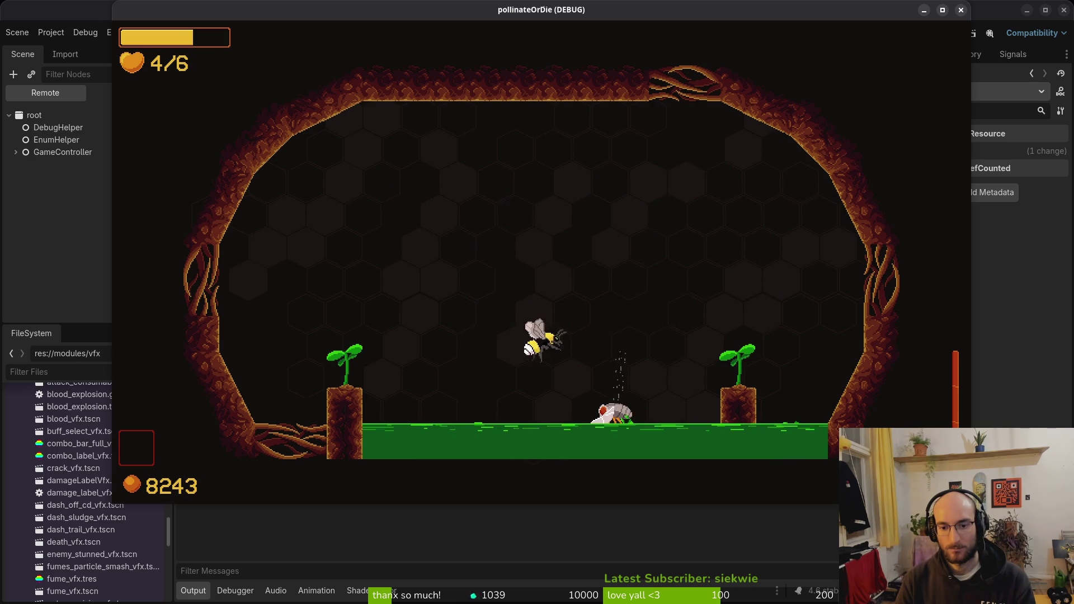
pyautogui.press('a')
pyautogui.press('s')
pyautogui.press('a')
pyautogui.press('w')
pyautogui.press('d')
pyautogui.press('d')
pyautogui.press('s')
pyautogui.press('w')
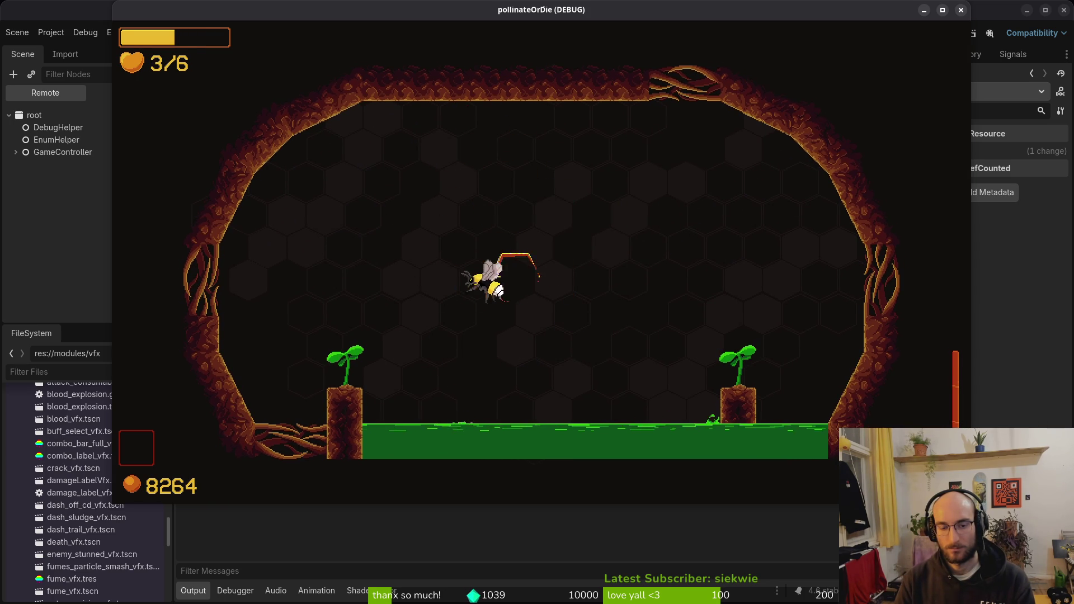
pyautogui.press('d')
pyautogui.press('w')
pyautogui.press('a')
pyautogui.press('s')
pyautogui.press('w')
pyautogui.press('a')
pyautogui.press('s')
pyautogui.press('w')
pyautogui.press('d')
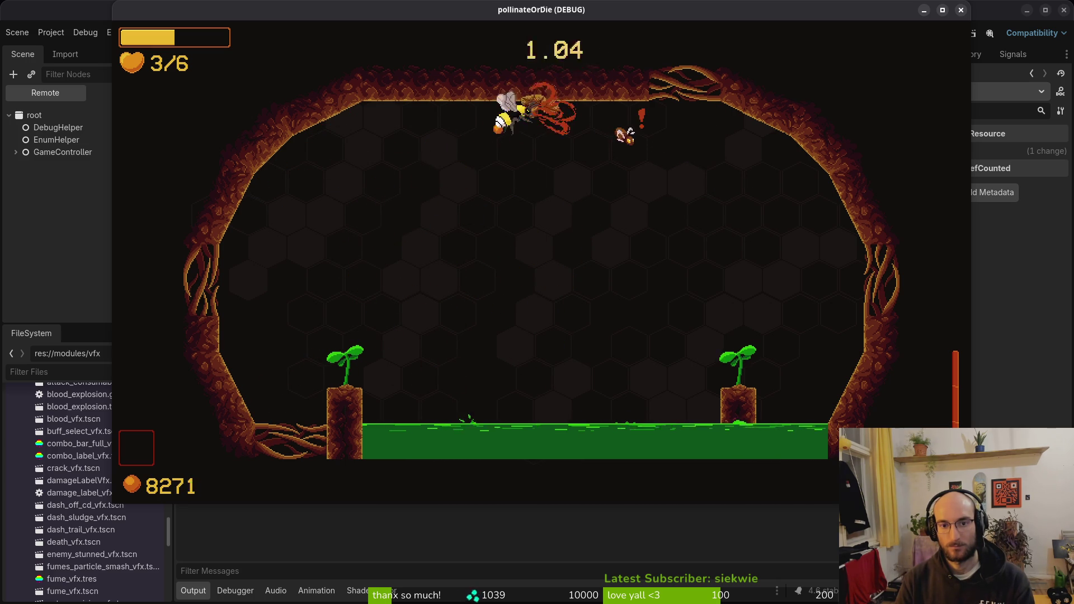
pyautogui.press('s')
pyautogui.press('w')
pyautogui.press('d')
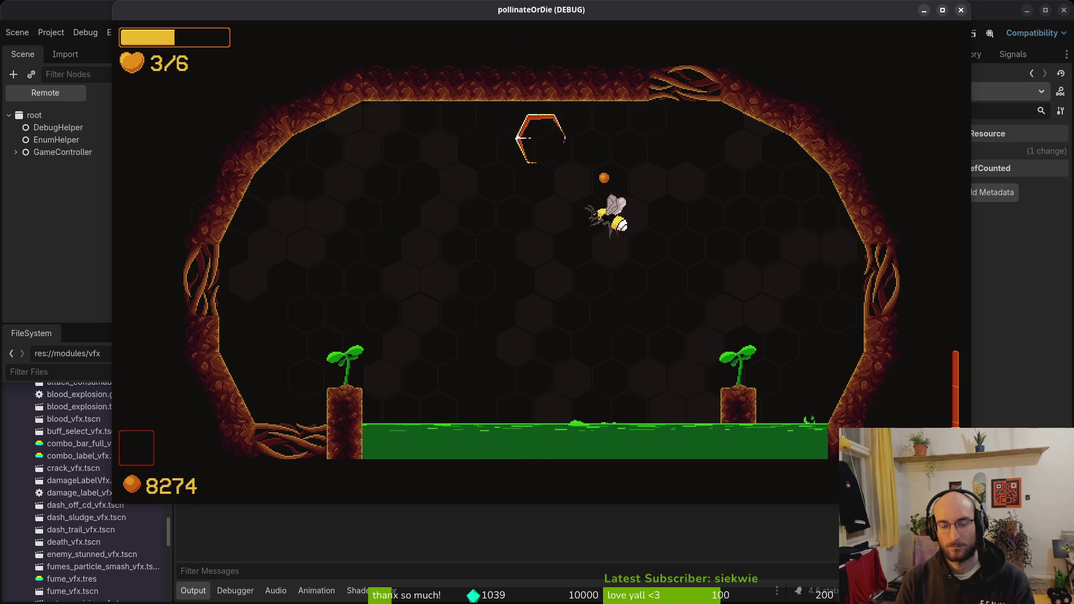
pyautogui.press('w')
pyautogui.press('a')
pyautogui.press('d')
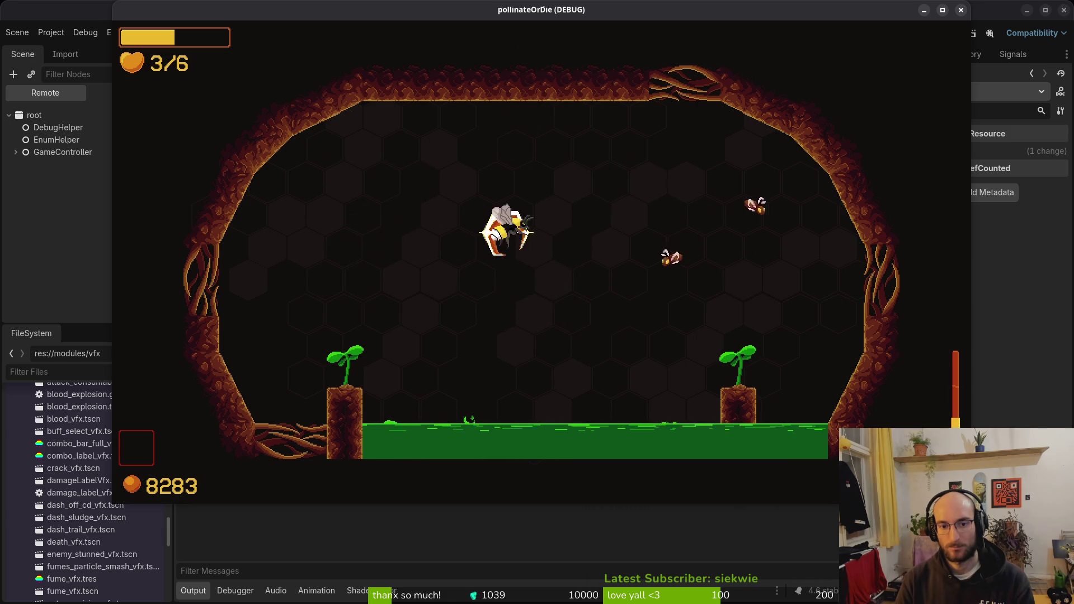
pyautogui.press('w')
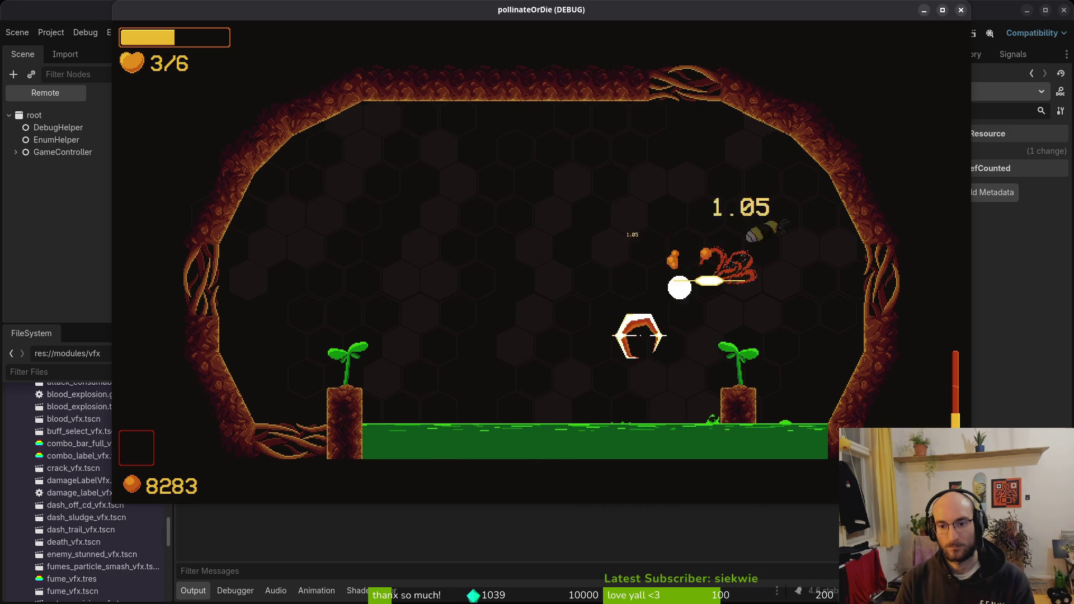
pyautogui.press('a')
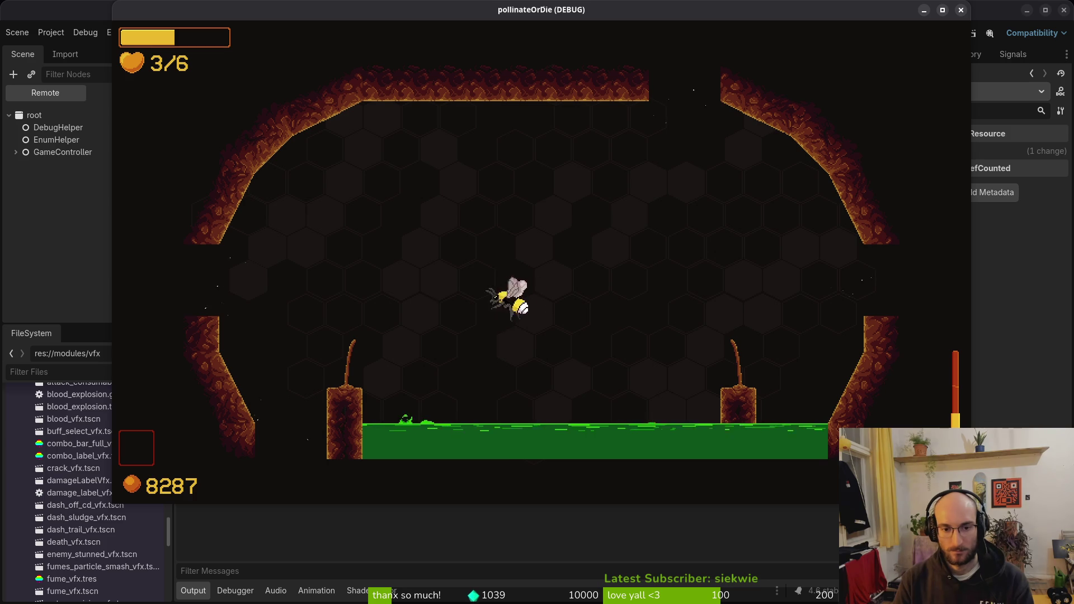
pyautogui.press('a')
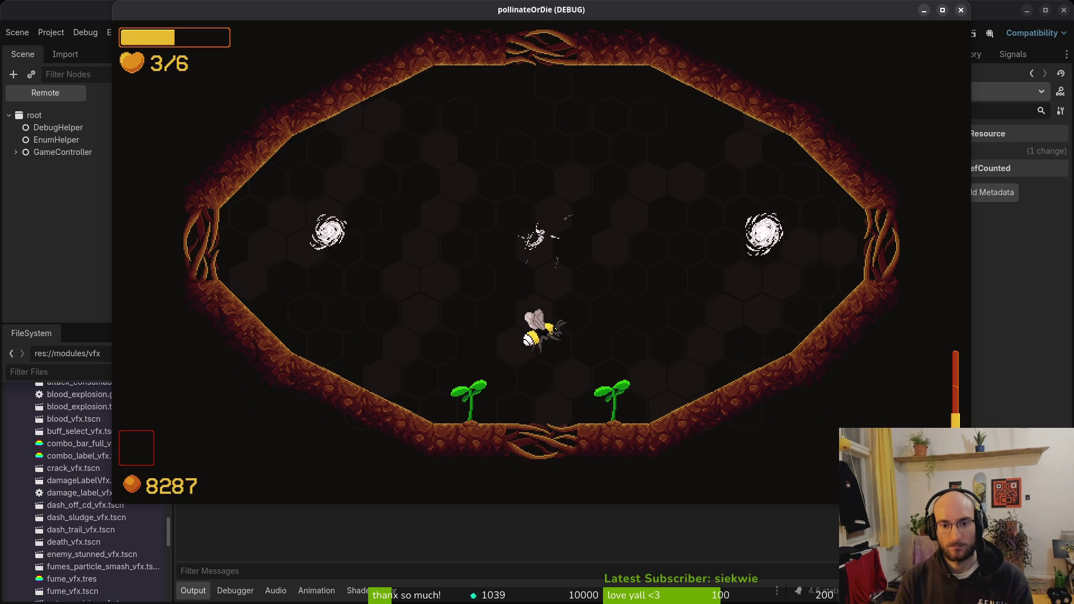
# Step: Slash enemies until the bee dies, start a new attempt, then stop the game with F8
pyautogui.press('w')
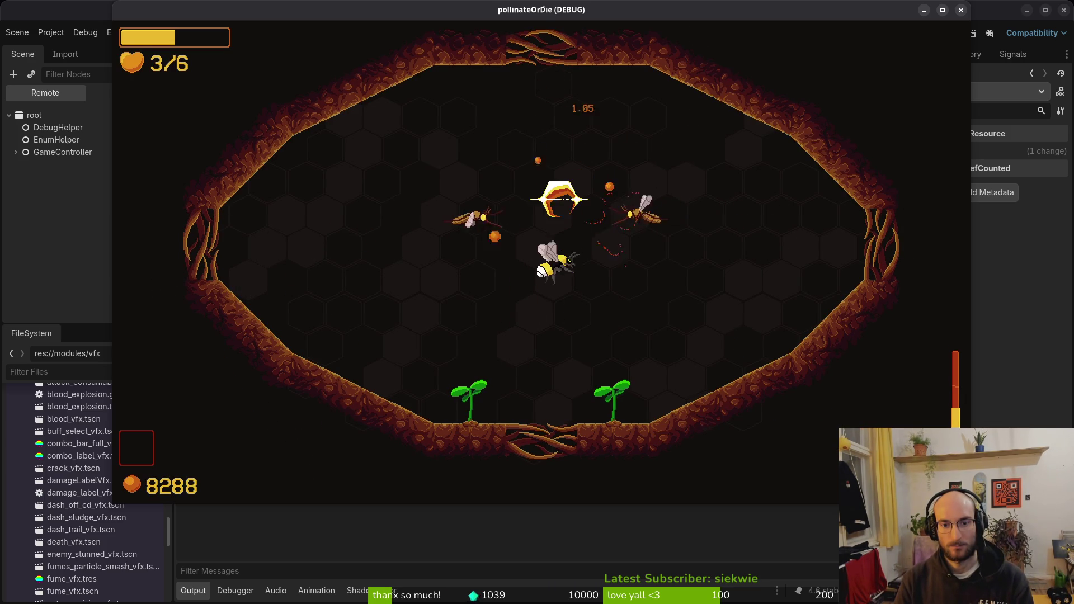
pyautogui.press('space')
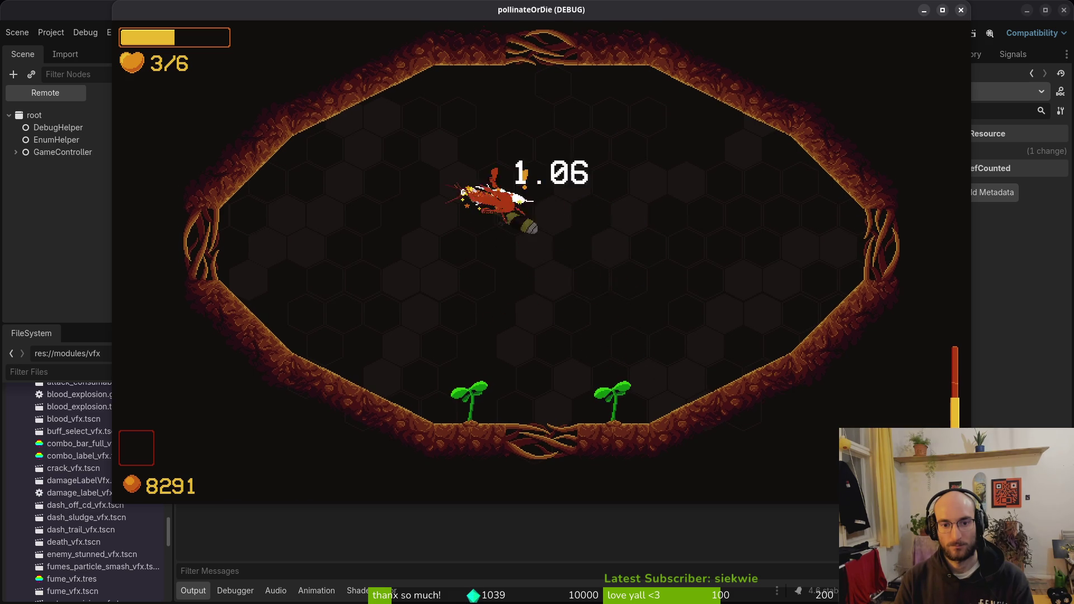
pyautogui.press('s')
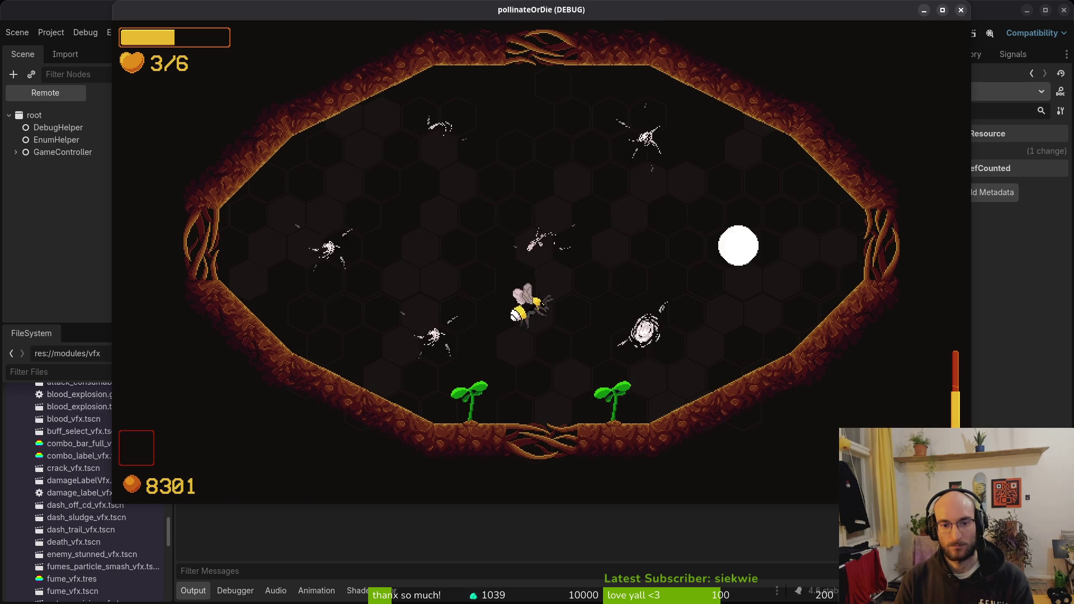
pyautogui.press('space')
pyautogui.press('w')
pyautogui.press('space')
pyautogui.press('s')
pyautogui.press('a')
pyautogui.press('space')
pyautogui.press('space')
pyautogui.press('s')
pyautogui.press('w')
pyautogui.press('space')
pyautogui.press('space')
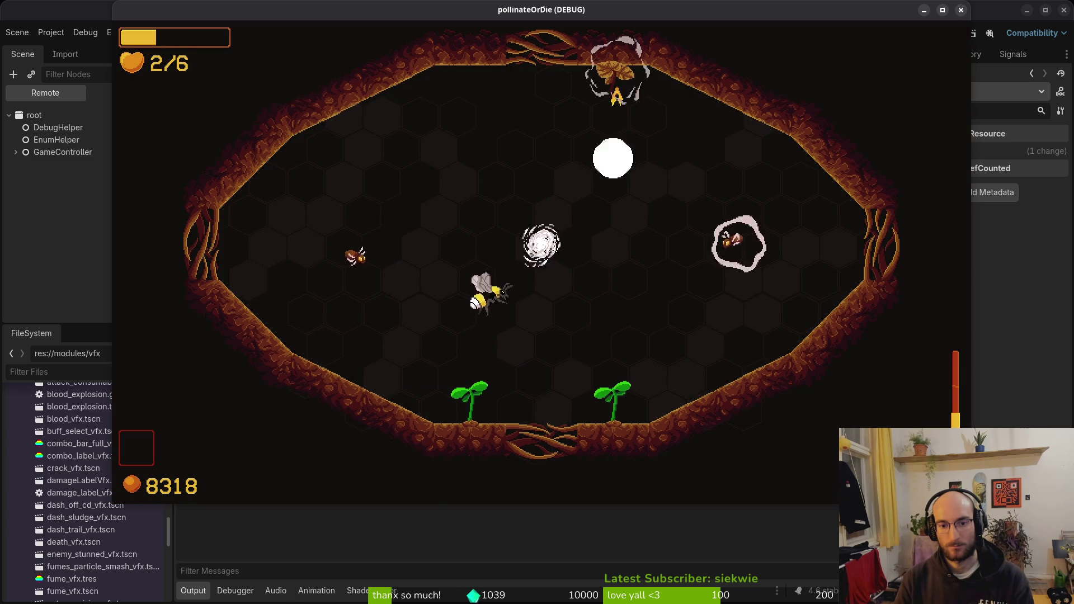
pyautogui.press('w')
pyautogui.press('space')
pyautogui.press('space')
pyautogui.press('w')
pyautogui.press('s')
pyautogui.press('space')
pyautogui.press('space')
pyautogui.press('space')
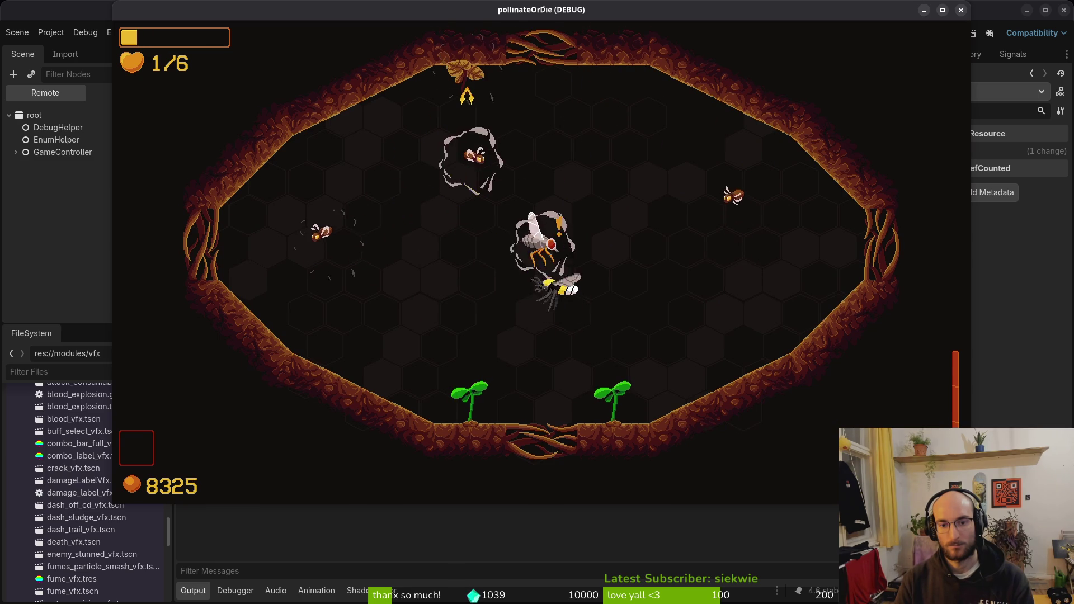
pyautogui.press('s')
pyautogui.press('space')
pyautogui.press('w')
pyautogui.press('s')
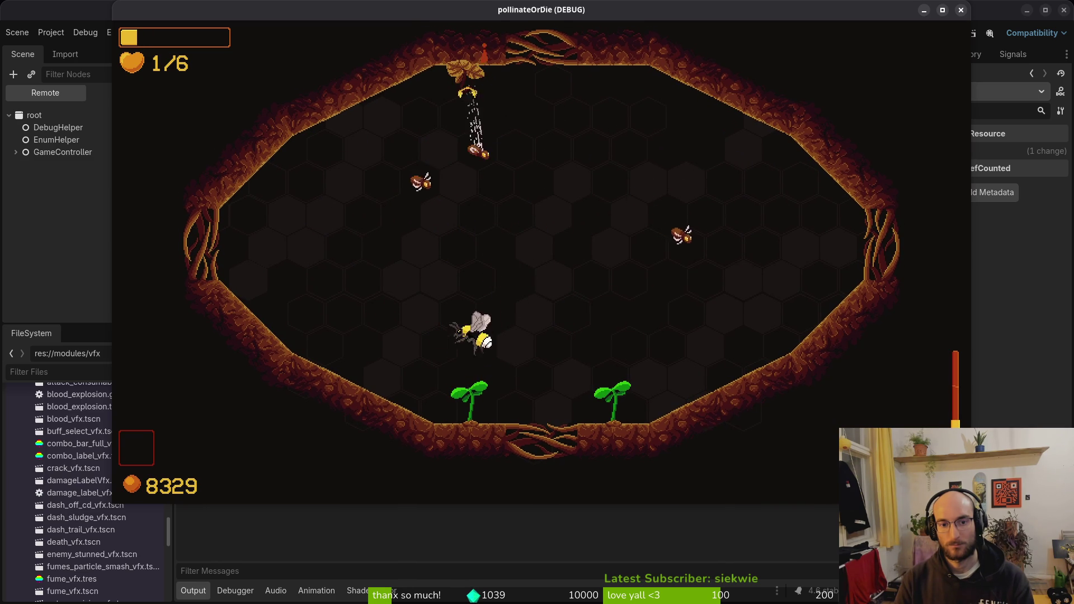
pyautogui.press('space')
pyautogui.press('s')
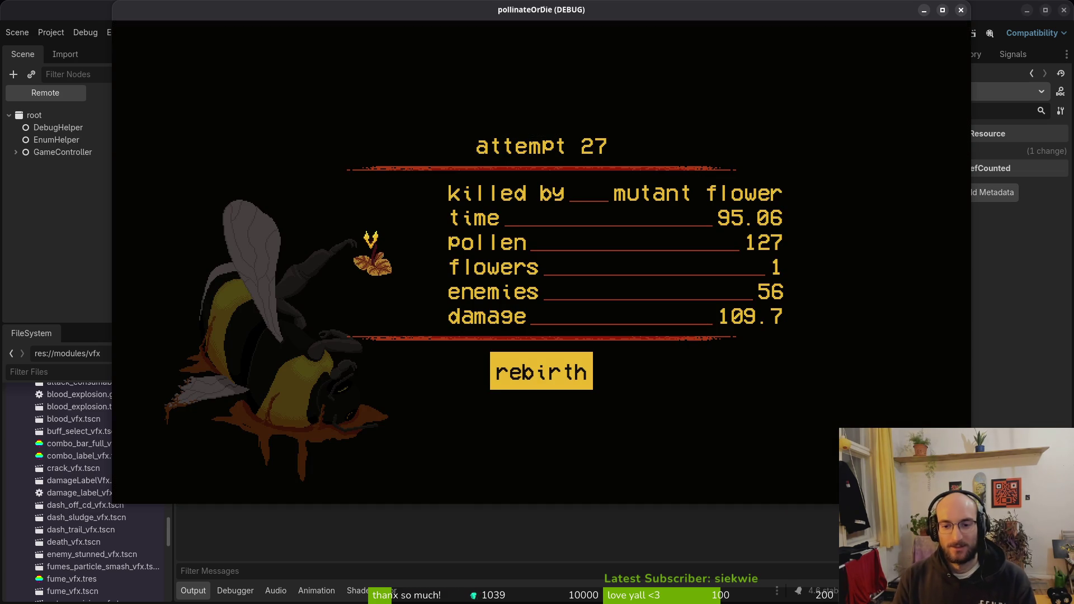
pyautogui.press('space')
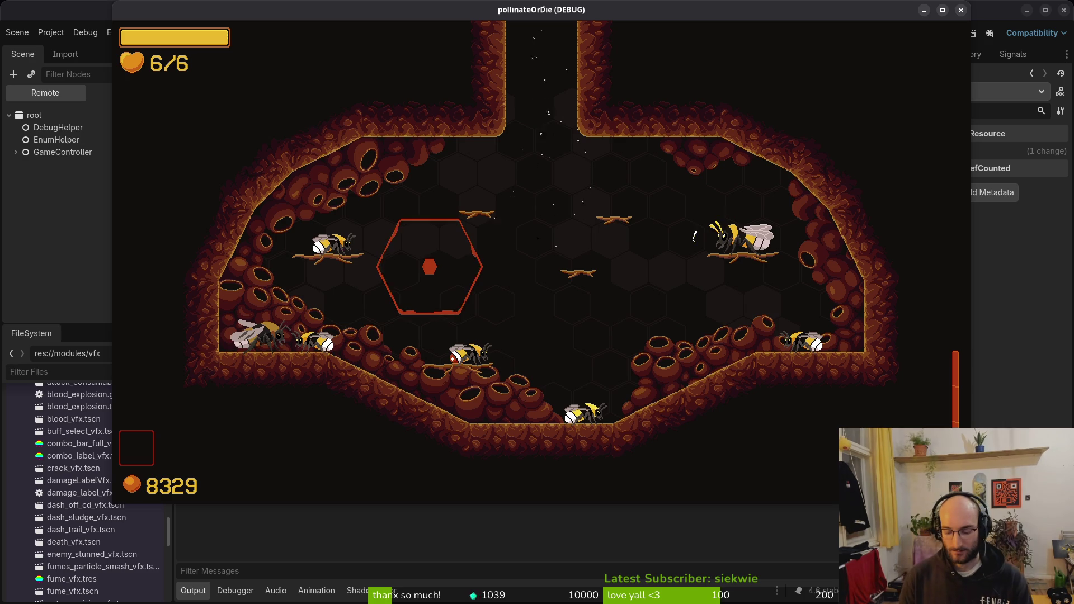
pyautogui.press('F8')
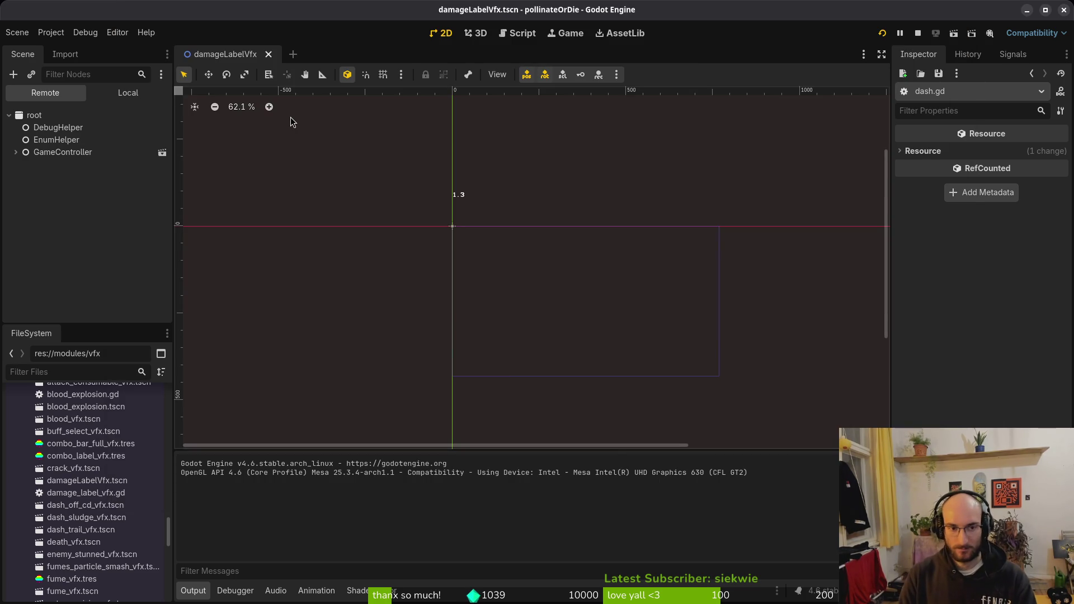
# Step: Open debug_overlay.tscn via quick open and collapse the levelselector, pathing and devlevel nodes
pyautogui.hotkey('shift', 'alt', 'o')
pyautogui.write('debov')
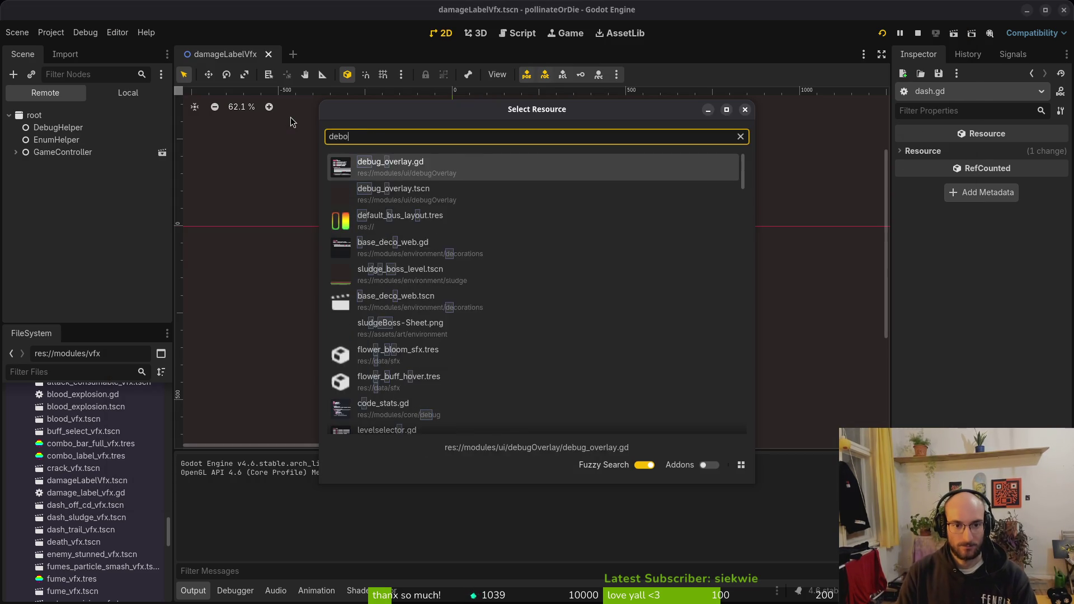
pyautogui.press('Down')
pyautogui.press('Return')
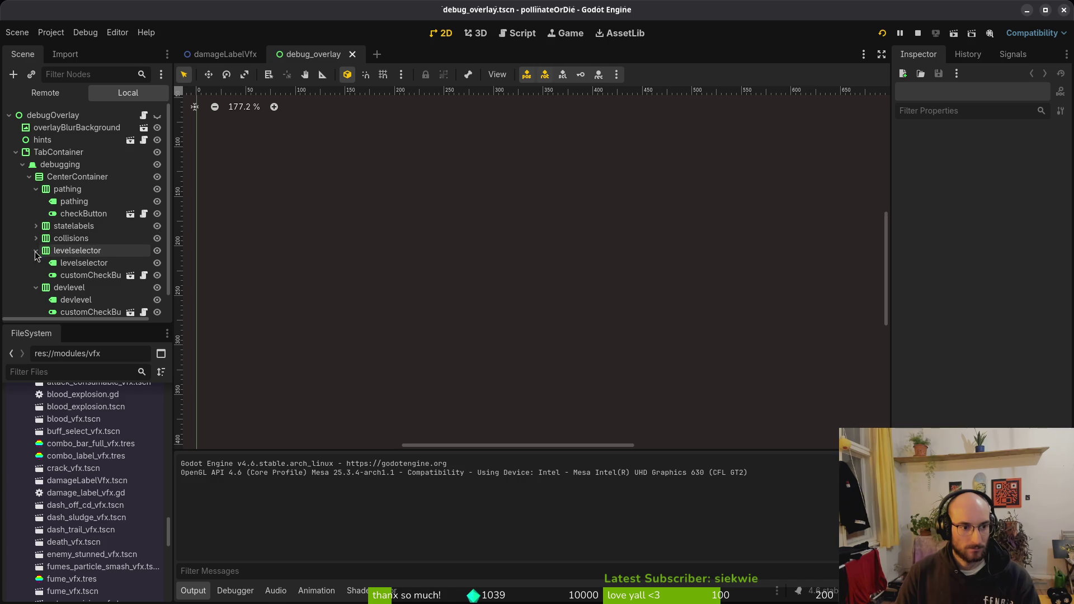
pyautogui.click(36, 251)
pyautogui.click(34, 189)
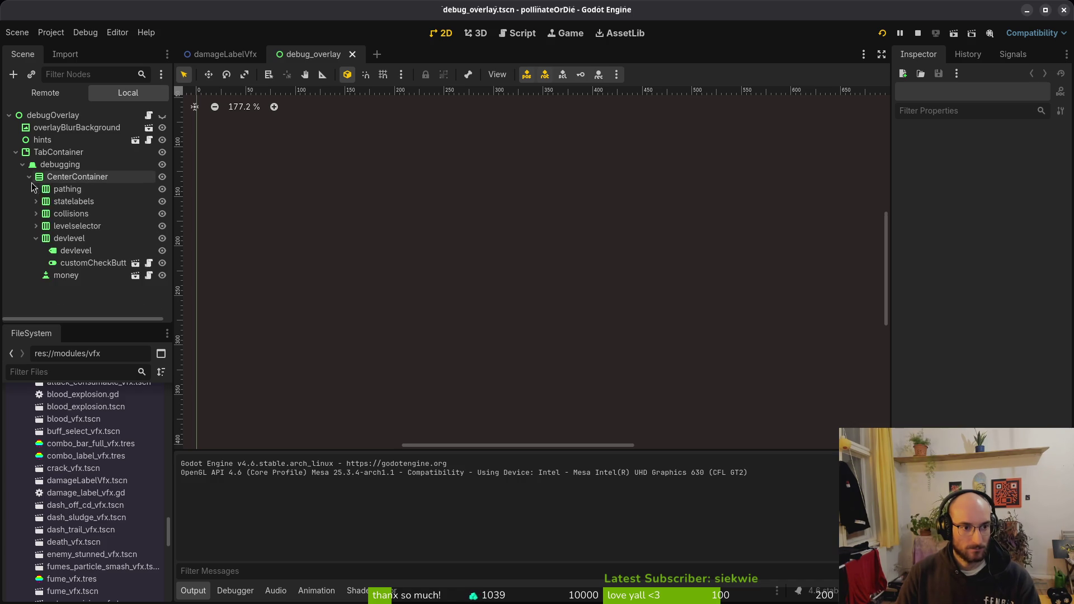
pyautogui.click(36, 239)
# Step: Run the game to view the in-game debugging menu, then return to the editor and select devlevel
pyautogui.press('F5')
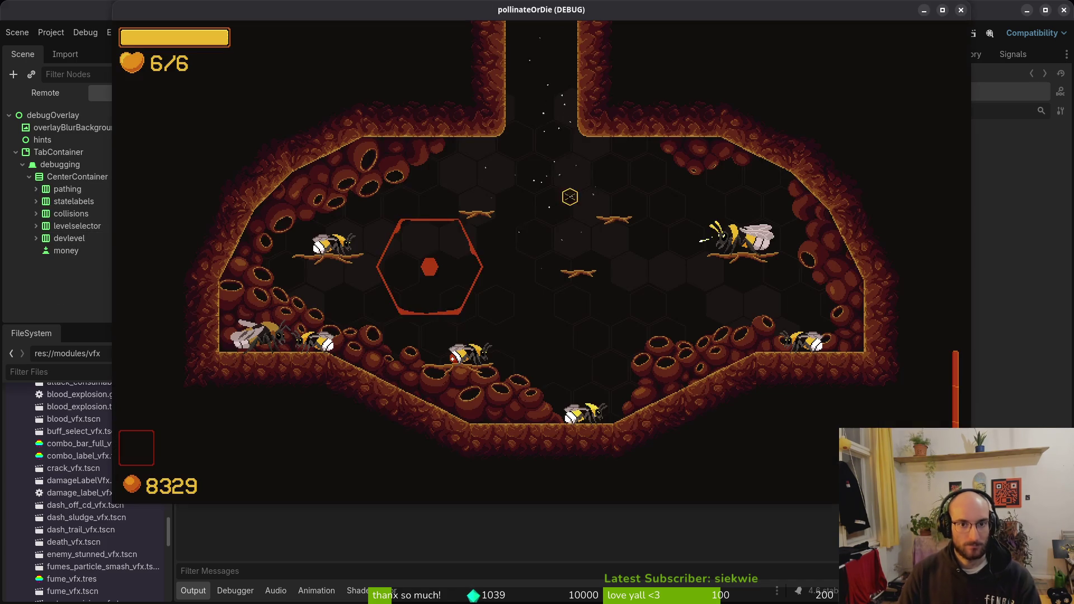
pyautogui.press('Escape')
pyautogui.press('Down')
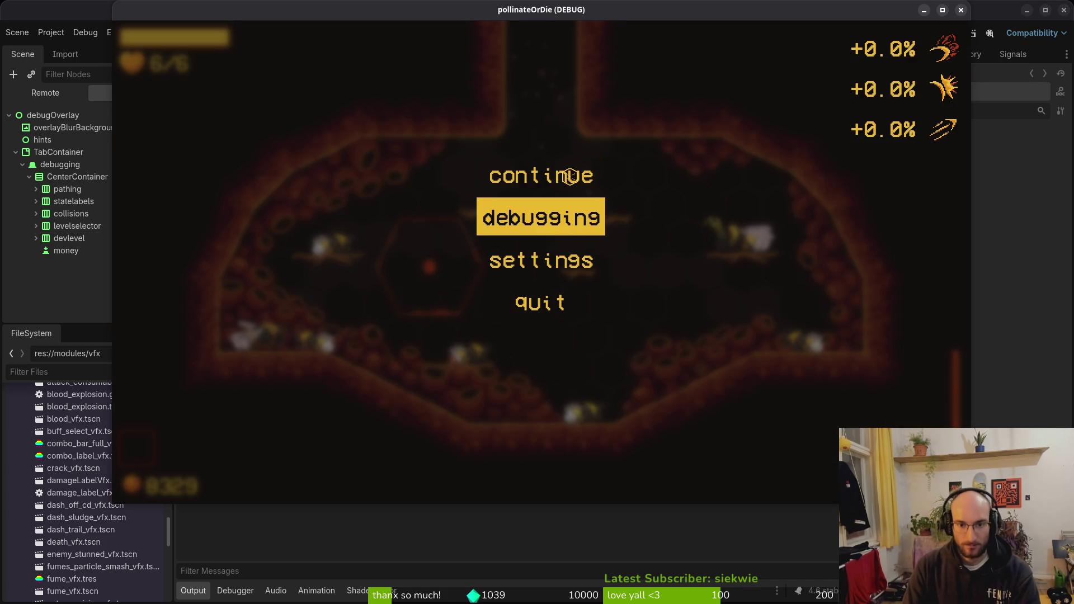
pyautogui.press('Return')
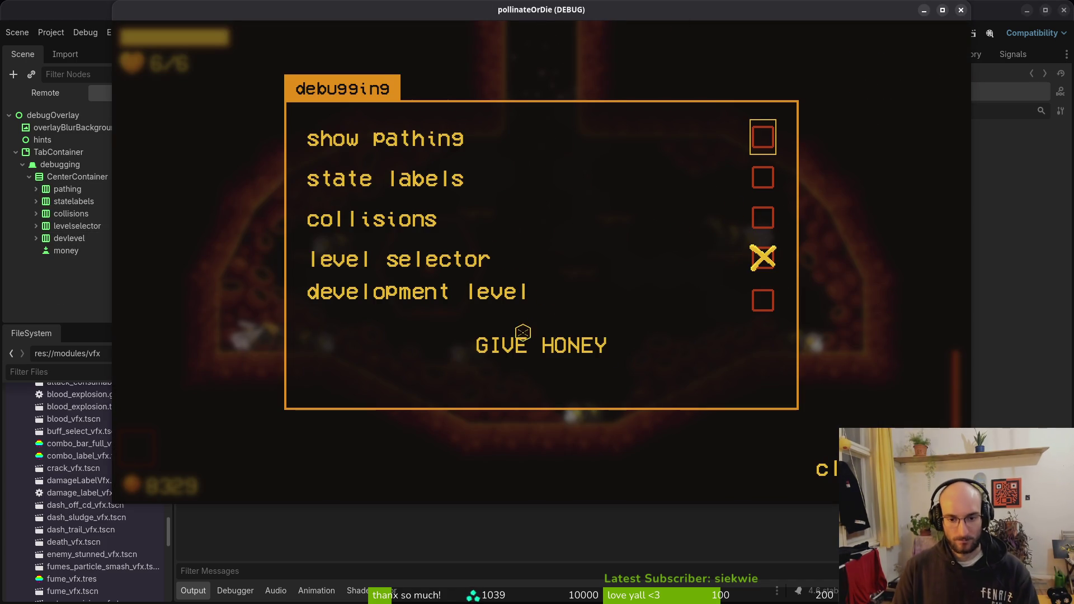
pyautogui.click(529, 349)
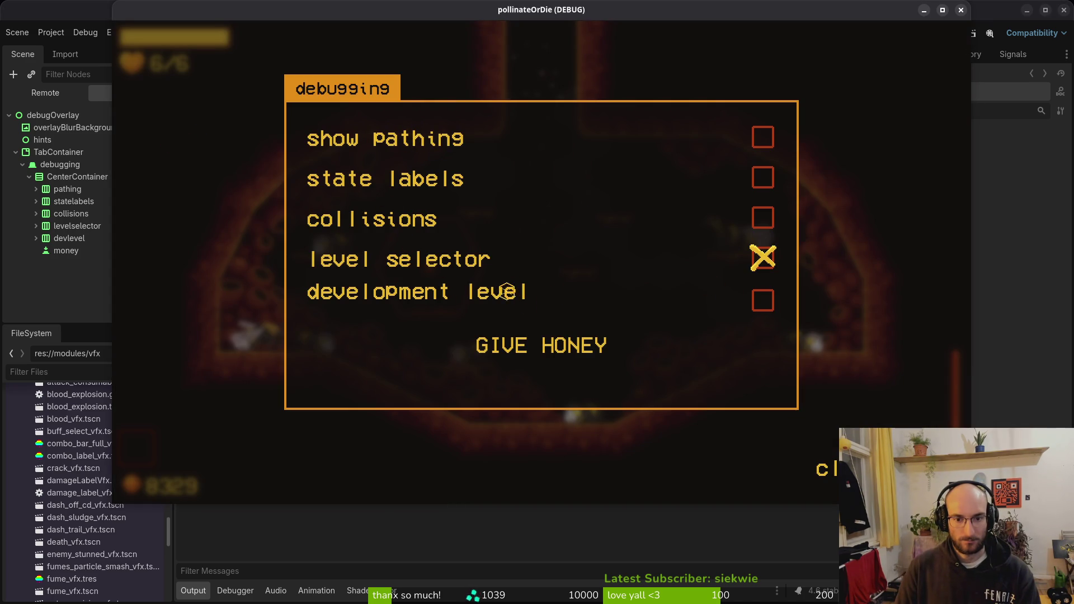
pyautogui.click(67, 201)
pyautogui.click(69, 238)
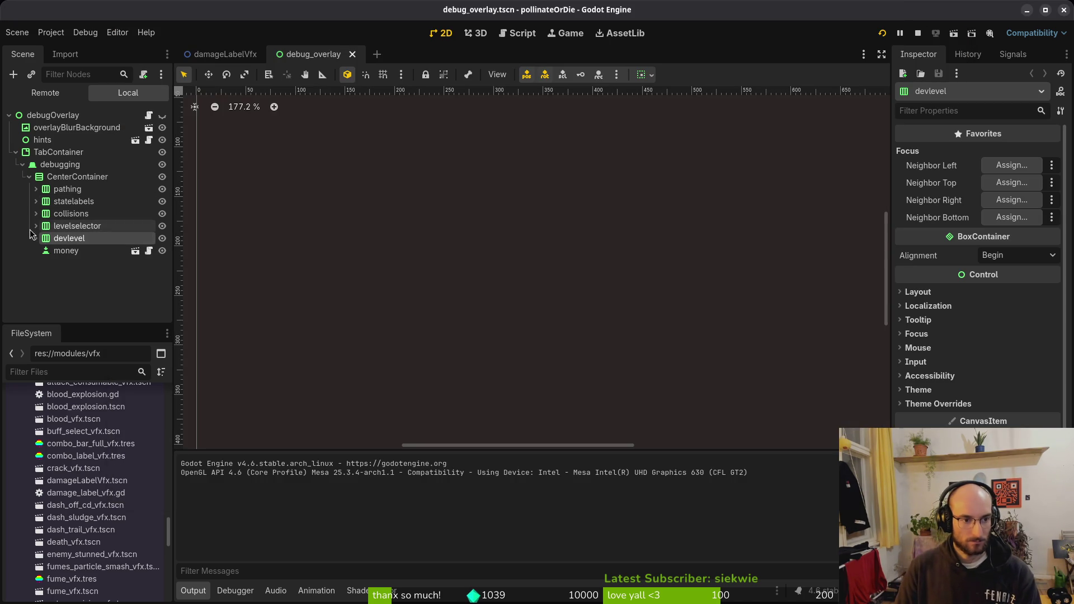
# Step: Show the debug overlay and try centred vertical alignment on the devlevel label, comparing with levelselector
pyautogui.click(162, 117)
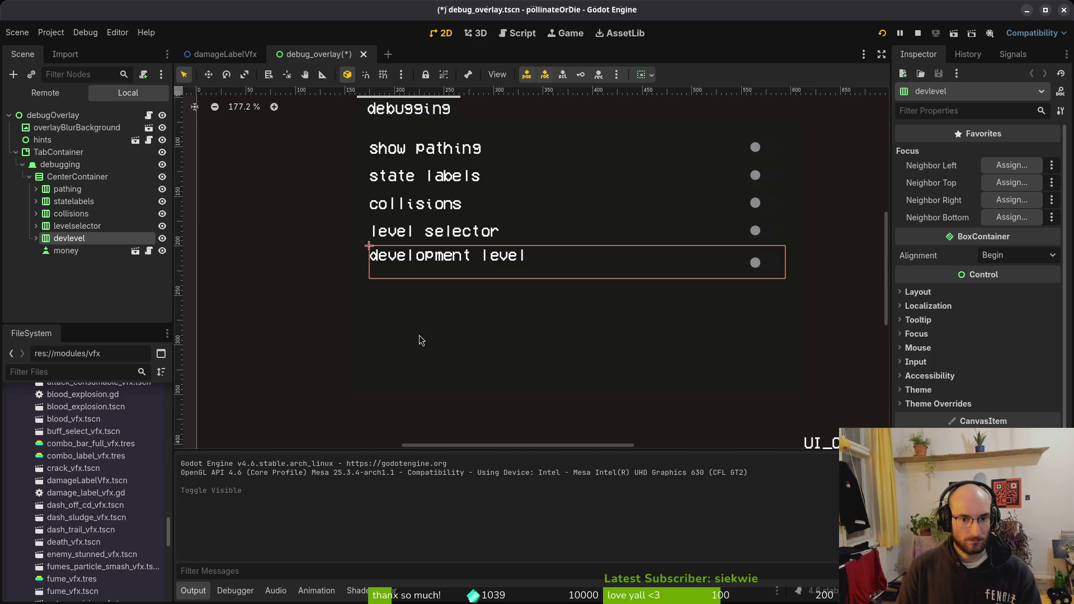
pyautogui.press('Right')
pyautogui.click(72, 252)
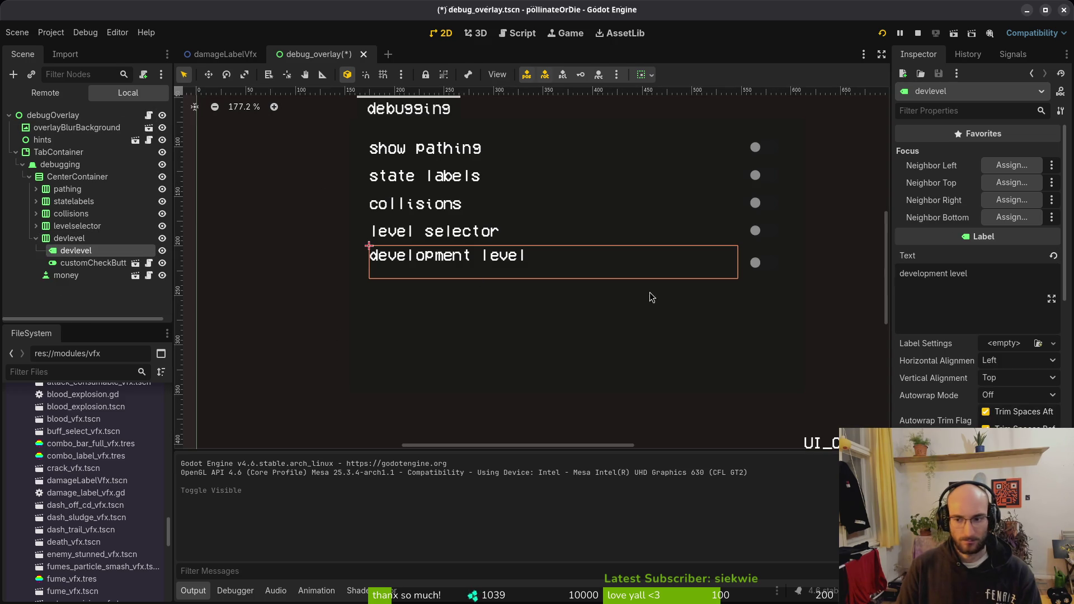
pyautogui.click(1013, 379)
pyautogui.click(1007, 414)
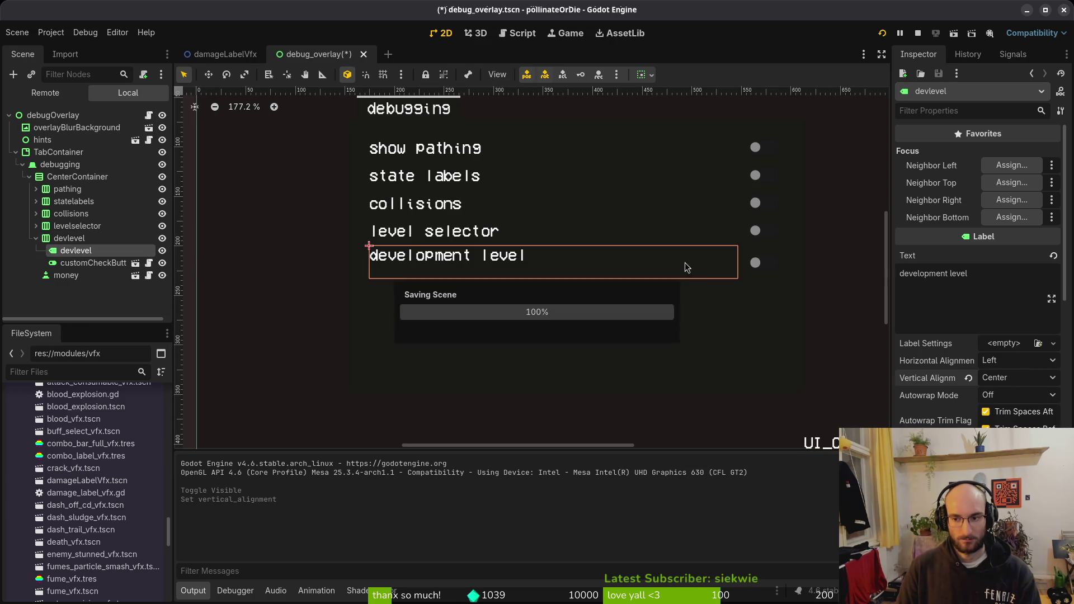
pyautogui.click(35, 226)
pyautogui.click(83, 238)
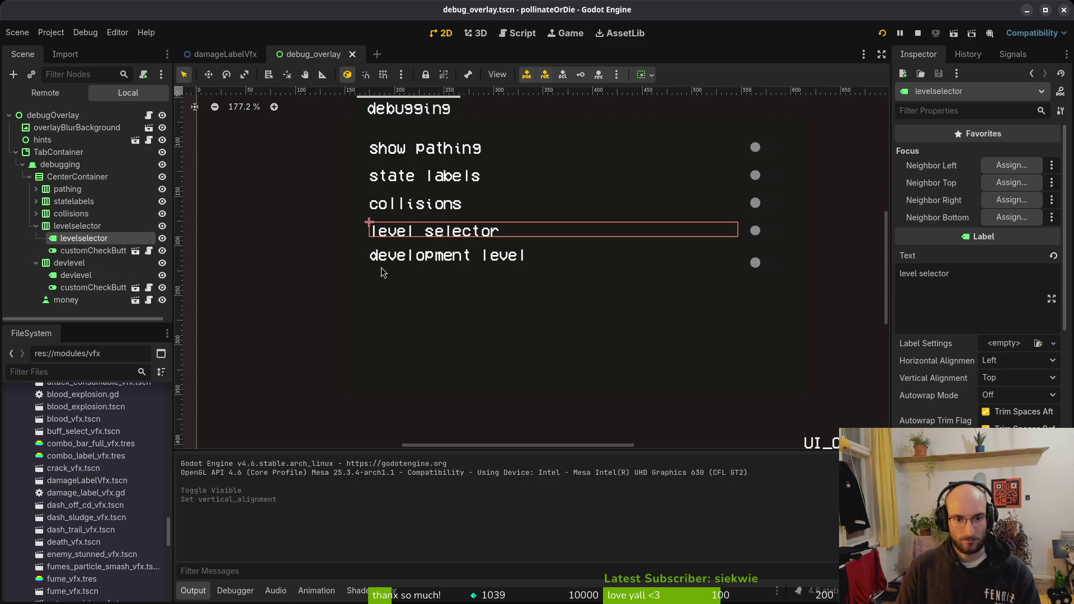
pyautogui.click(64, 277)
# Step: Delete the devlevel label's trailing newline, save, and set its Vertical Alignment back to Top
pyautogui.click(926, 297)
pyautogui.press('BackSpace')
pyautogui.hotkey('ctrl', 's')
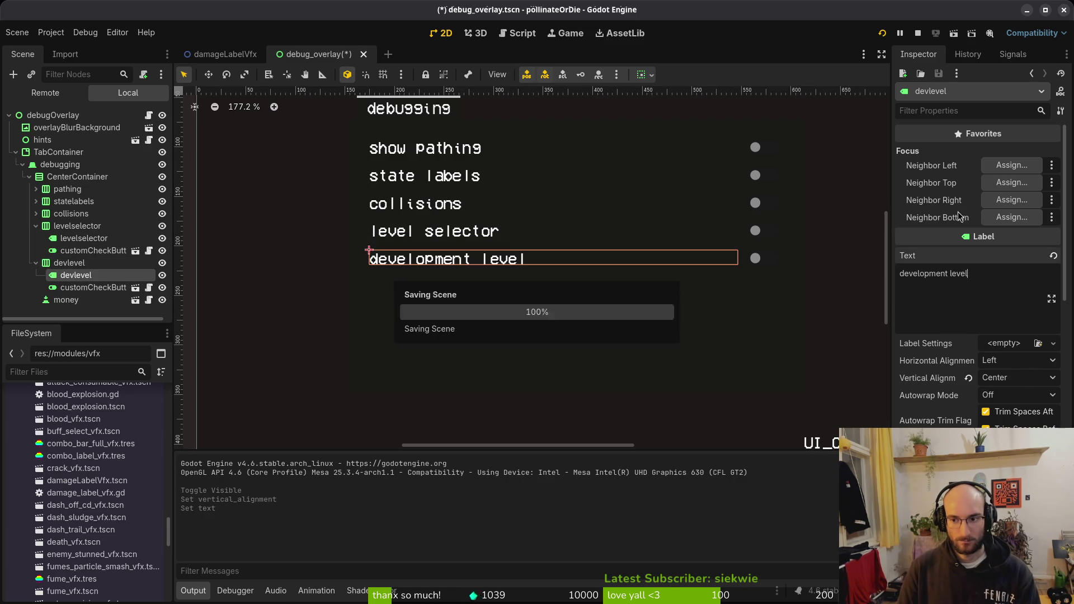
pyautogui.click(1021, 377)
pyautogui.click(1041, 395)
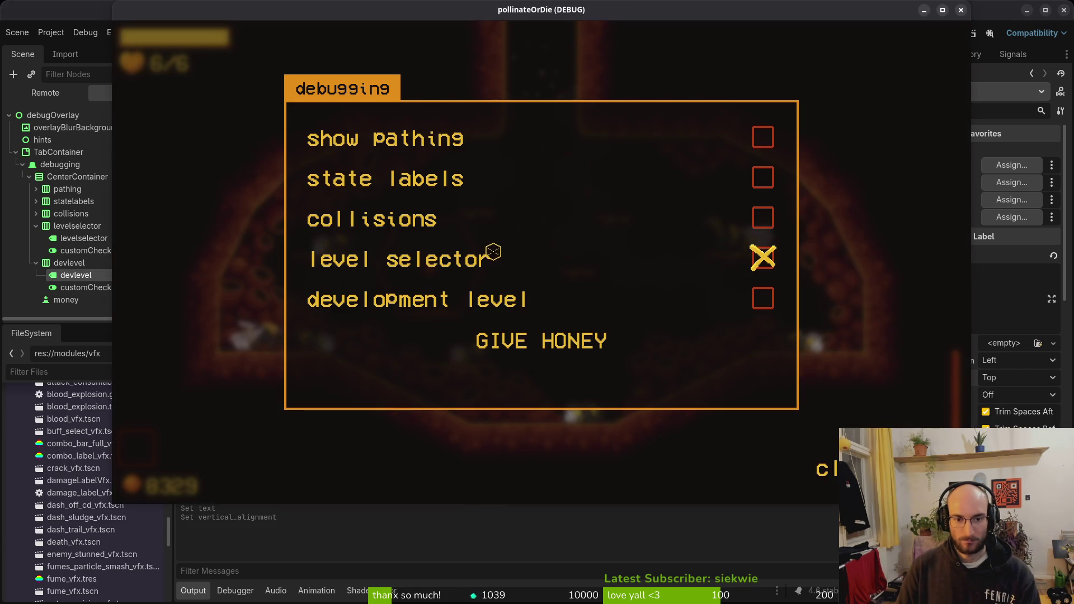
# Step: Back in the editor, select the devlevel row, then CenterContainer as the paste target
pyautogui.hotkey('alt', 'Tab')
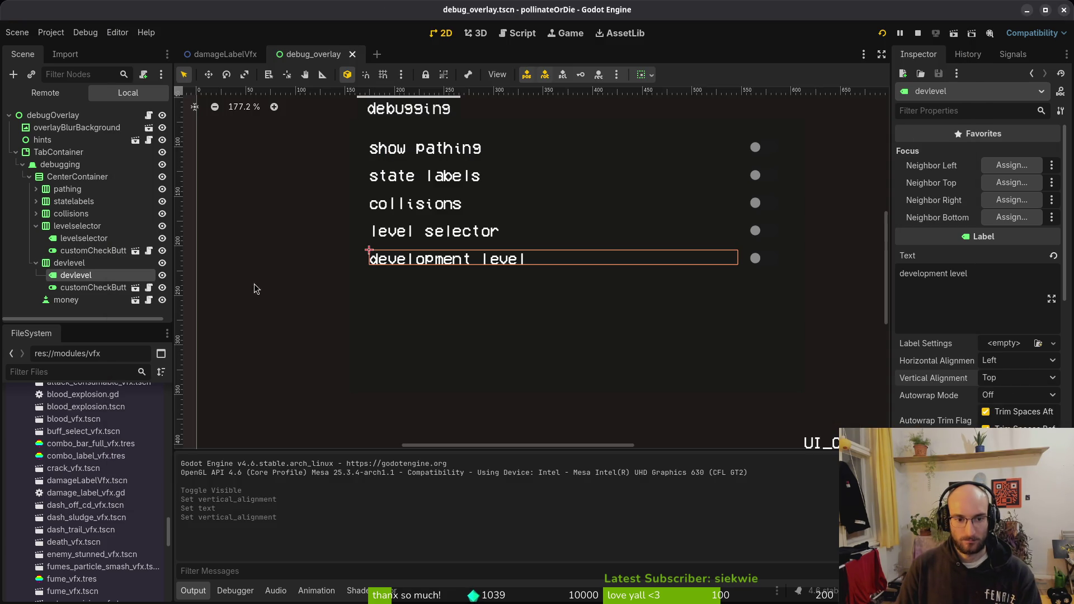
pyautogui.click(87, 264)
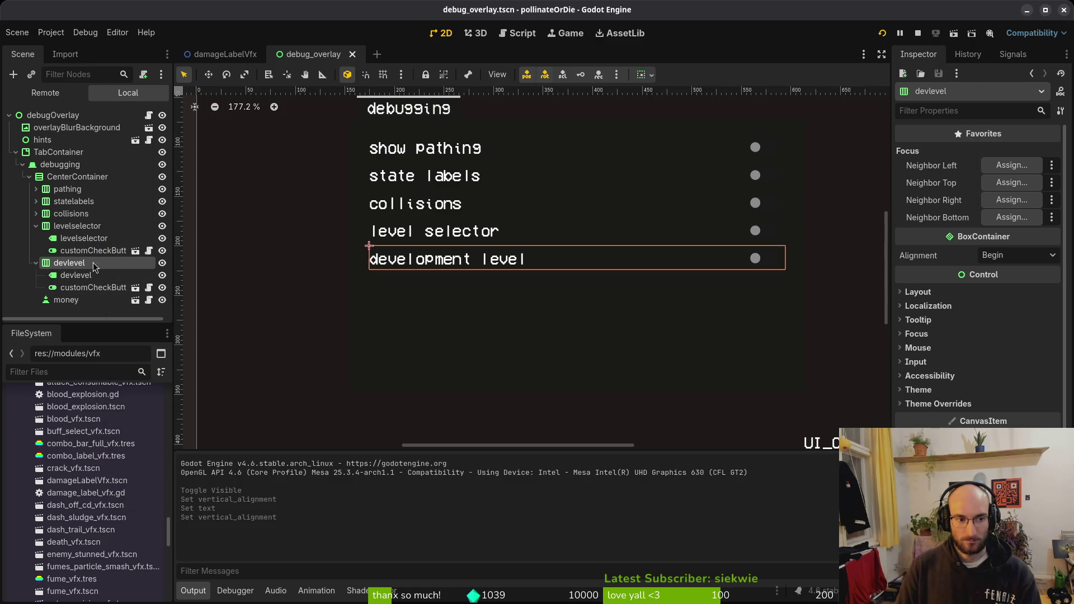
pyautogui.click(61, 178)
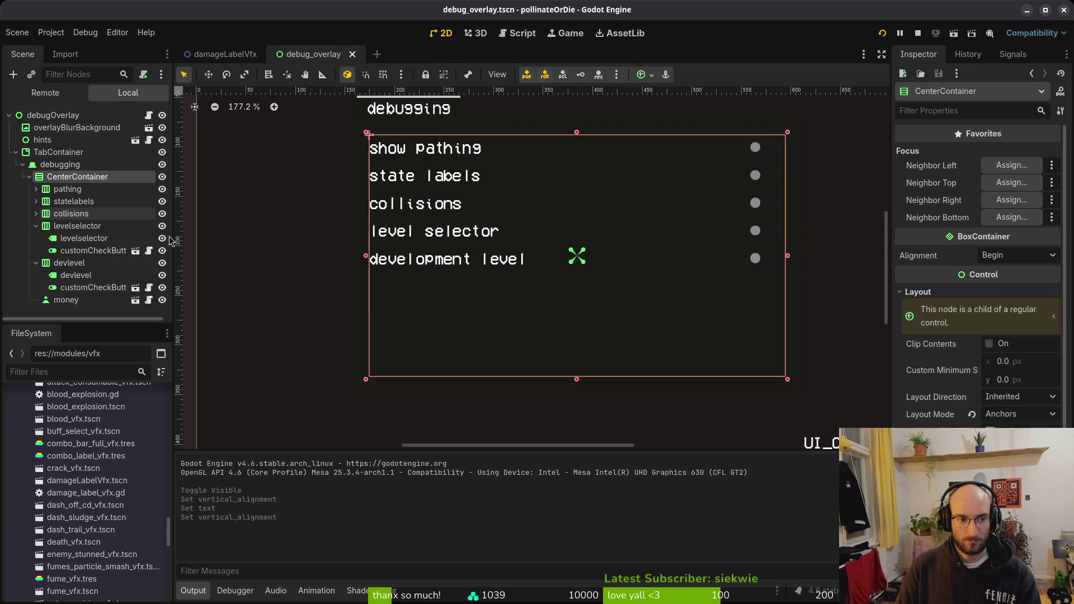
# Step: Paste a copy of the devlevel row as 'damage' with label 'damageLabels', placed above money
pyautogui.hotkey('ctrl', 'v')
pyautogui.doubleClick(59, 309)
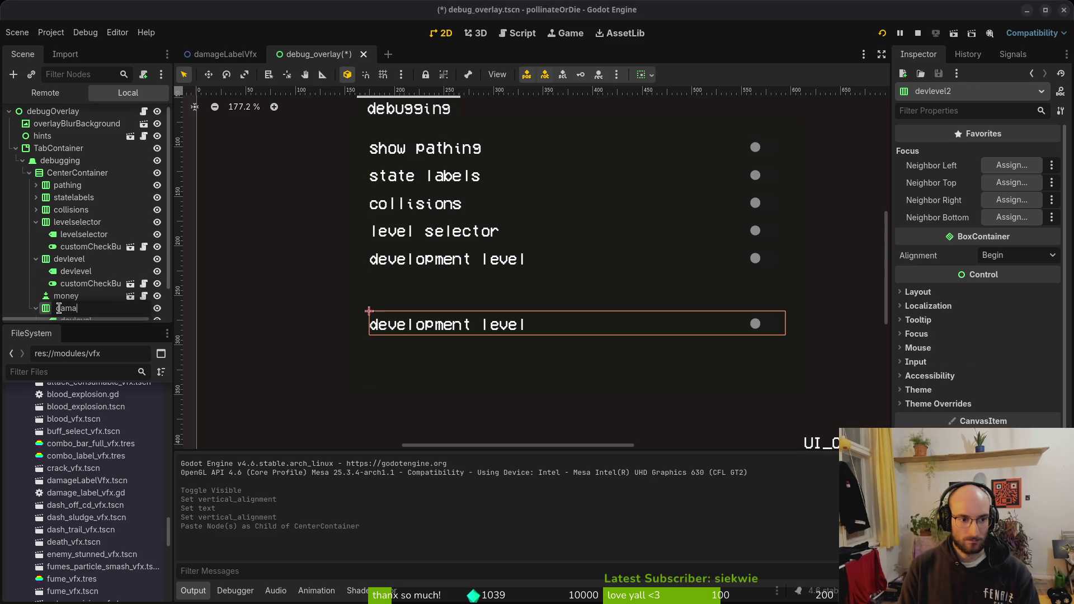
pyautogui.press('Return')
pyautogui.scroll(-2, 101, 191)
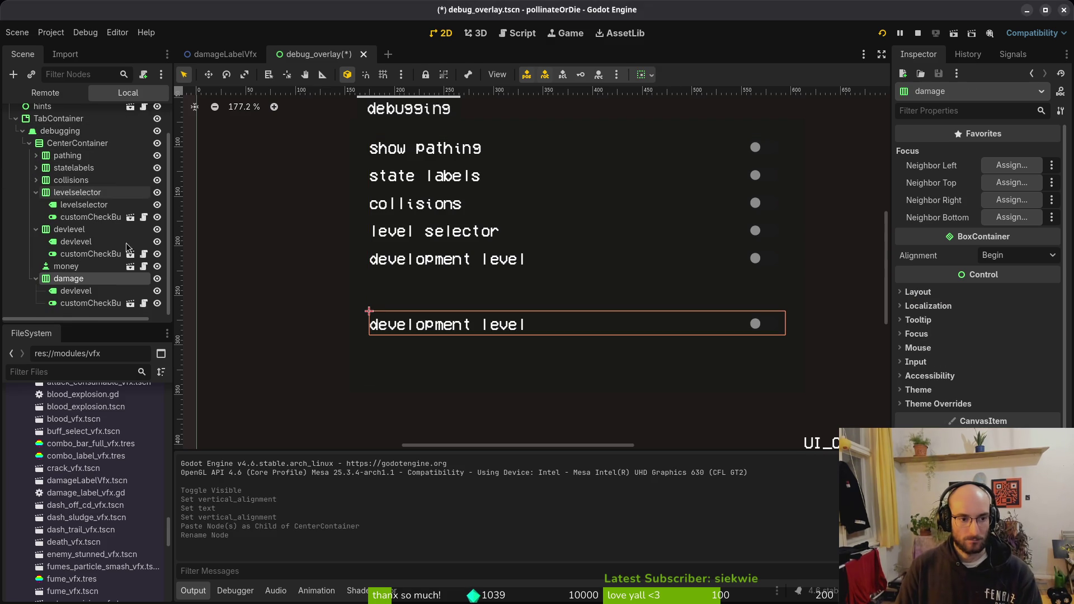
pyautogui.click(77, 293)
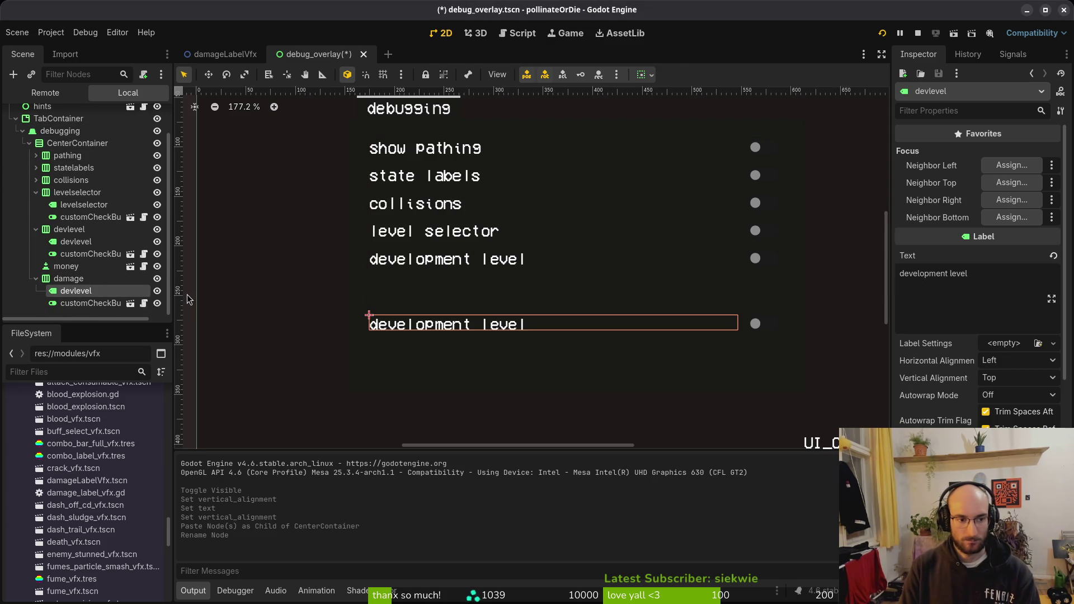
pyautogui.press('F2')
pyautogui.write('damageLabels')
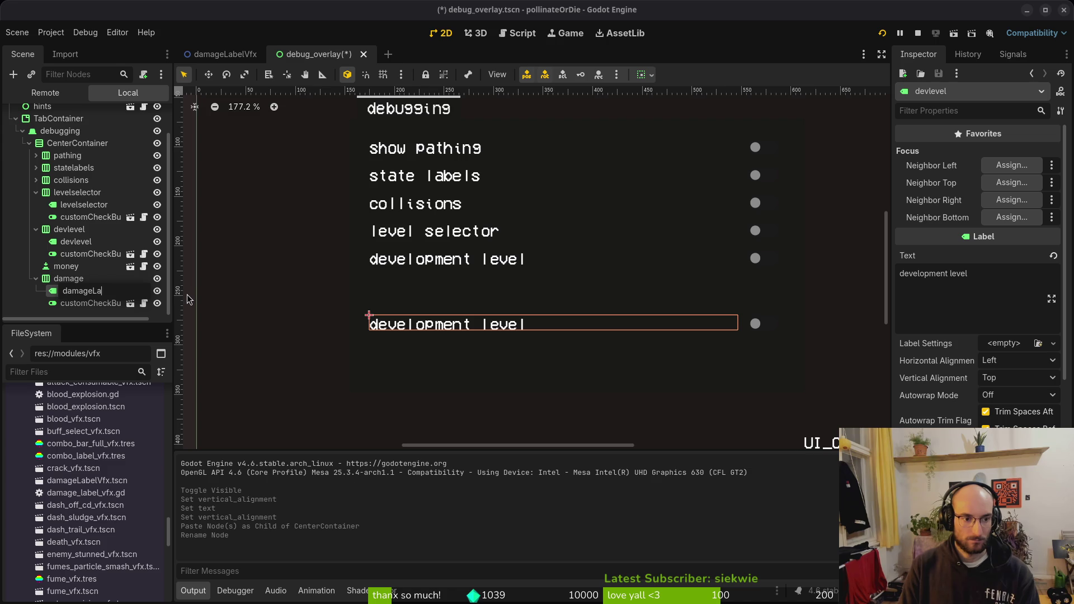
pyautogui.press('Return')
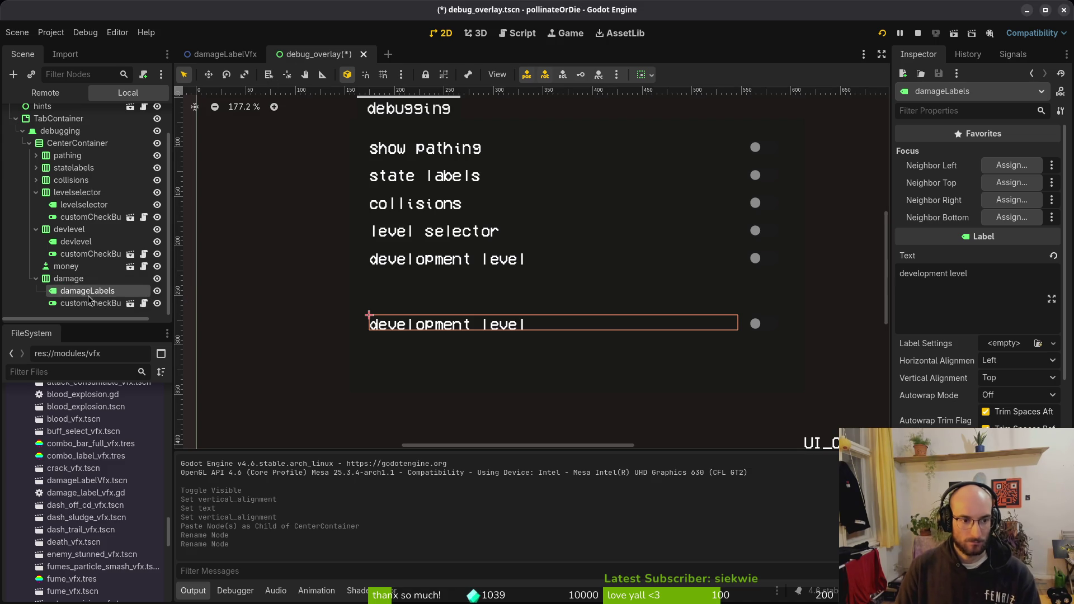
pyautogui.click(56, 266)
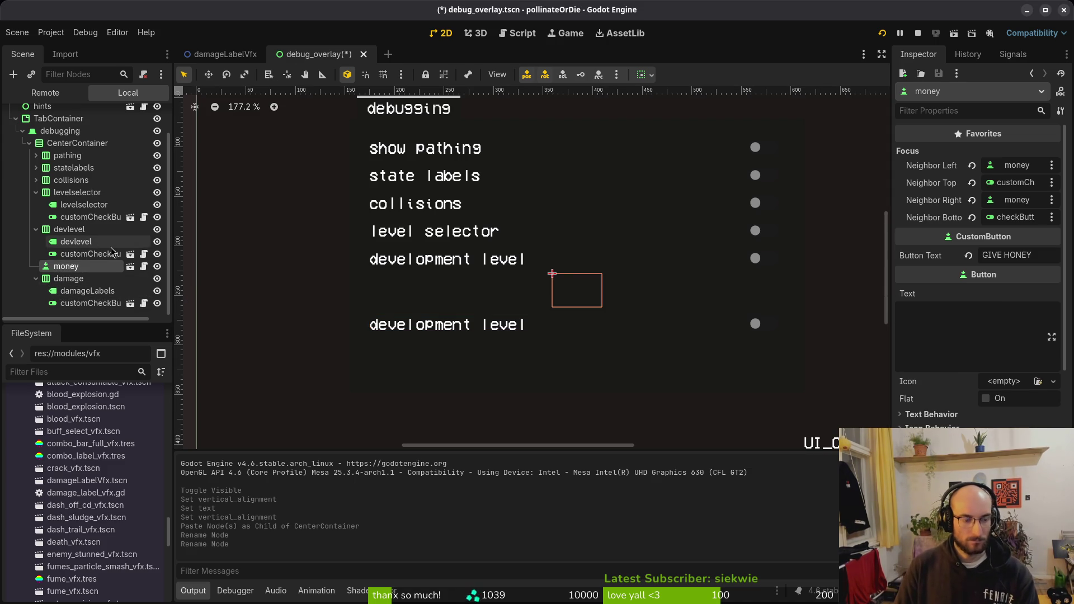
pyautogui.moveTo(72, 280); pyautogui.dragTo(71, 265)
# Step: Set the damage checkbox as devlevel's bottom focus neighbour and money's top focus neighbour
pyautogui.click(71, 255)
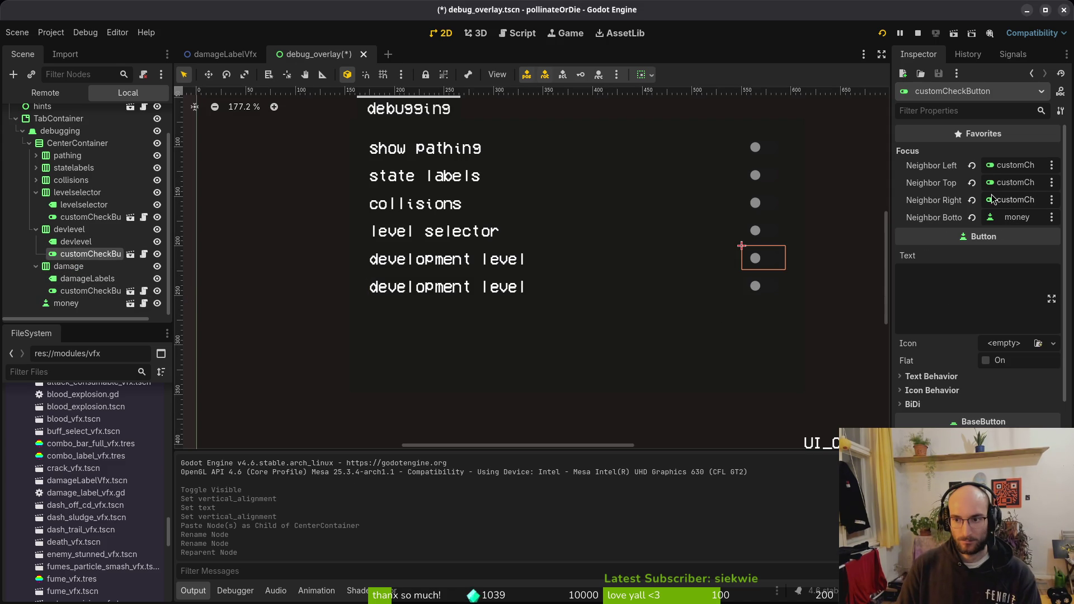
pyautogui.click(1012, 219)
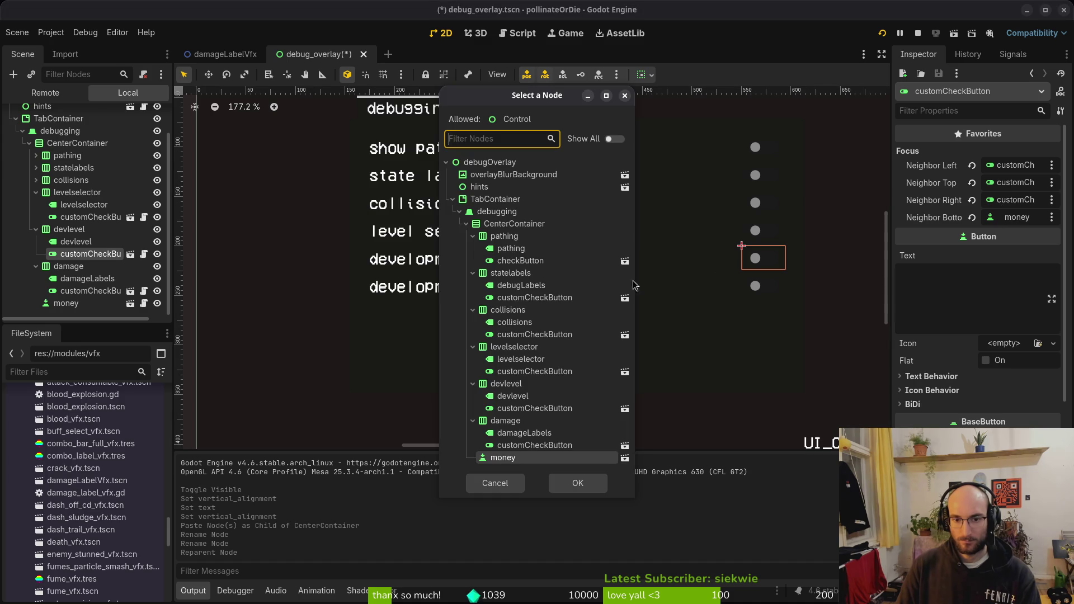
pyautogui.click(534, 446)
pyautogui.click(577, 485)
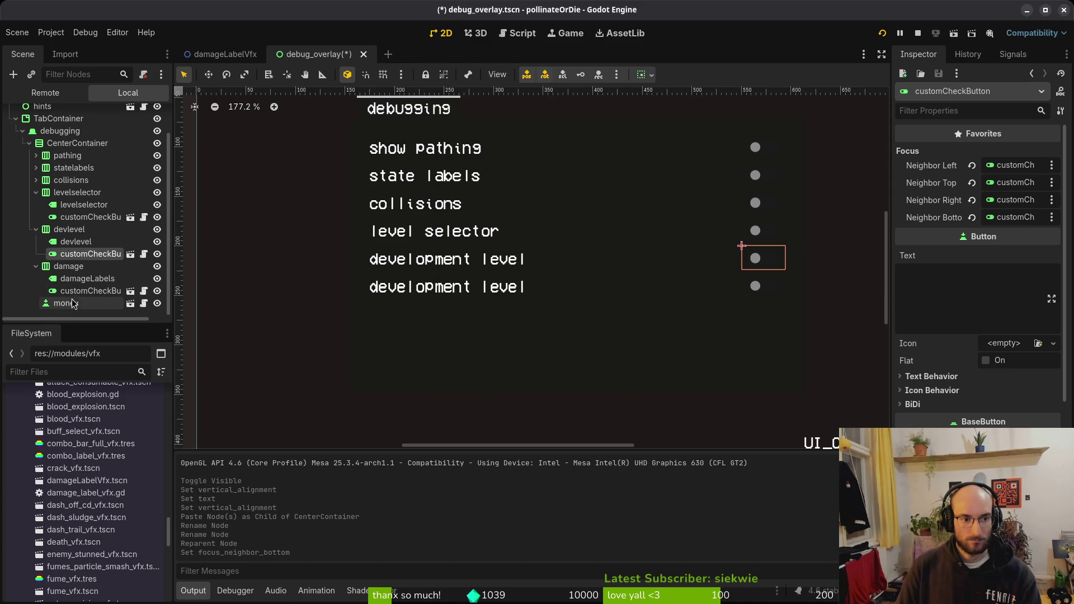
pyautogui.moveTo(66, 303); pyautogui.dragTo(1016, 217)
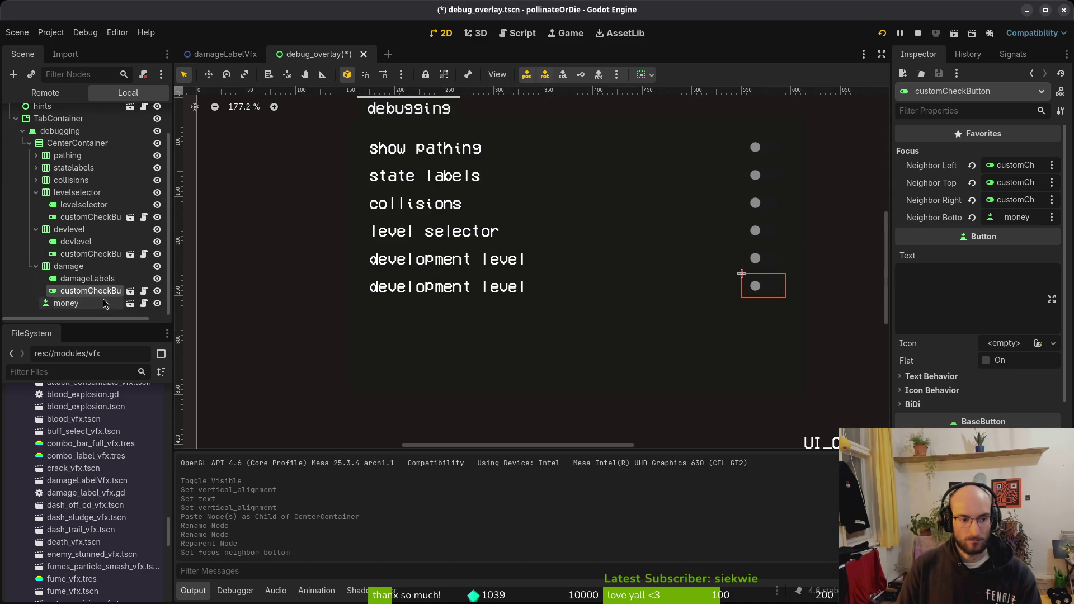
pyautogui.click(67, 305)
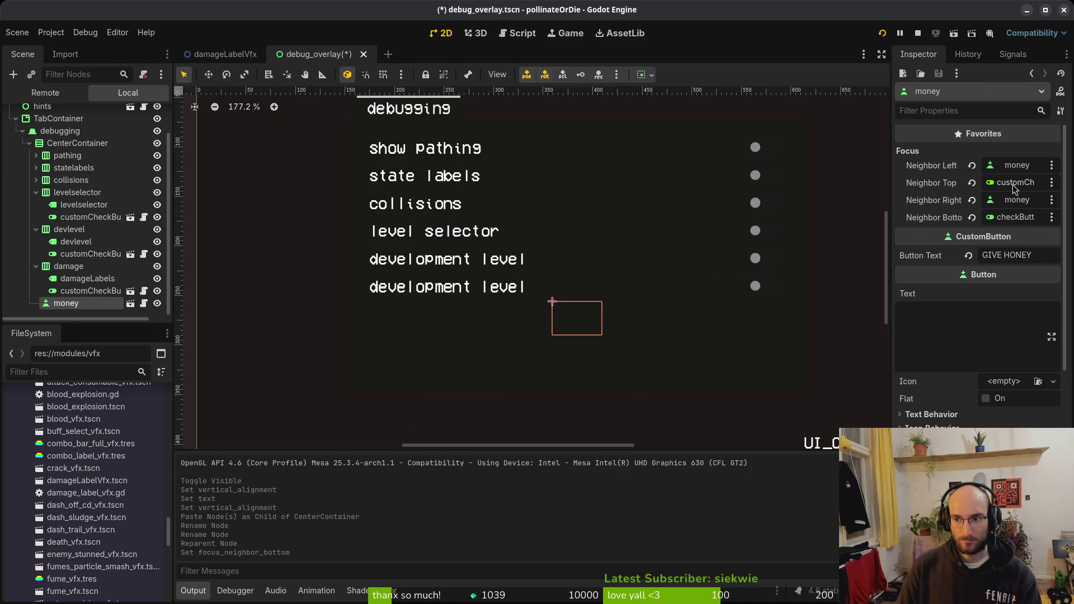
pyautogui.click(1011, 200)
pyautogui.click(535, 447)
pyautogui.click(577, 484)
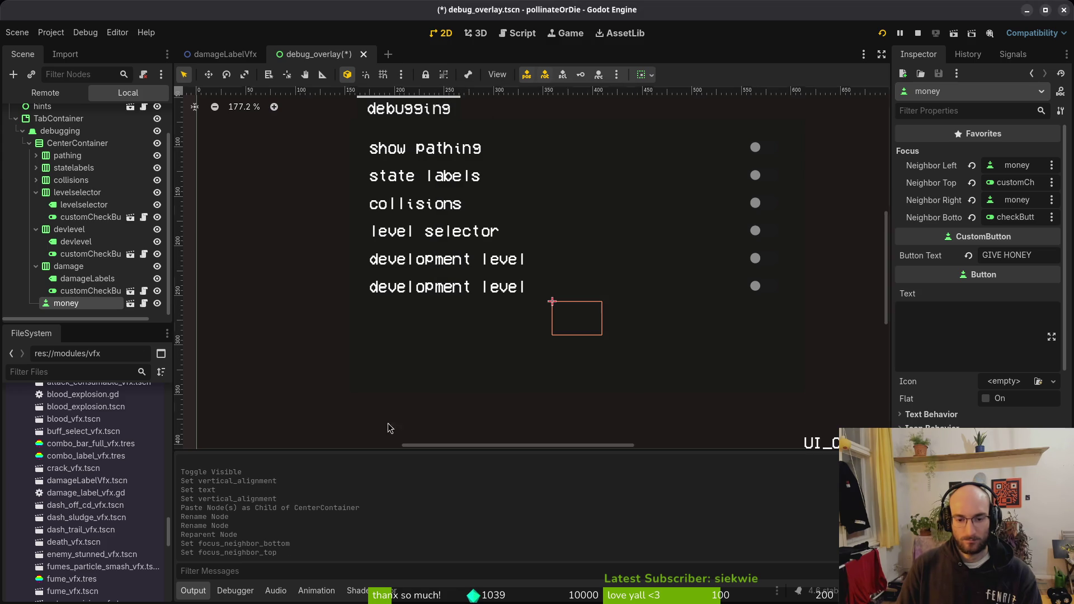
# Step: Change the damageLabels text to 'show damage', collapse the rows, and save the scene
pyautogui.click(81, 280)
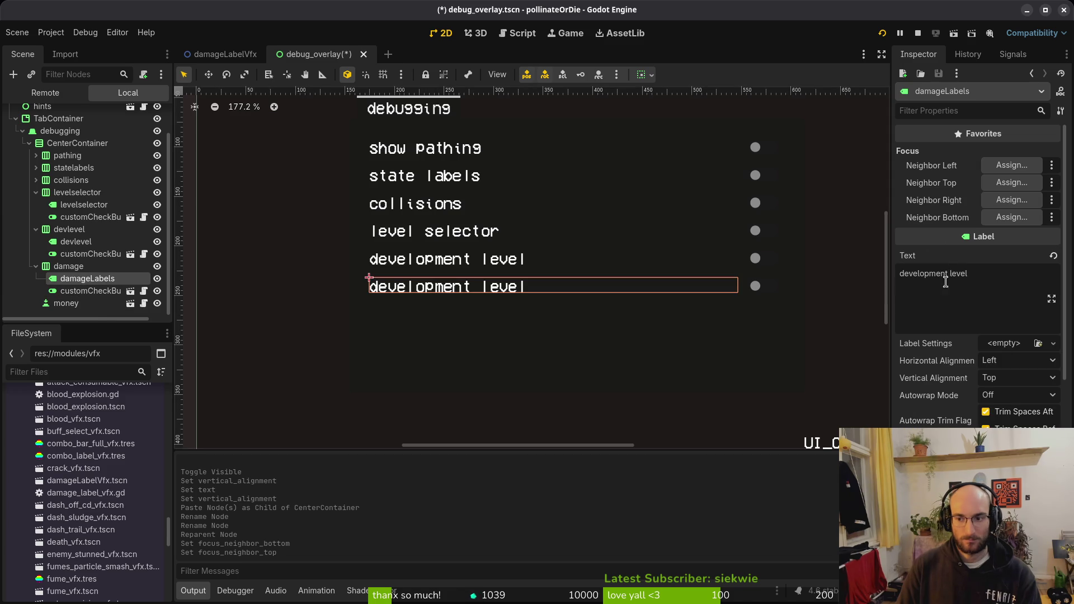
pyautogui.moveTo(973, 273); pyautogui.dragTo(828, 277)
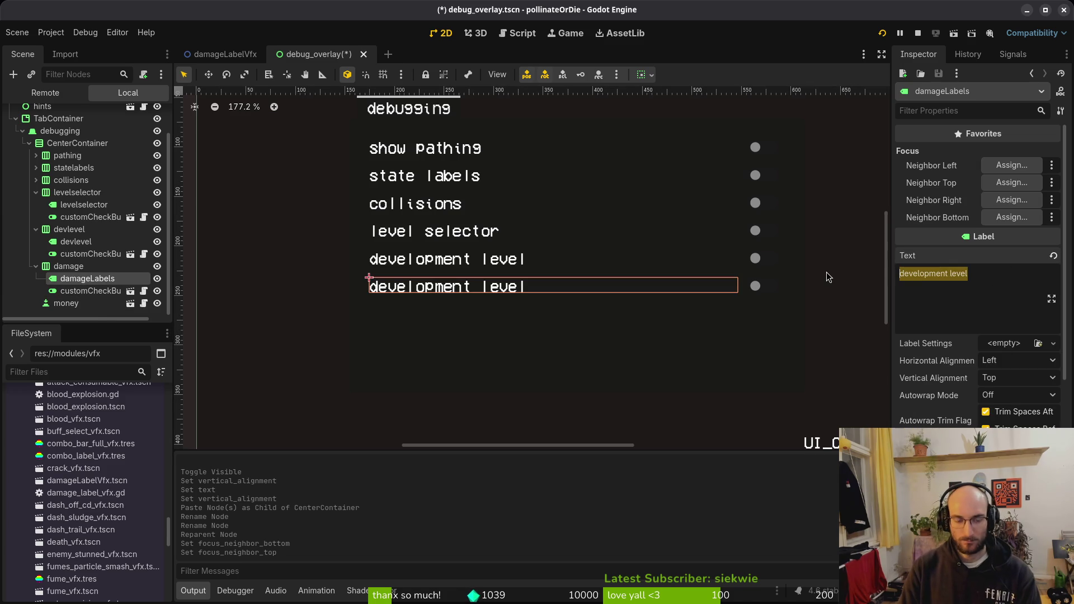
pyautogui.write('damage')
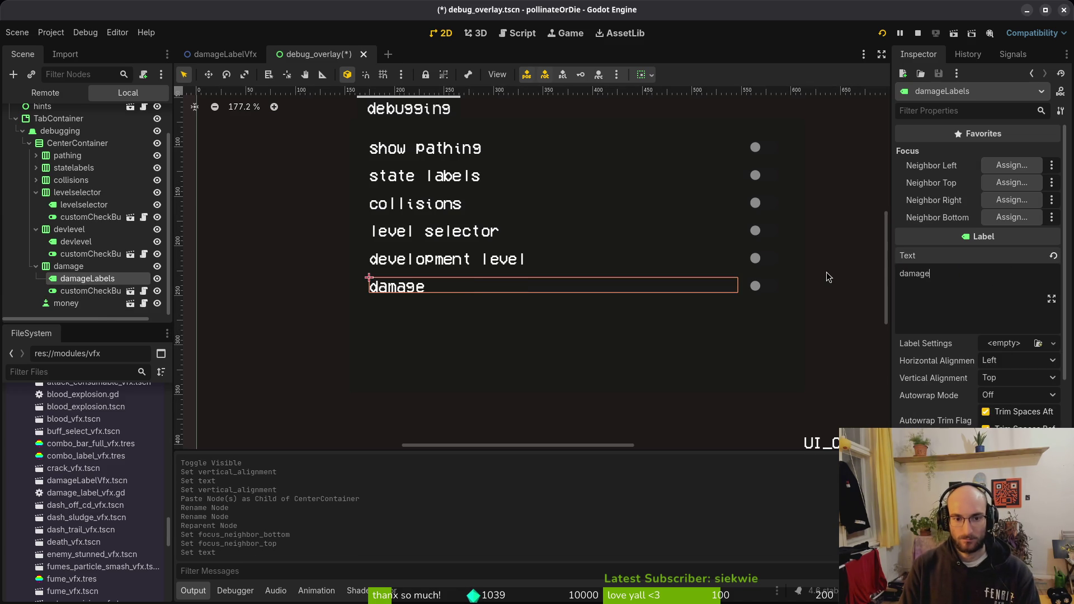
pyautogui.press('BackSpace')
pyautogui.press('BackSpace')
pyautogui.press('BackSpace')
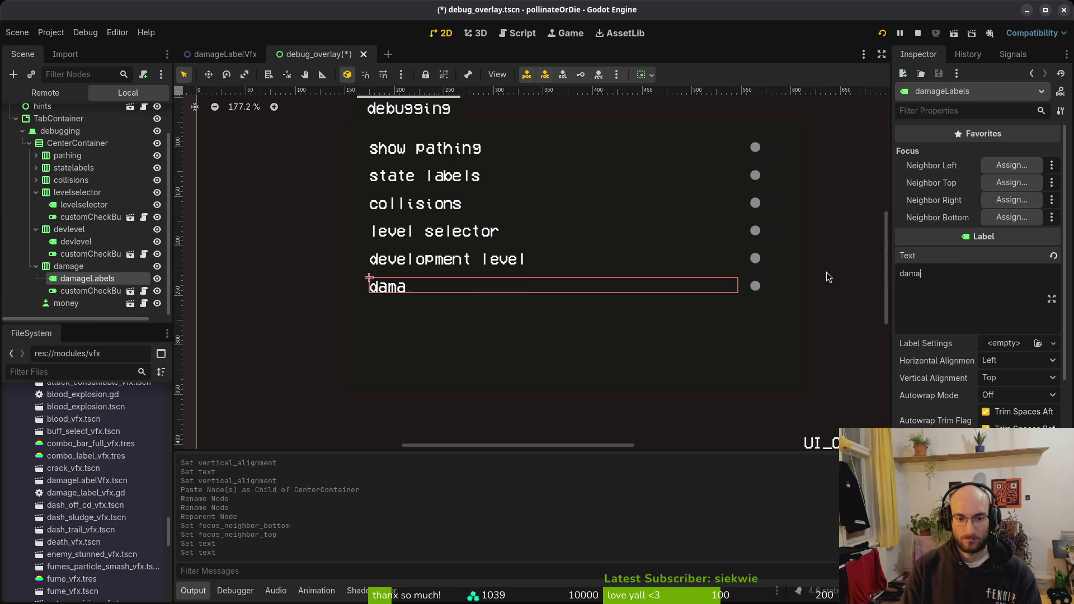
pyautogui.write('disp')
pyautogui.press('BackSpace')
pyautogui.press('BackSpace')
pyautogui.press('BackSpace')
pyautogui.write('show da')
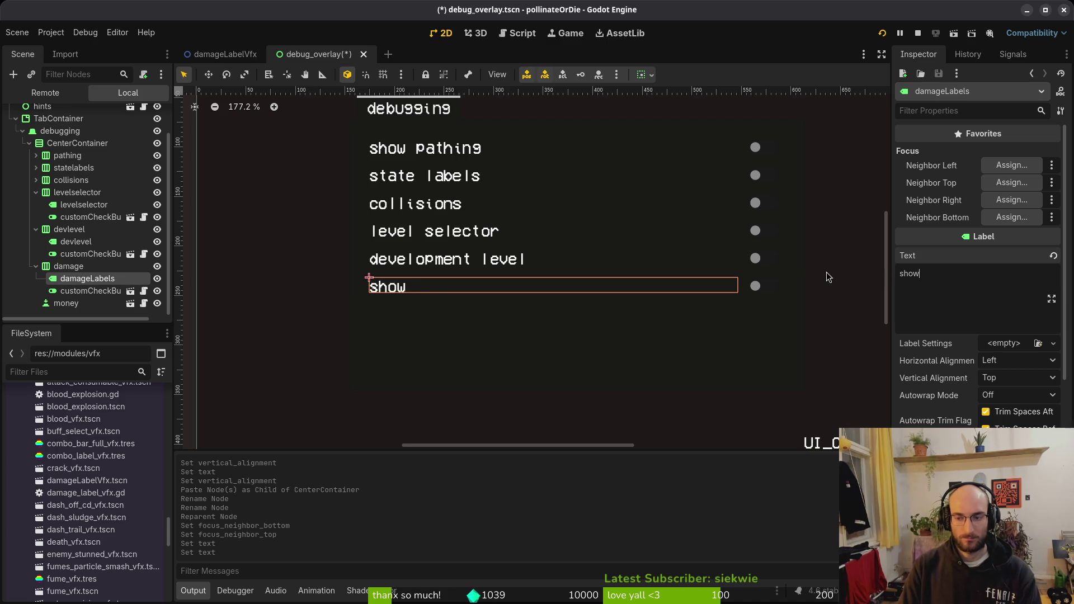
pyautogui.write('mage')
pyautogui.press('Return')
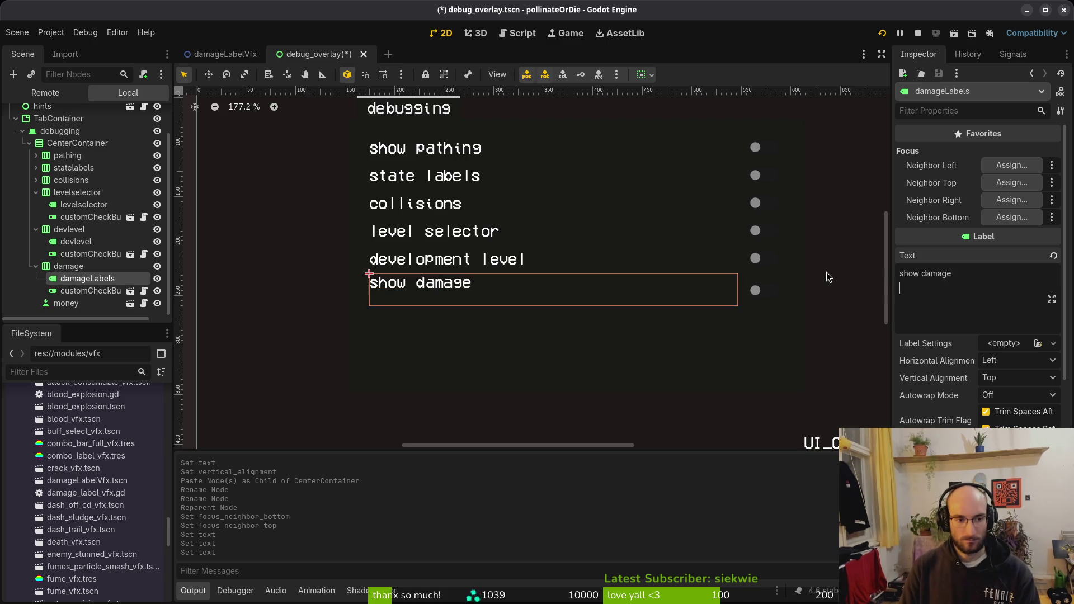
pyautogui.click(36, 267)
pyautogui.click(36, 254)
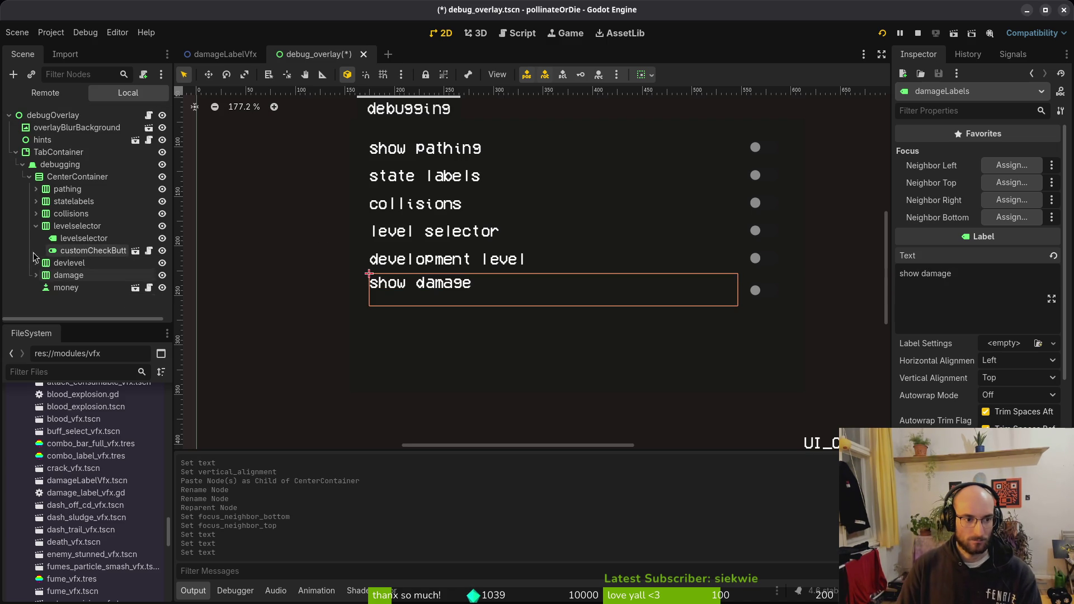
pyautogui.click(36, 226)
pyautogui.hotkey('ctrl', 's')
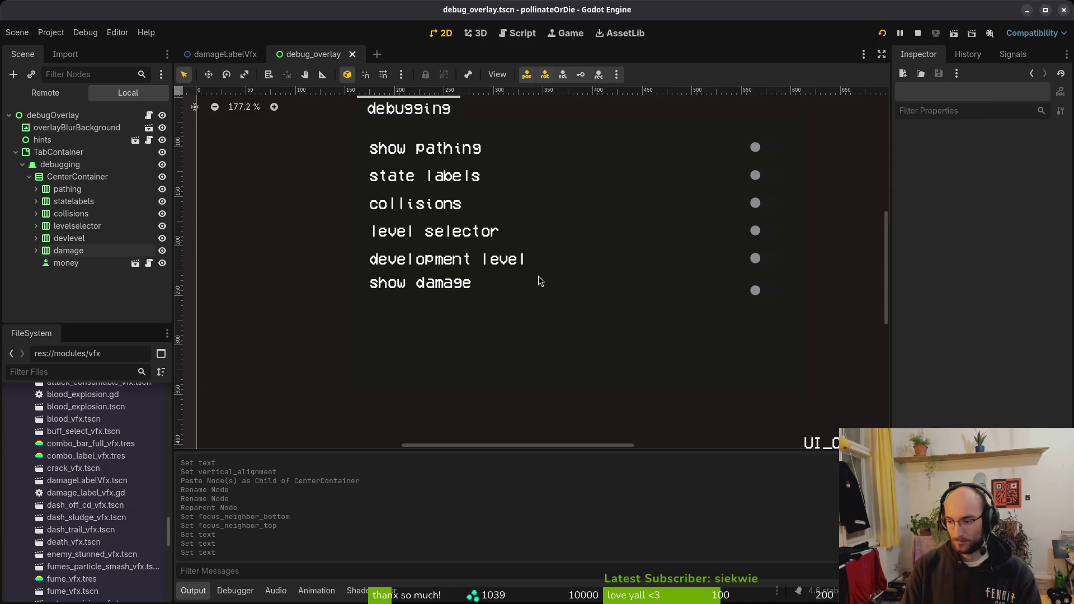
pyautogui.hotkey('alt', 'Tab')
pyautogui.hotkey('ctrl', 'p')
# Step: Open debug_overlay.gd and add an exported damage_setting CheckButton copied from dev_level_setting
pyautogui.write('deover')
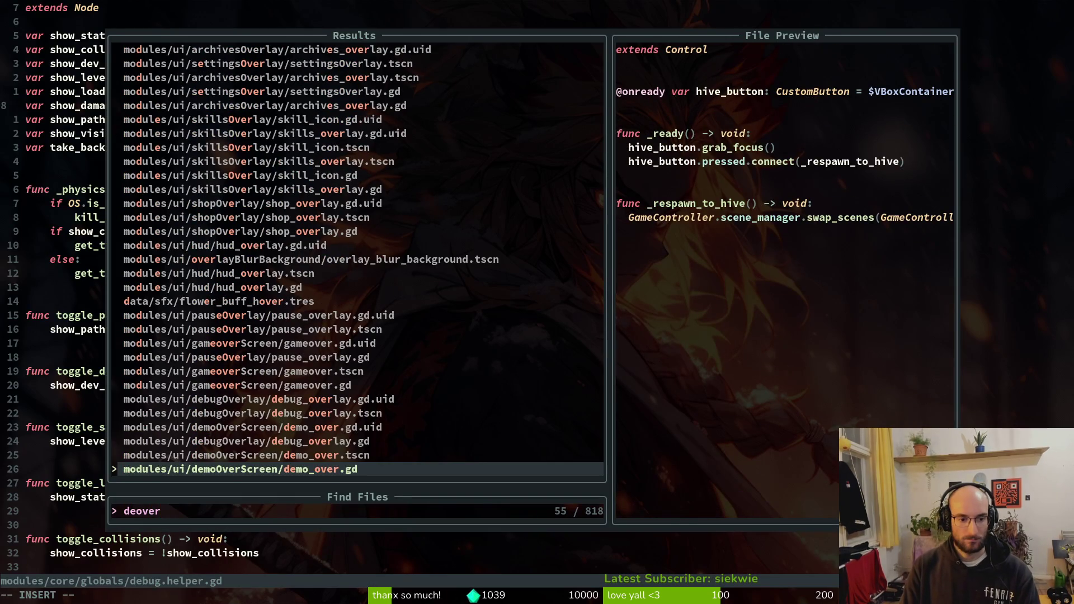
pyautogui.press('Up')
pyautogui.press('Up')
pyautogui.press('Return')
pyautogui.press('j')
pyautogui.press('j')
pyautogui.press('j')
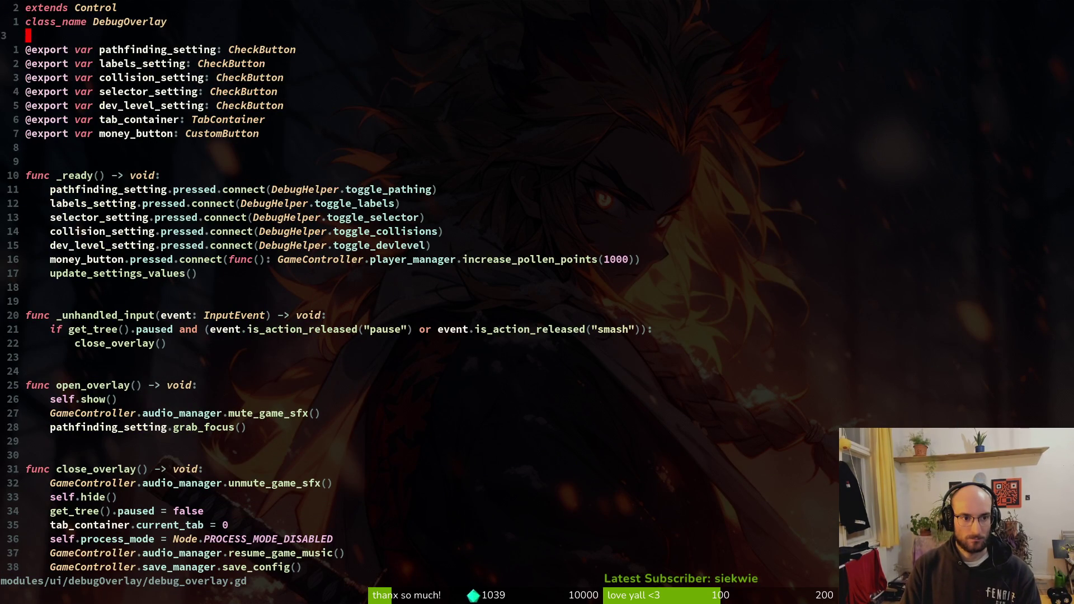
pyautogui.press('k')
pyautogui.press('y')
pyautogui.press('y')
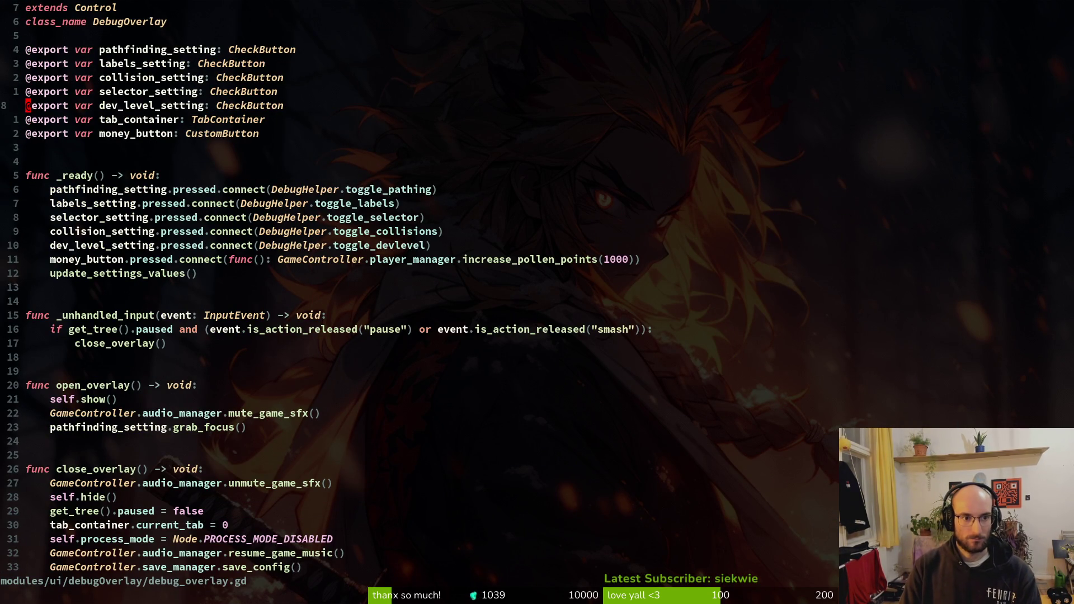
pyautogui.press('p')
pyautogui.write('cw')
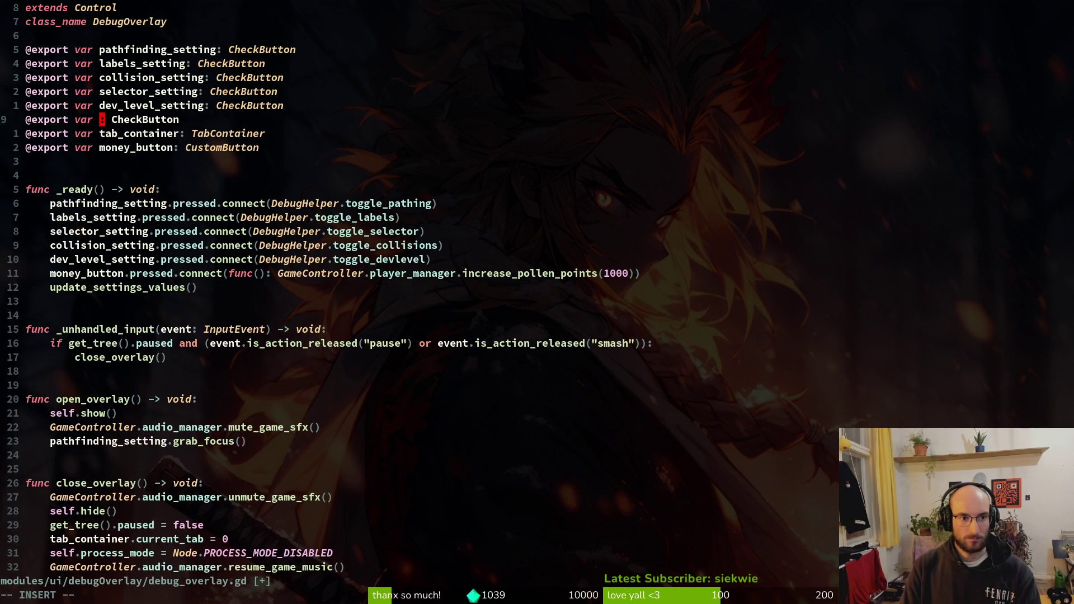
pyautogui.write('damage')
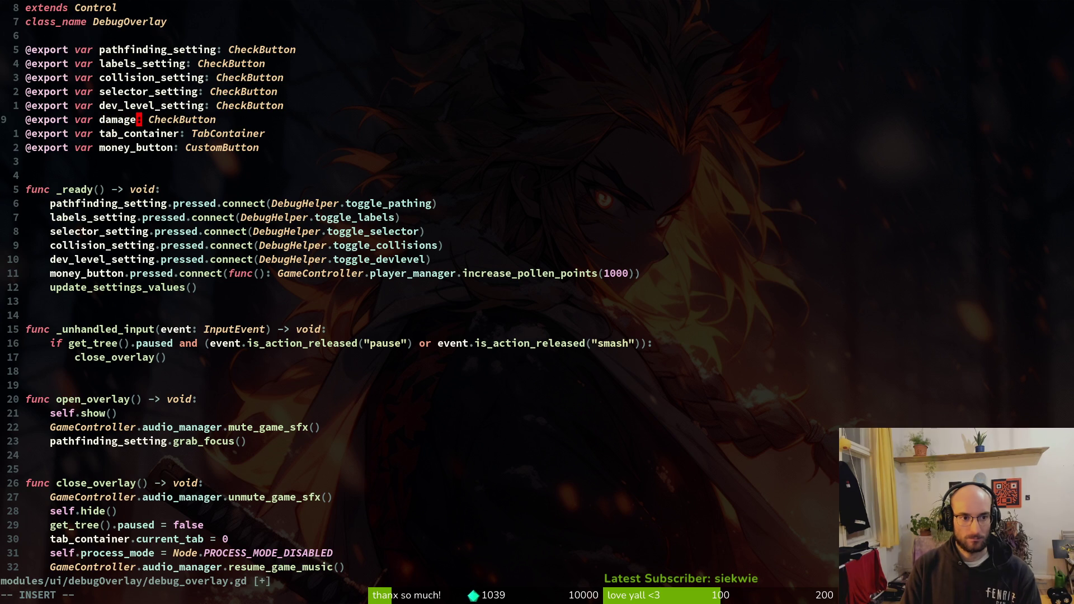
pyautogui.write('_setting')
pyautogui.press('Escape')
# Step: Duplicate the dev_level_setting pressed-signal connect line for damage_setting and save the script
pyautogui.press('1')
pyautogui.press('0')
pyautogui.press('j')
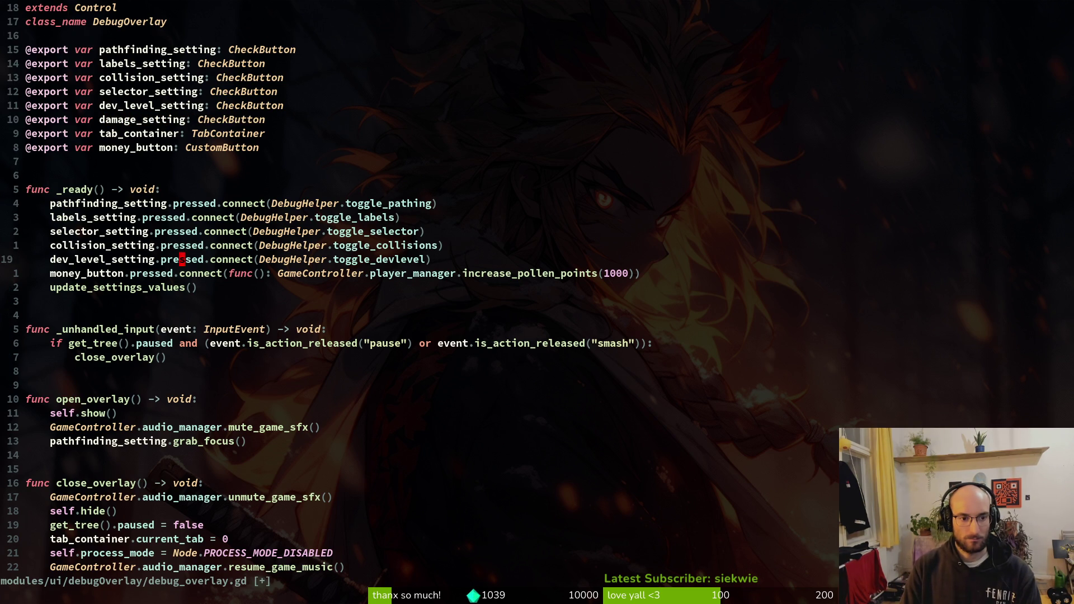
pyautogui.press('y')
pyautogui.press('y')
pyautogui.press('p')
pyautogui.press('f')
pyautogui.press('.')
pyautogui.write('ciwdamage_setting')
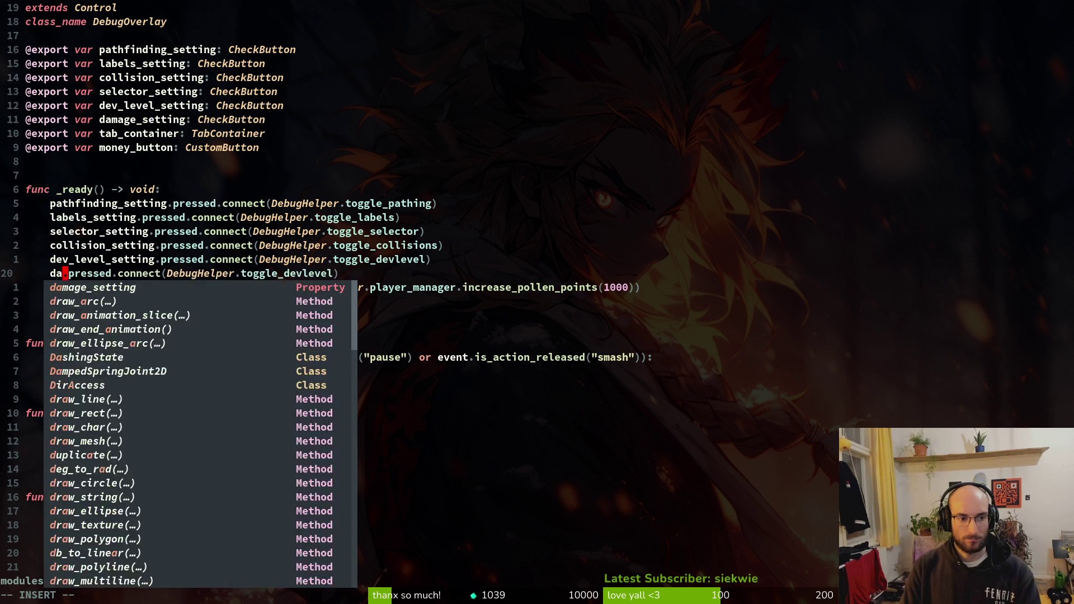
pyautogui.press('Escape')
pyautogui.hotkey('ctrl', 's')
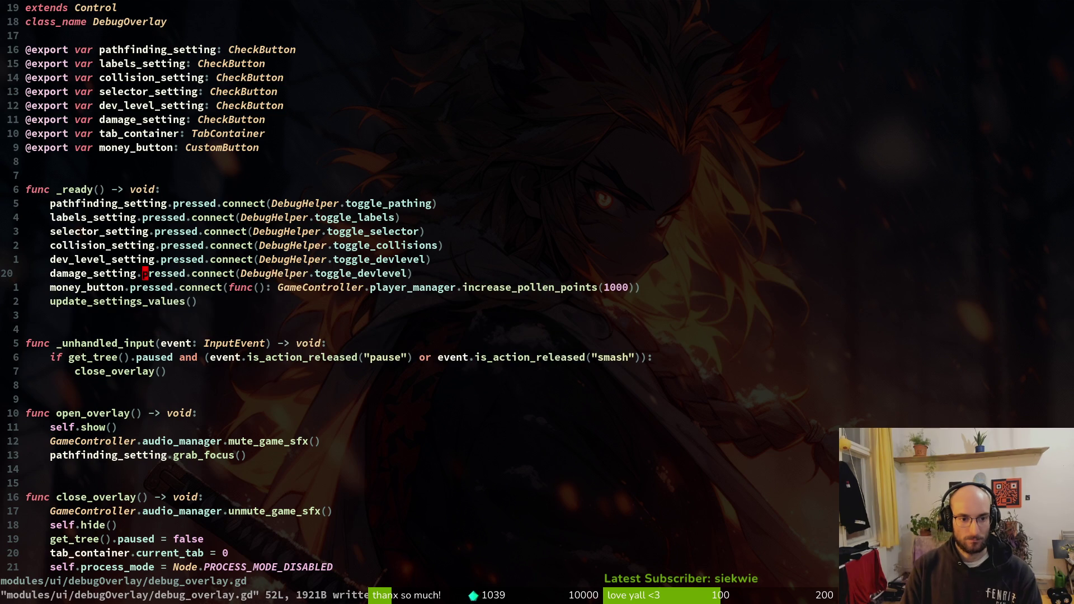
pyautogui.press('space')
# Step: Open debug.helper.gd in a side split and duplicate toggle_collisions as toggle_damage
pyautogui.press('f')
pyautogui.press('f')
pyautogui.write('debug')
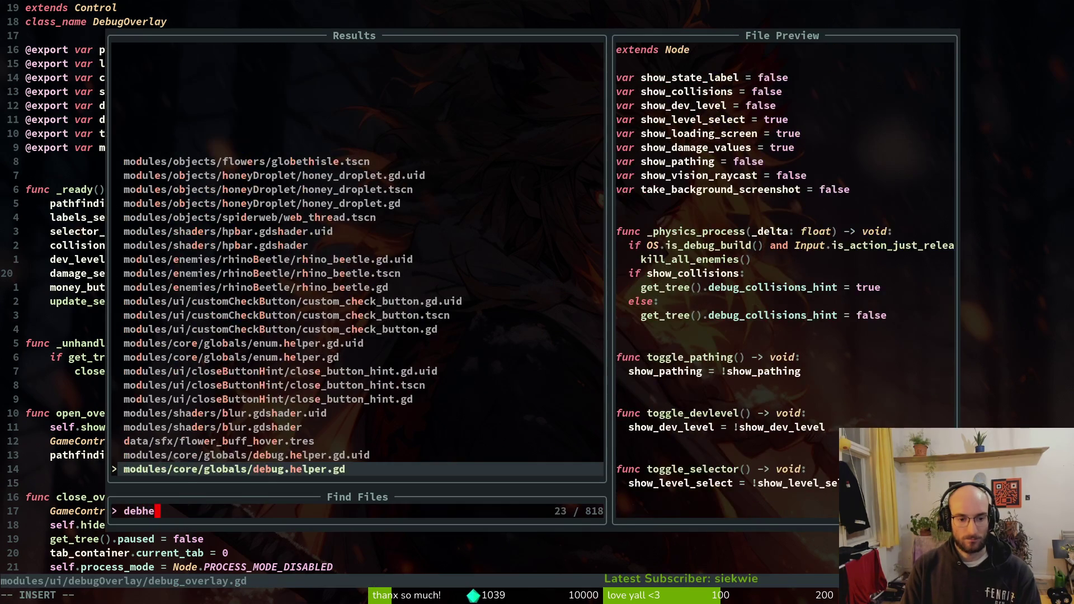
pyautogui.hotkey('ctrl', 'v')
pyautogui.press('j')
pyautogui.press('j')
pyautogui.press('j')
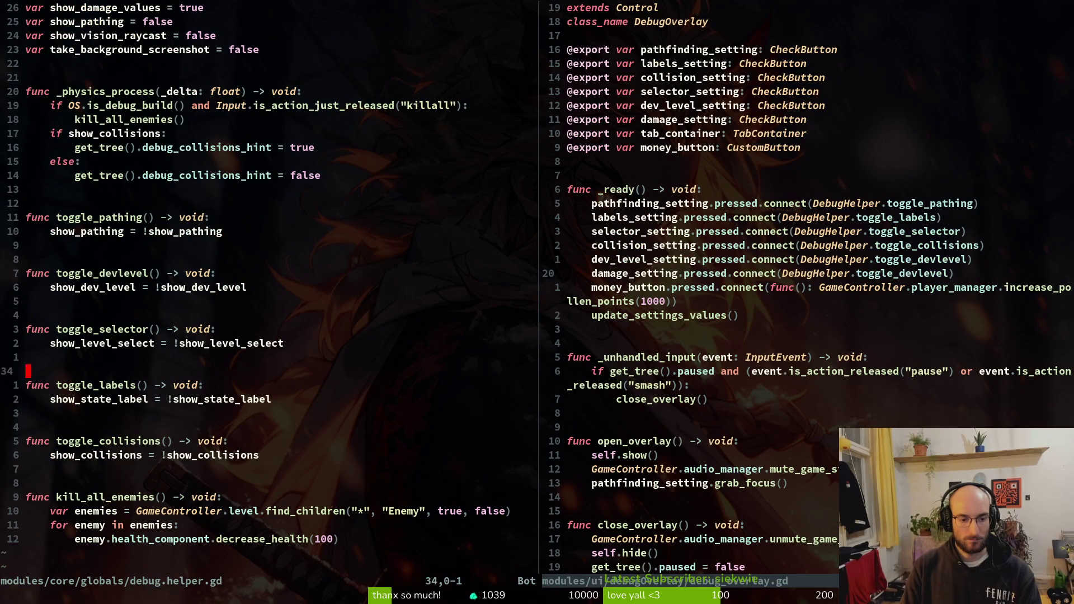
pyautogui.hotkey('shift', 'v')
pyautogui.press('j')
pyautogui.press('y')
pyautogui.press('j')
pyautogui.press('j')
pyautogui.press('j')
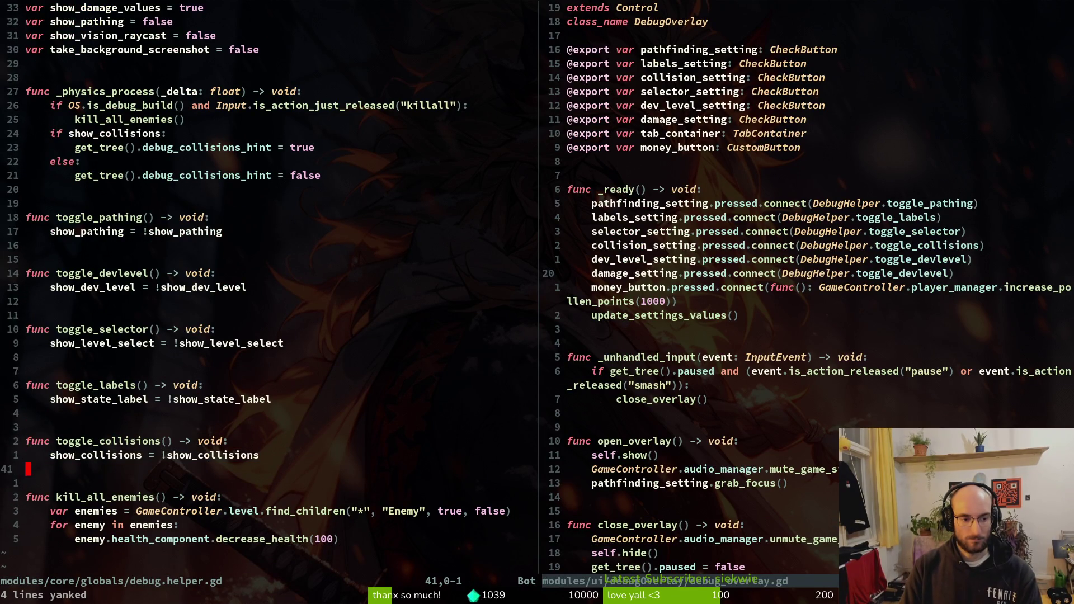
pyautogui.press('p')
pyautogui.press('j')
pyautogui.press('j')
pyautogui.write('wcwtoggle')
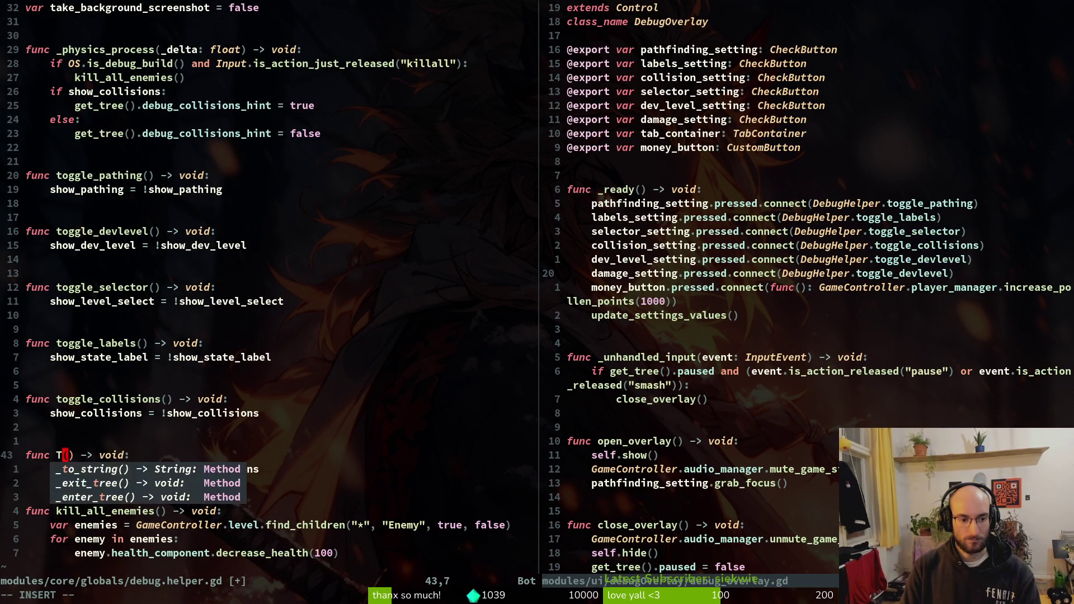
pyautogui.write('_damage')
pyautogui.press('Escape')
pyautogui.write('jciwshow_damage_values')
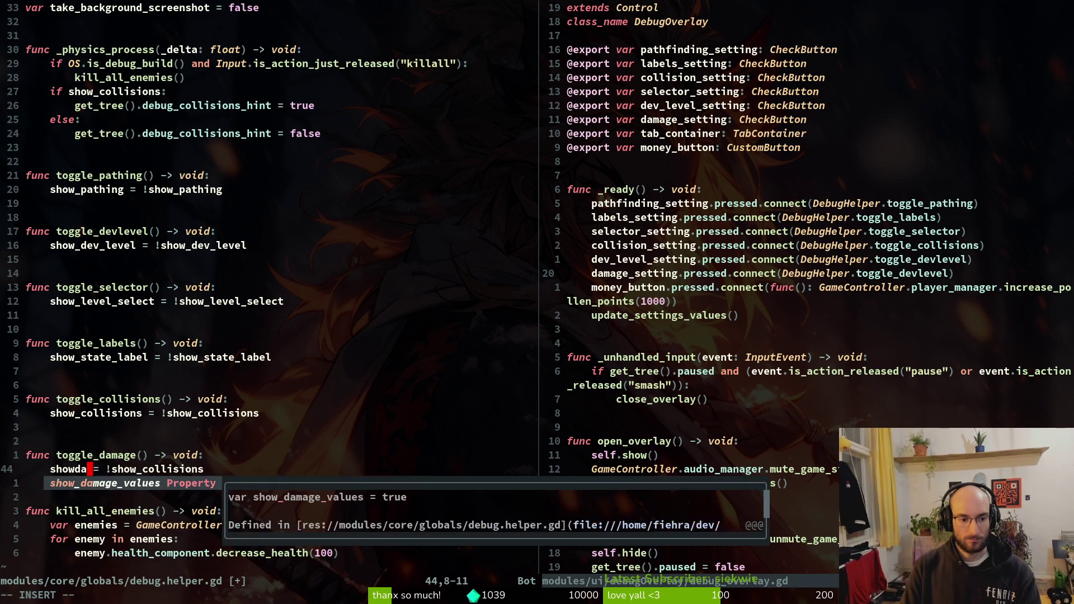
# Step: Make toggle_damage flip show_damage_values instead of show_collisions, and save the helper
pyautogui.press('Escape')
pyautogui.press('w')
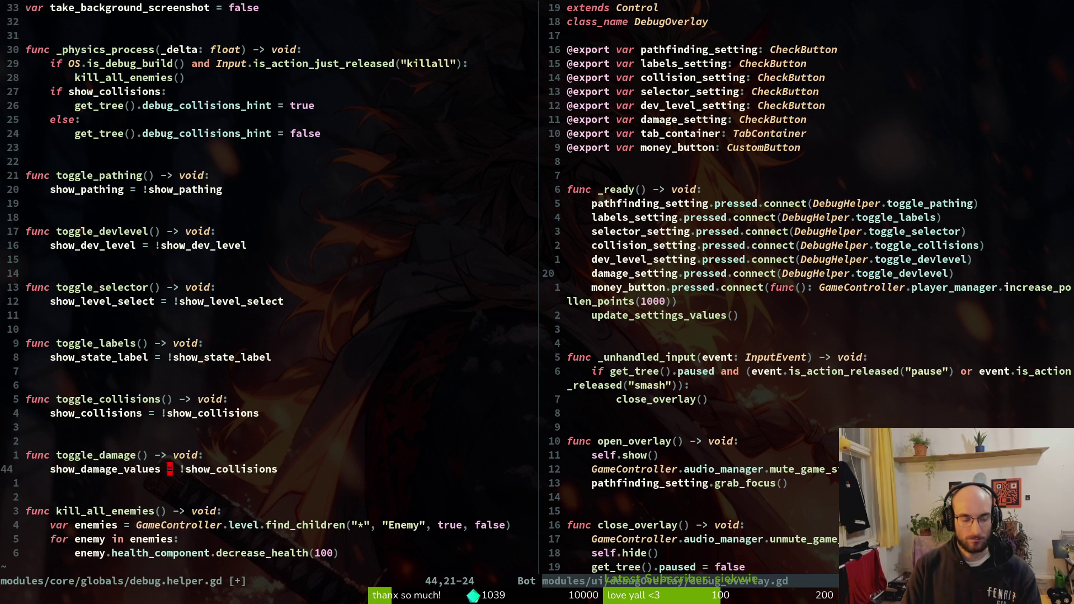
pyautogui.press('w')
pyautogui.press('w')
pyautogui.press('v')
pyautogui.press('e')
pyautogui.press('p')
pyautogui.press('b')
pyautogui.press('i')
pyautogui.press('End')
pyautogui.press('BackSpace')
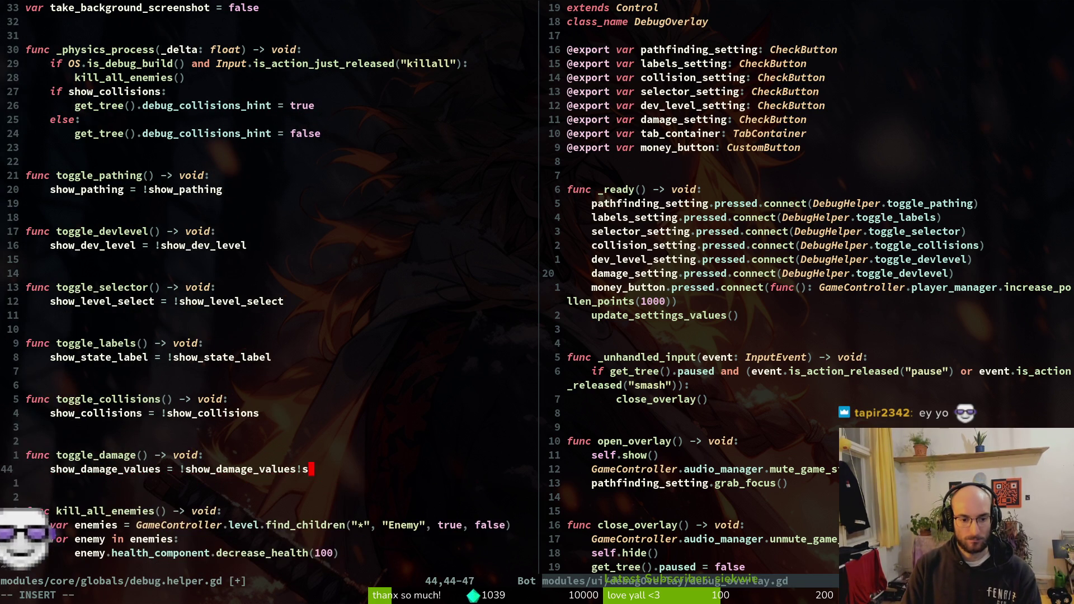
pyautogui.press('Escape')
pyautogui.write(':w')
pyautogui.press('Return')
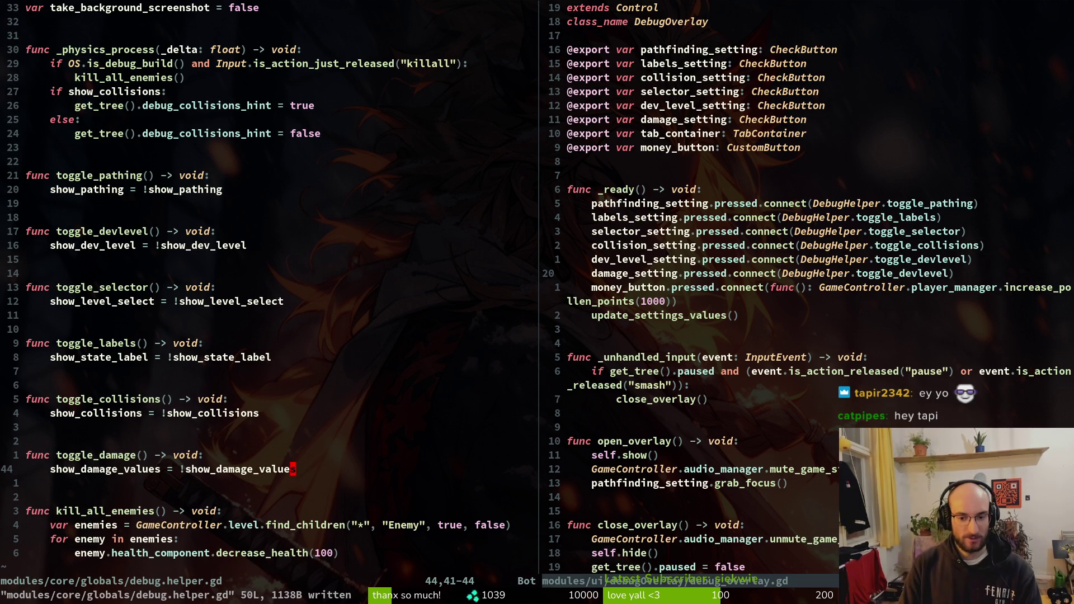
# Step: Point damage_setting's connection at toggle_damage instead of toggle_devlevel, and save the overlay script
pyautogui.hotkey('ctrl', 'w')
pyautogui.press('l')
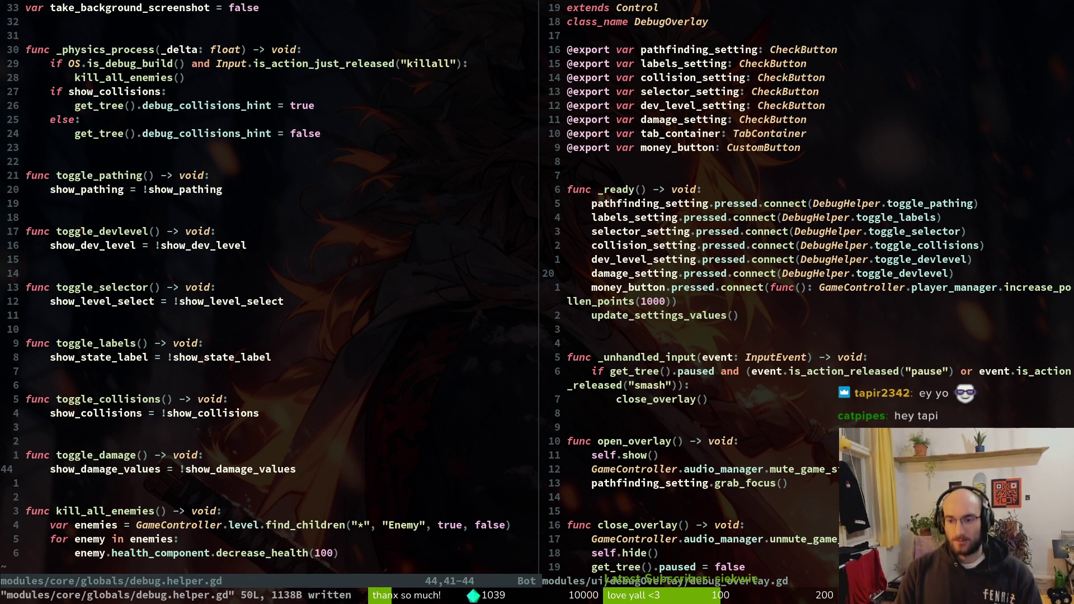
pyautogui.write('cwtogl')
pyautogui.hotkey('ctrl', 'n')
pyautogui.hotkey('ctrl', 'n')
pyautogui.hotkey('ctrl', 'n')
pyautogui.hotkey('ctrl', 'n')
pyautogui.press('Escape')
pyautogui.write(':w')
pyautogui.press('Return')
pyautogui.hotkey('ctrl', 'w')
# Step: Close the helper split and duplicate update_settings_values' dev_level_setting line as damage_setting
pyautogui.write('h')
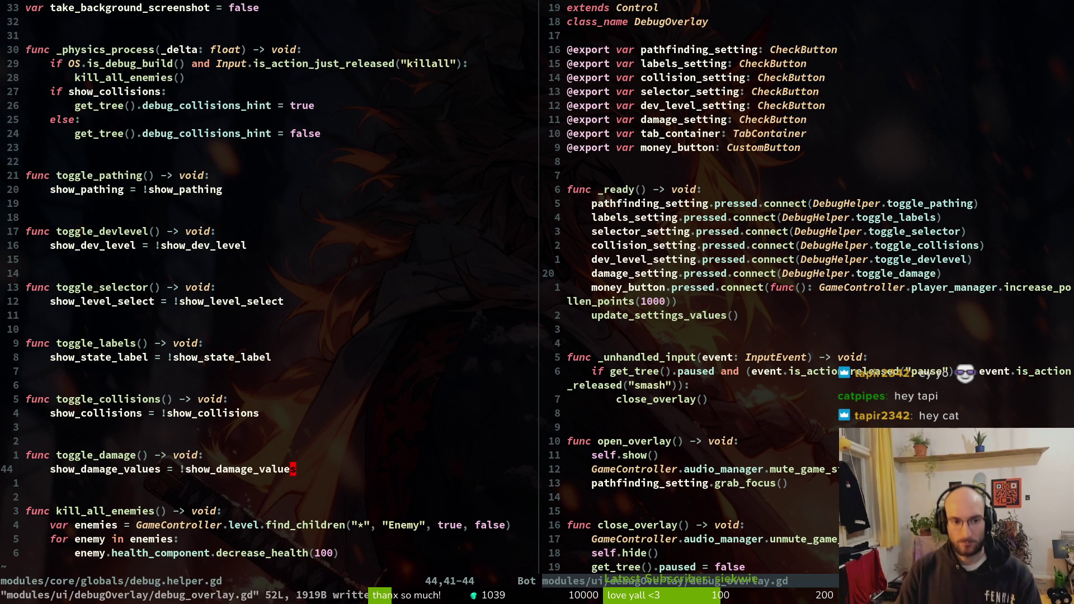
pyautogui.write(':q')
pyautogui.press('Return')
pyautogui.press('2')
pyautogui.press('0')
pyautogui.press('j')
pyautogui.press('g')
pyautogui.press('g')
pyautogui.hotkey('ctrl', 'o')
pyautogui.press('1')
pyautogui.press('1')
pyautogui.press('j')
pyautogui.press('j')
pyautogui.press('y')
pyautogui.press('y')
pyautogui.write('pw')
pyautogui.write('ciwdam')
pyautogui.press('Return')
pyautogui.press('Escape')
pyautogui.write(':w')
pyautogui.press('Return')
# Step: Change the new line's value to DebugHelper.show_damage_values and save the overlay script
pyautogui.press('$')
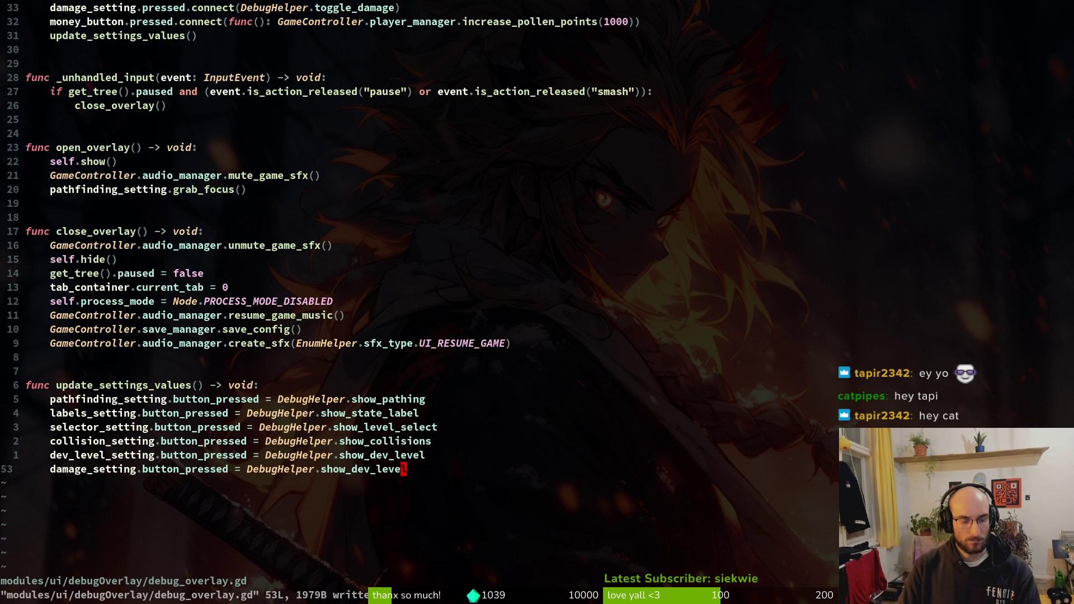
pyautogui.write('ciwshow_d')
pyautogui.press('Return')
pyautogui.press('Escape')
pyautogui.write(':w')
pyautogui.press('Return')
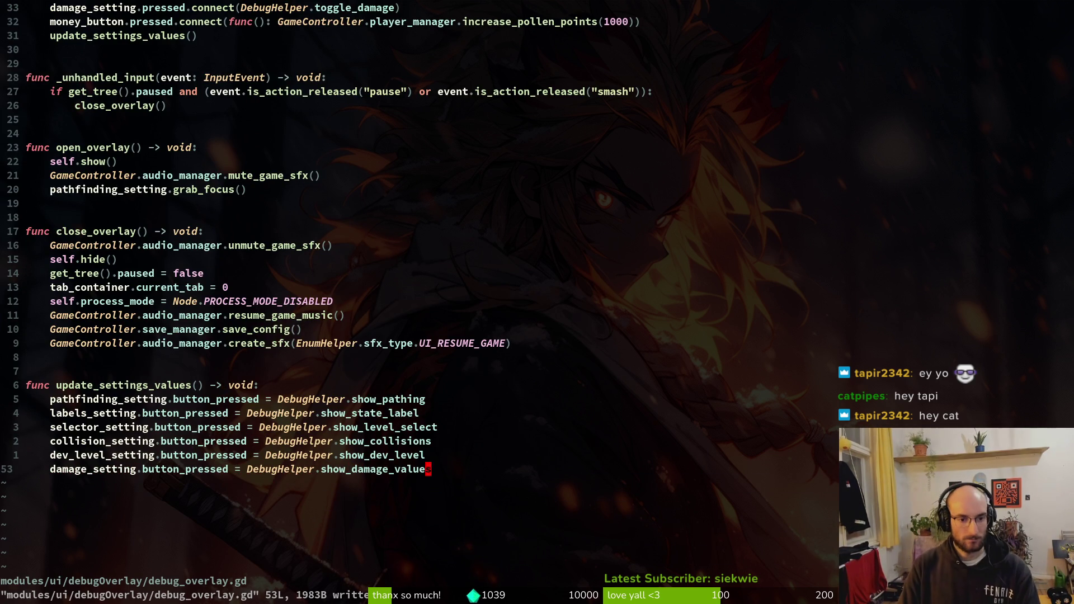
pyautogui.press('2')
pyautogui.press('0')
pyautogui.press('k')
pyautogui.press('2')
pyautogui.press('0')
pyautogui.press('k')
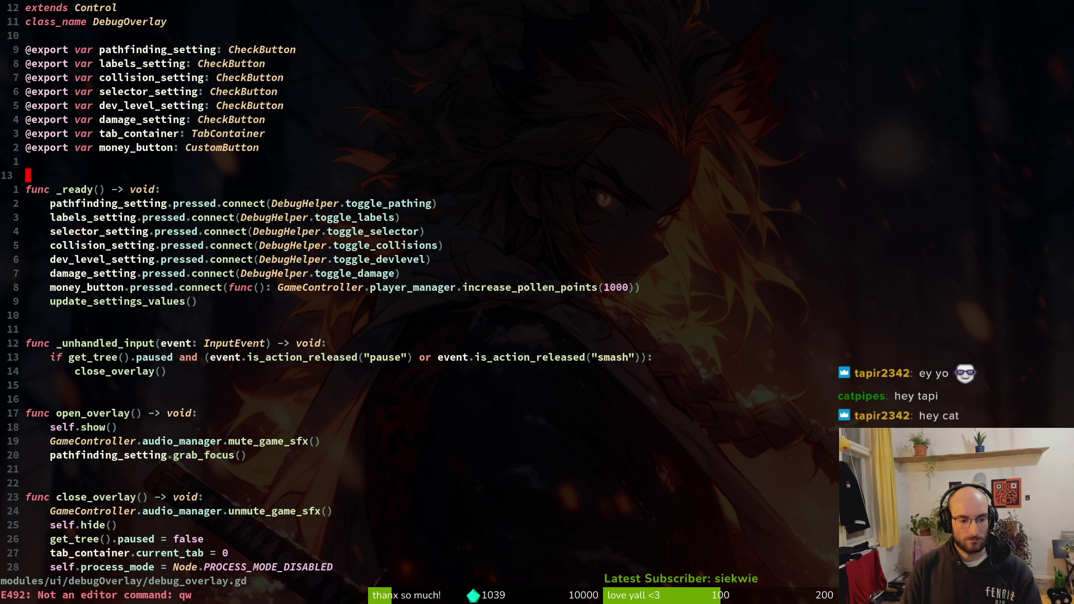
pyautogui.hotkey('alt', 'Tab')
pyautogui.hotkey('alt', 'Tab')
# Step: In tig status, stage debug.helper.gd and the debug_overlay script and scene
pyautogui.write(':q ')
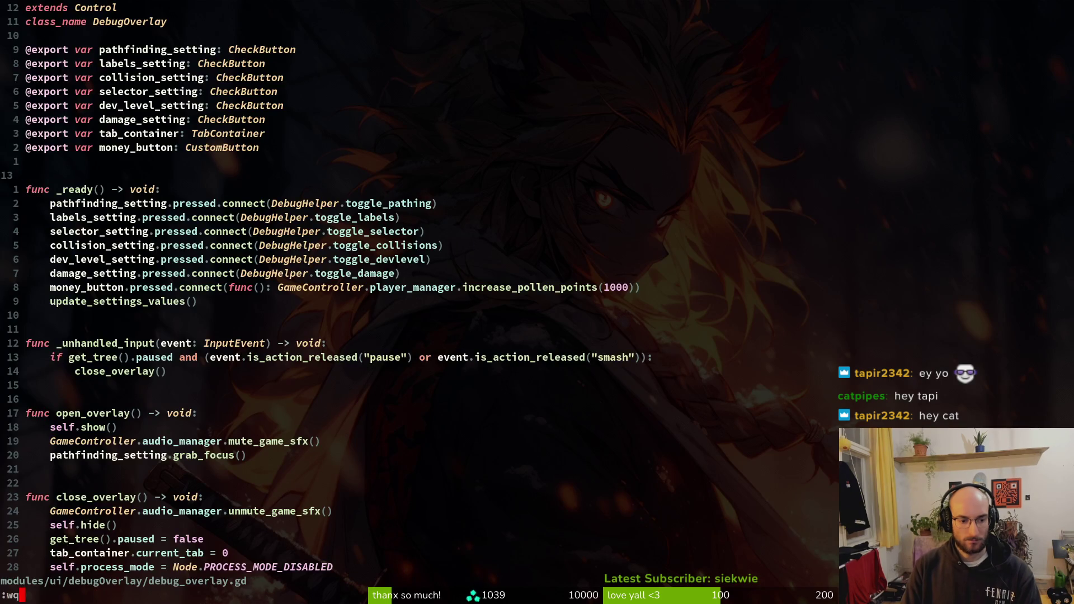
pyautogui.write('tig status')
pyautogui.press('Down')
pyautogui.press('Down')
pyautogui.press('Return')
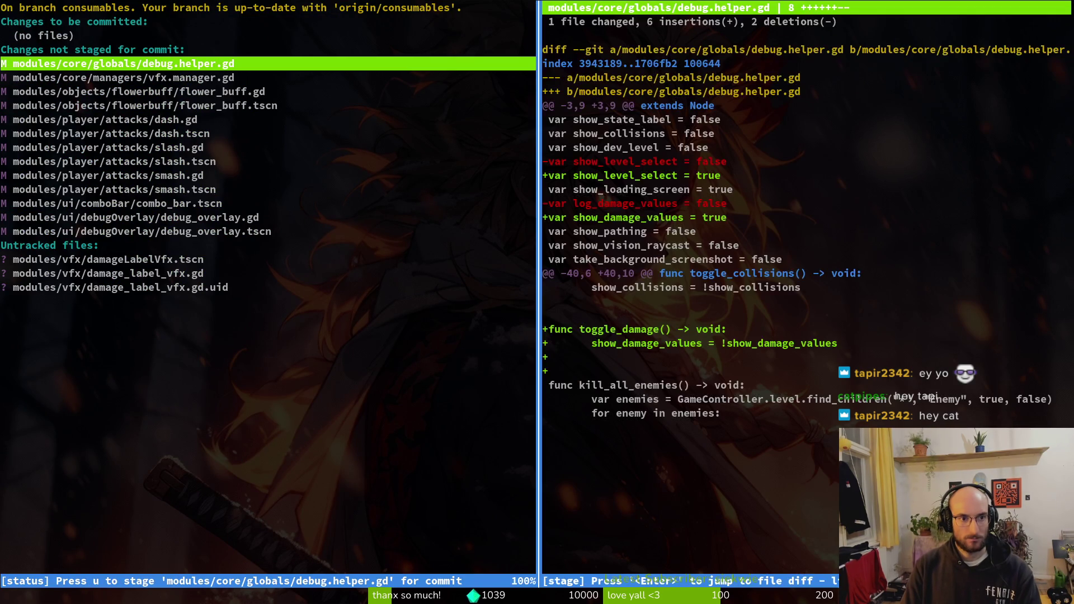
pyautogui.press('u')
pyautogui.press('Up')
pyautogui.press('Up')
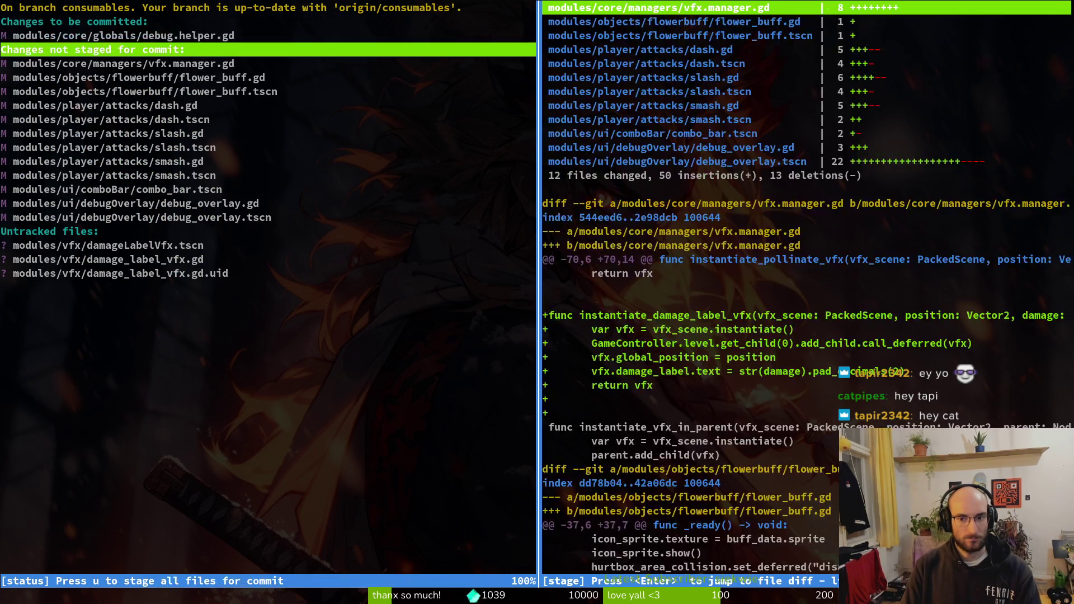
pyautogui.press('Down')
pyautogui.press('Down')
pyautogui.press('Down')
pyautogui.press('Down')
pyautogui.press('Down')
pyautogui.press('Down')
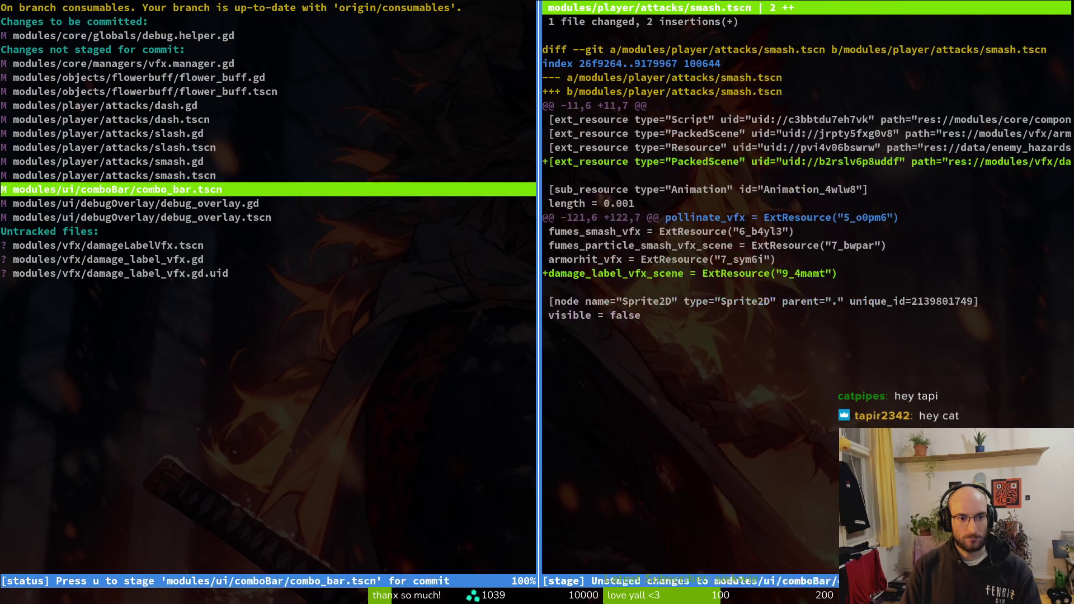
pyautogui.press('u')
pyautogui.press('Down')
pyautogui.press('u')
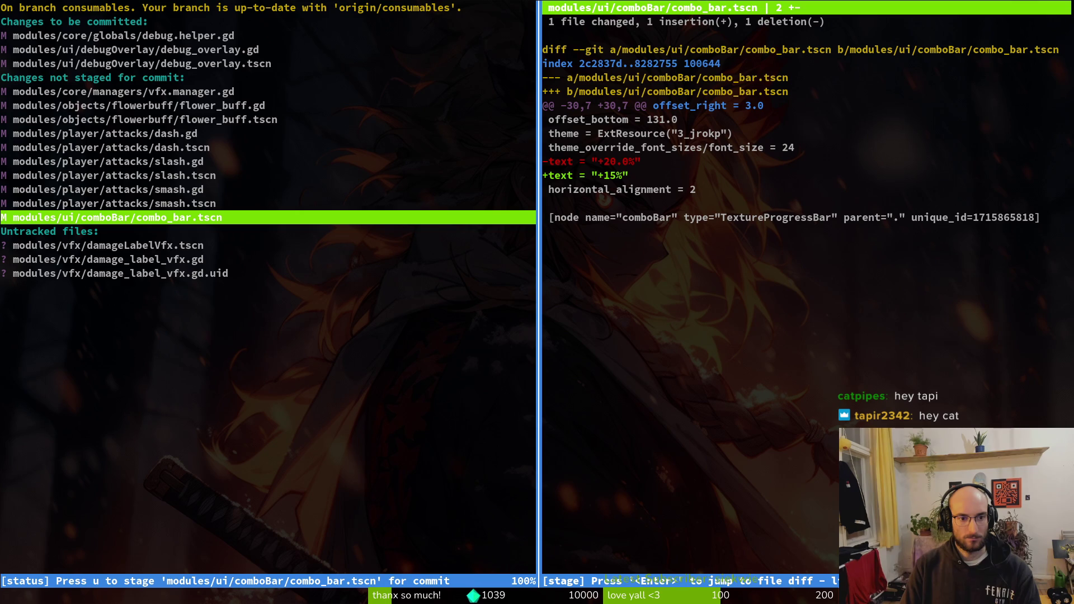
# Step: Stage smash.tscn, smash.gd, slash.tscn and dash.tscn, then review the untracked damage label files
pyautogui.press('Up')
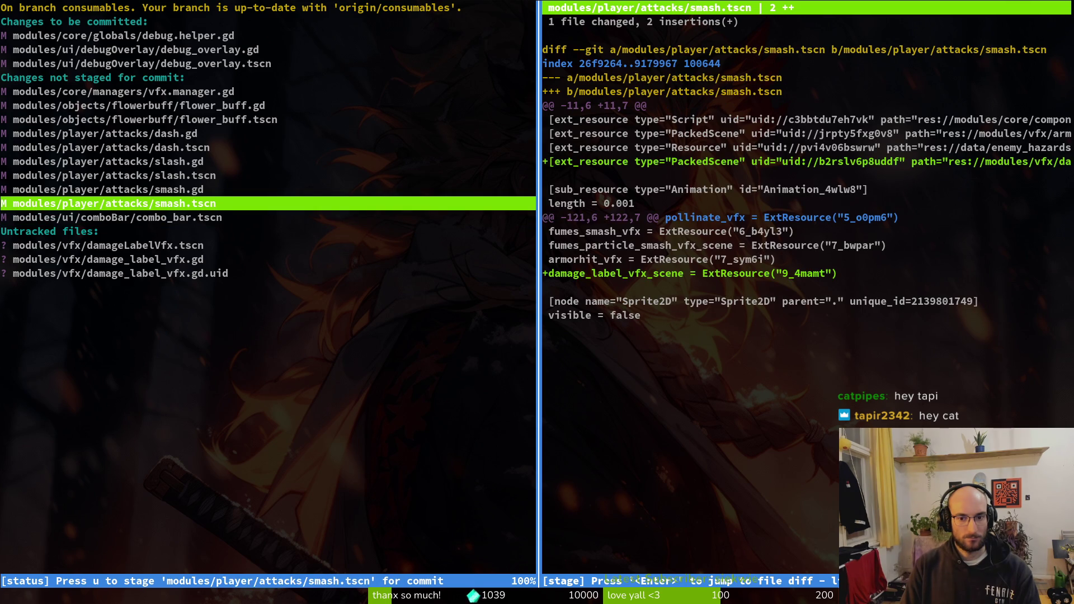
pyautogui.press('u')
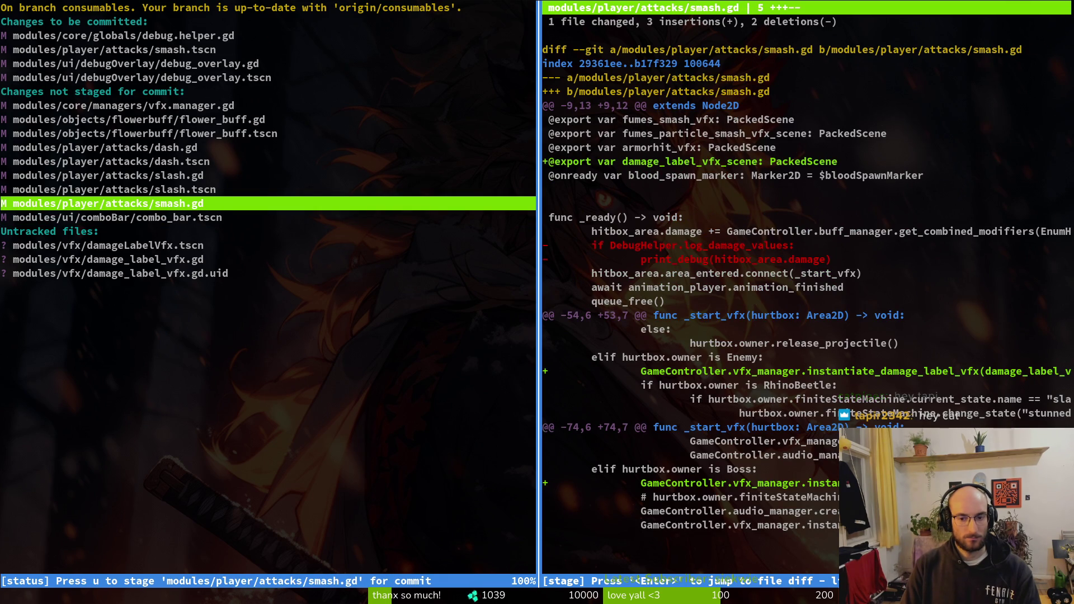
pyautogui.press('u')
pyautogui.press('u')
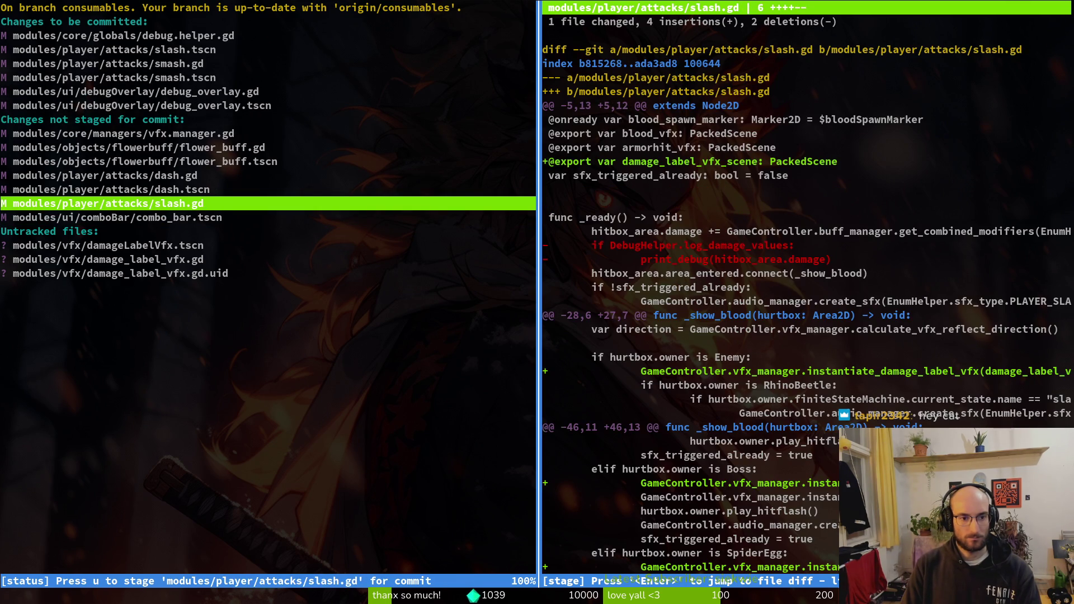
pyautogui.press('u')
pyautogui.press('u')
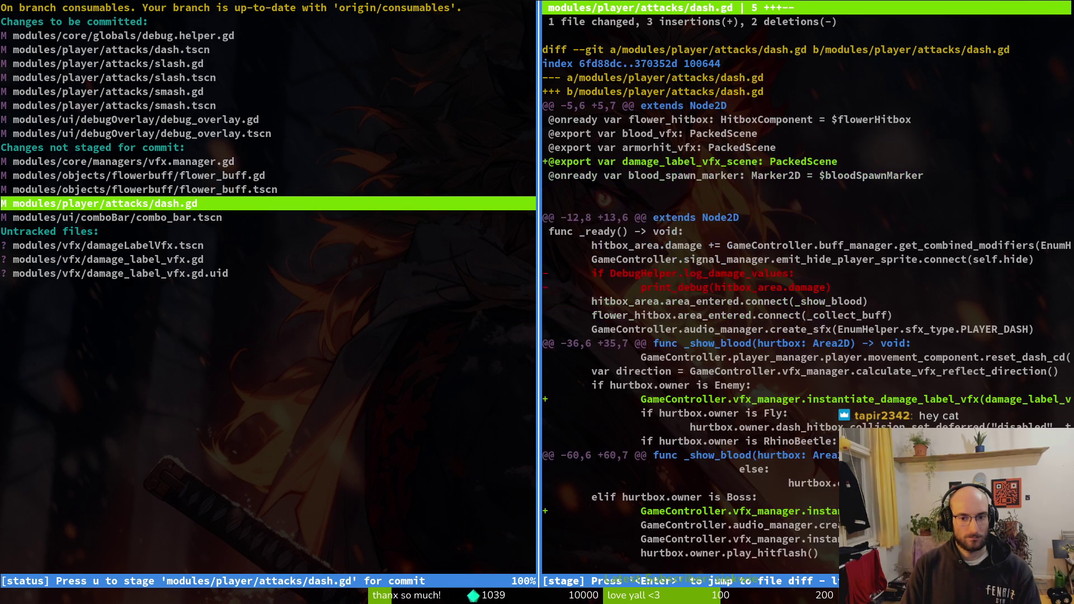
pyautogui.press('u')
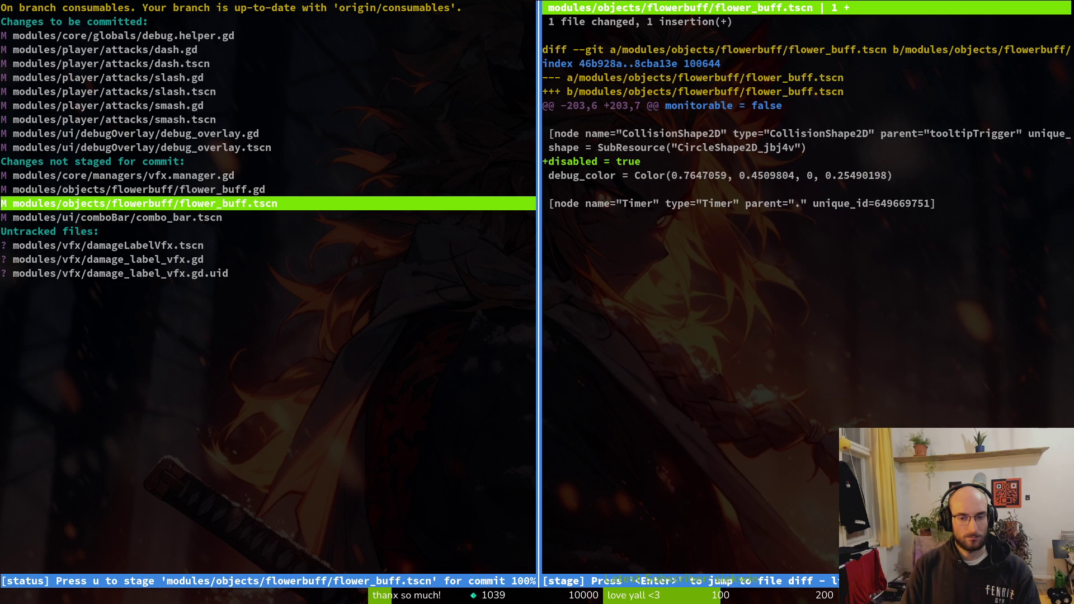
pyautogui.press('j')
pyautogui.press('j')
pyautogui.press('j')
pyautogui.press('k')
pyautogui.press('j')
pyautogui.press('j')
pyautogui.press('k')
pyautogui.press('k')
pyautogui.press('k')
pyautogui.press('k')
pyautogui.press('k')
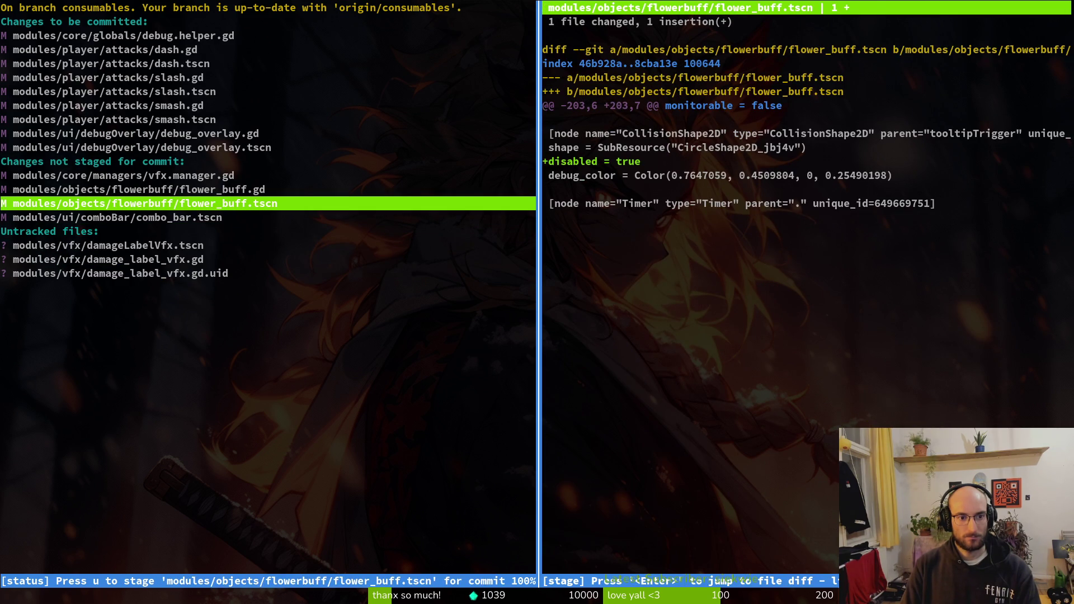
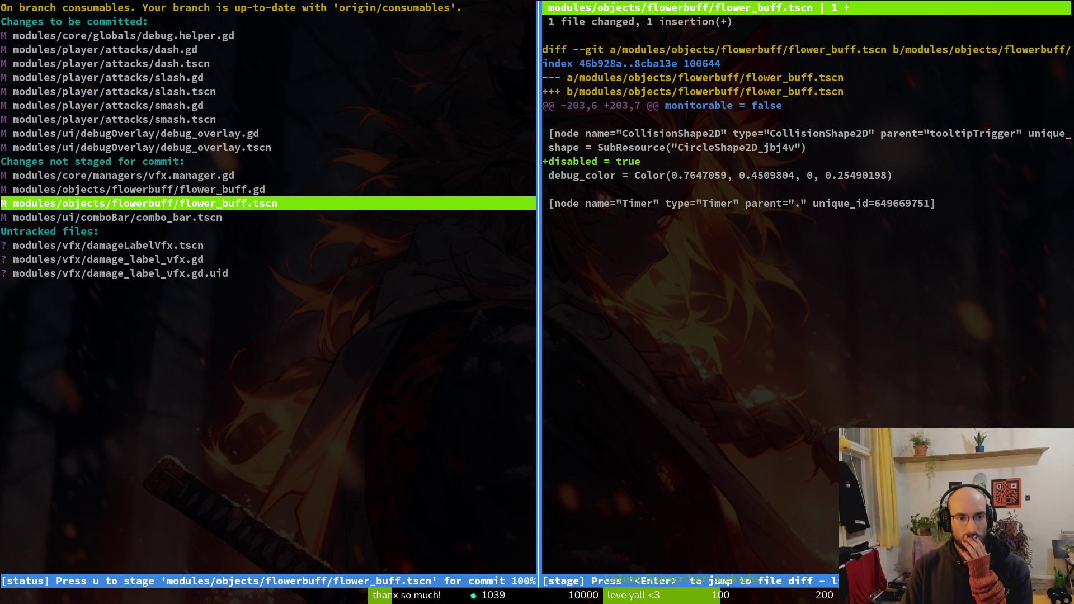
# Step: In tig, stage vfx.manager.gd, damageLabelVfx.tscn, damage_label_vfx.gd and the uid file
pyautogui.press('k')
pyautogui.press('k')
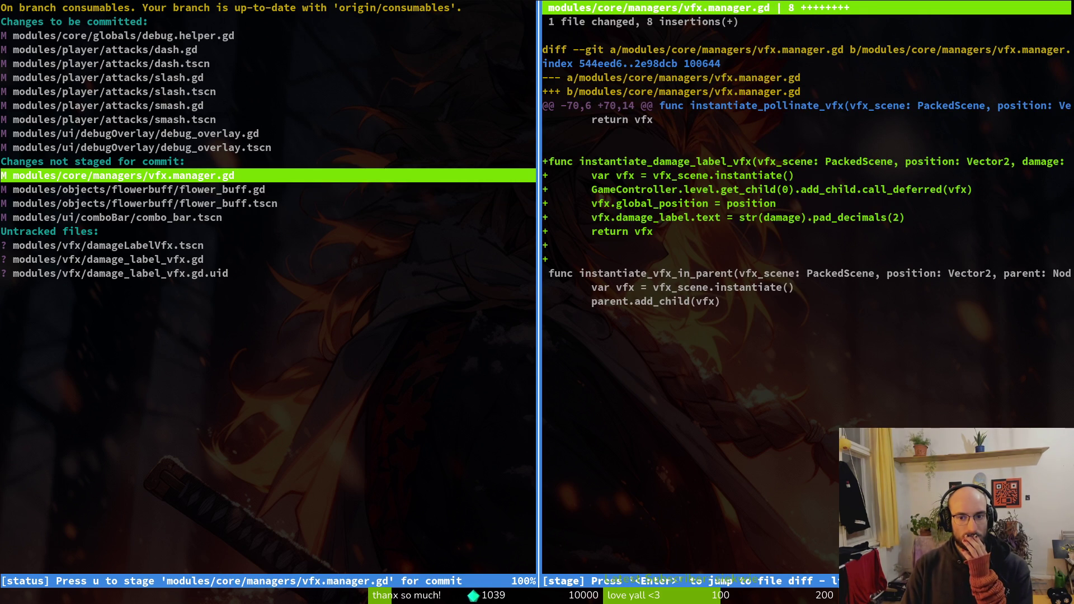
pyautogui.press('u')
pyautogui.press('j')
pyautogui.press('j')
pyautogui.press('j')
pyautogui.press('j')
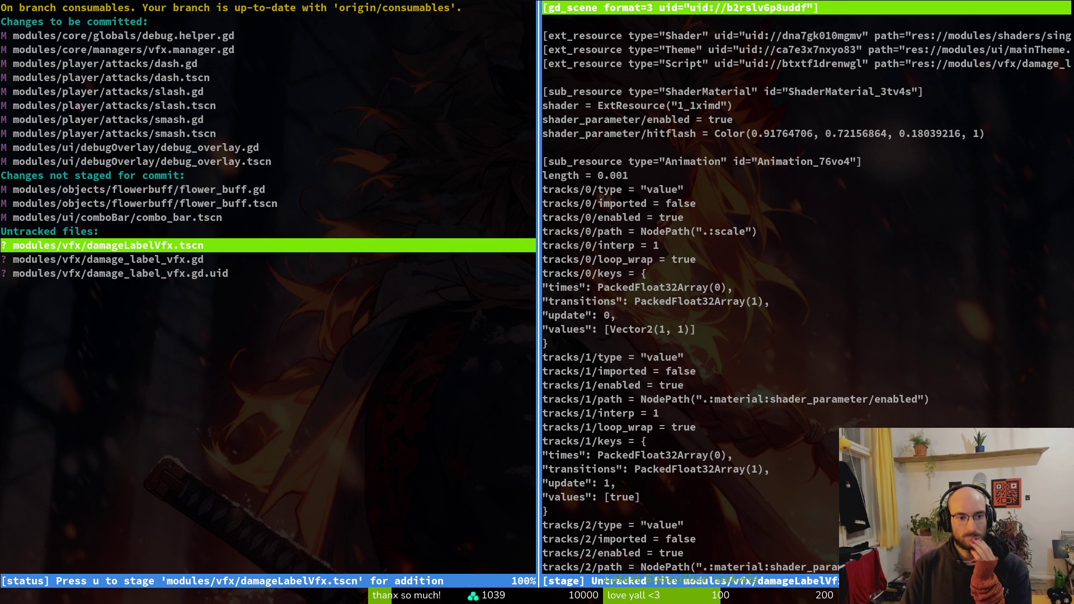
pyautogui.press('u')
pyautogui.press('u')
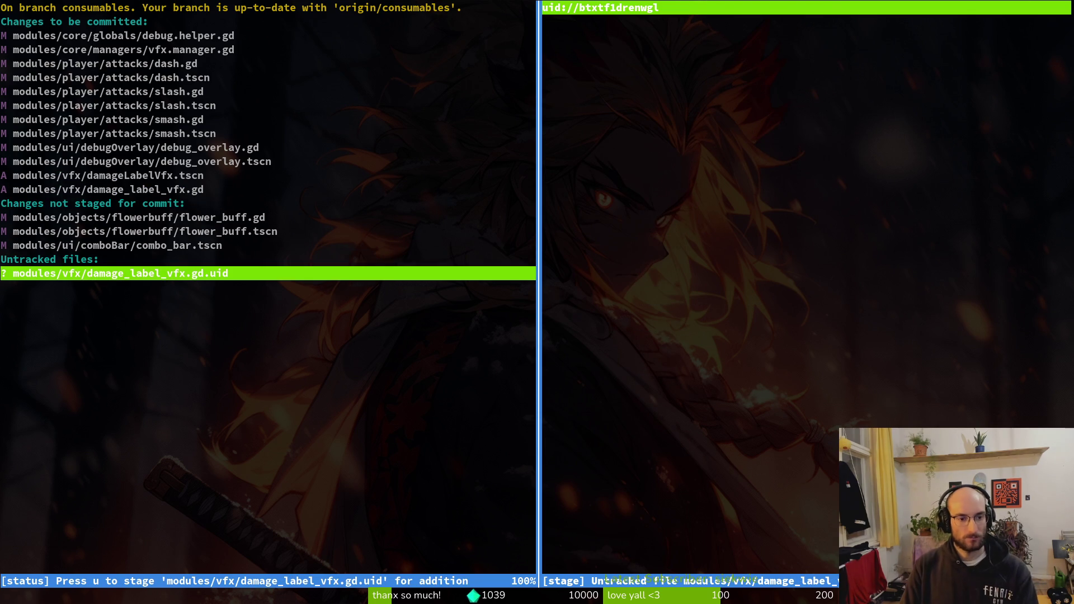
pyautogui.press('u')
pyautogui.press('q')
pyautogui.press('q')
# Step: Commit with message 'added flash damage labels for debugging' and push to the consumables branch
pyautogui.write('git c')
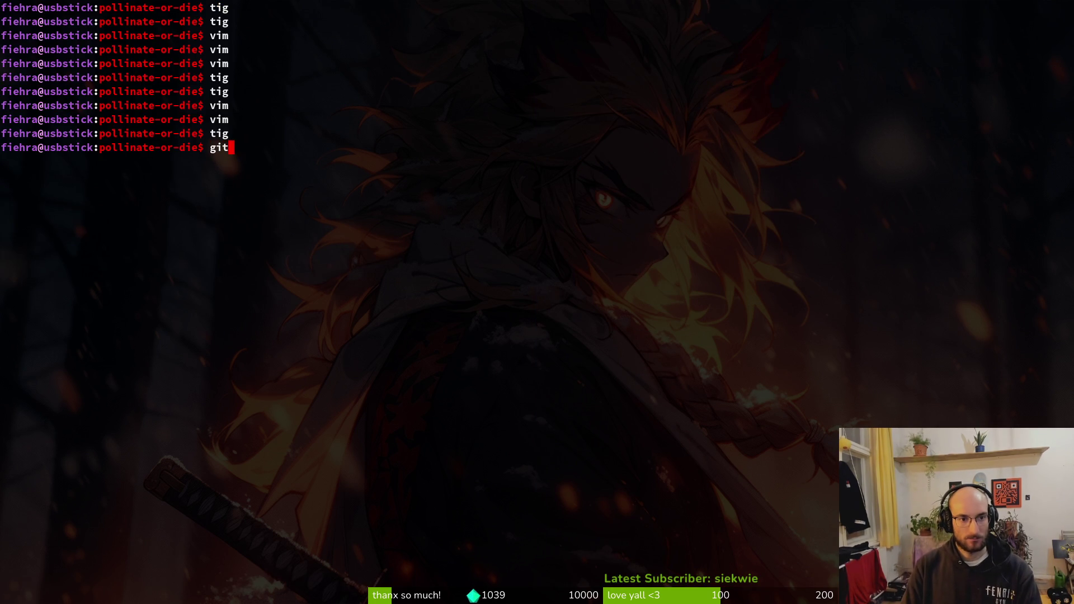
pyautogui.write('ommit -&')
pyautogui.press('BackSpace')
pyautogui.press('BackSpace')
pyautogui.write('m "added fa')
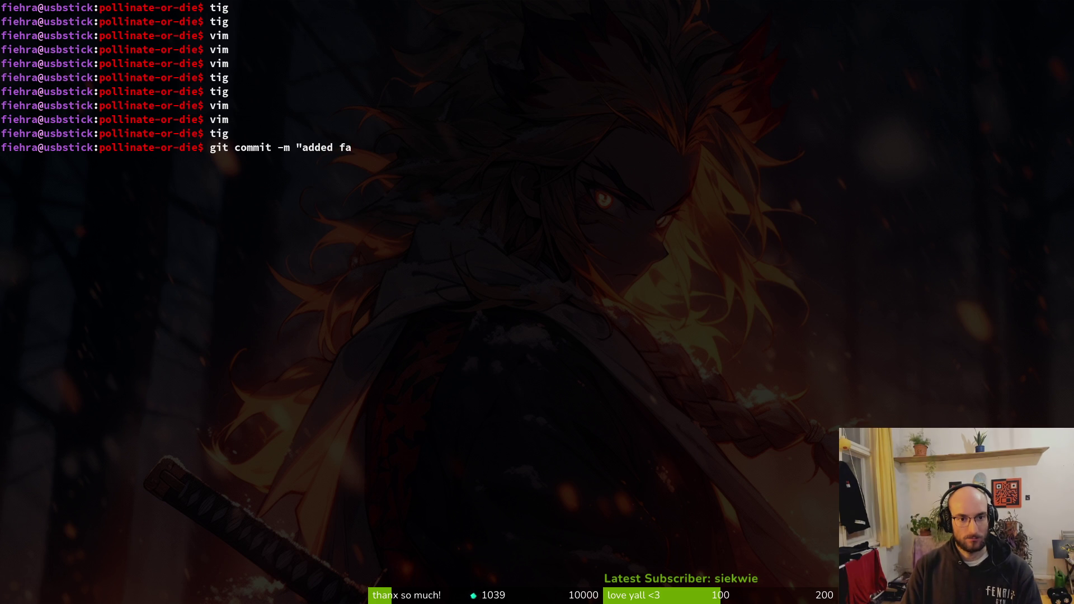
pyautogui.press('BackSpace')
pyautogui.write('lash damage v')
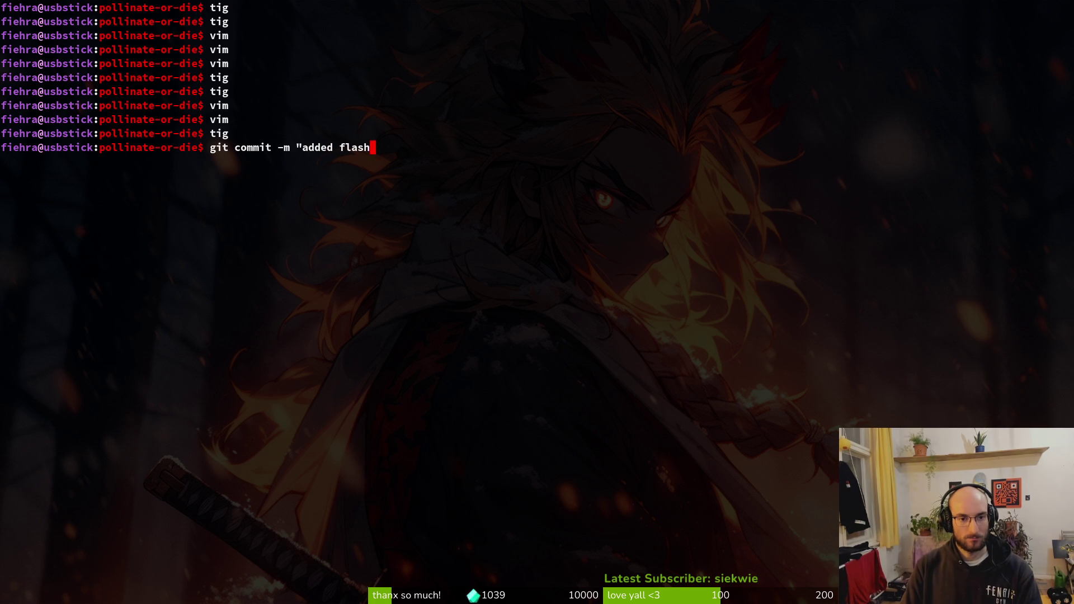
pyautogui.press('BackSpace')
pyautogui.write('labels for debug')
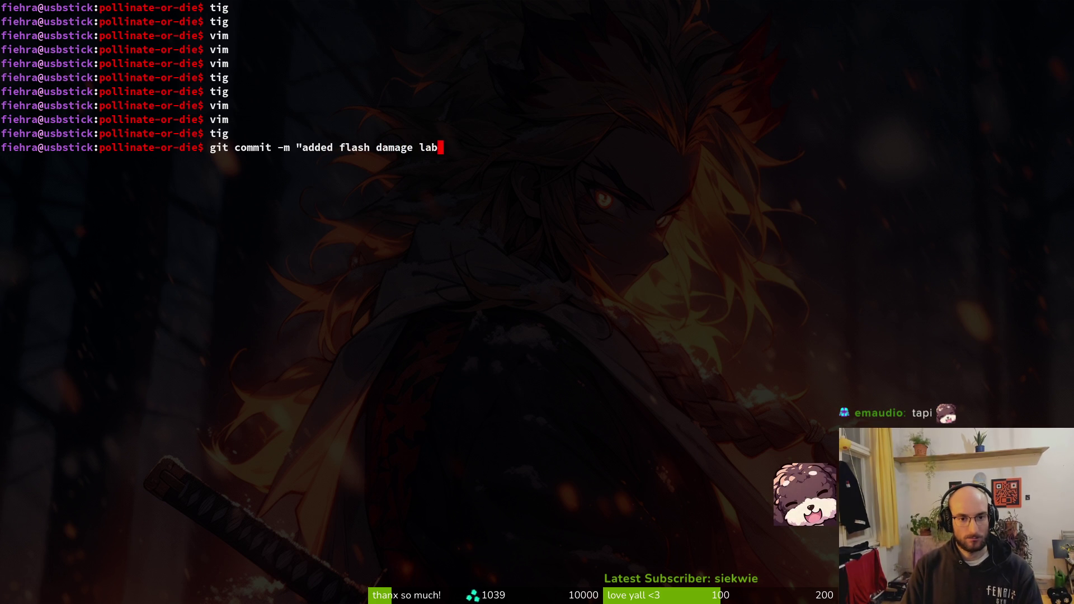
pyautogui.write('ging"')
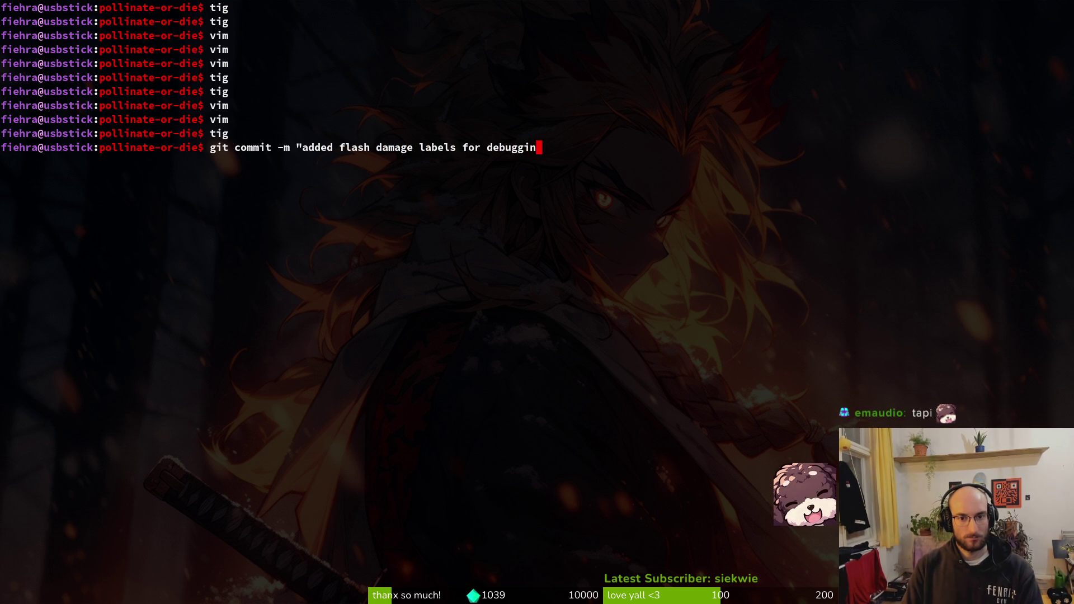
pyautogui.press('Return')
pyautogui.write('git push')
pyautogui.press('Return')
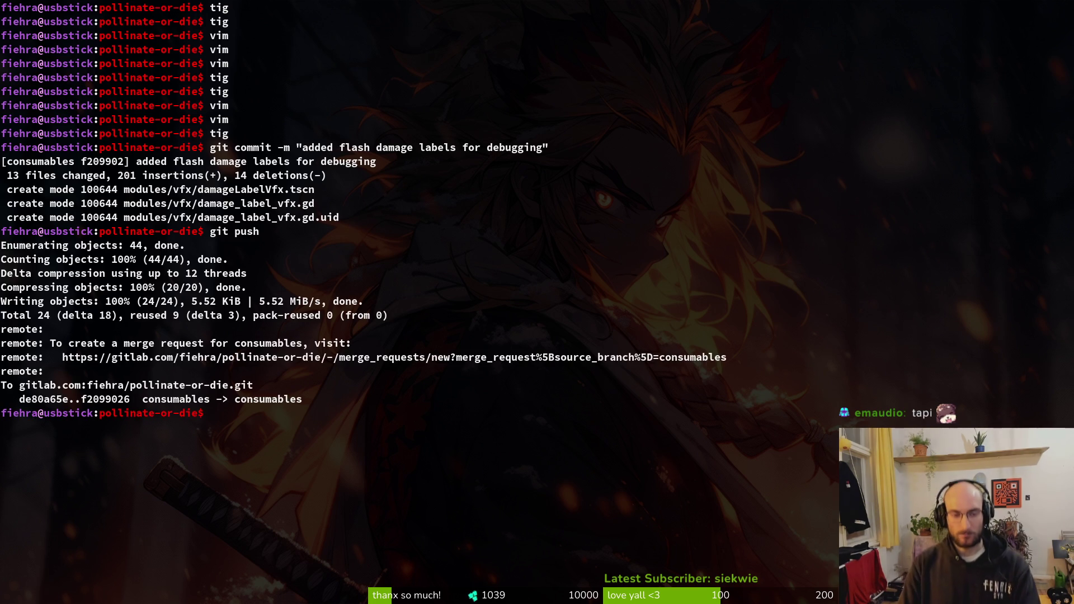
pyautogui.hotkey('ctrl', 'l')
# Step: Assign the damage customCheckButton to the debugOverlay node's Damage Setting
pyautogui.hotkey('alt', 'Tab')
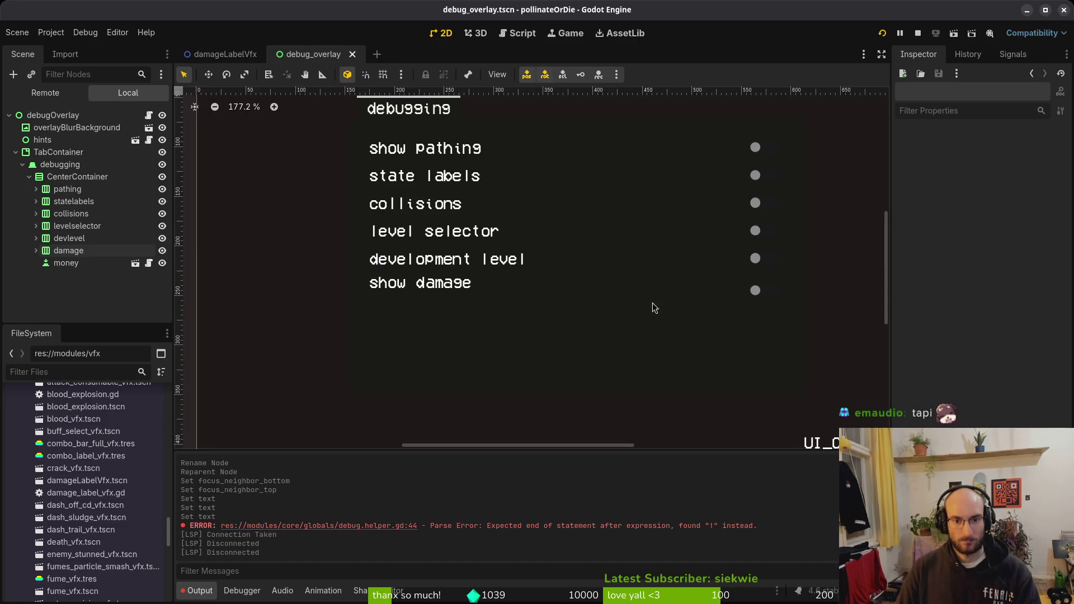
pyautogui.click(883, 33)
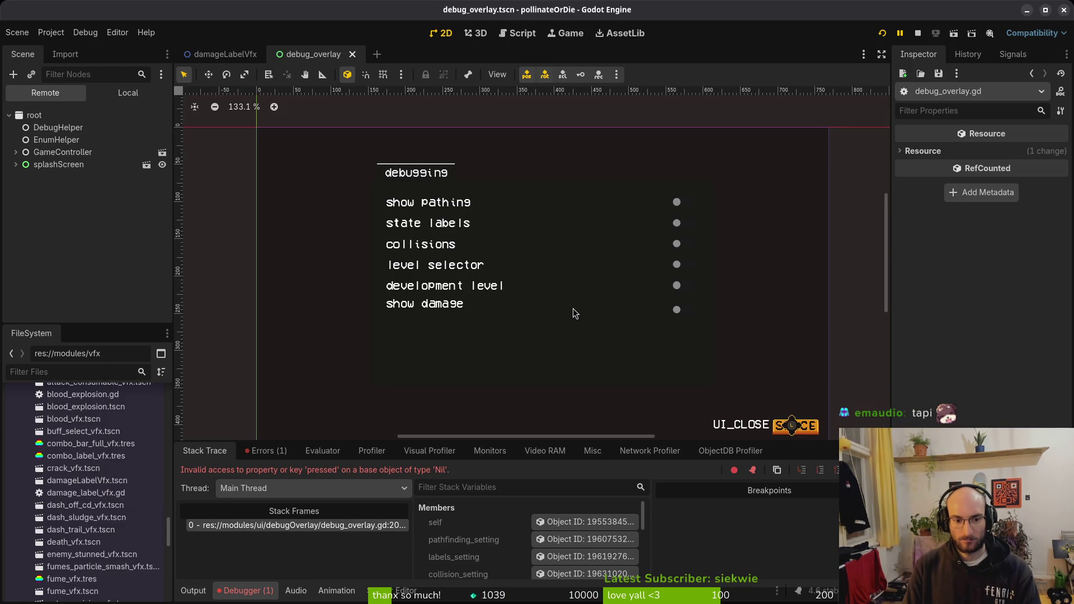
pyautogui.click(127, 93)
pyautogui.click(54, 114)
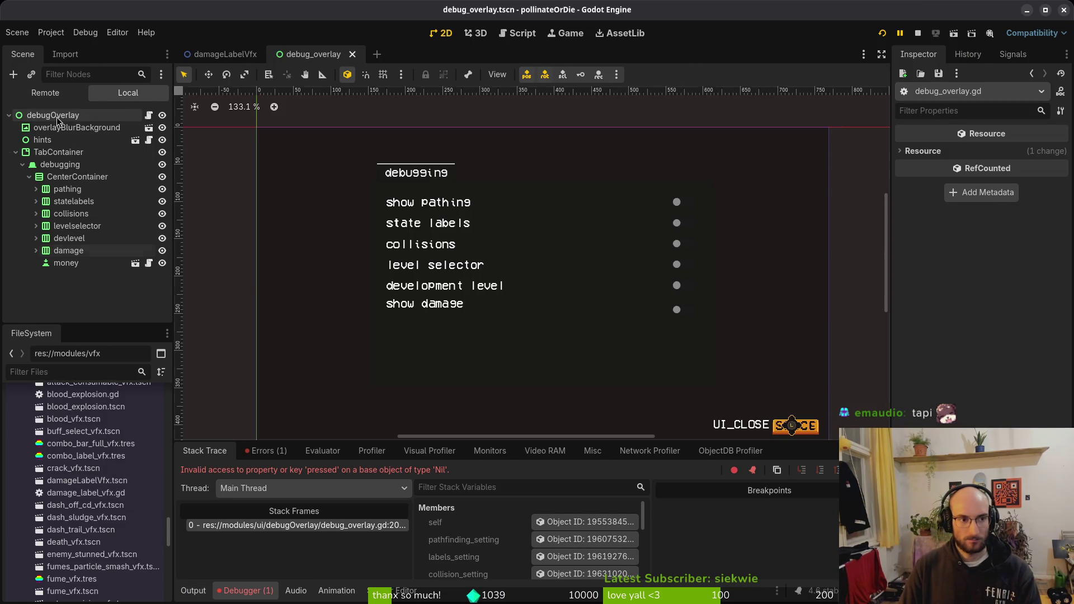
pyautogui.click(1011, 341)
pyautogui.click(517, 343)
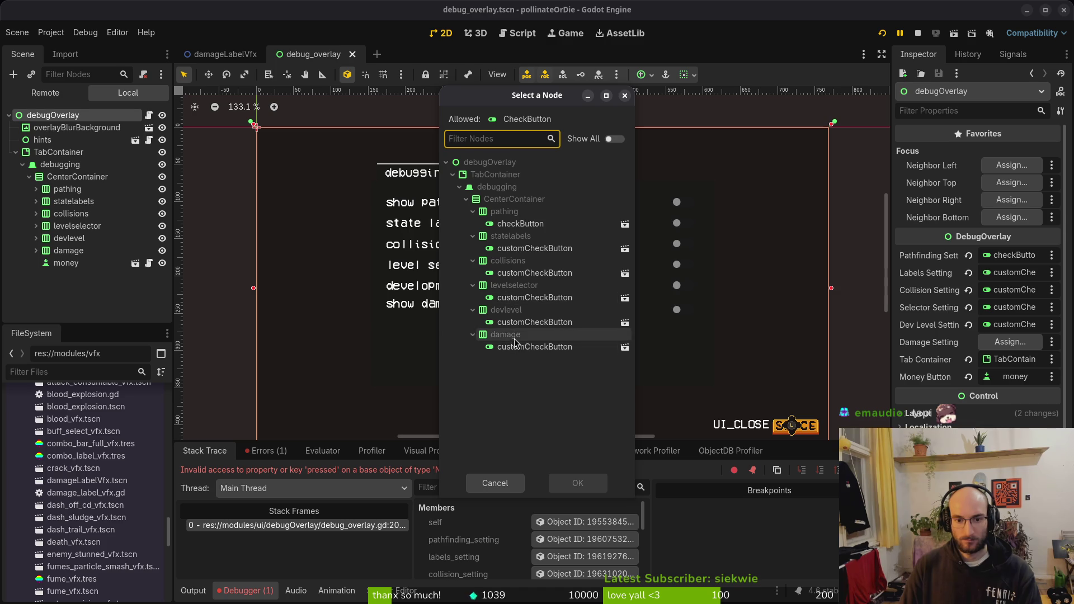
pyautogui.click(579, 485)
# Step: Save debug_overlay.tscn and test the show damage option in a quick game run
pyautogui.press('F5')
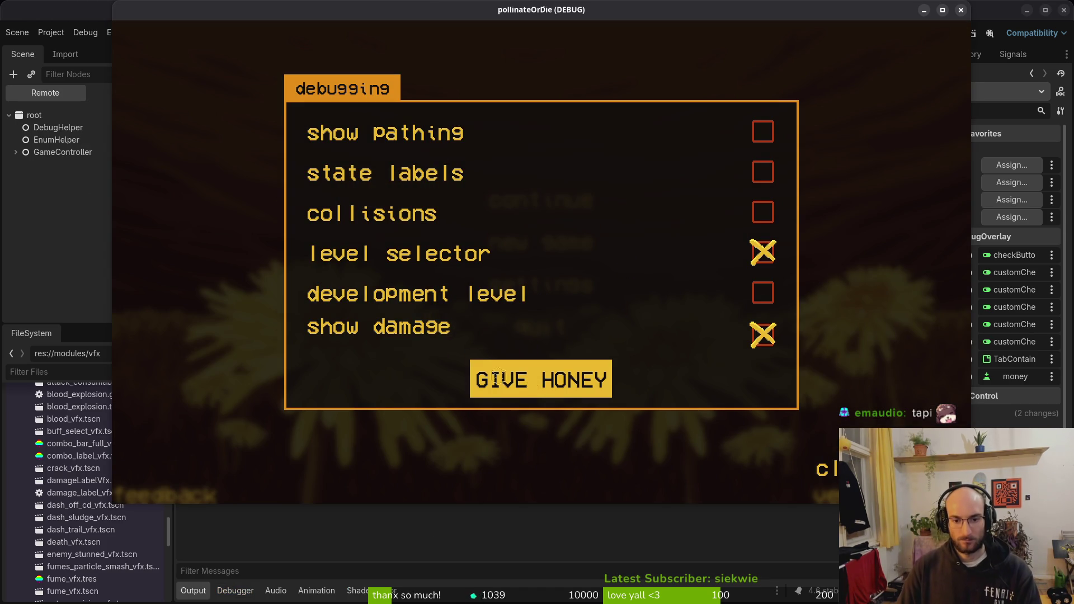
pyautogui.press('F8')
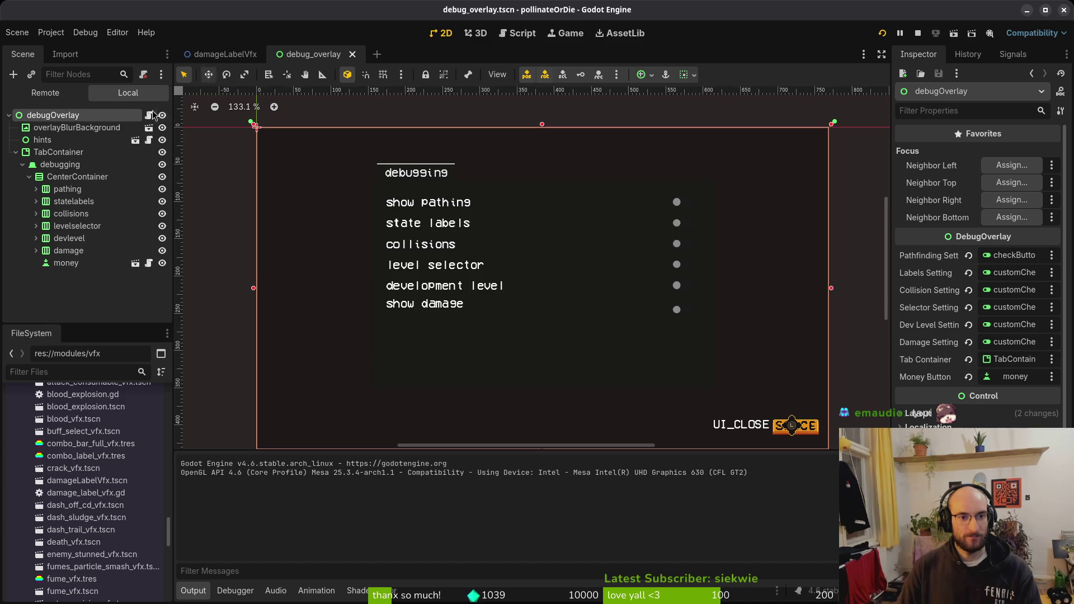
pyautogui.hotkey('ctrl', 'q')
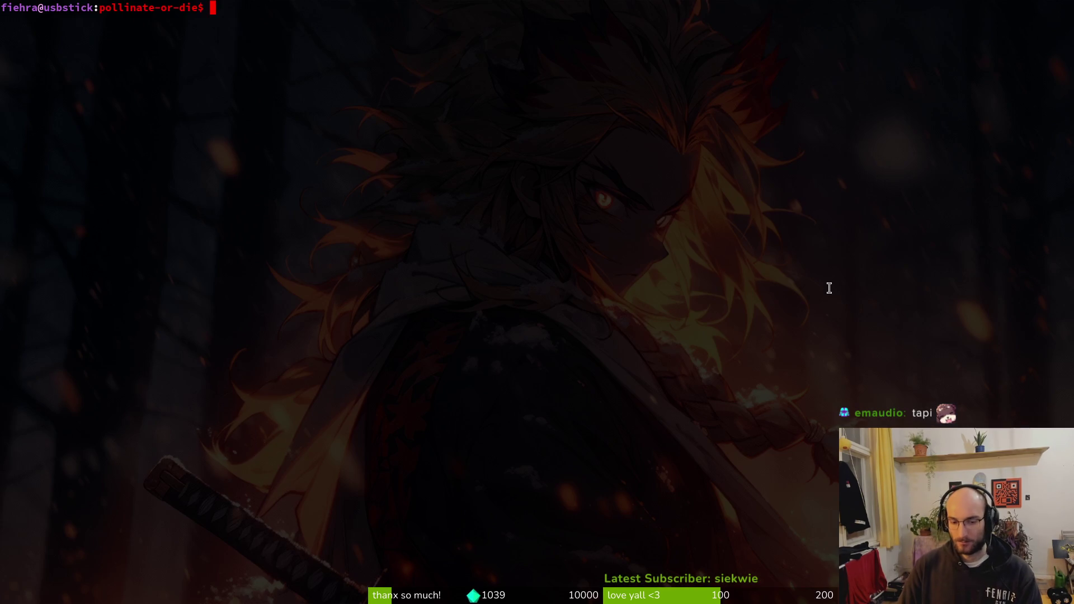
# Step: Stage debug_overlay.tscn and combo_bar.tscn in tig and begin the 'hide overlay' commit
pyautogui.write('tig')
pyautogui.press('Return')
pyautogui.press('Down')
pyautogui.press('Down')
pyautogui.press('Down')
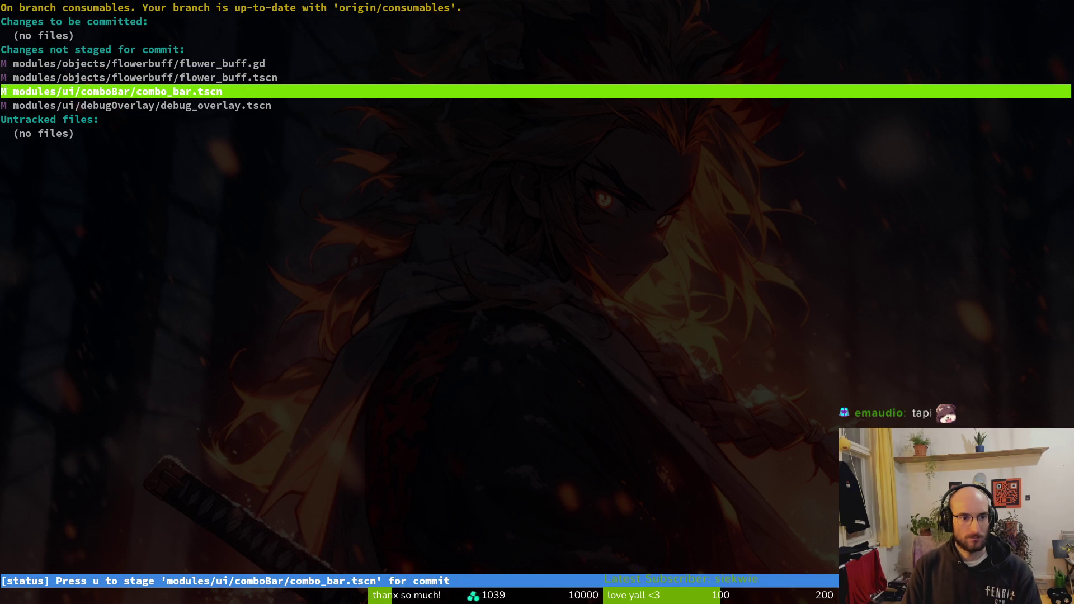
pyautogui.press('Return')
pyautogui.press('u')
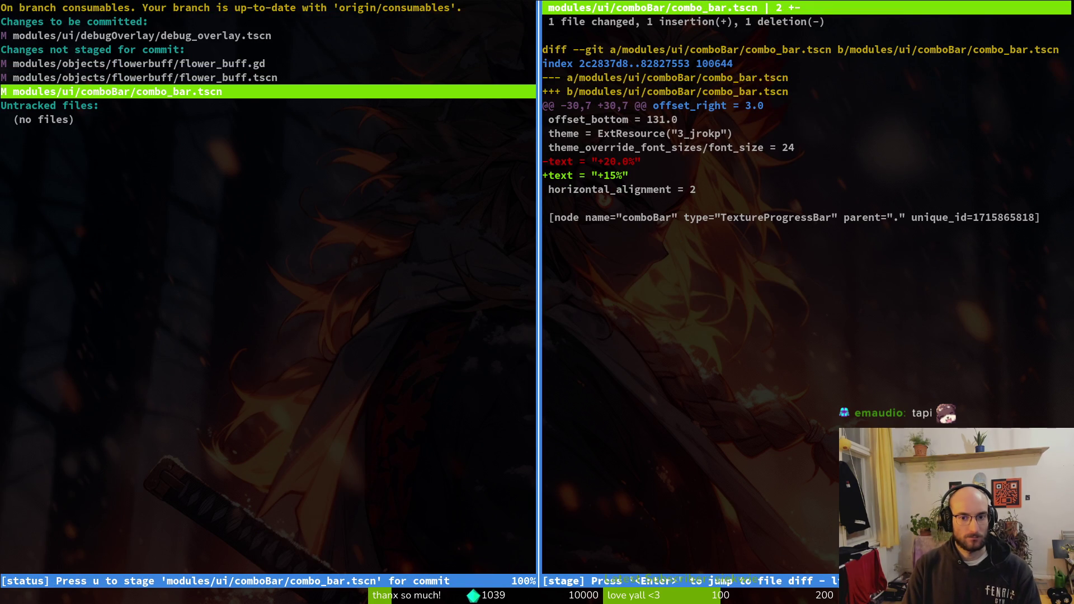
pyautogui.write('uQgit commit -m ')
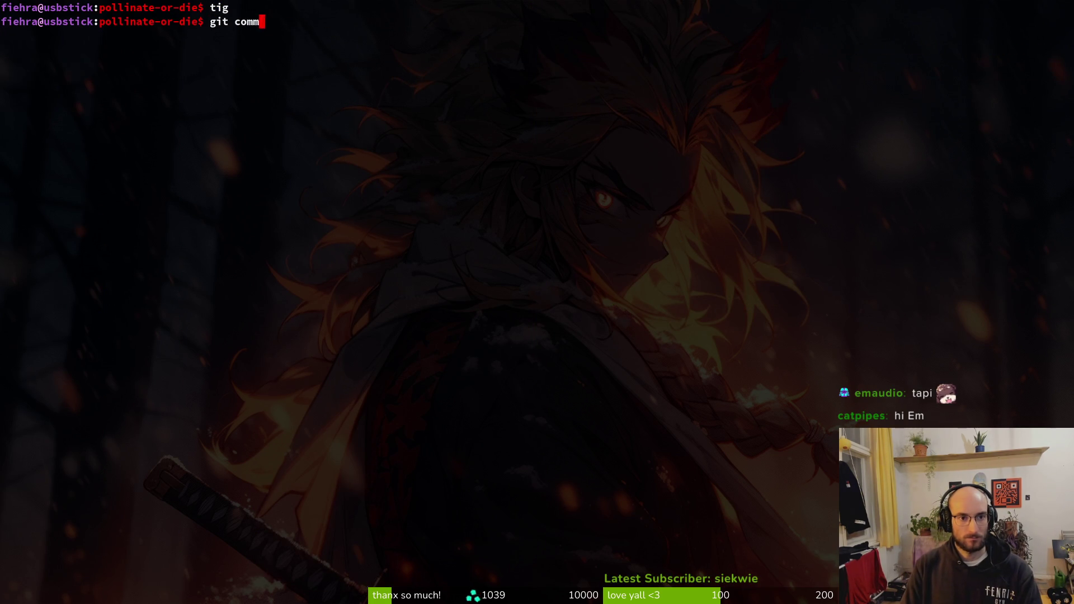
pyautogui.write('hide overlay "')
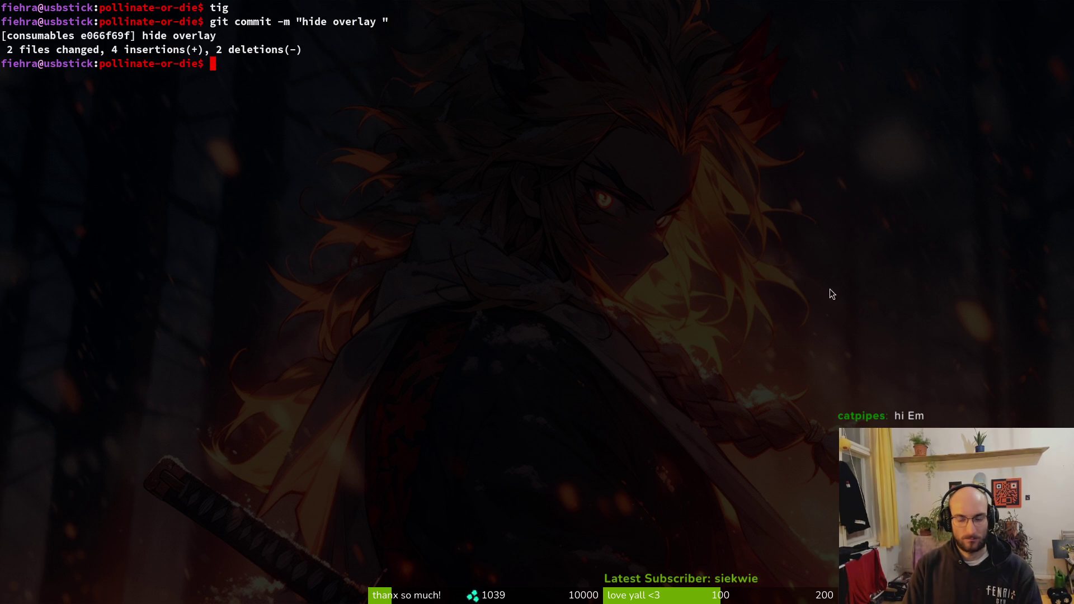
pyautogui.hotkey('alt', 'Tab')
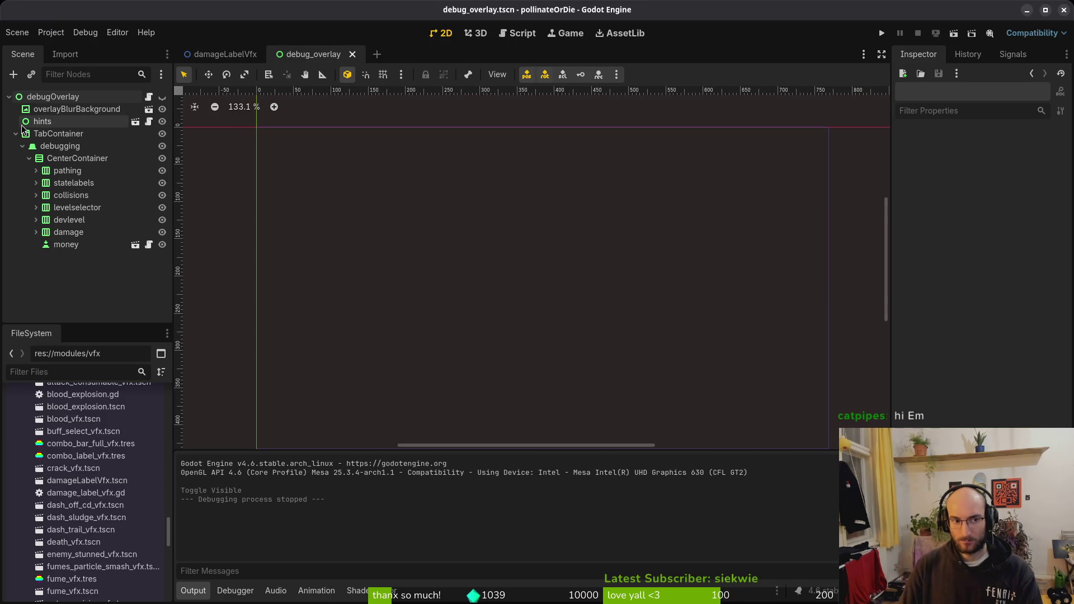
# Step: Close the debug_overlay scene and review the repository status in tig
pyautogui.middleClick(329, 58)
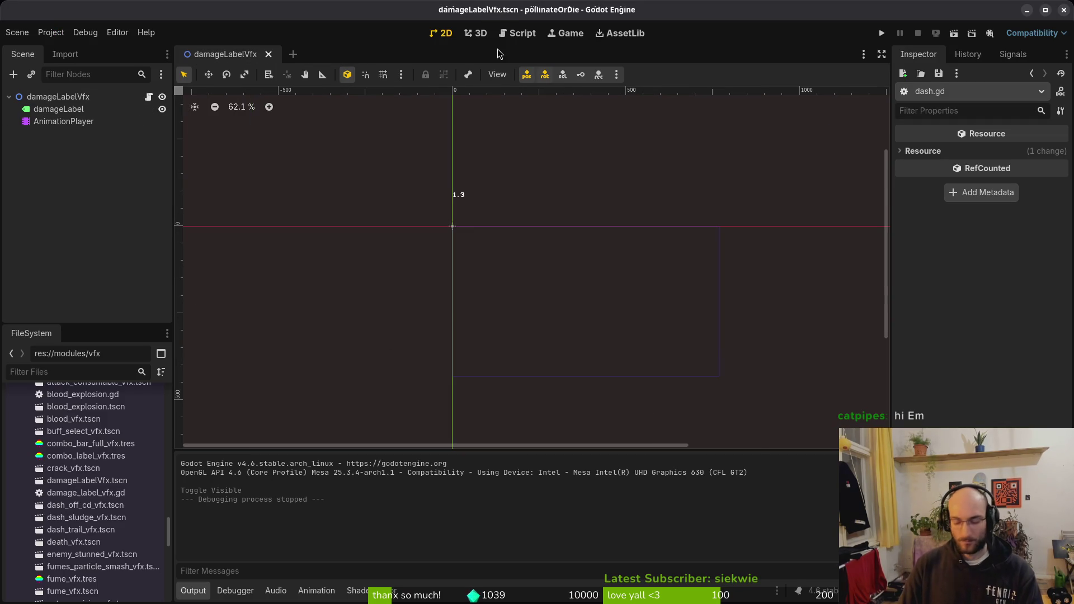
pyautogui.hotkey('ctrl', 'shift', 'o')
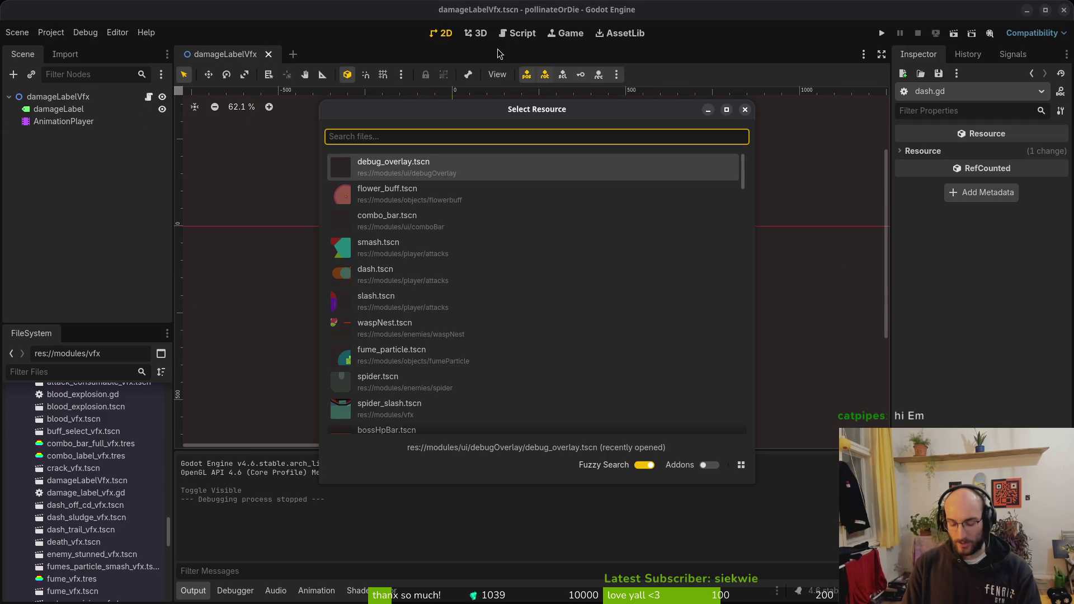
pyautogui.hotkey('alt', 'Tab')
pyautogui.write('tig')
pyautogui.press('Return')
pyautogui.press('Down')
pyautogui.press('q')
# Step: Dismiss the Quick Open list and run the project to its hive loading screen
pyautogui.hotkey('alt', 'Tab')
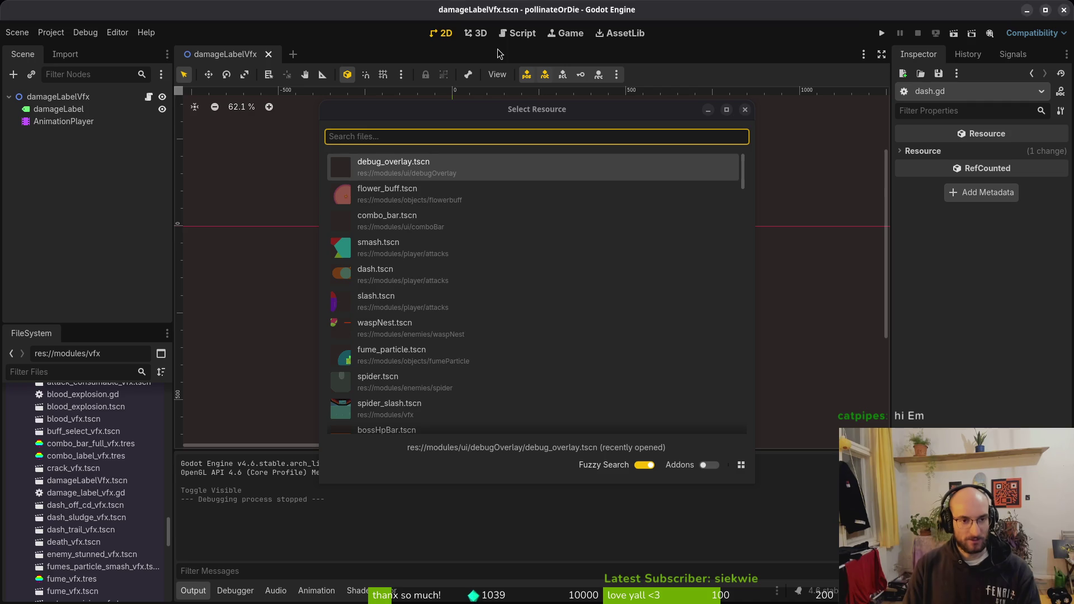
pyautogui.click(745, 110)
pyautogui.click(884, 37)
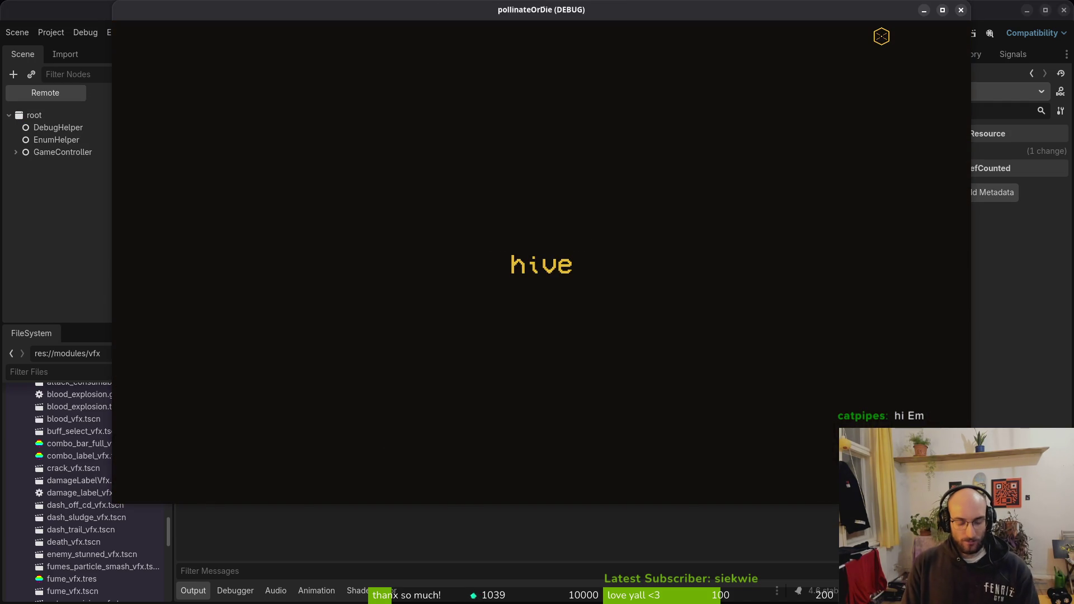
# Step: Skip the hive loading screen, check the debugging panel and browse the consumables shop
pyautogui.press('Escape')
pyautogui.press('Down')
pyautogui.press('Return')
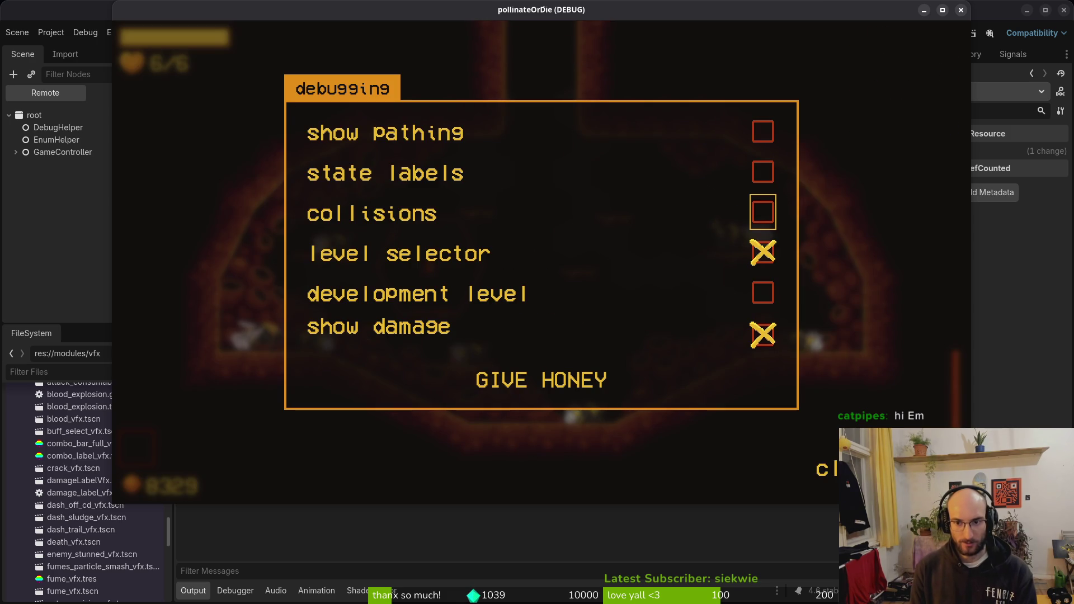
pyautogui.press('Escape')
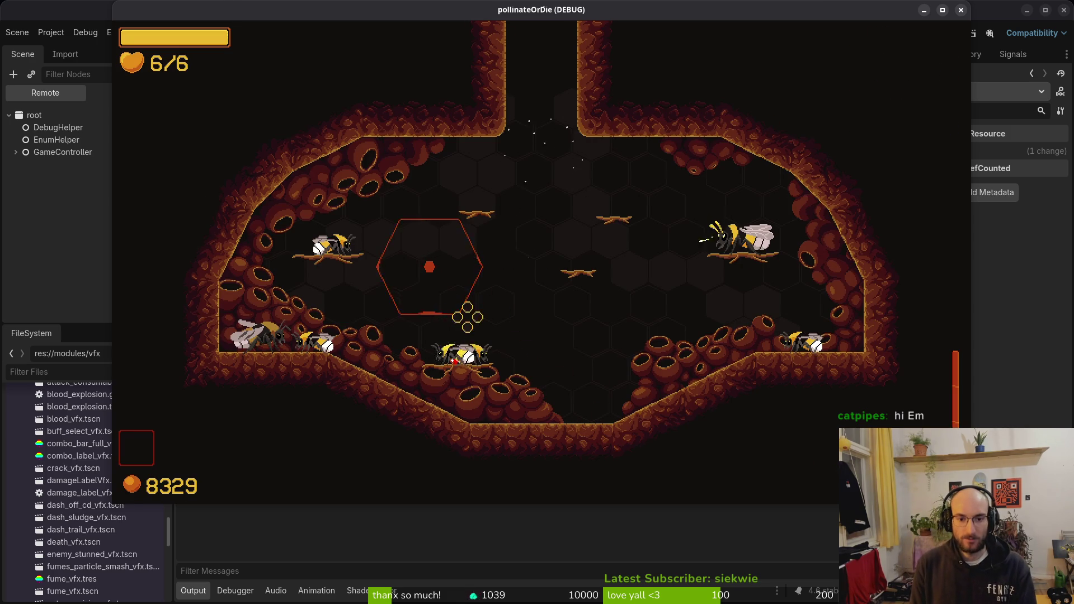
pyautogui.press('Tab')
pyautogui.press('e')
pyautogui.press('e')
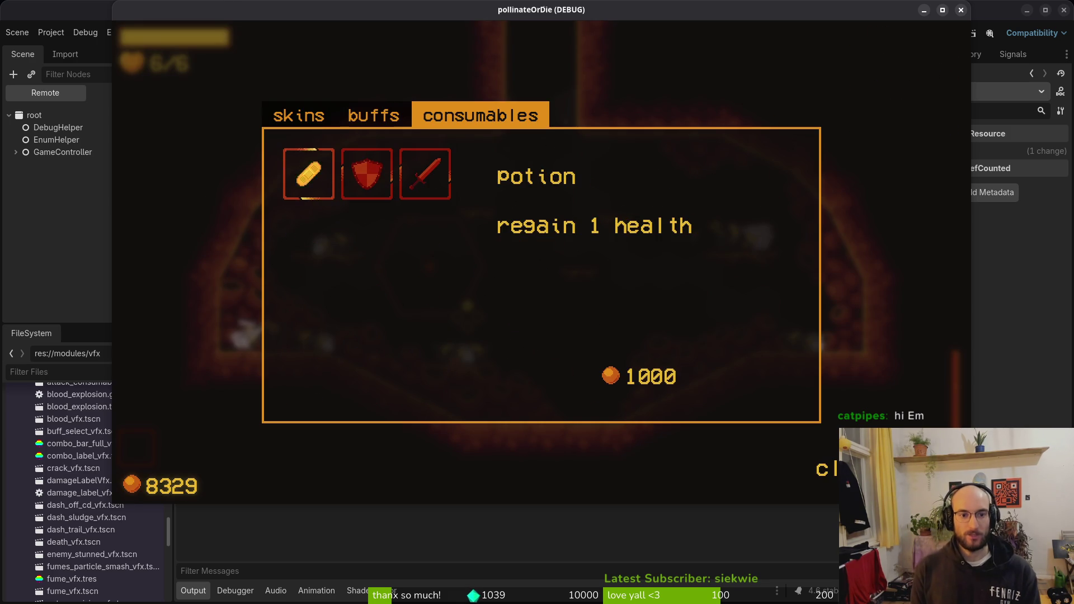
pyautogui.press('Tab')
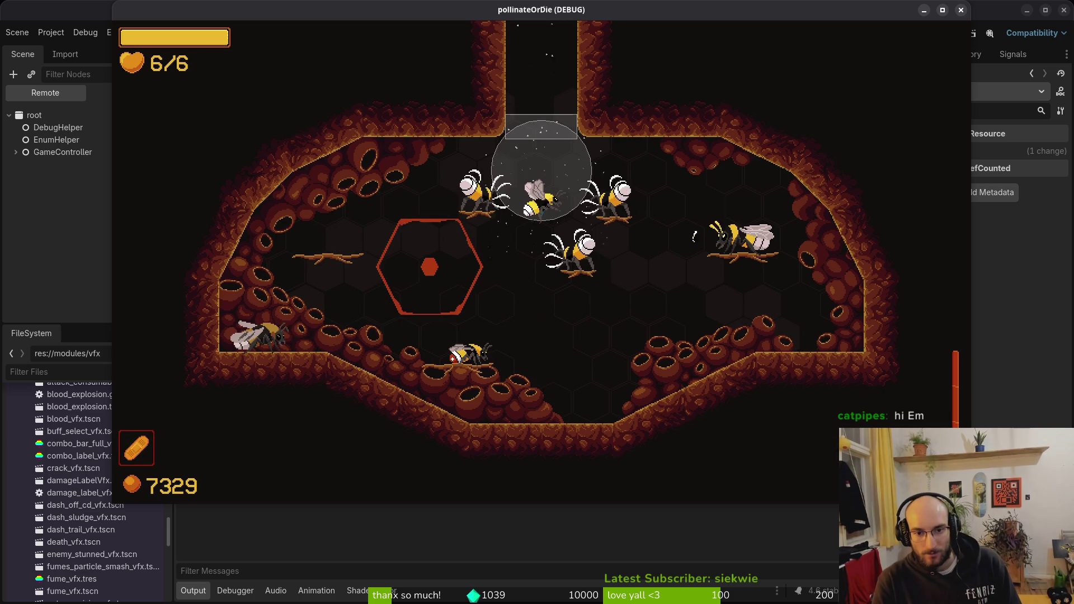
pyautogui.press('Tab')
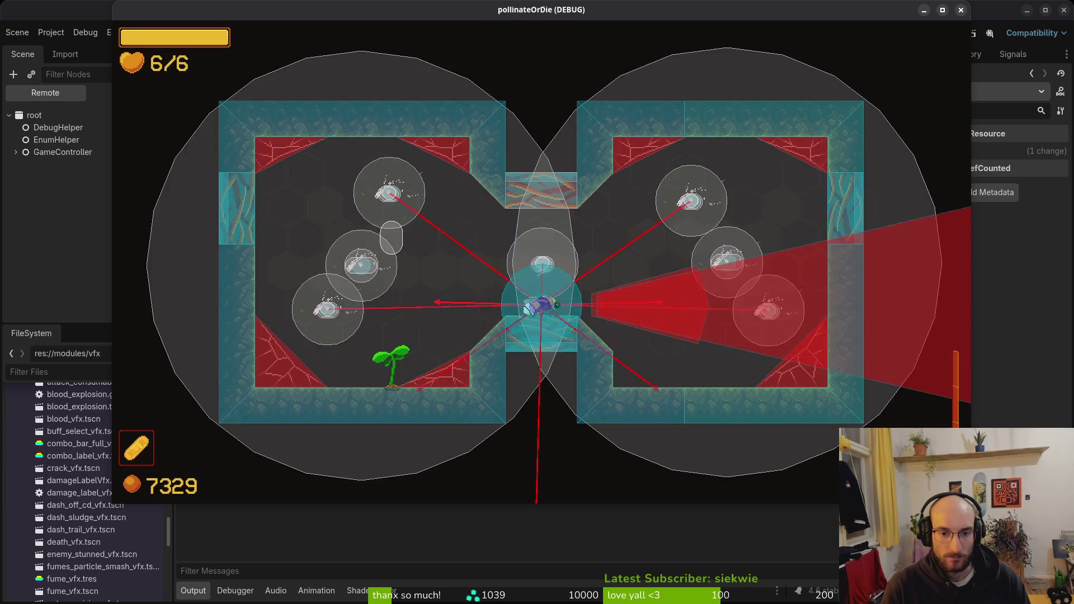
# Step: Fly the bee through the arena's side rooms and corridors
pyautogui.press('d')
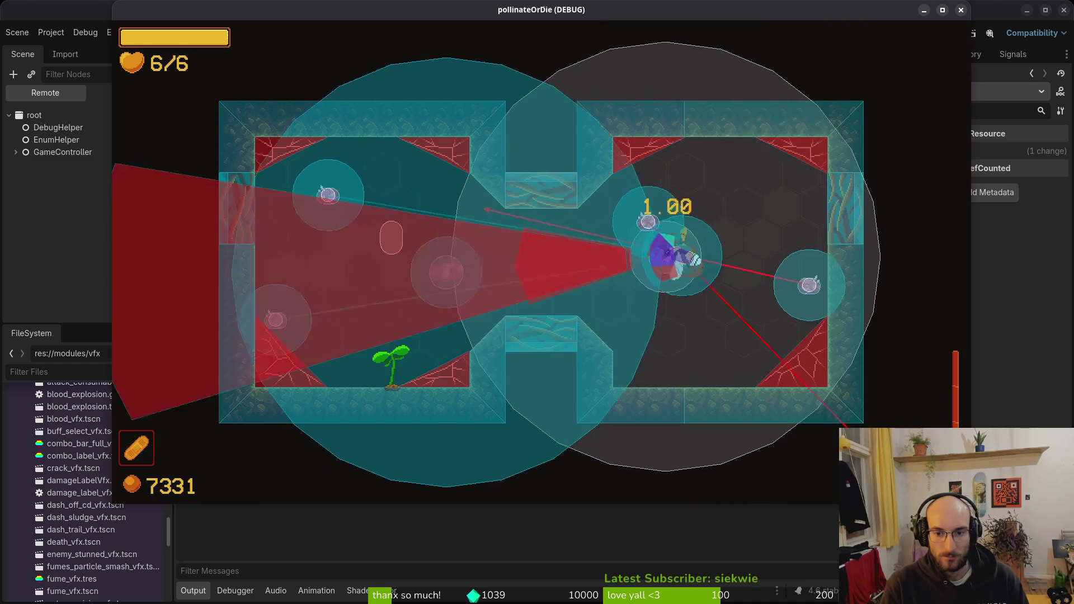
pyautogui.press('a')
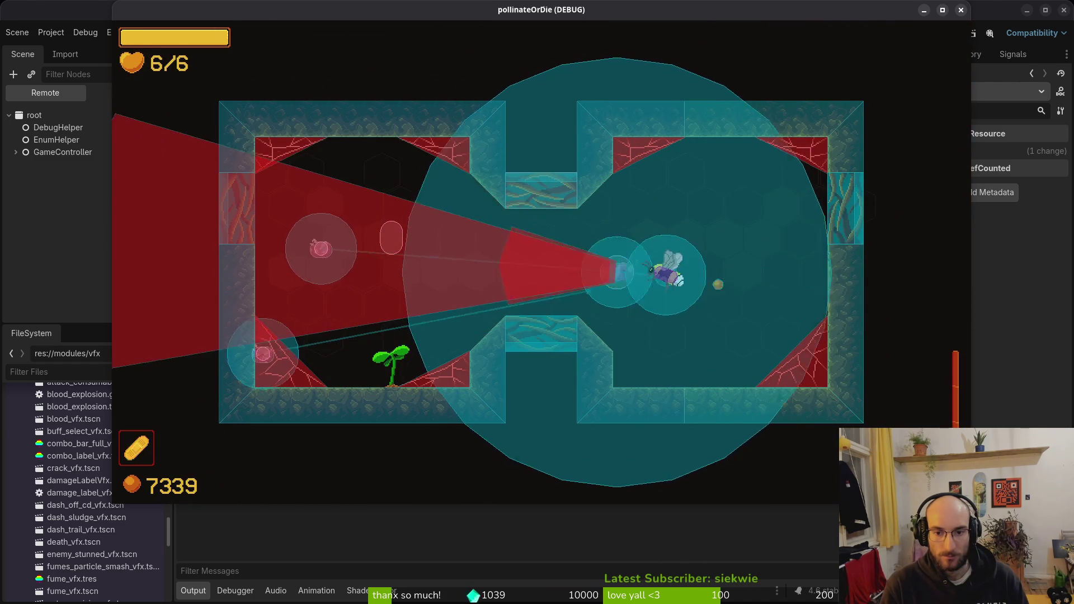
pyautogui.press('a')
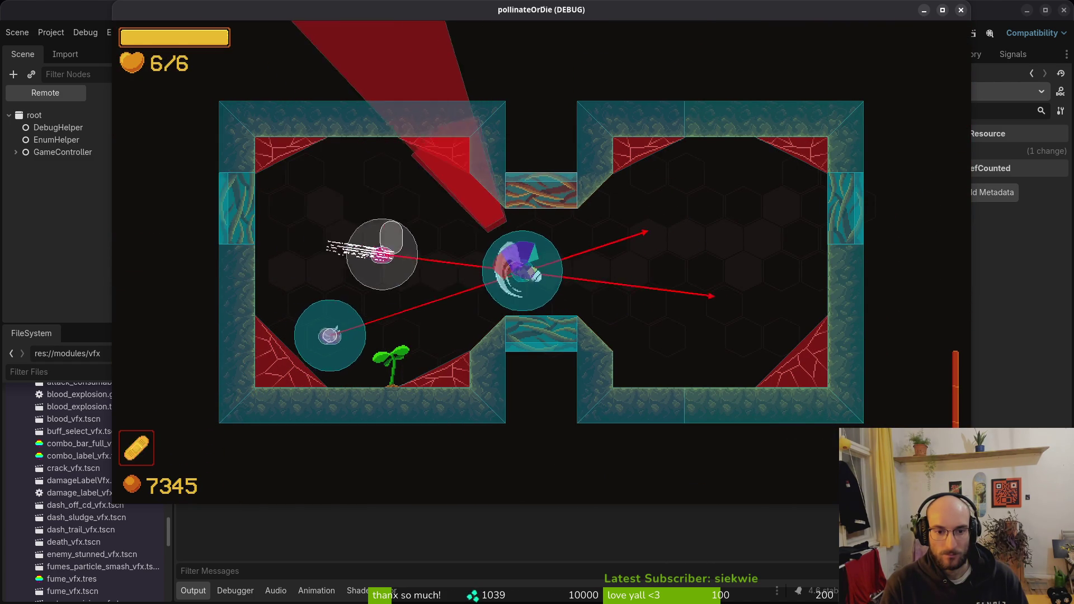
pyautogui.press('d')
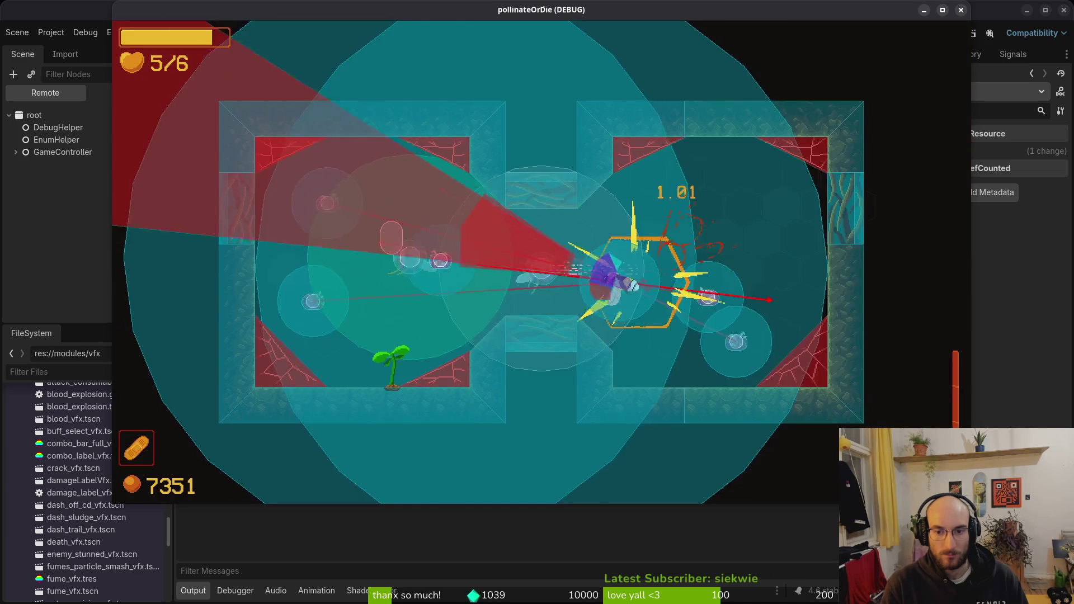
pyautogui.press('d')
pyautogui.press('w')
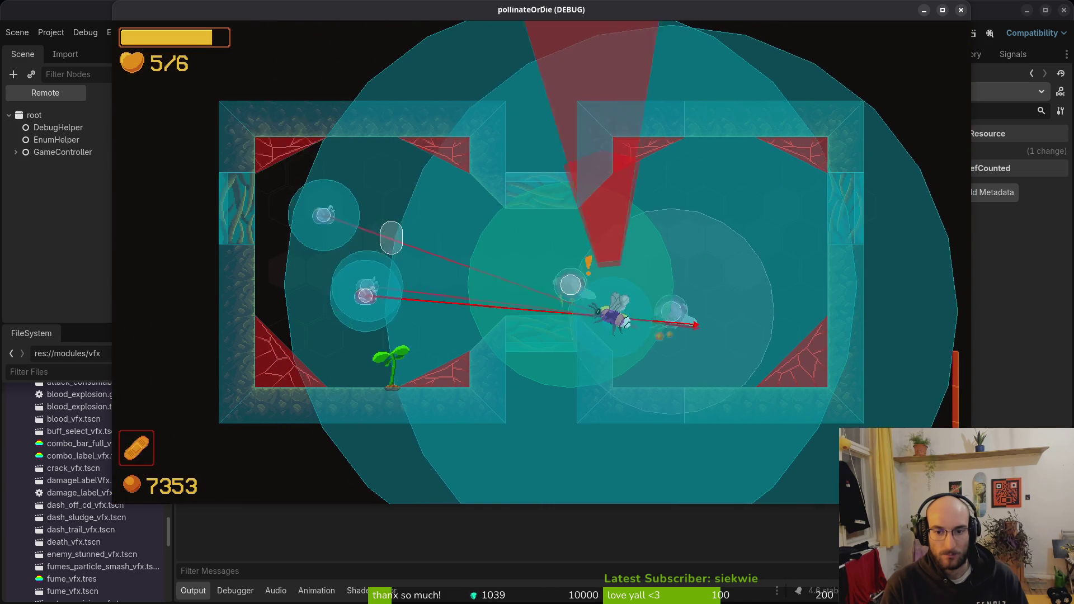
pyautogui.press('a')
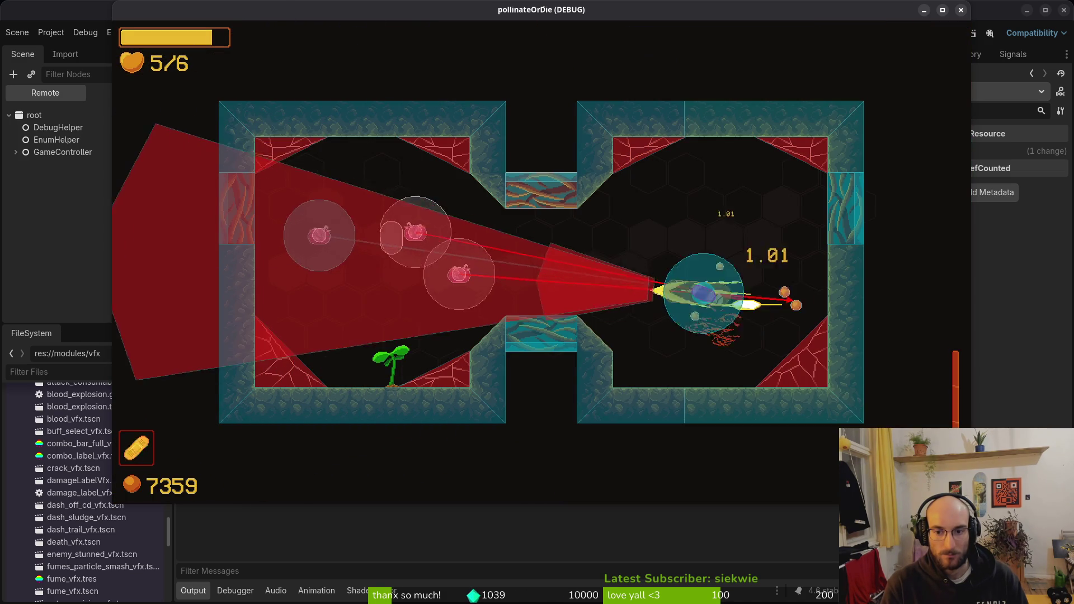
pyautogui.press('w')
pyautogui.press('s')
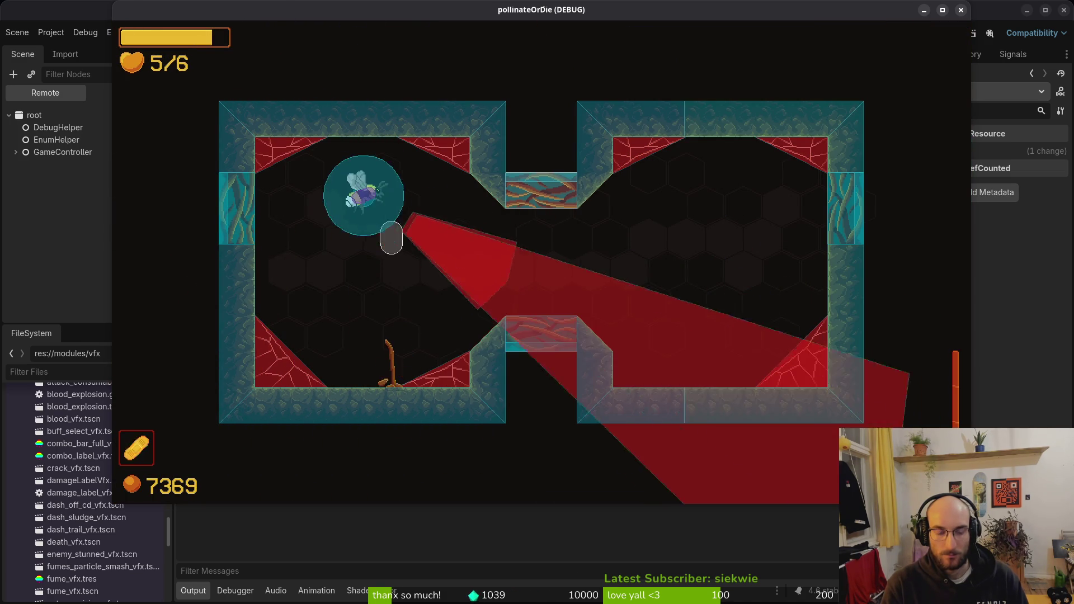
pyautogui.press('d')
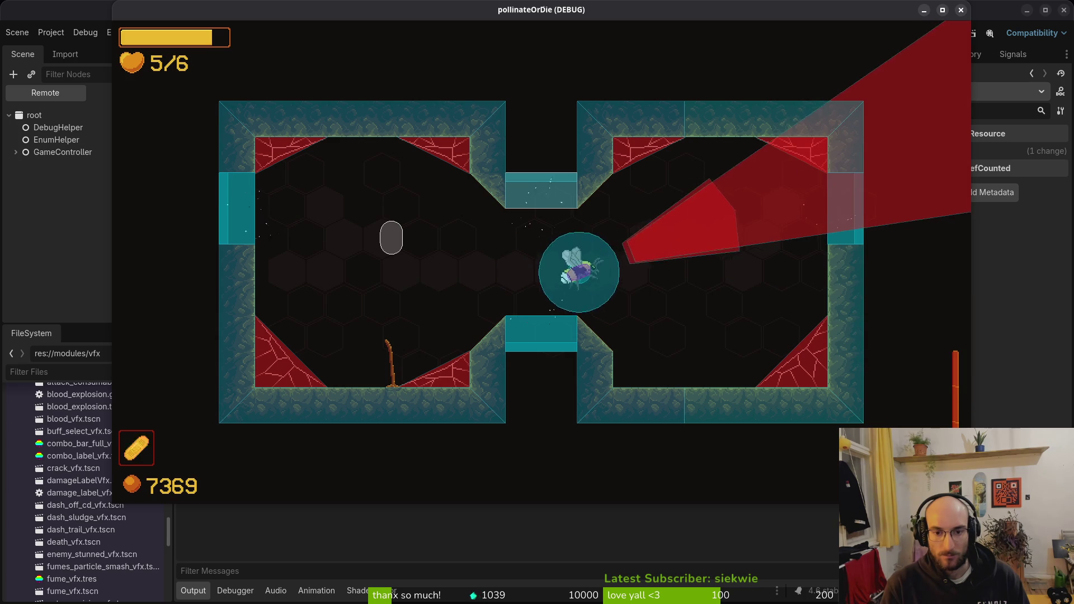
pyautogui.press('a')
pyautogui.press('d')
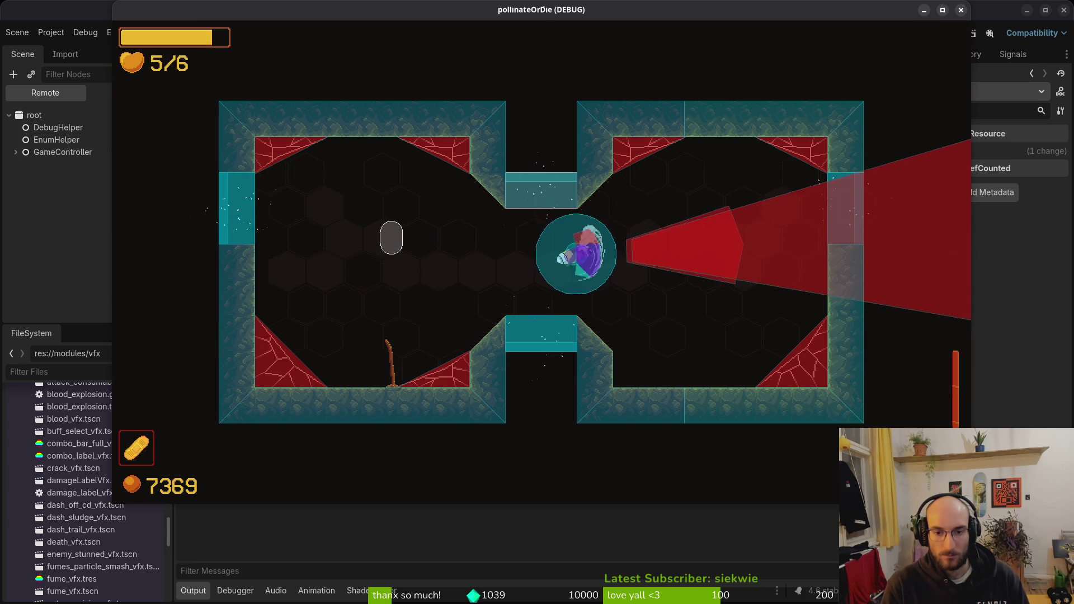
pyautogui.press('a')
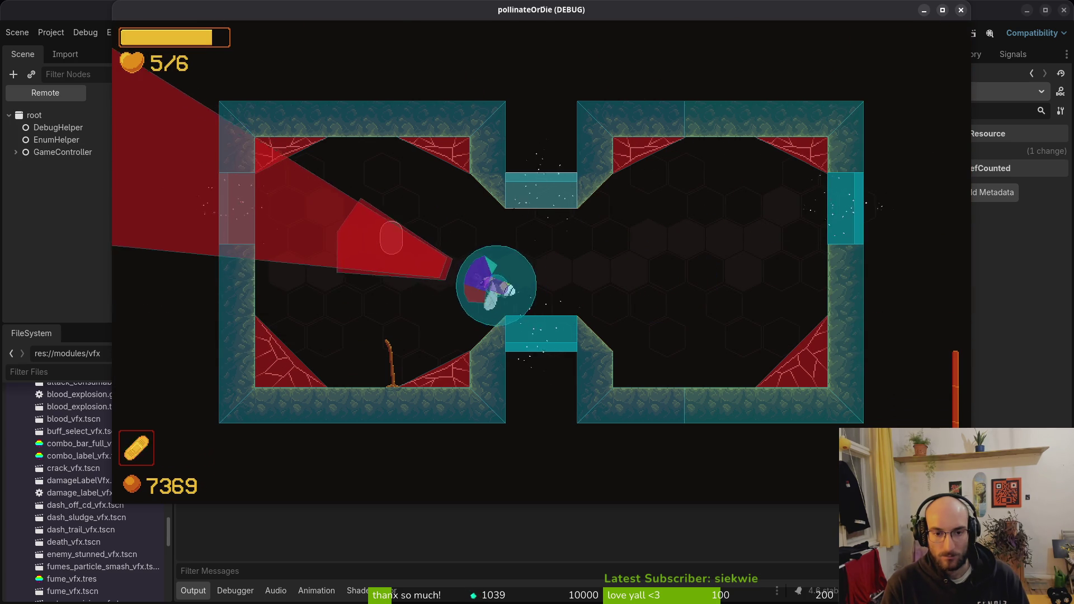
pyautogui.press('d')
pyautogui.press('s')
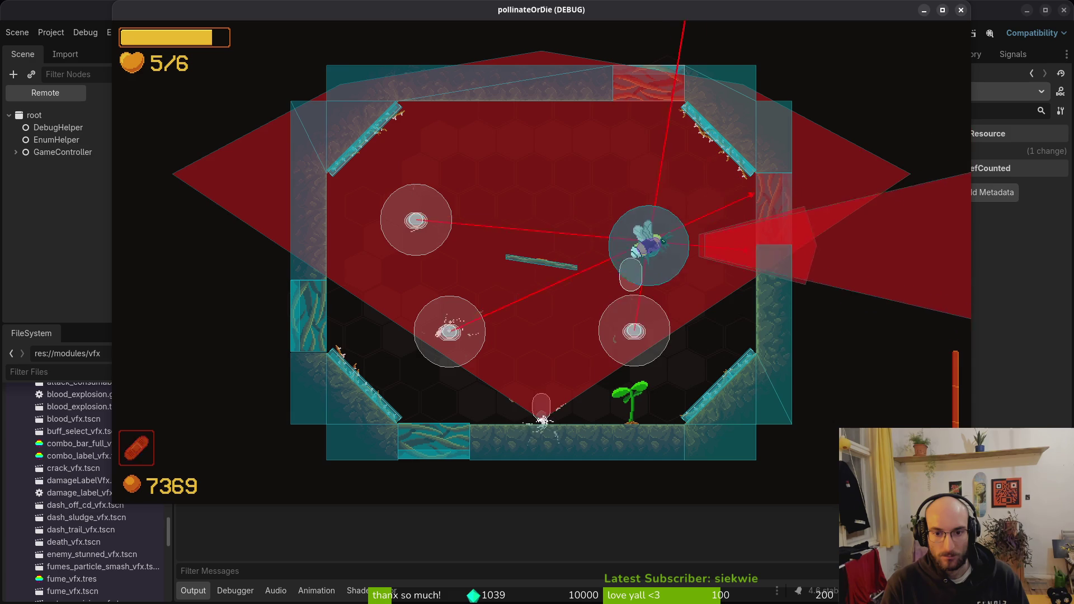
# Step: Dodge and strike the arena enemies until cleared, with the counter reaching 7462
pyautogui.press('w')
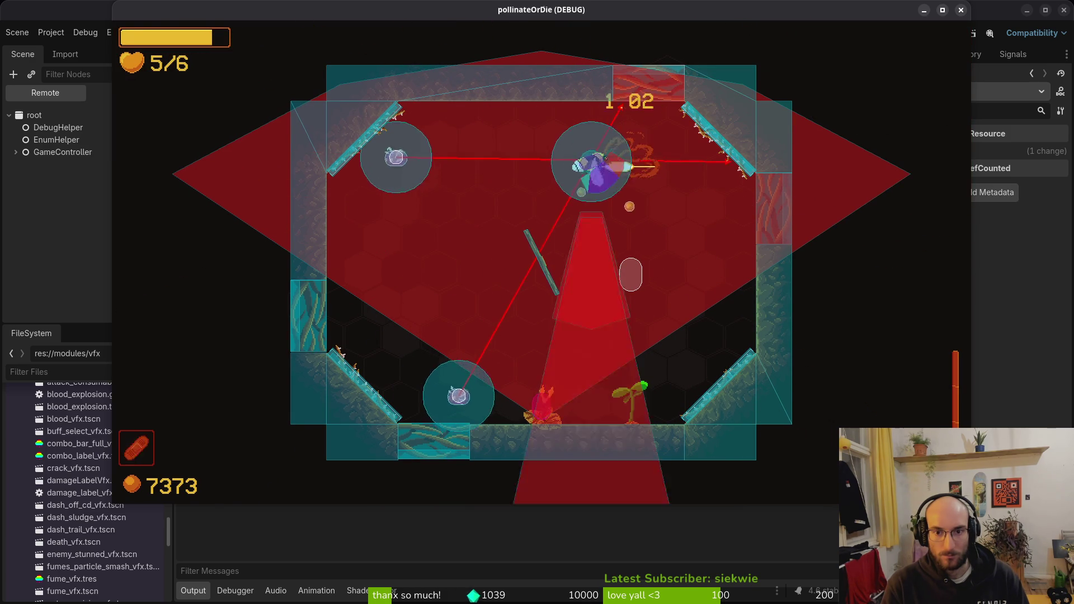
pyautogui.press('a')
pyautogui.press('s')
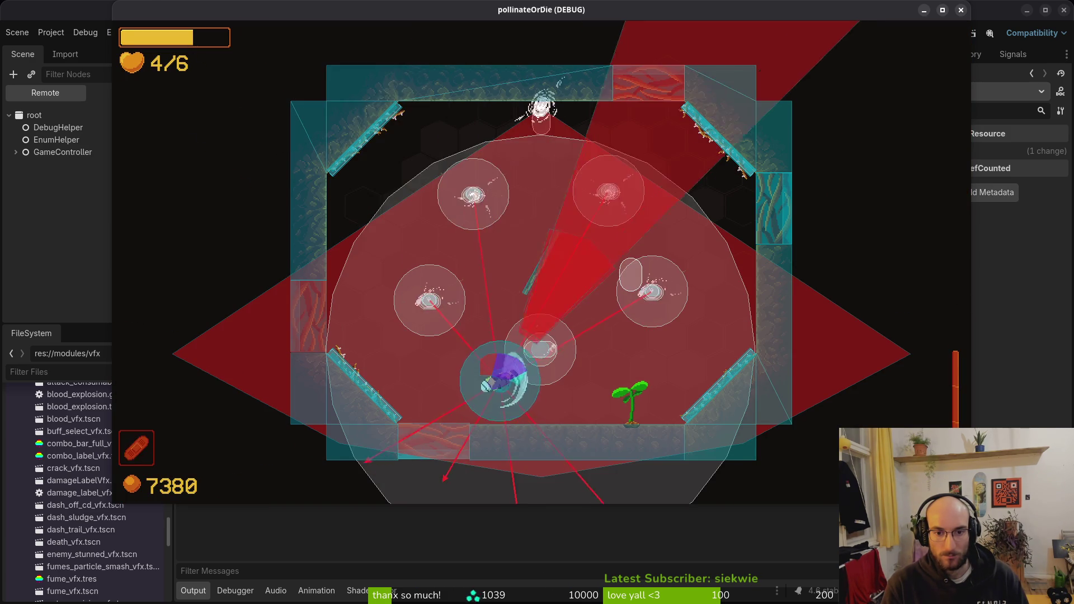
pyautogui.press('w')
pyautogui.press('d')
pyautogui.press('a')
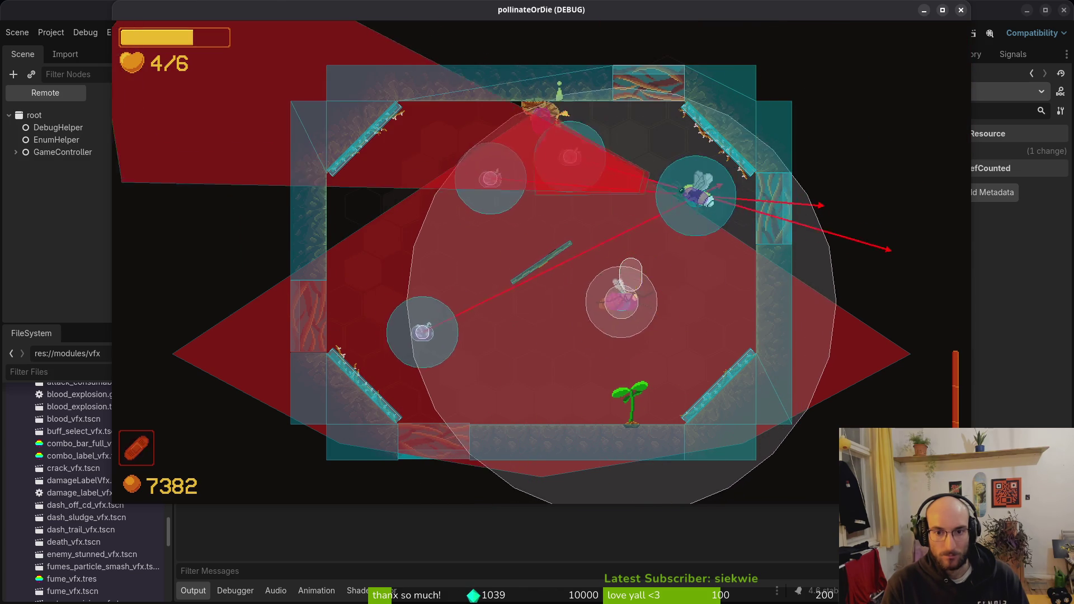
pyautogui.press('w')
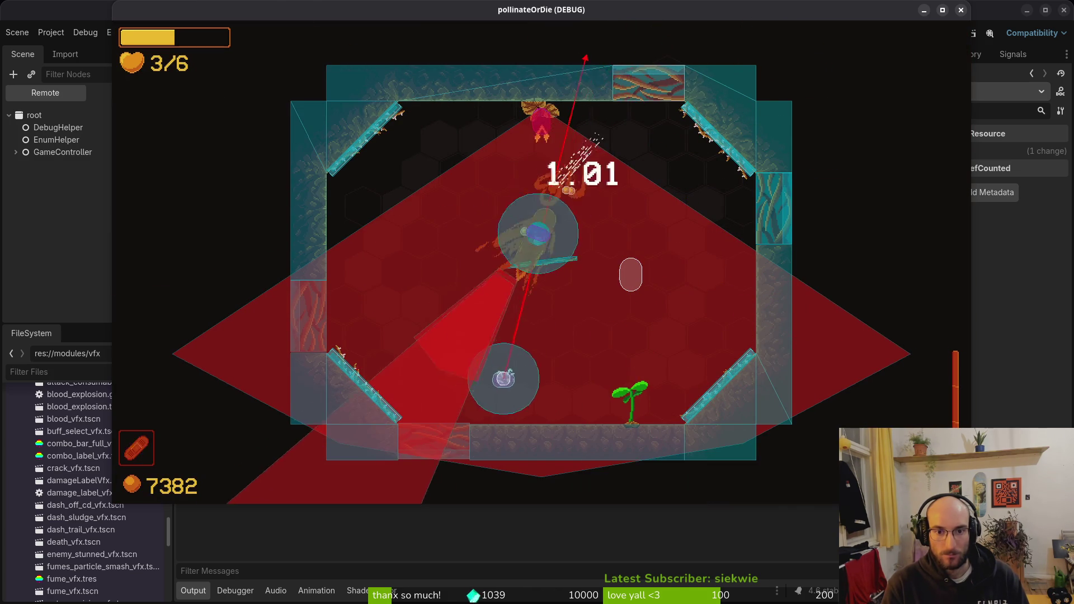
pyautogui.press('s')
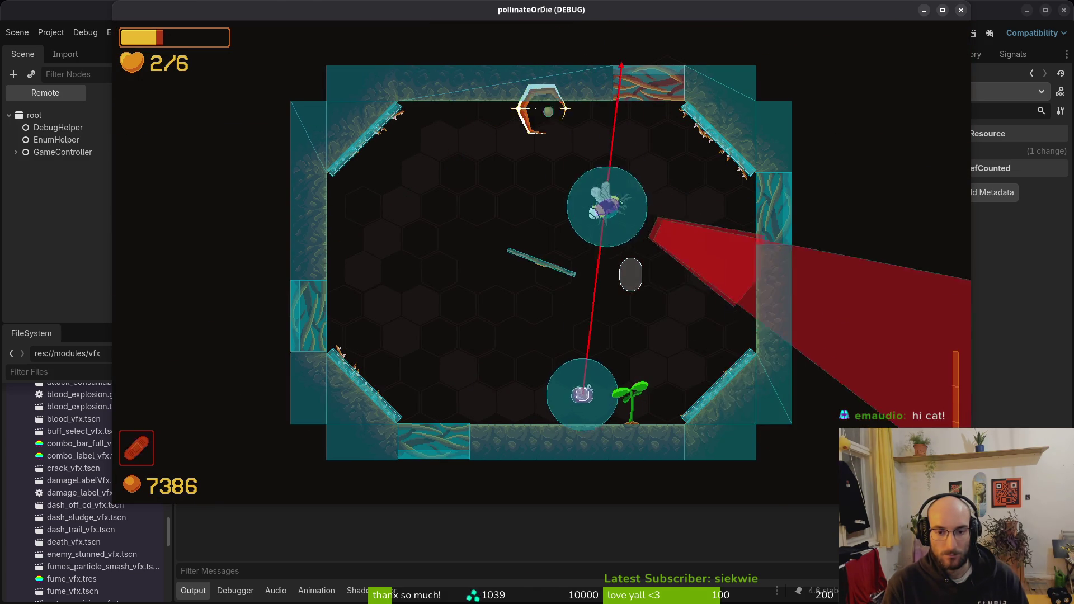
pyautogui.press('a')
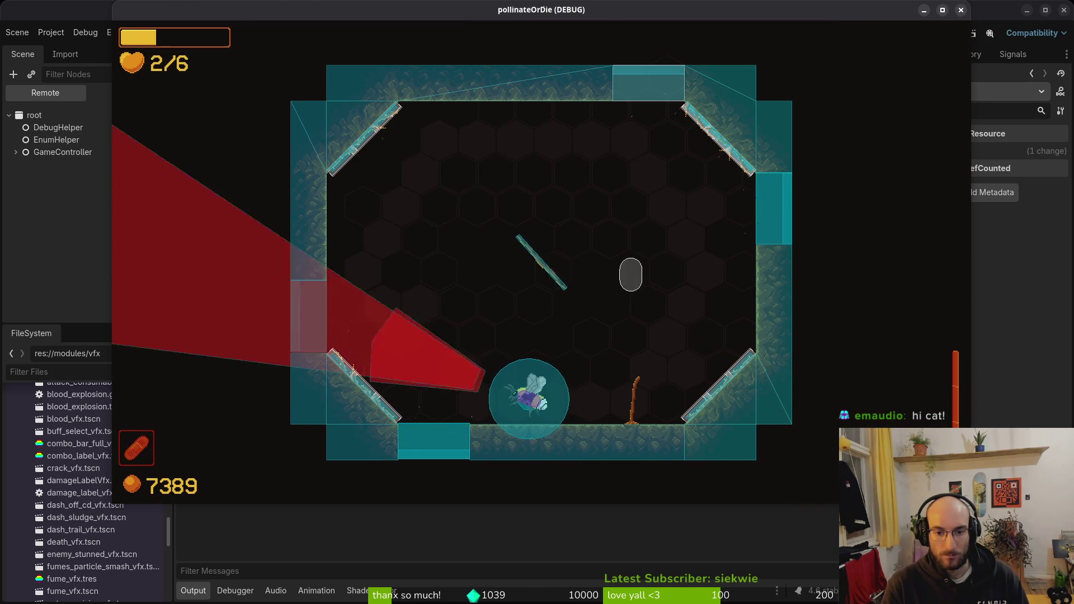
pyautogui.press('a')
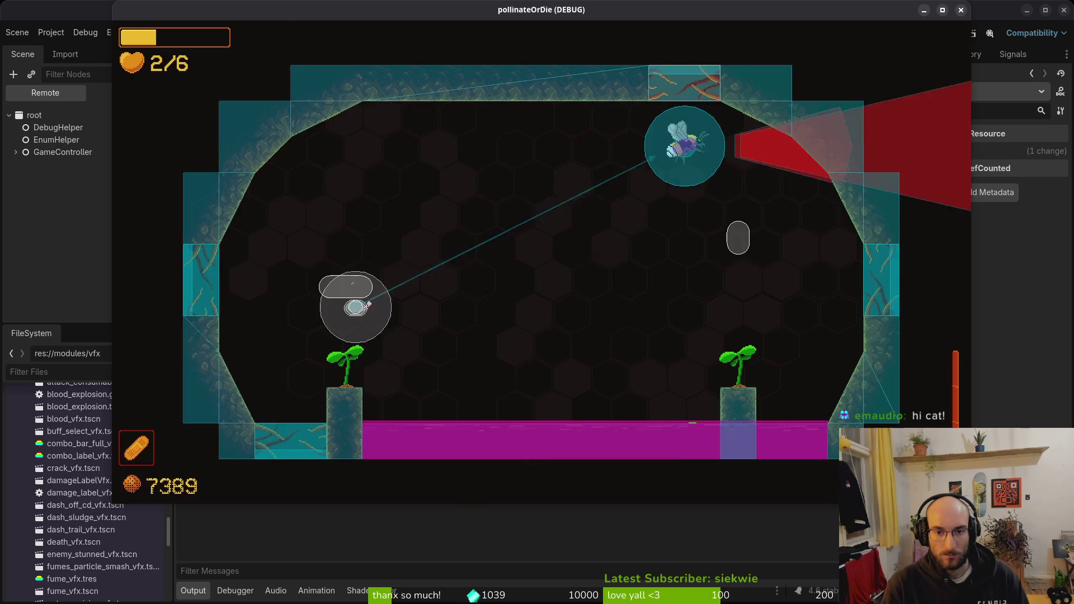
pyautogui.press('s')
pyautogui.press('w')
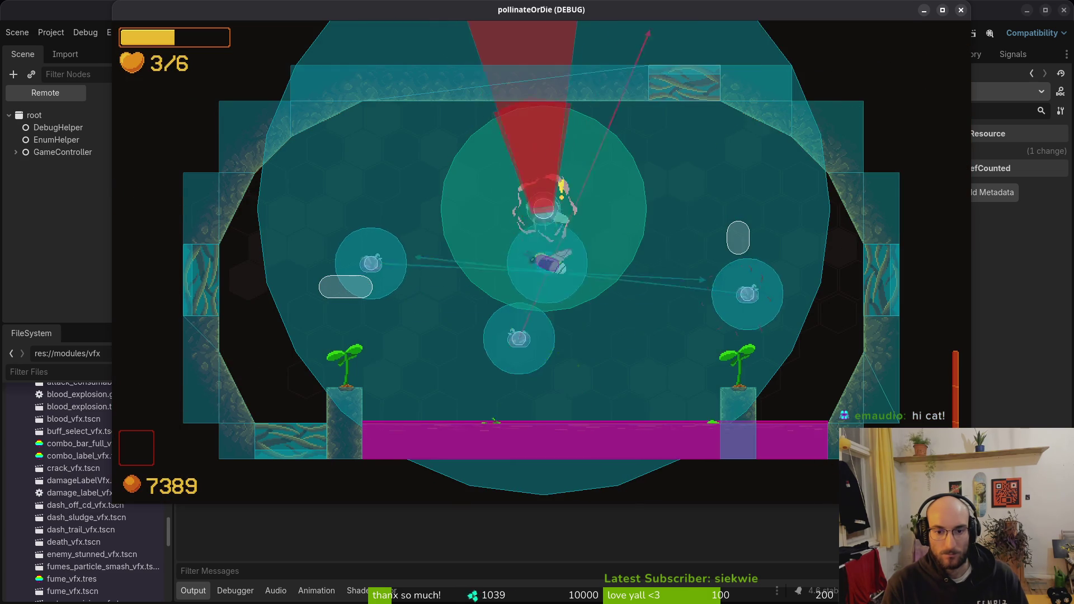
pyautogui.press('d')
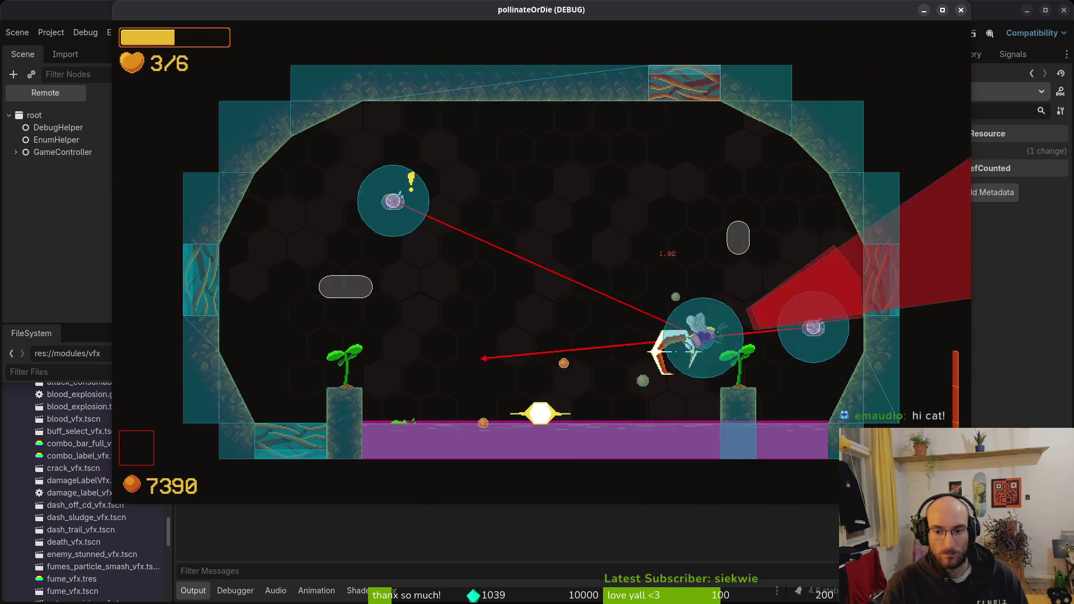
pyautogui.press('d')
pyautogui.press('a')
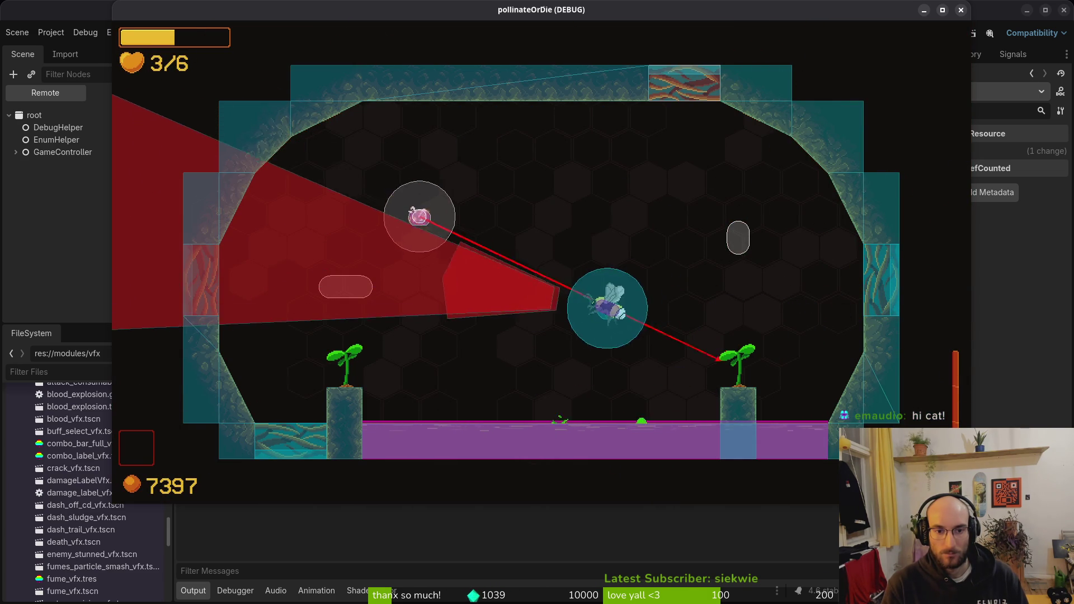
pyautogui.press('w')
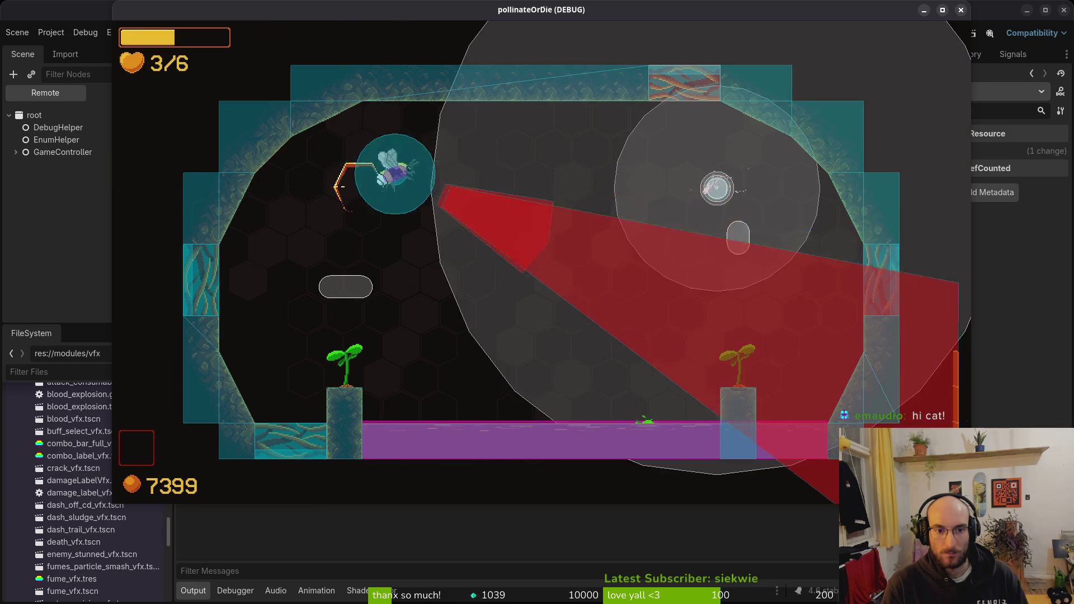
pyautogui.press('s')
pyautogui.press('d')
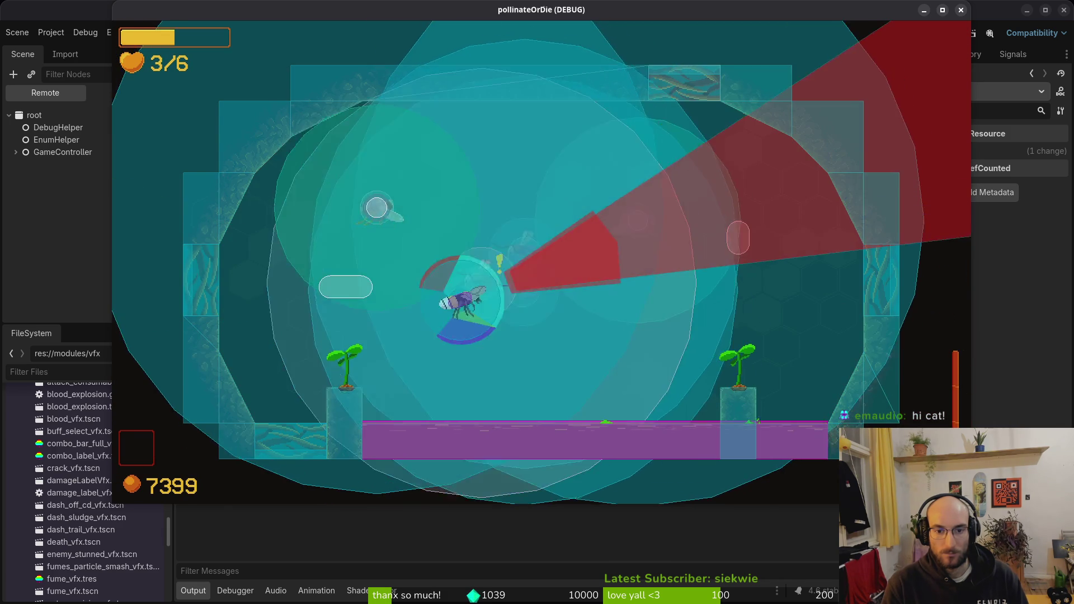
pyautogui.press('w')
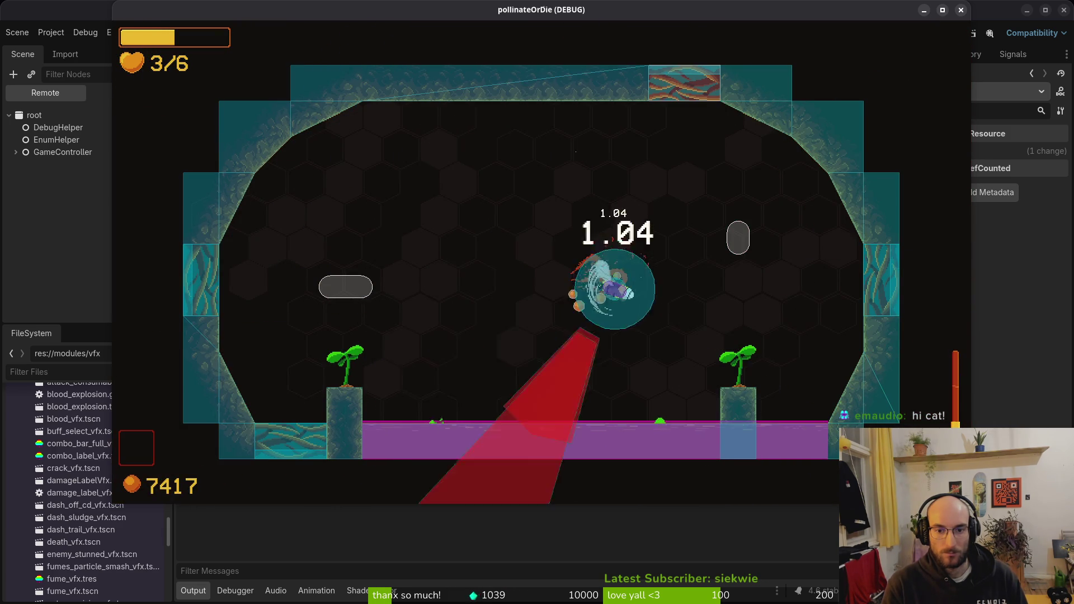
pyautogui.press('s')
pyautogui.press('a')
pyautogui.press('a')
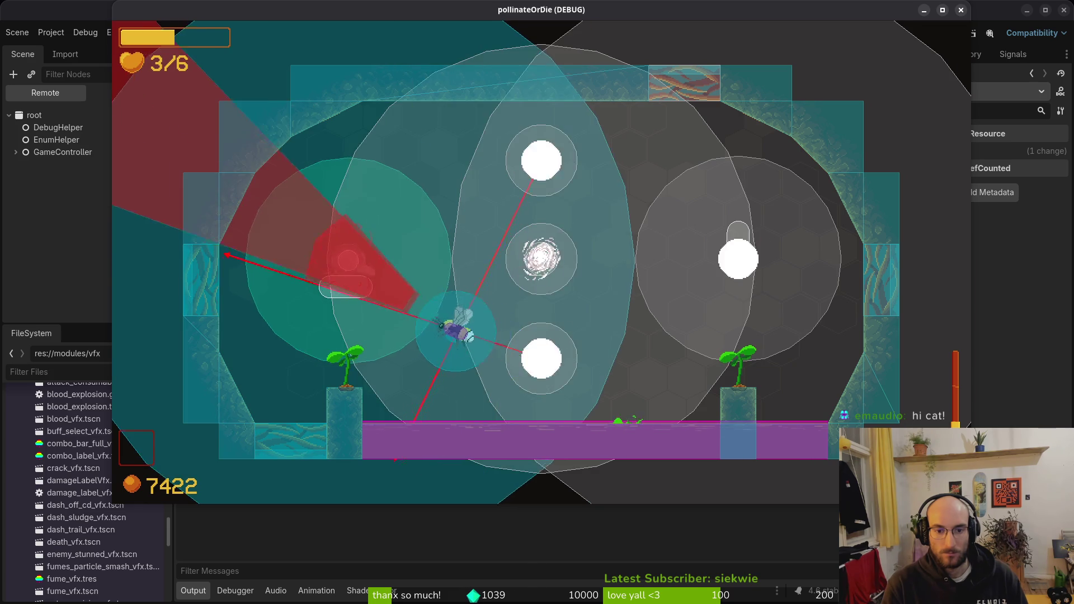
pyautogui.press('w')
pyautogui.press('w')
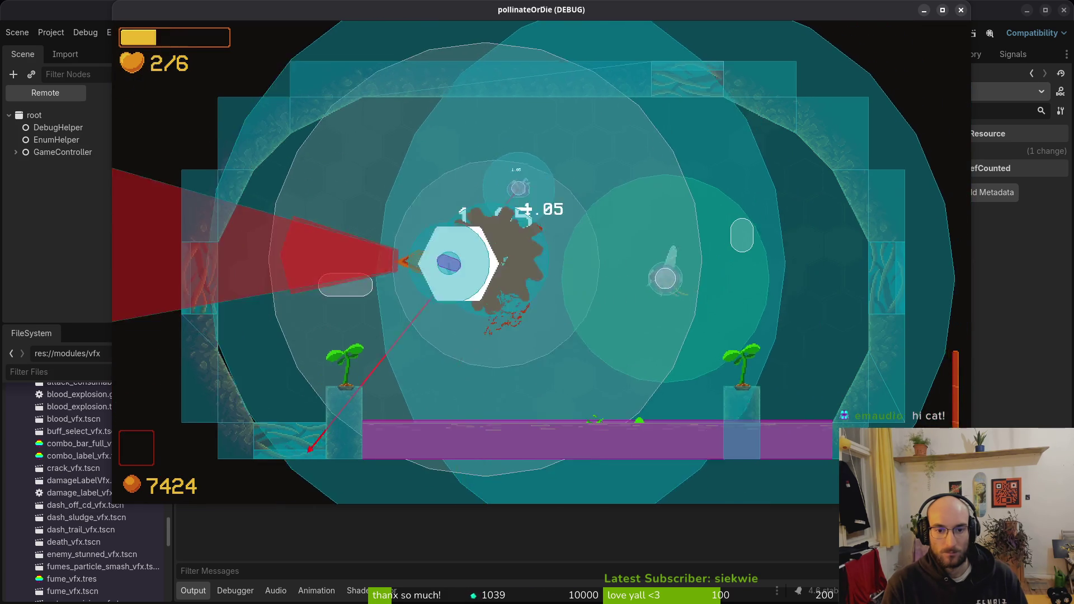
# Step: Fly the bee around the current room attacking enemies, then drop into the bottom-left pit
pyautogui.press('d')
pyautogui.press('s')
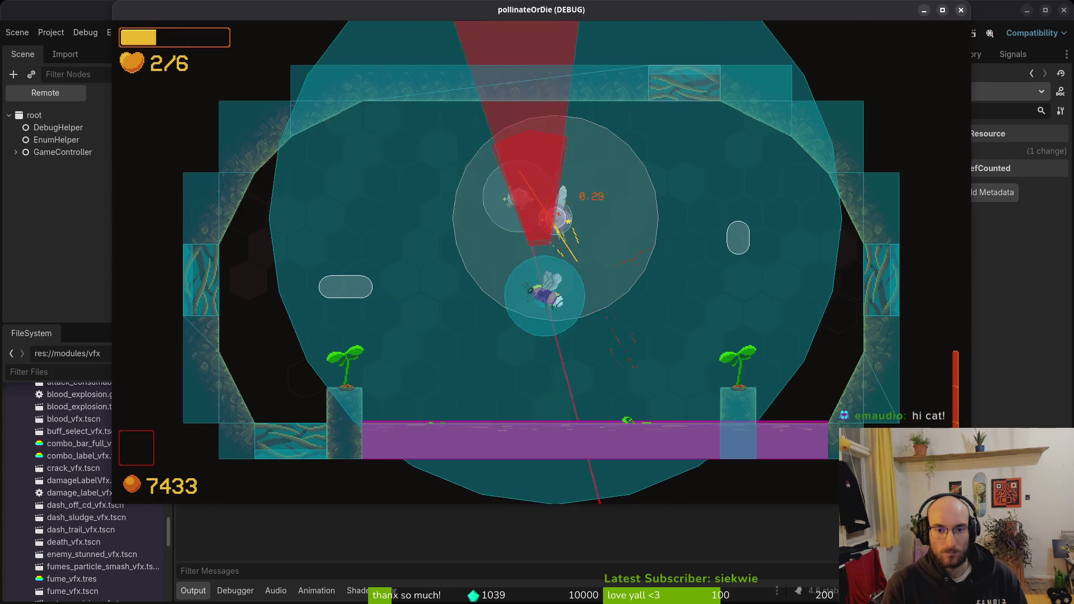
pyautogui.press('s')
pyautogui.press('a')
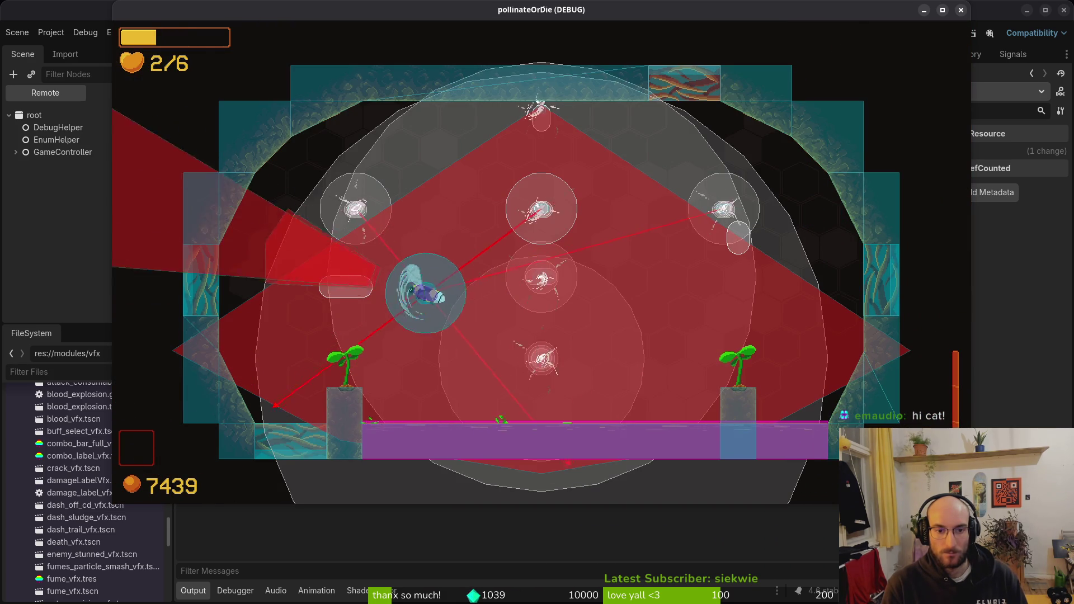
pyautogui.press('w')
pyautogui.press('s')
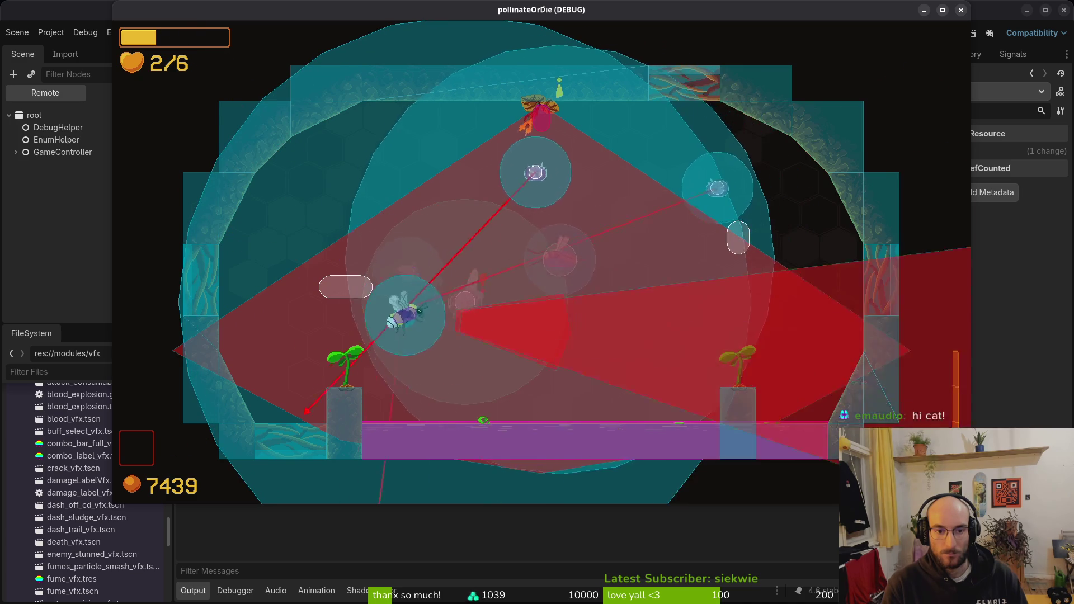
pyautogui.press('d')
pyautogui.press('w')
pyautogui.press('a')
pyautogui.press('d')
pyautogui.press('w')
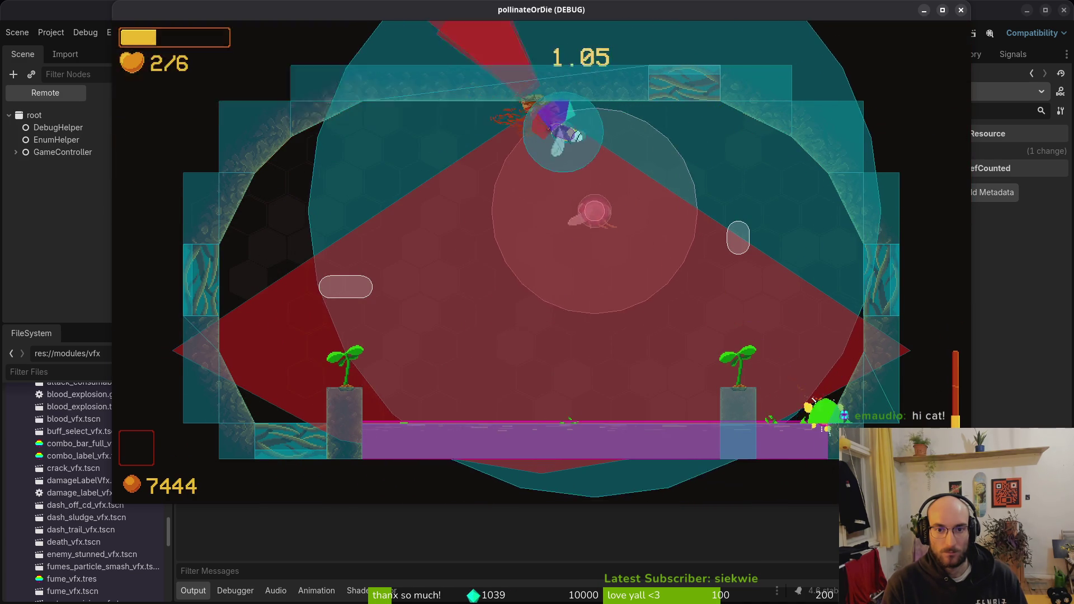
pyautogui.press('s')
pyautogui.press('d')
pyautogui.press('w')
pyautogui.press('a')
pyautogui.press('d')
pyautogui.press('s')
pyautogui.press('d')
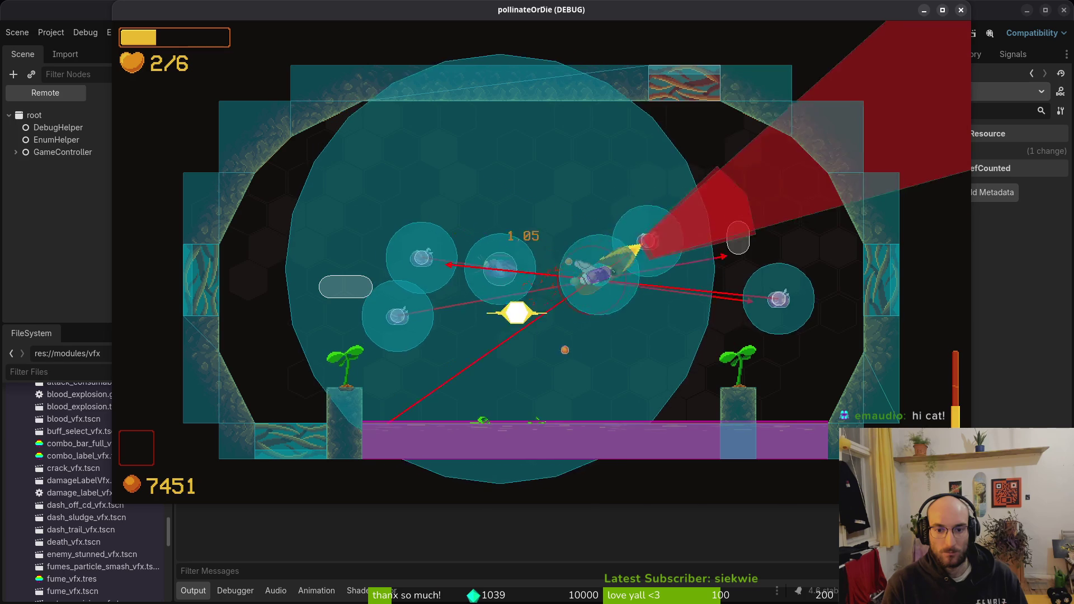
pyautogui.press('w')
pyautogui.press('s')
pyautogui.press('a')
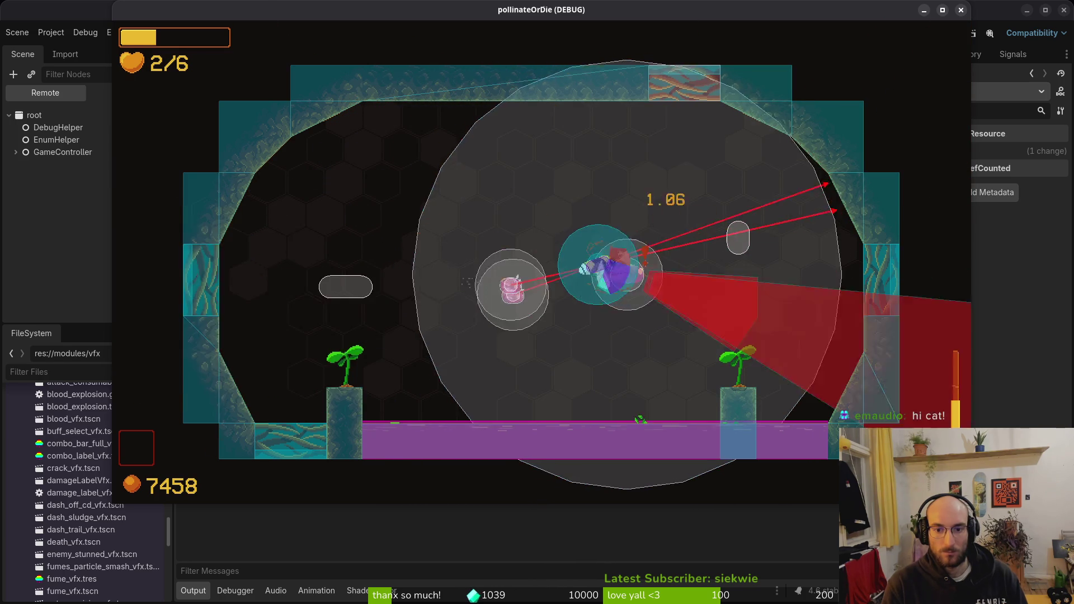
pyautogui.press('a')
pyautogui.press('s')
pyautogui.press('w')
pyautogui.press('d')
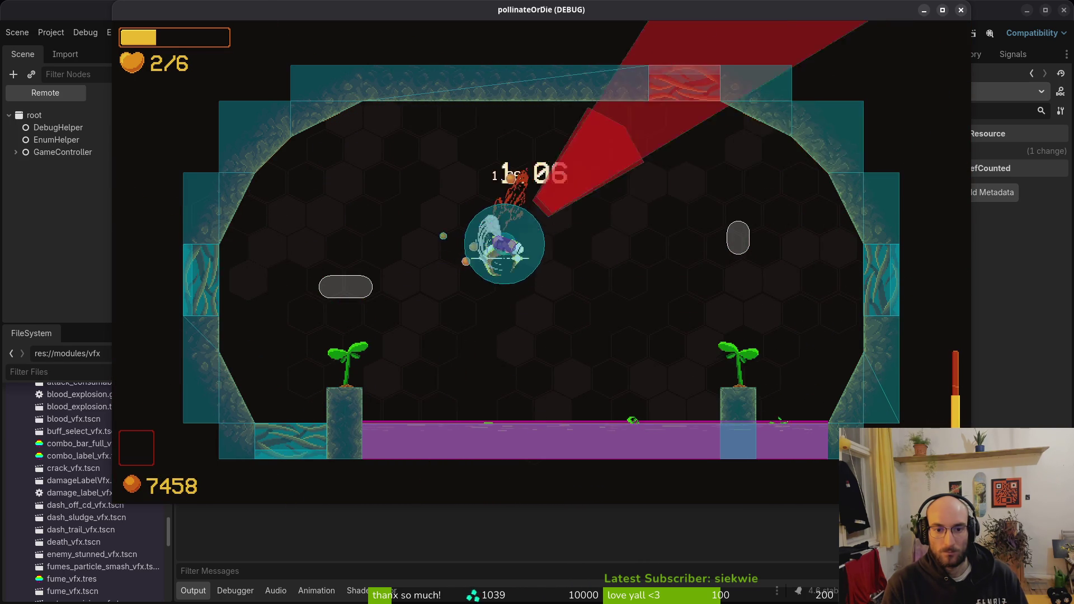
pyautogui.press('s')
pyautogui.press('a')
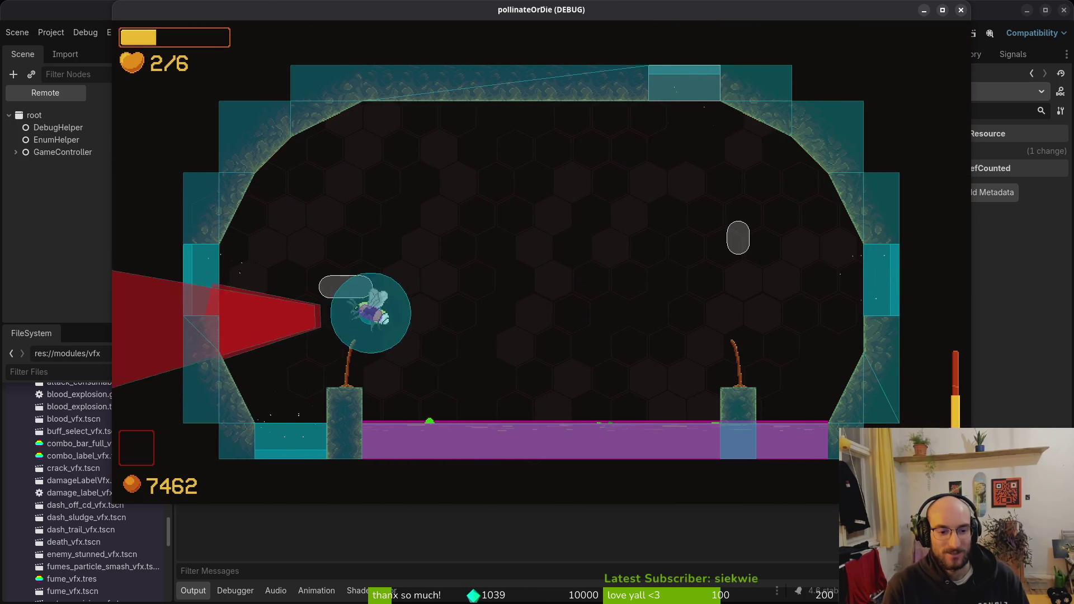
pyautogui.press('a')
pyautogui.press('s')
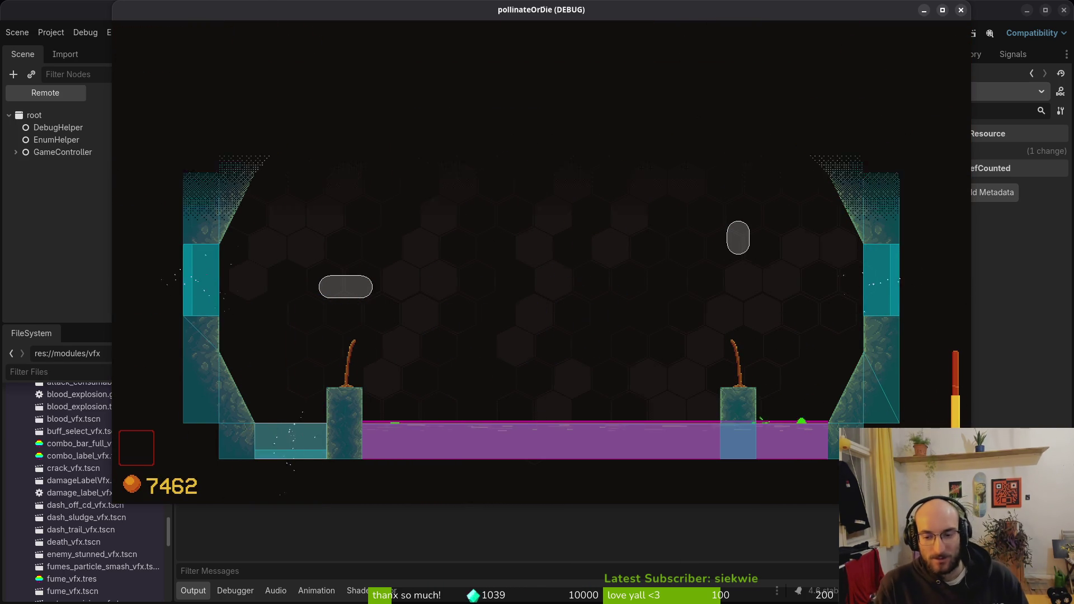
# Step: Enter the new room and fight through its enemies, finishing the last one near the floor
pyautogui.press('s')
pyautogui.press('d')
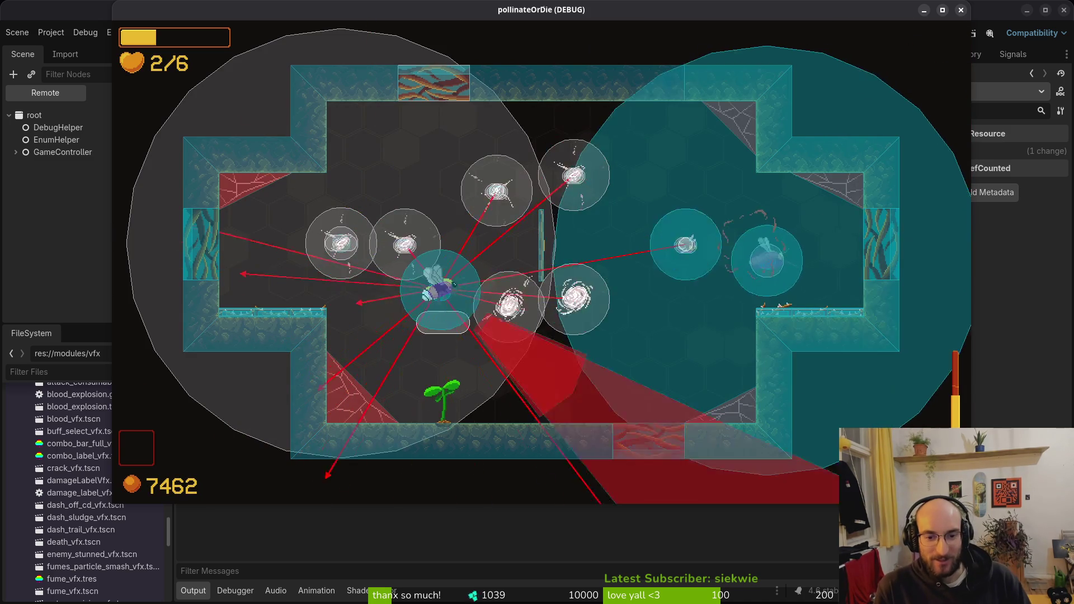
pyautogui.press('d')
pyautogui.press('w')
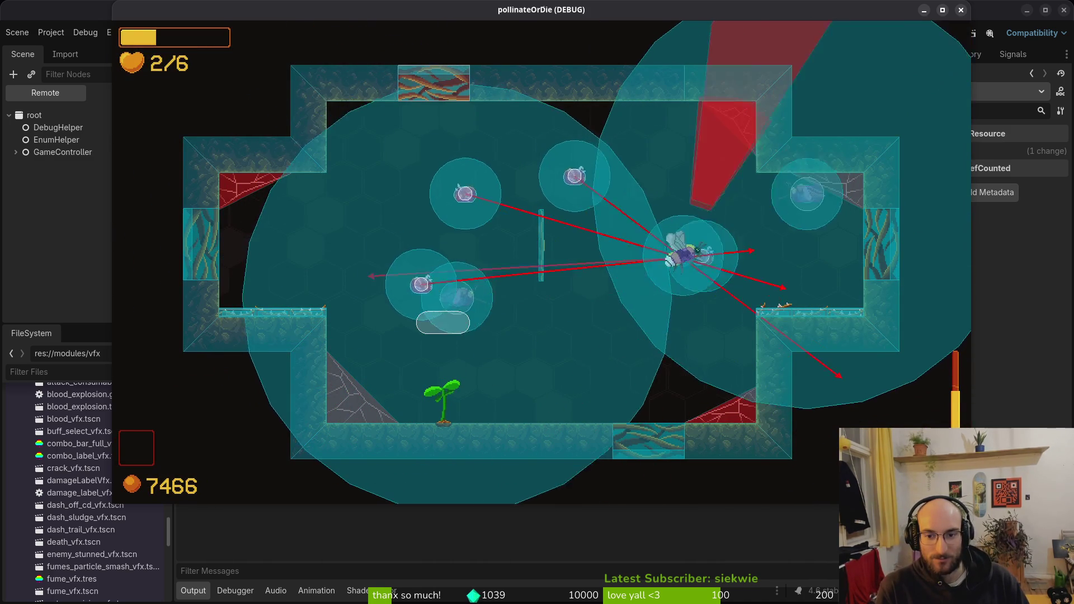
pyautogui.press('a')
pyautogui.press('w')
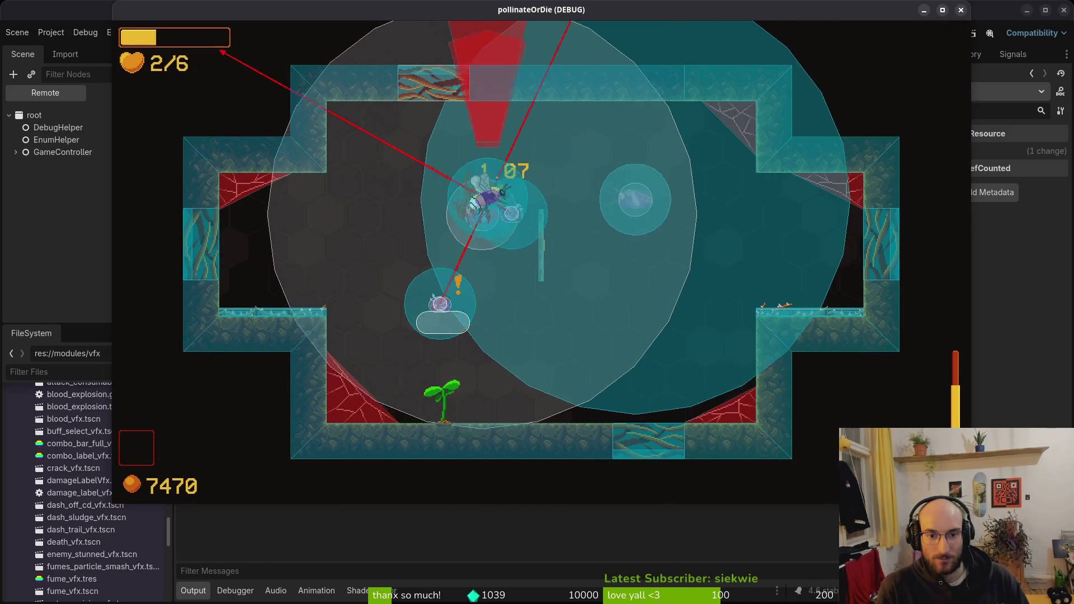
pyautogui.press('d')
pyautogui.press('s')
pyautogui.press('a')
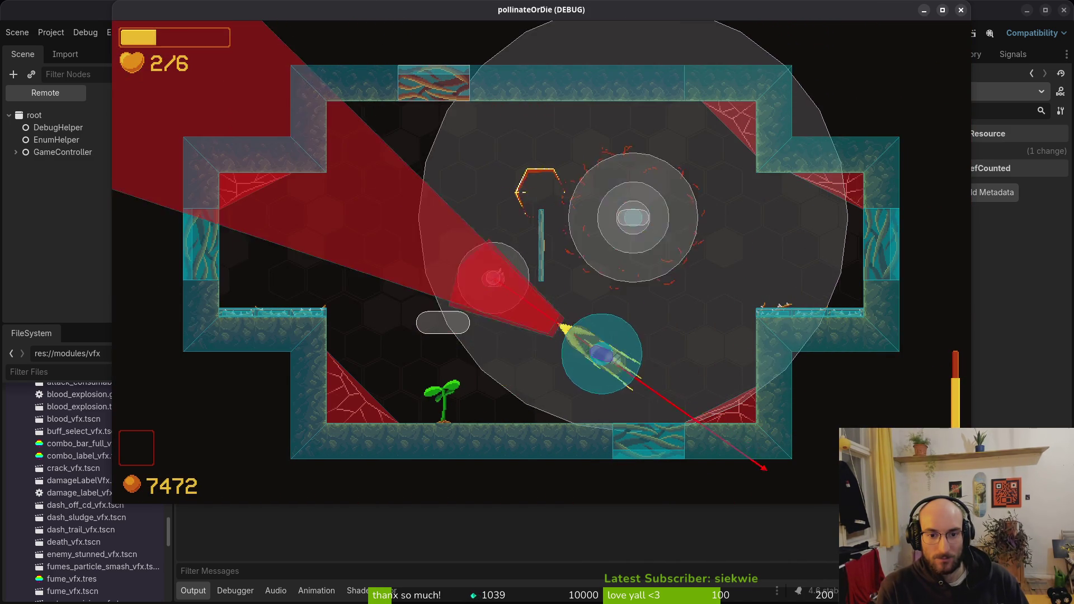
pyautogui.press('w')
pyautogui.press('d')
pyautogui.press('s')
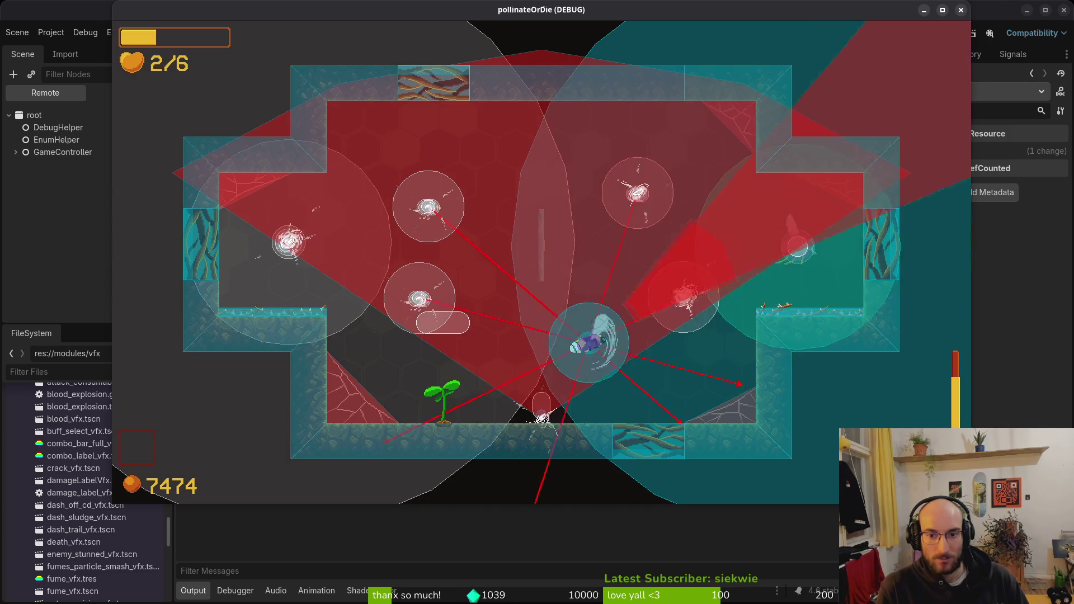
pyautogui.press('w')
pyautogui.press('a')
pyautogui.press('s')
pyautogui.press('a')
pyautogui.press('d')
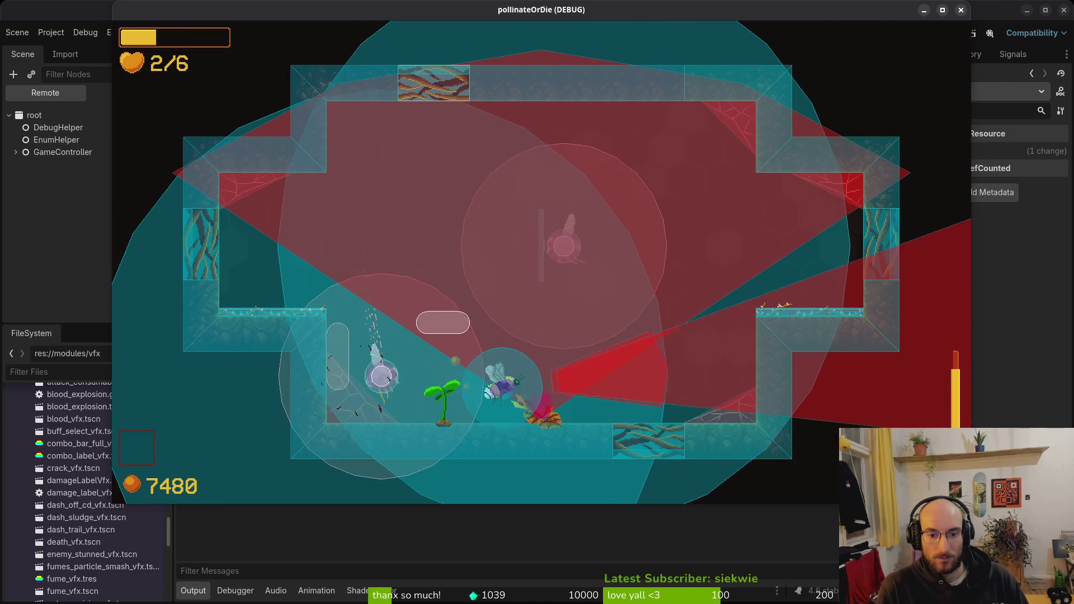
pyautogui.press('w')
pyautogui.press('a')
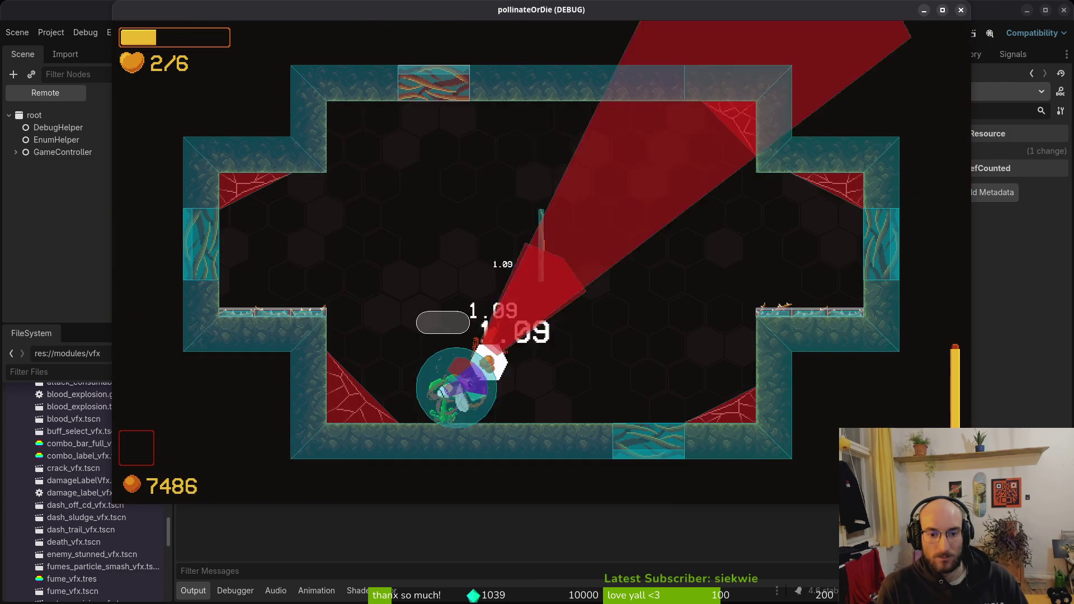
# Step: Pollinate the sprout into a dandelion
pyautogui.press('a')
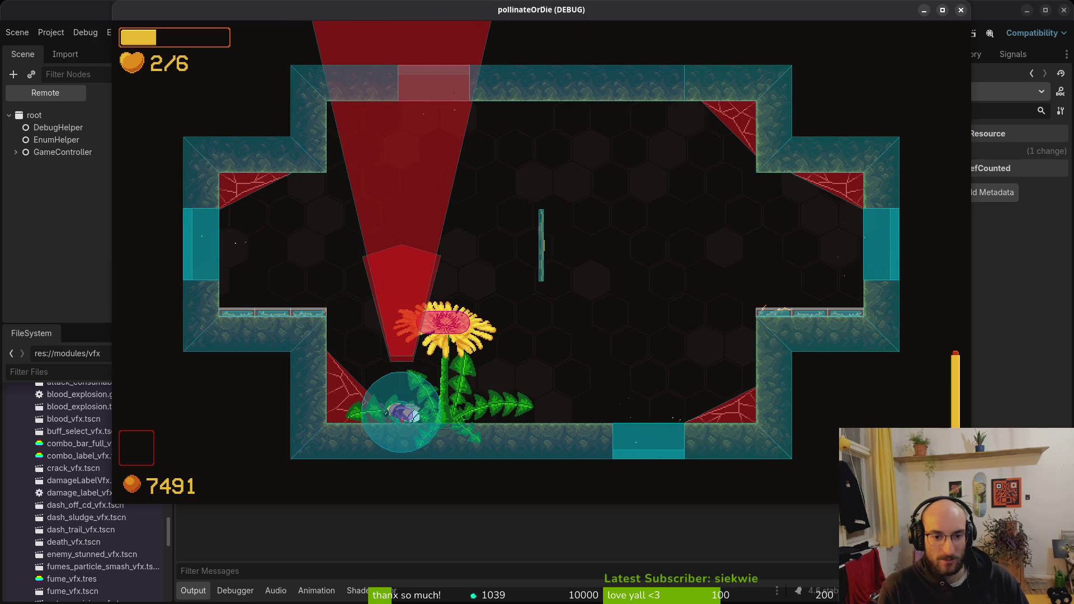
pyautogui.press('d')
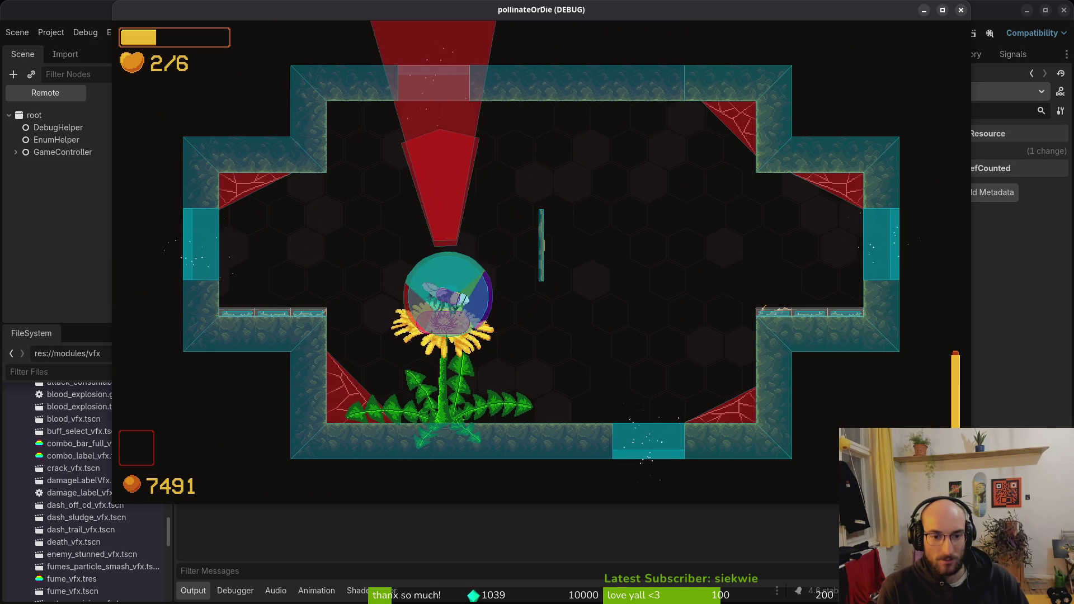
pyautogui.press('w')
pyautogui.press('w')
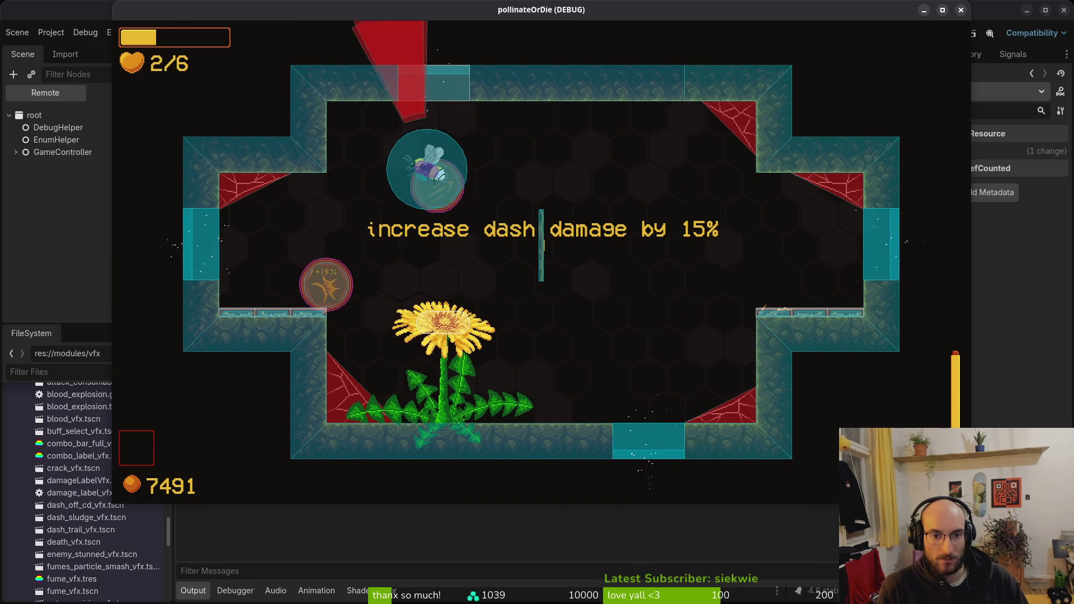
# Step: Collect the +15% dash and smash damage buff orbs, then pause and close the game
pyautogui.press('s')
pyautogui.press('a')
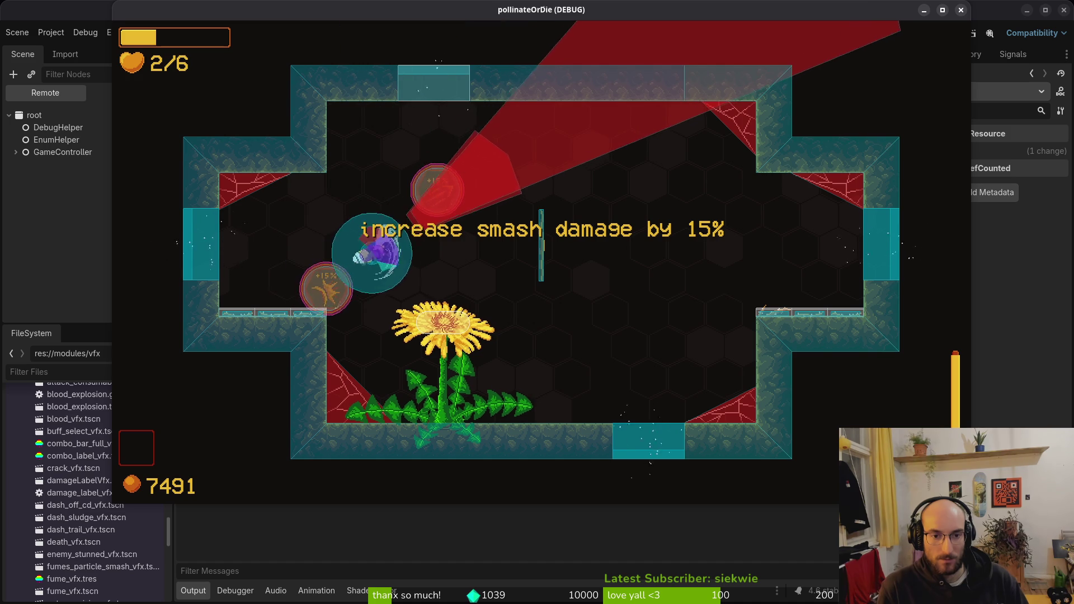
pyautogui.press('space')
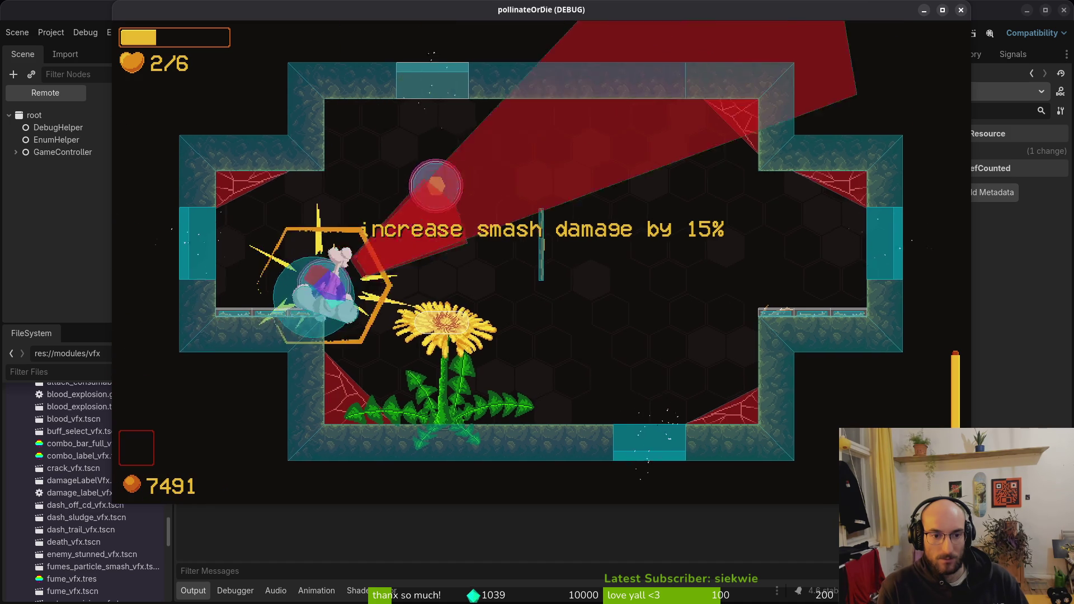
pyautogui.press('d')
pyautogui.press('Escape')
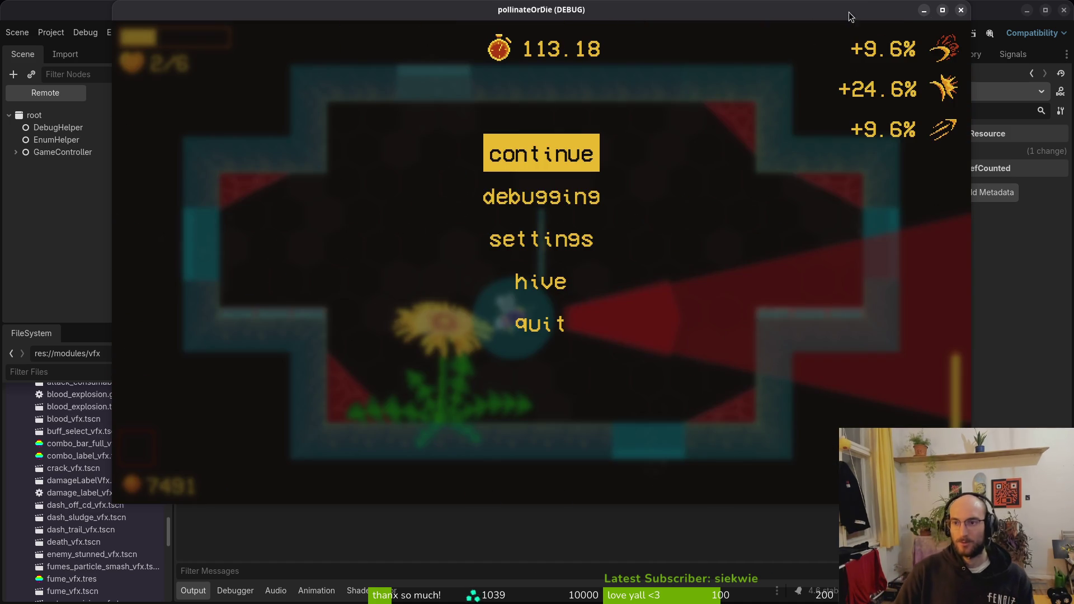
pyautogui.click(960, 11)
# Step: In the terminal, stage the flower_buff changes using tig
pyautogui.press('super+1')
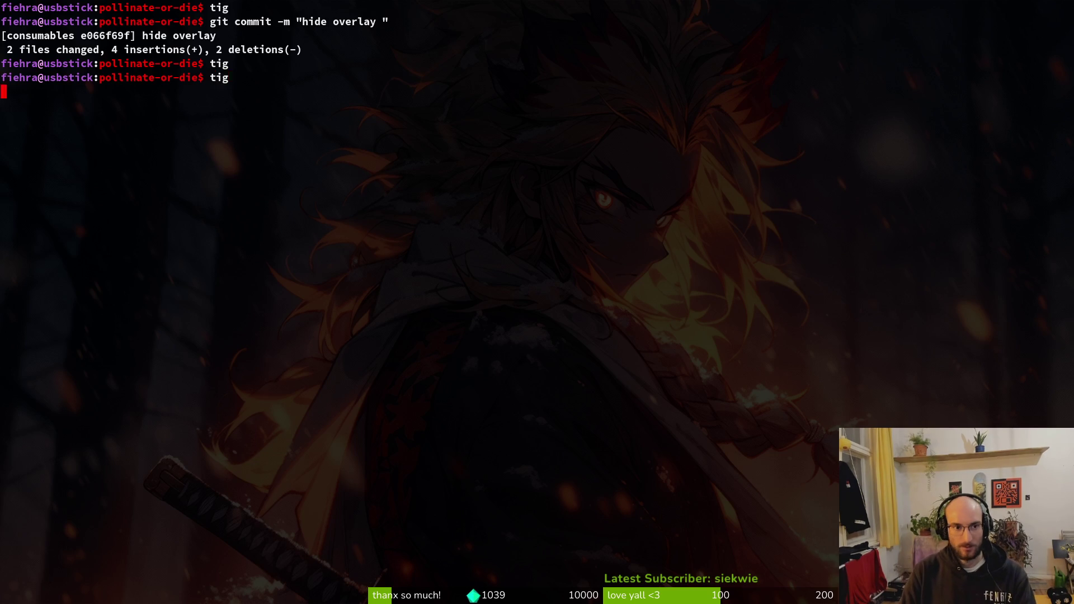
pyautogui.press('Return')
pyautogui.press('Down')
pyautogui.write('uqg')
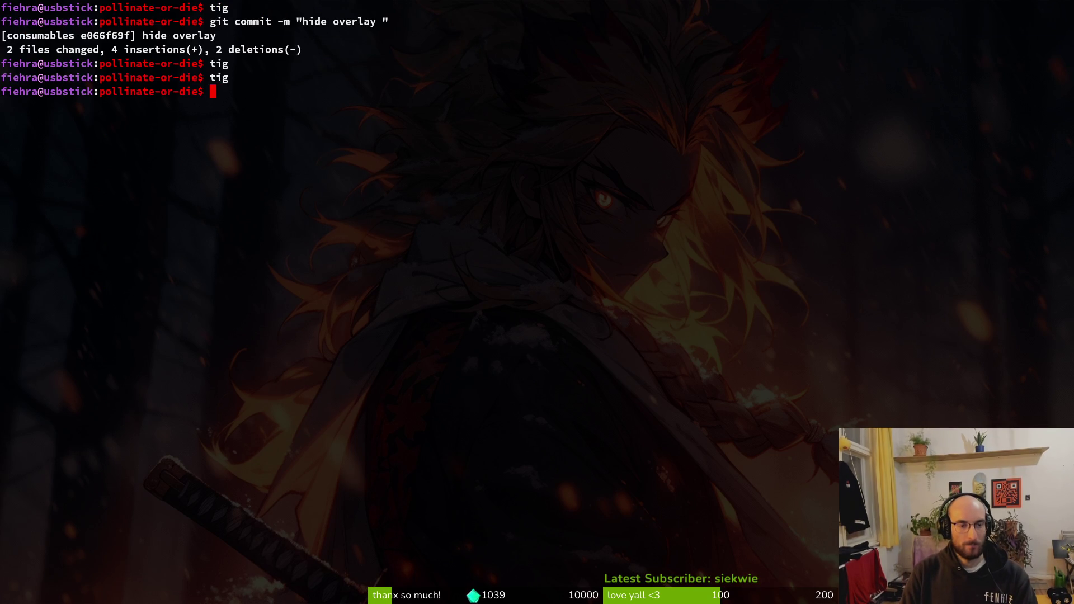
pyautogui.write('g')
pyautogui.press('Return')
pyautogui.press('Down')
pyautogui.press('q')
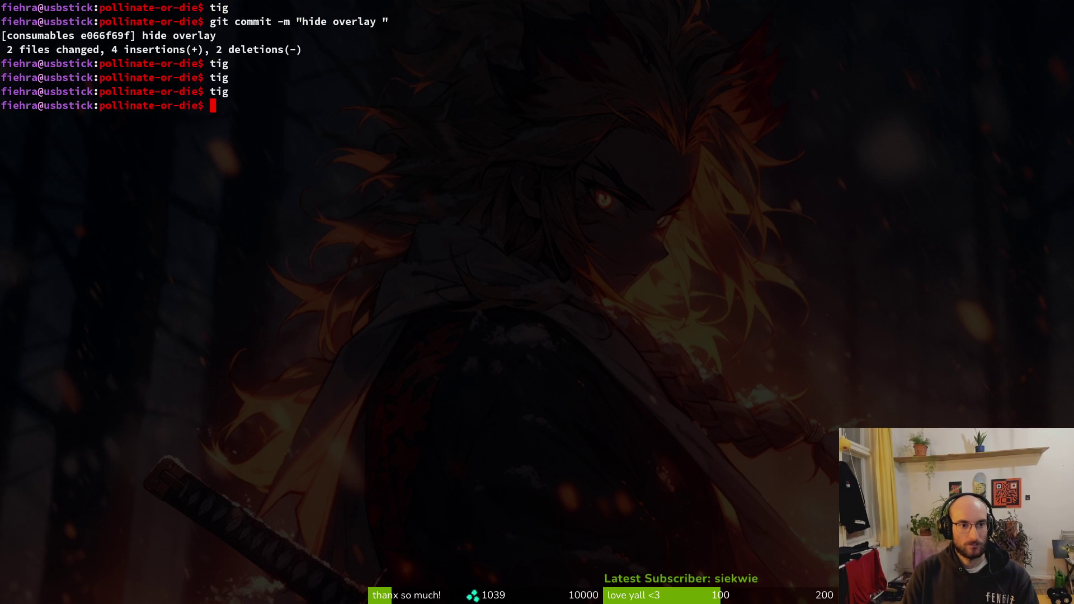
# Step: Open debug.helper.gd in Vim through the file finder, then save and quit it
pyautogui.press('Return')
pyautogui.write('dehove')
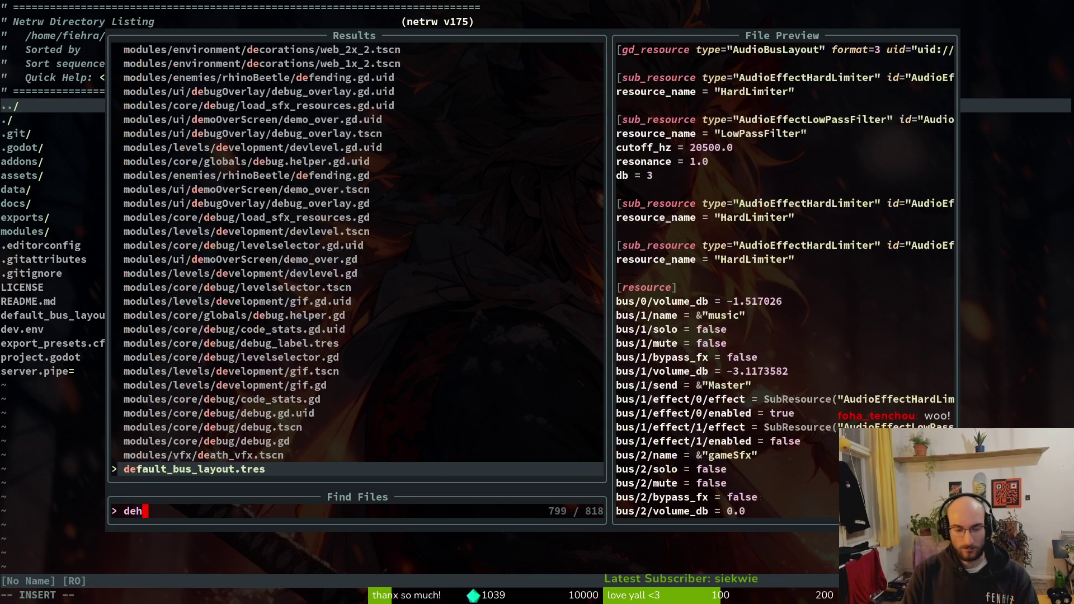
pyautogui.press('BackSpace')
pyautogui.press('BackSpace')
pyautogui.press('BackSpace')
pyautogui.write('debu')
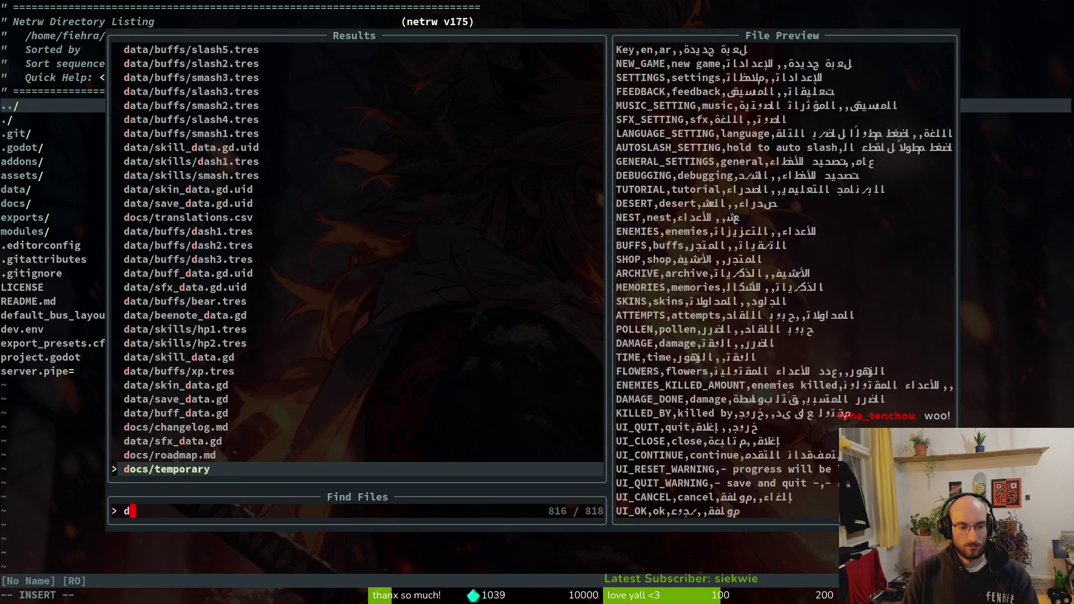
pyautogui.press('Return')
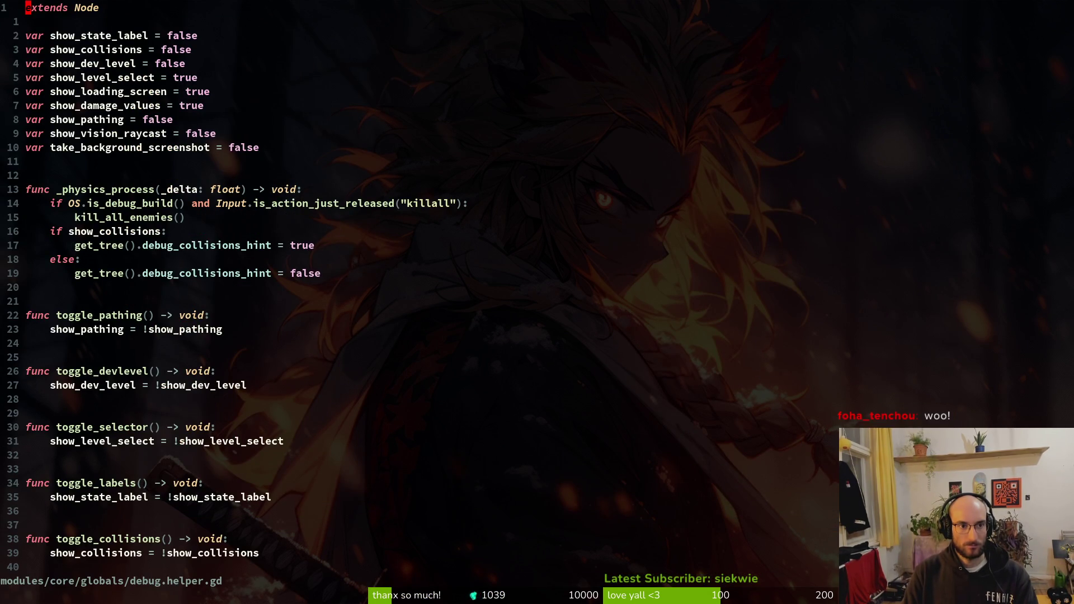
pyautogui.hotkey('alt', 'Tab')
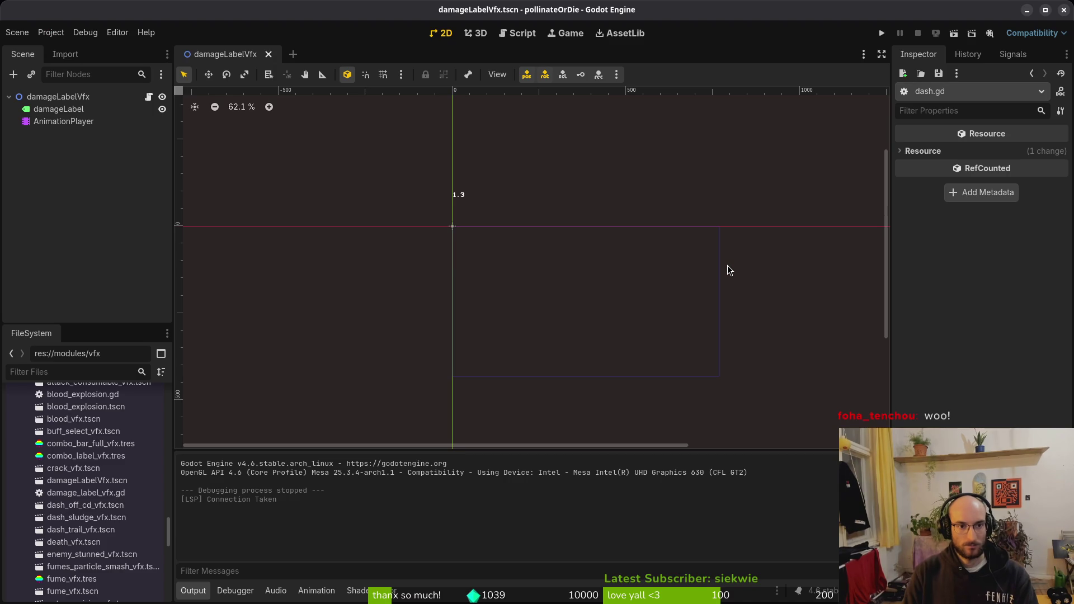
pyautogui.hotkey('alt', 'Tab')
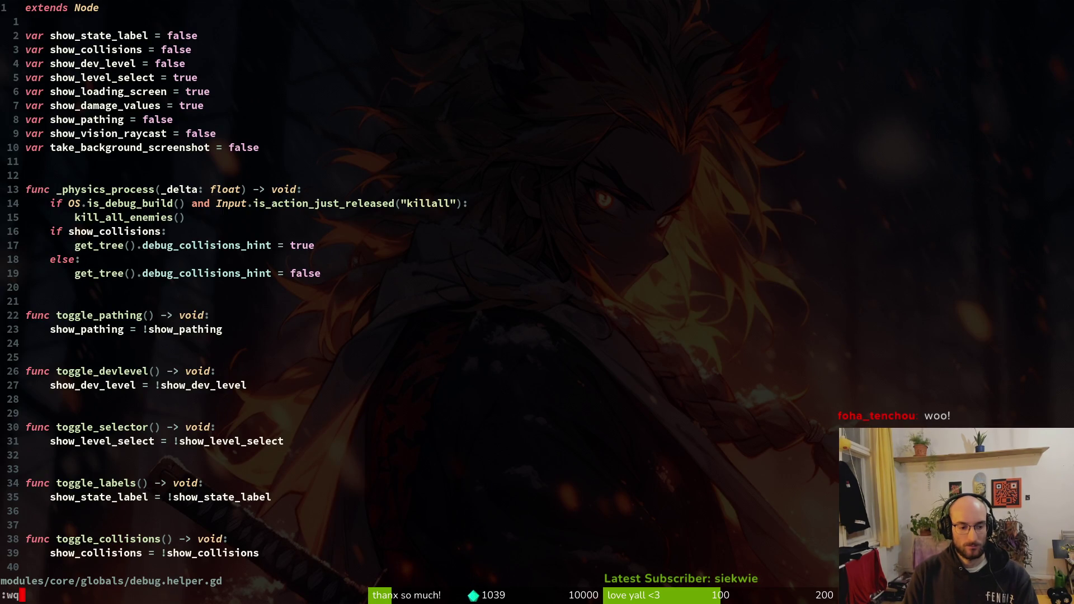
pyautogui.press('Return')
# Step: Run tig again to review the staged changes
pyautogui.write('tig')
pyautogui.press('Return')
pyautogui.press('q')
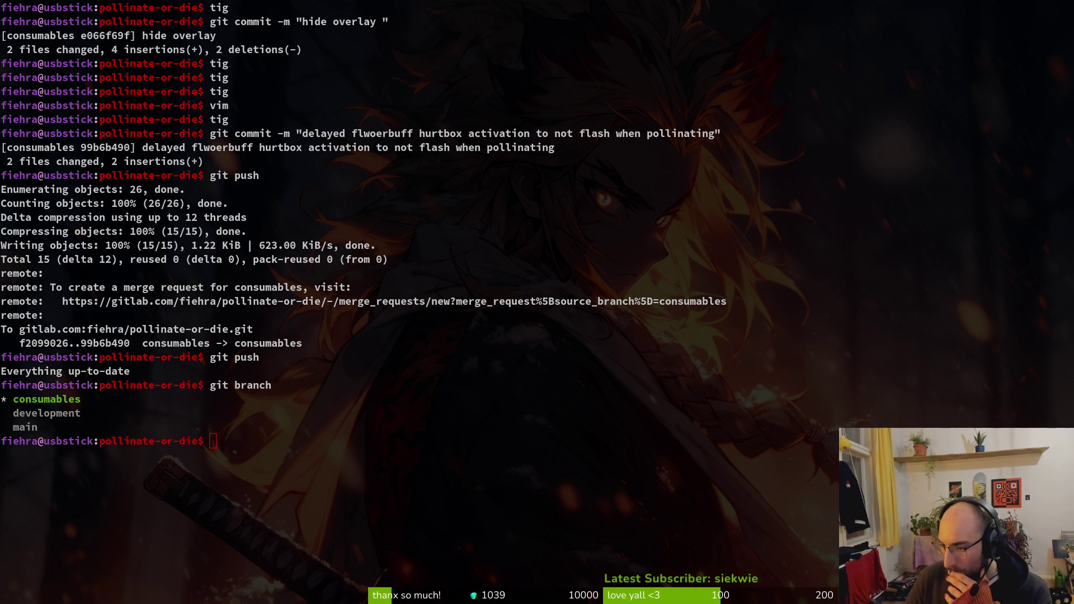
# Step: Switch to the browser showing the GitLab pollinate or die project page
pyautogui.hotkey('alt', 'Tab')
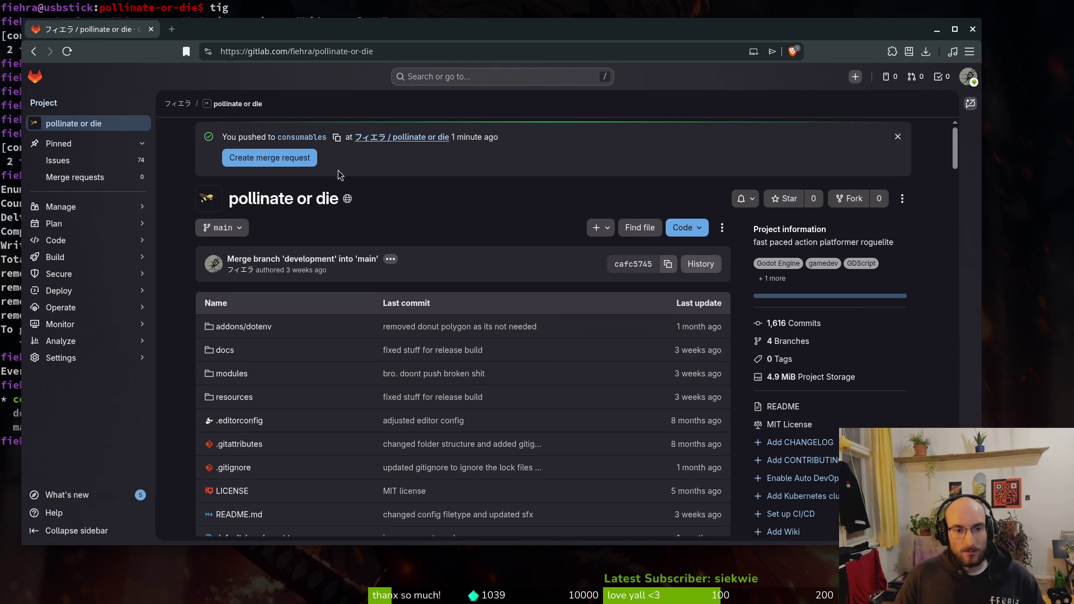
# Step: Create merge request !23 for consumables with an edited title, then view its Changes
pyautogui.click(244, 157)
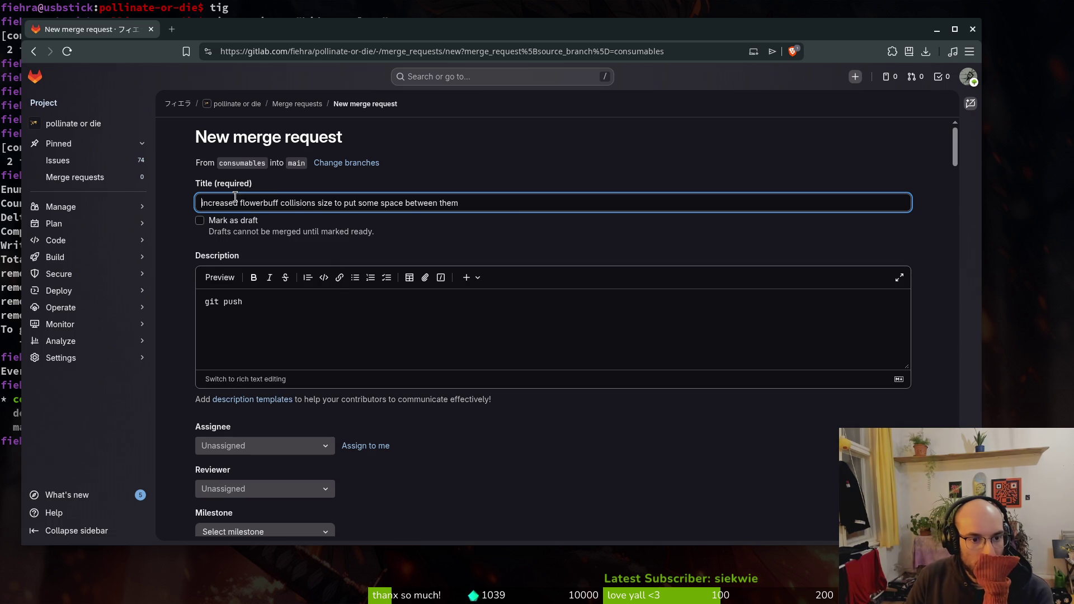
pyautogui.hotkey('ctrl', 'a')
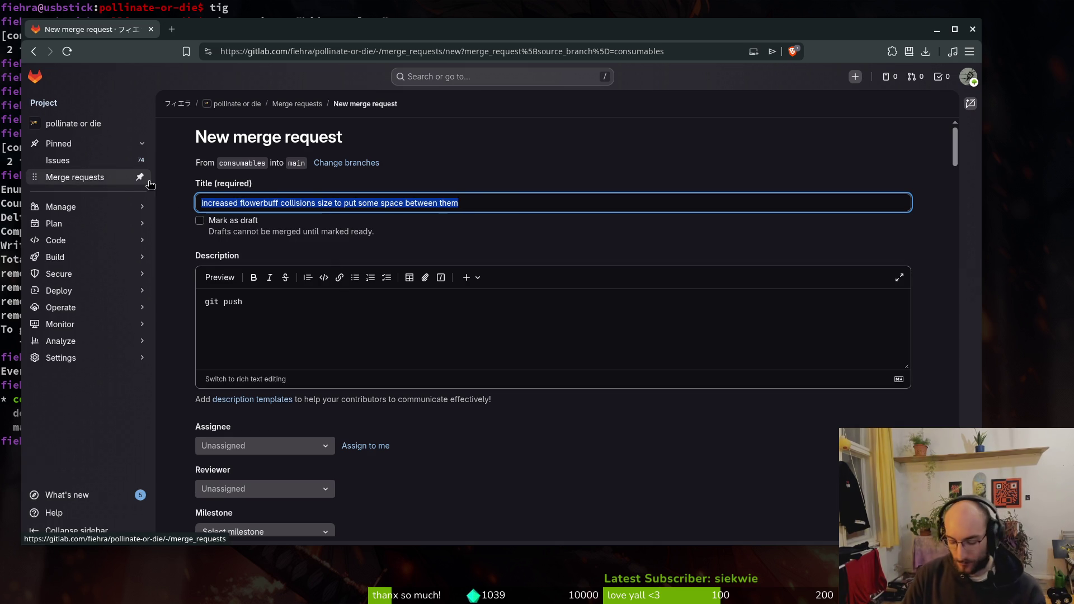
pyautogui.write('consumables')
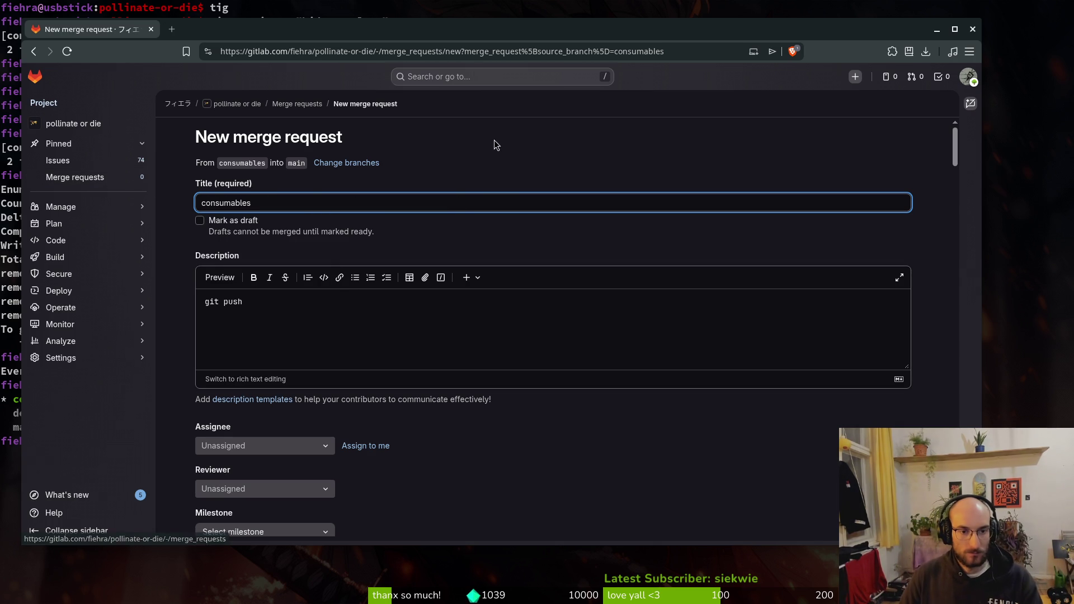
pyautogui.click(506, 189)
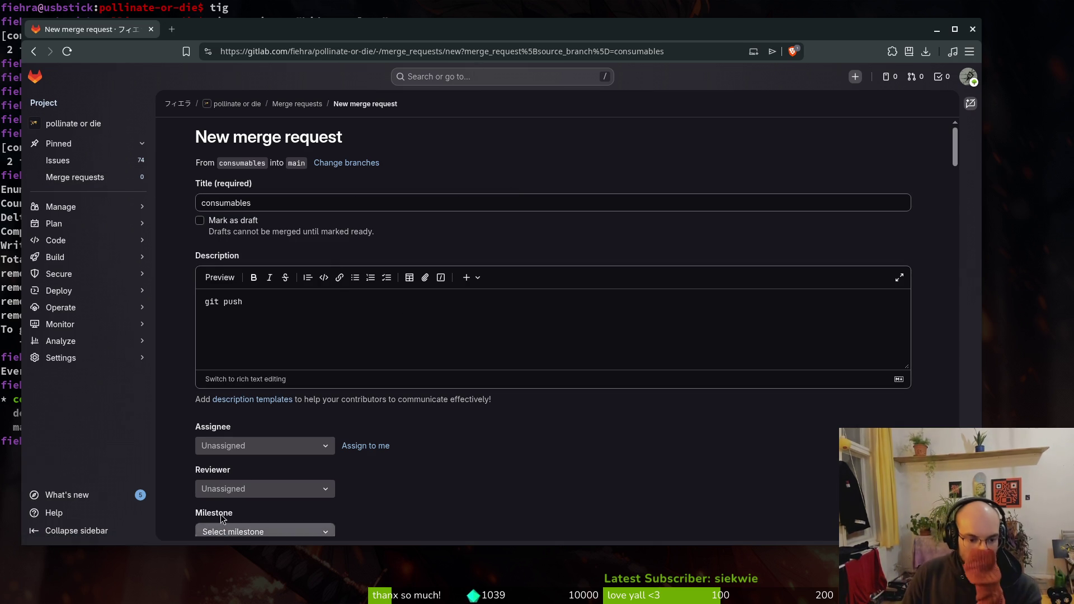
pyautogui.scroll(-3, 164, 424)
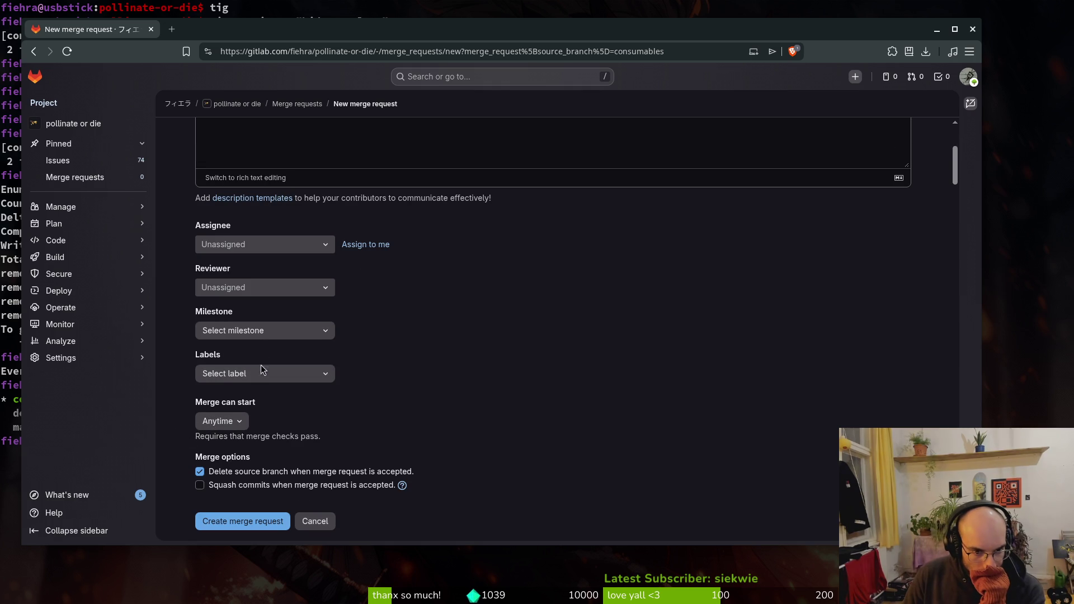
pyautogui.scroll(-3, 433, 428)
pyautogui.click(245, 322)
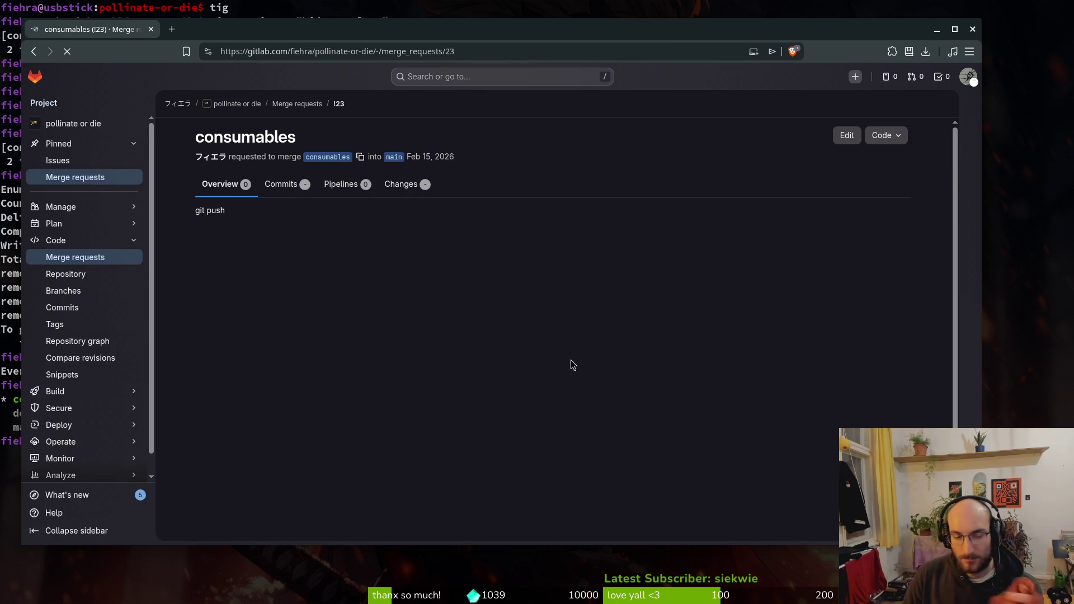
pyautogui.moveTo(295, 26); pyautogui.dragTo(315, 37)
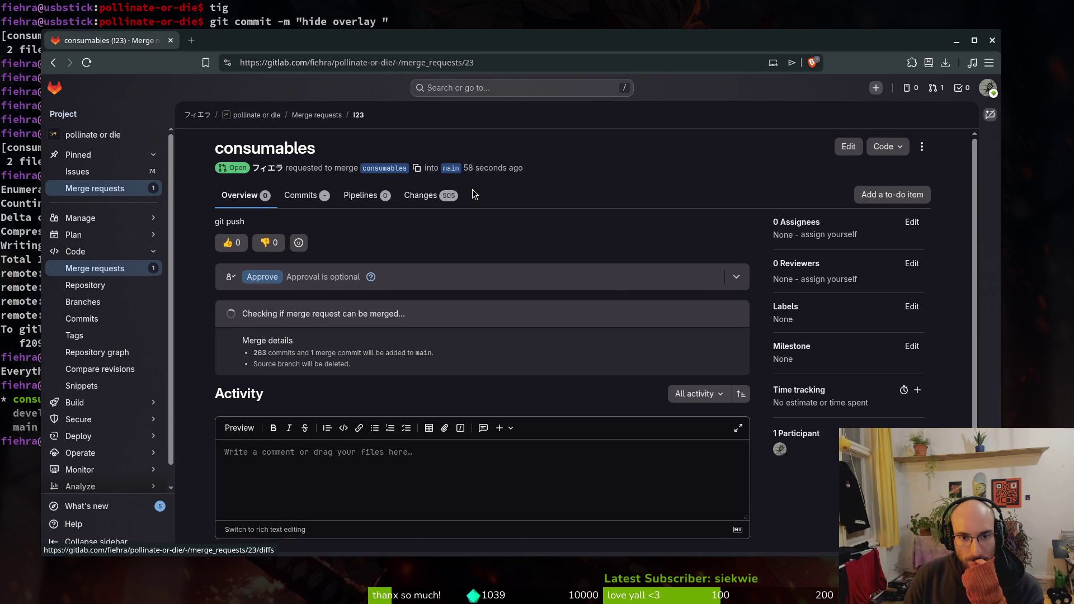
pyautogui.click(439, 202)
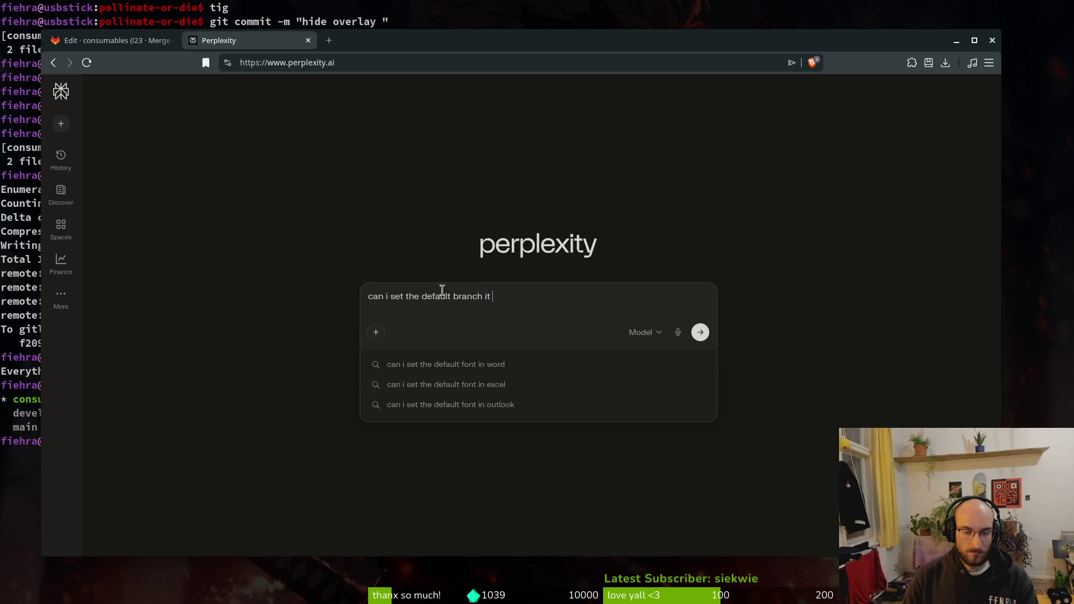
# Step: Ask Perplexity which branch new GitLab merge requests target and read the answer
pyautogui.write('ses when creating m')
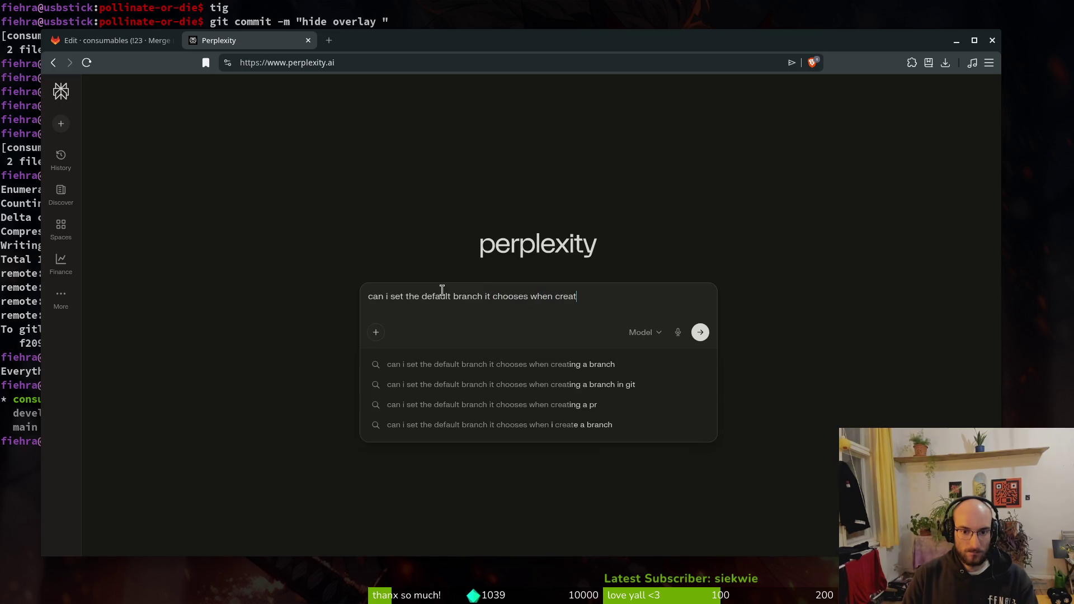
pyautogui.write('erge requests in gitla')
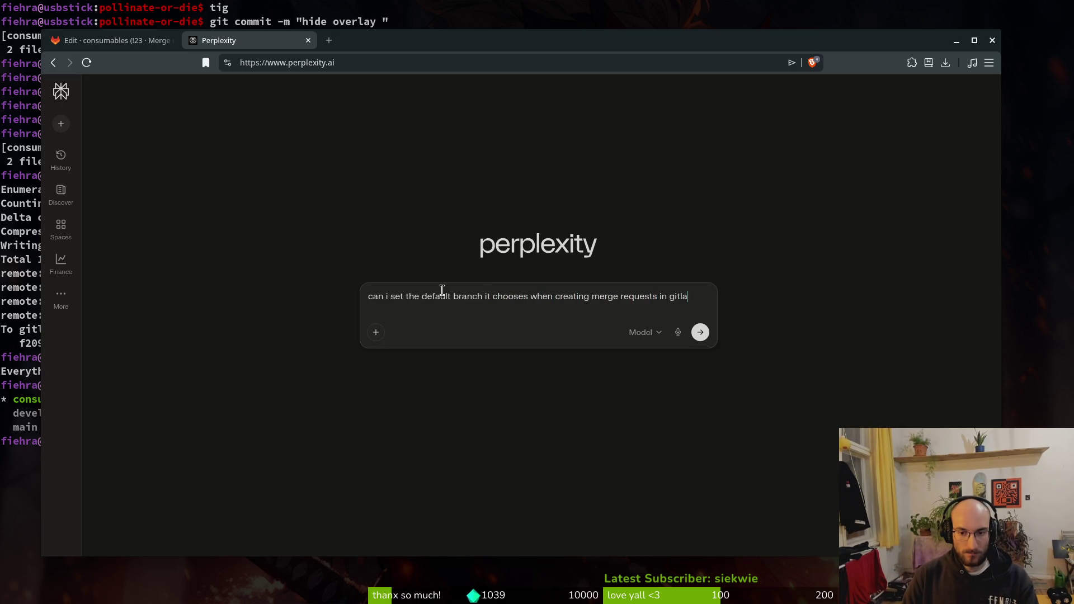
pyautogui.write('which ')
pyautogui.write('brac')
pyautogui.write('nto merge in')
pyautogui.press('Return')
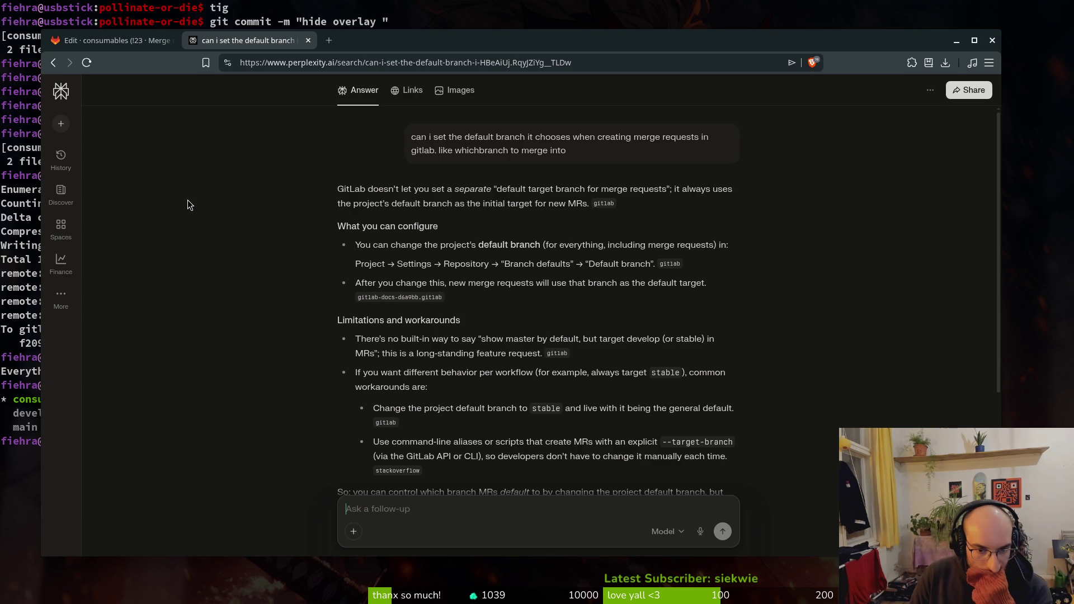
pyautogui.scroll(-5, 266, 247)
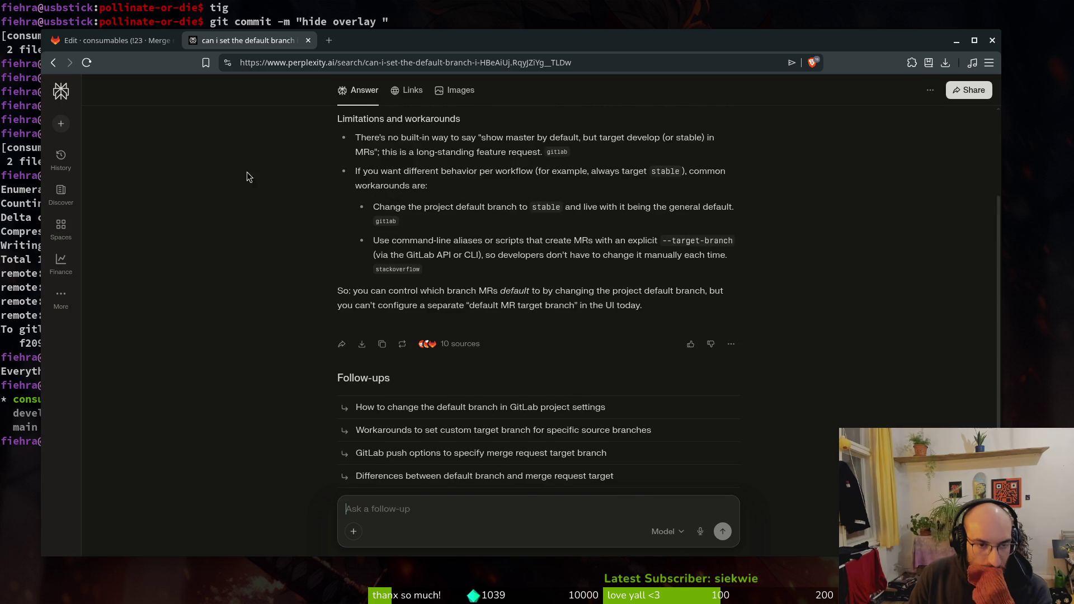
pyautogui.scroll(5, 267, 236)
pyautogui.click(113, 40)
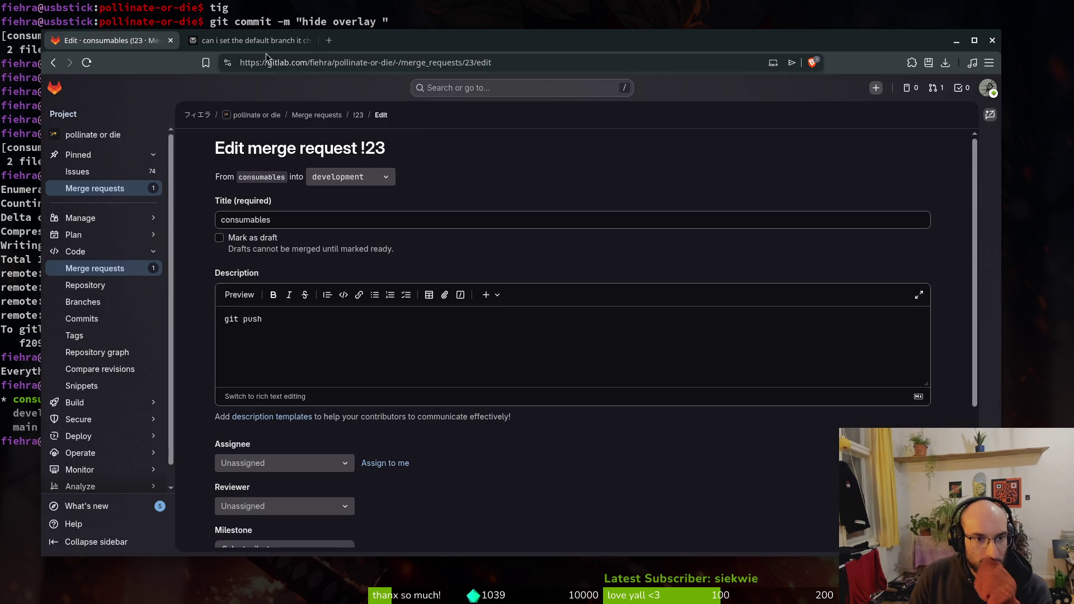
# Step: Save merge request !23 with development as its target branch, then open Settings > Repository
pyautogui.click(277, 42)
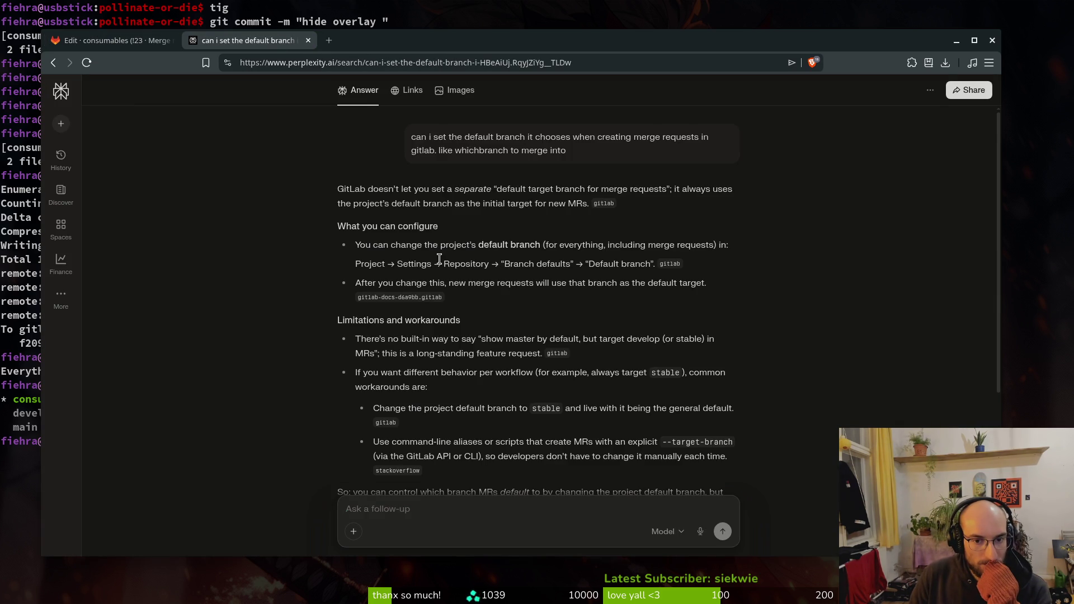
pyautogui.click(143, 39)
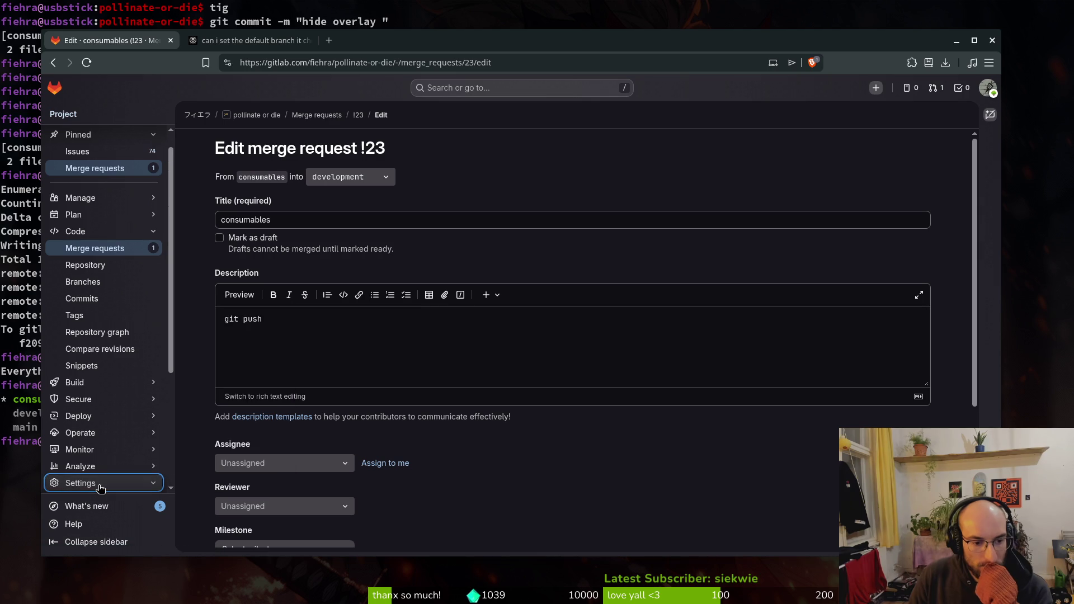
pyautogui.click(145, 481)
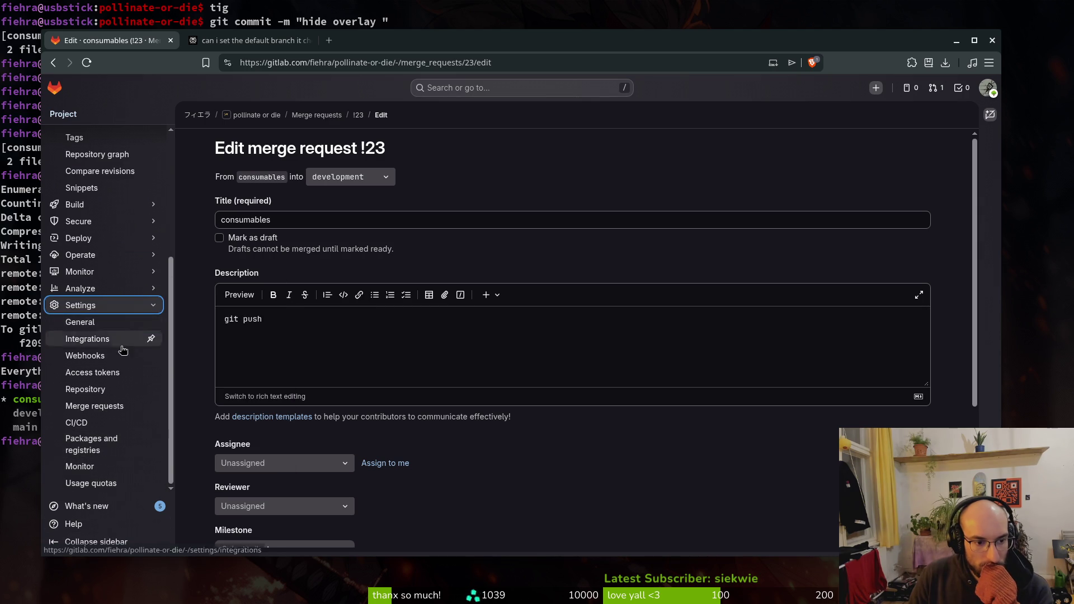
pyautogui.click(107, 390)
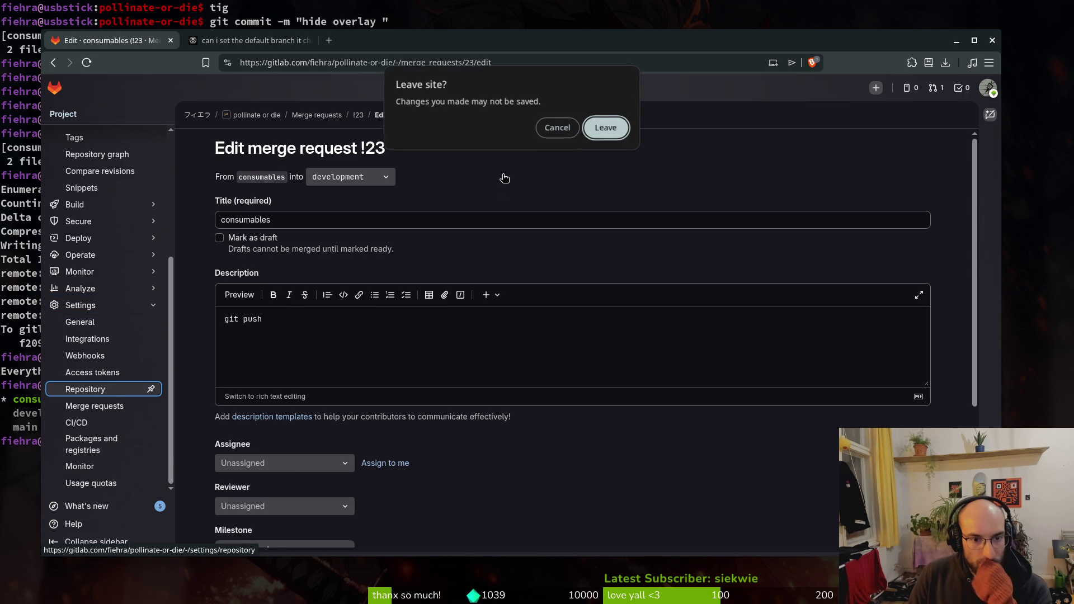
pyautogui.press('Escape')
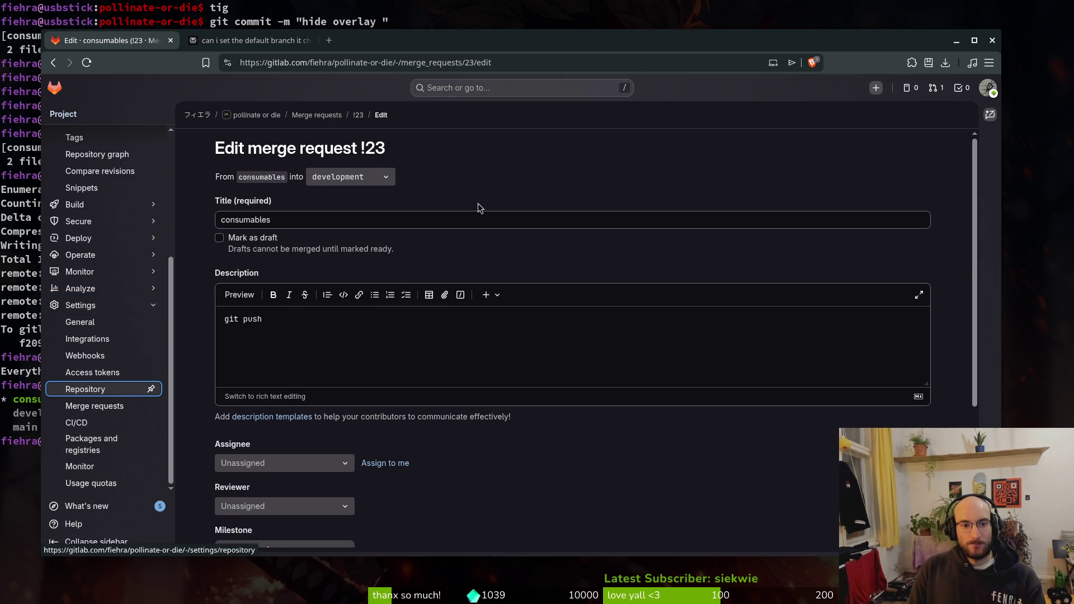
pyautogui.scroll(-5, 392, 358)
pyautogui.click(248, 534)
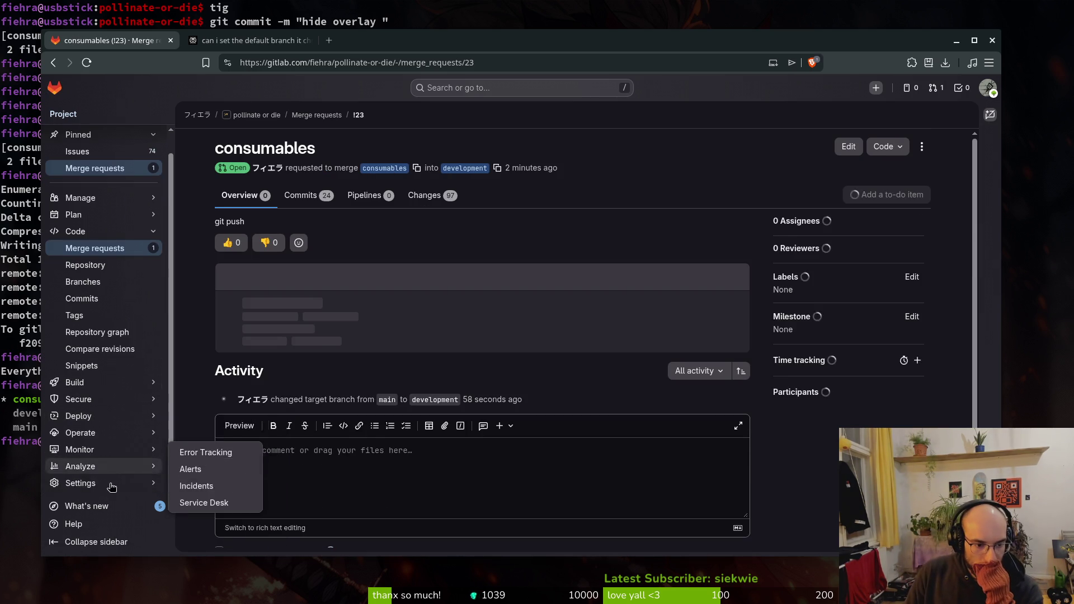
pyautogui.click(112, 482)
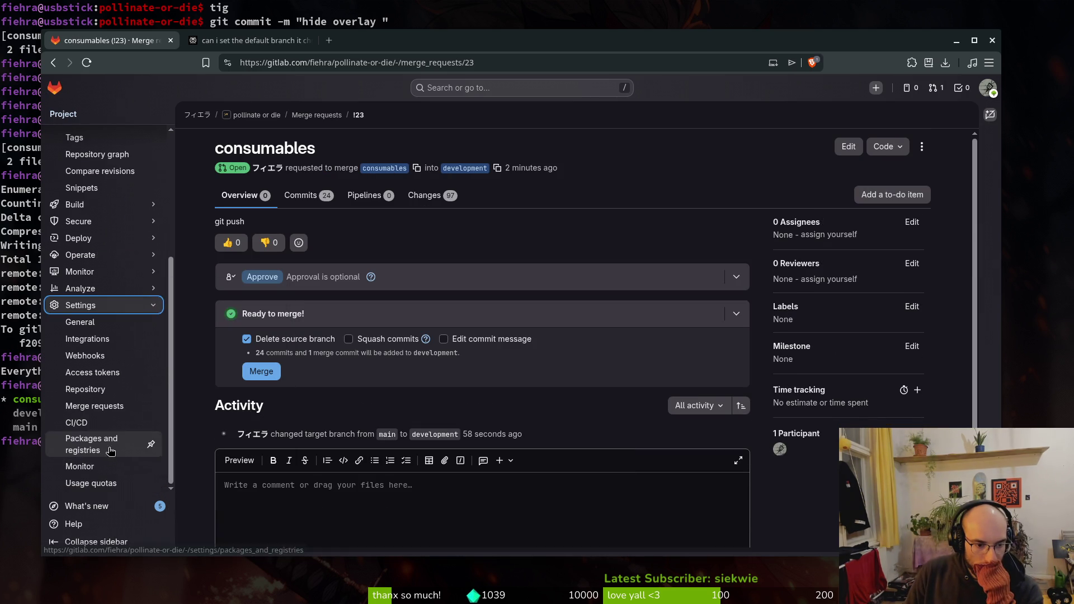
pyautogui.click(107, 390)
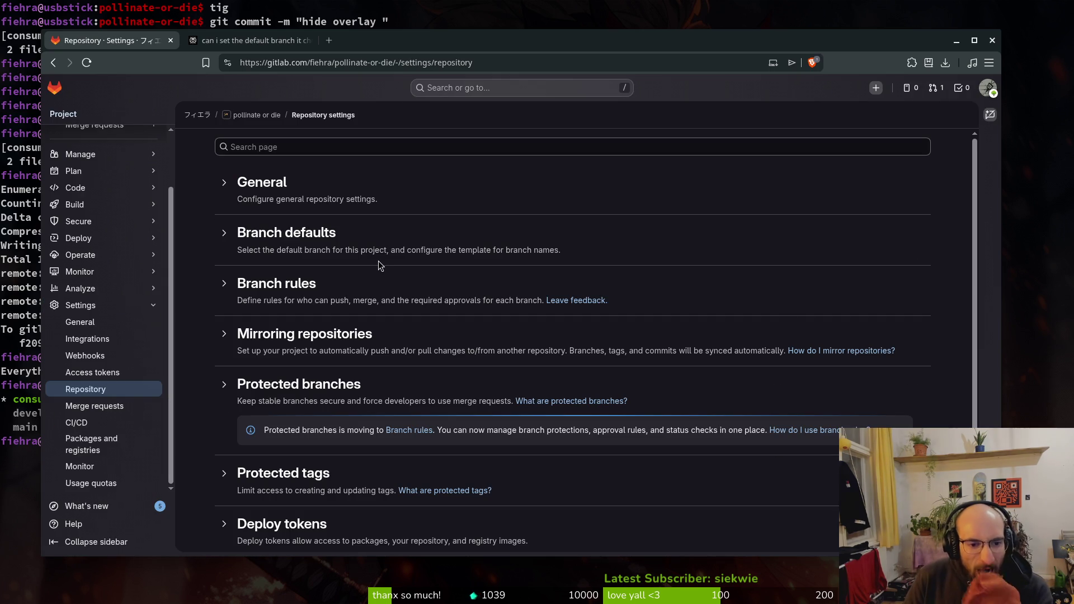
# Step: Choose development as the default branch under Branch defaults and save, then open the profile page
pyautogui.scroll(-2, 509, 367)
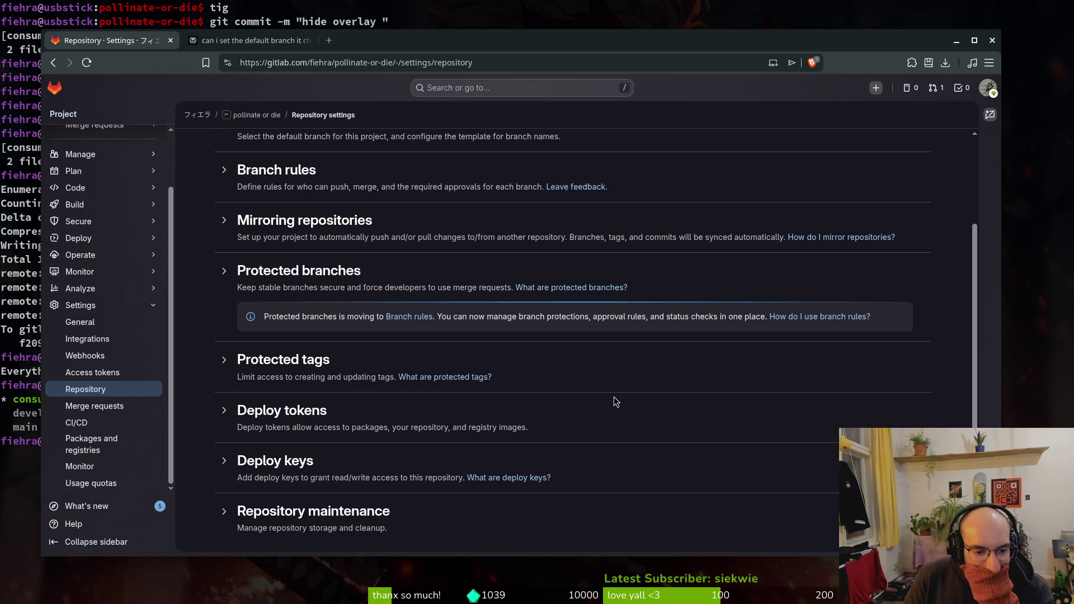
pyautogui.scroll(2, 465, 383)
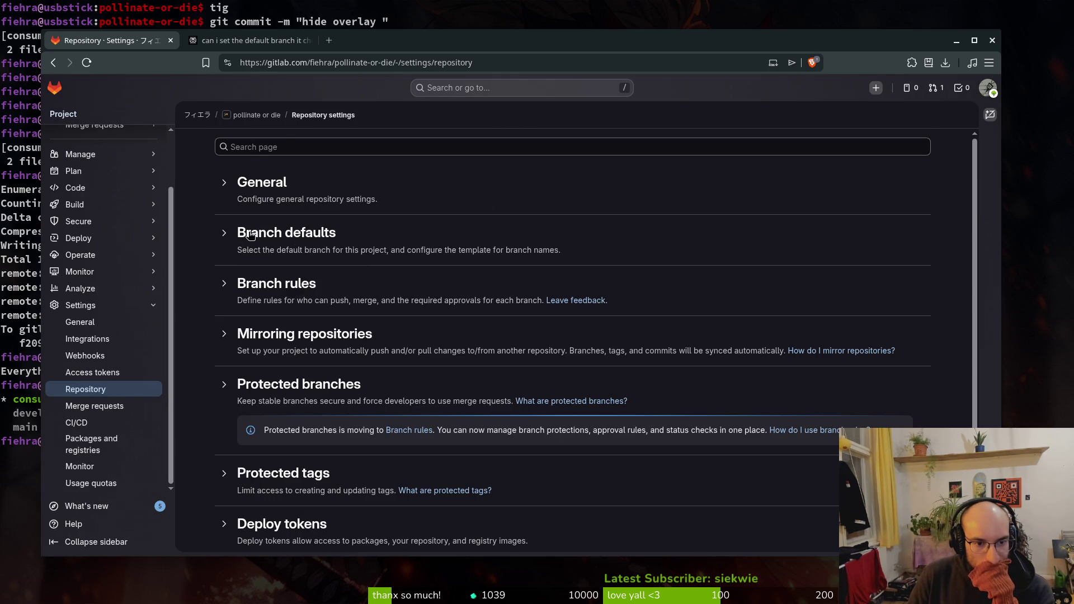
pyautogui.click(250, 235)
pyautogui.click(294, 230)
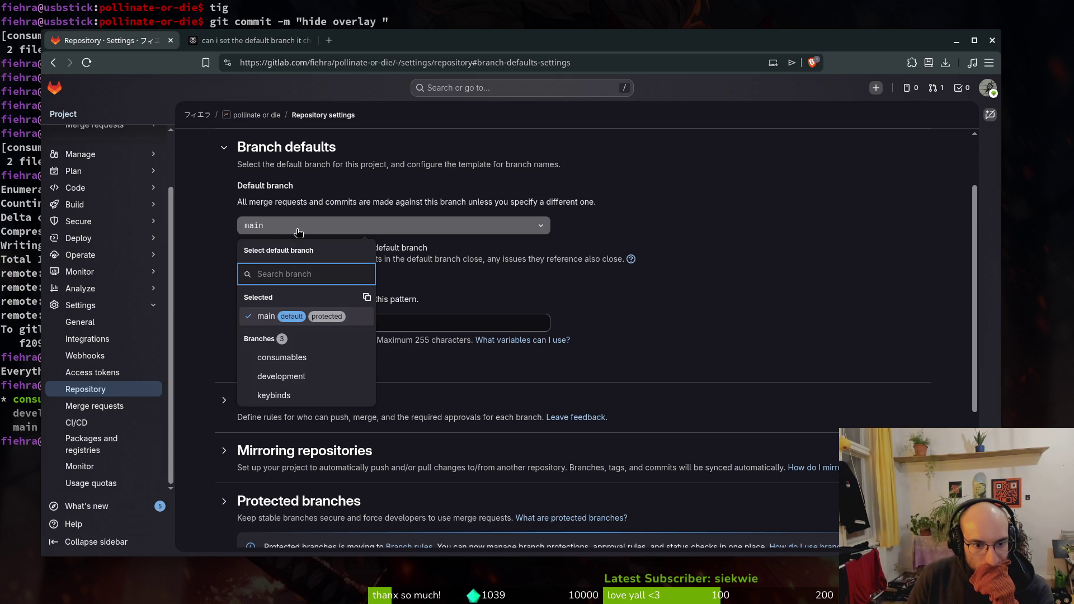
pyautogui.click(287, 377)
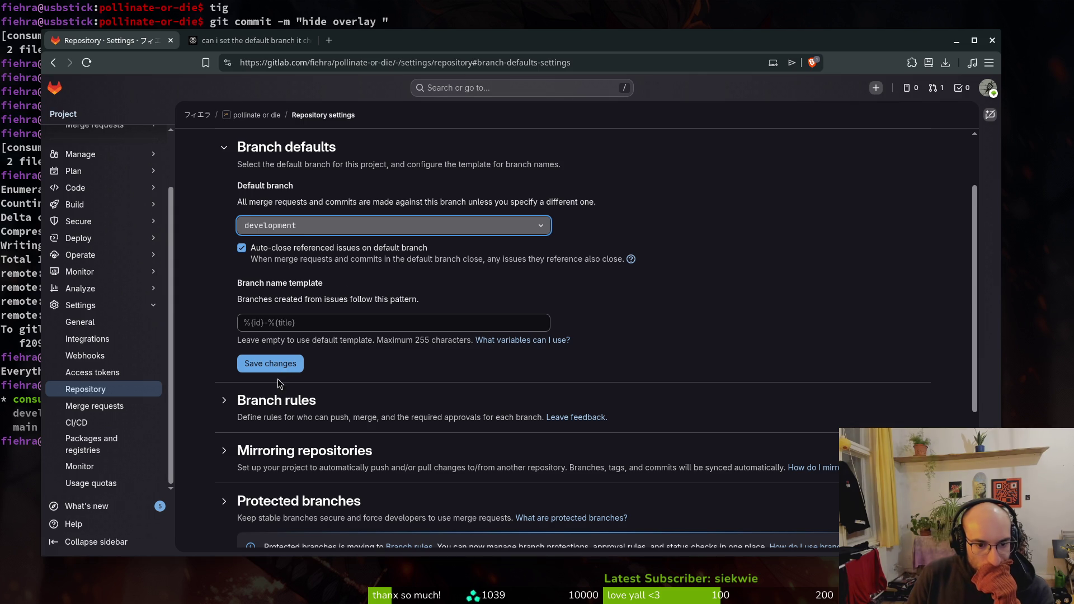
pyautogui.click(283, 365)
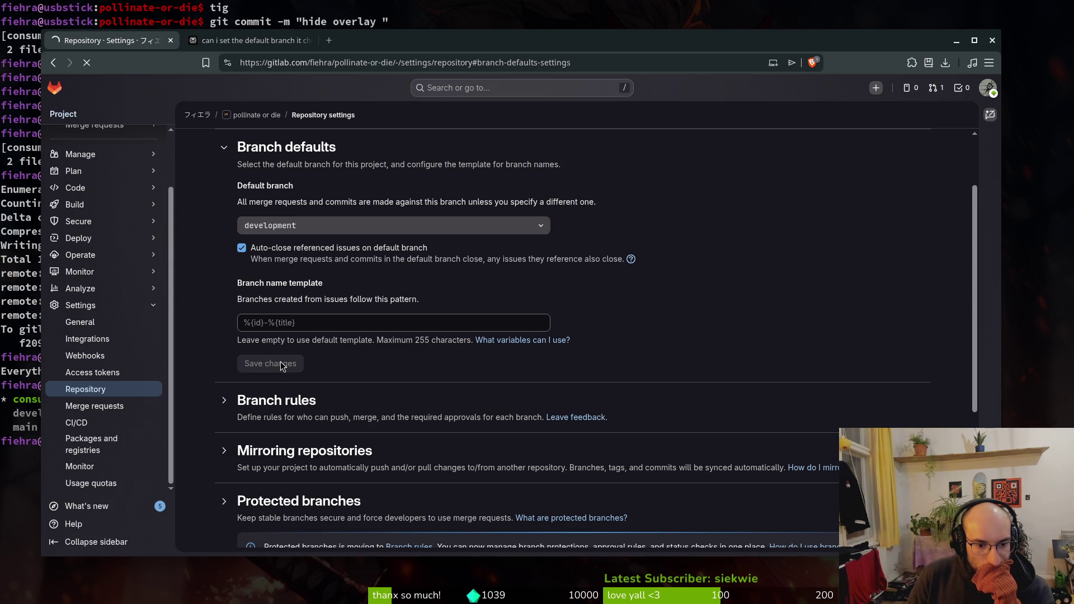
pyautogui.moveTo(112, 153)
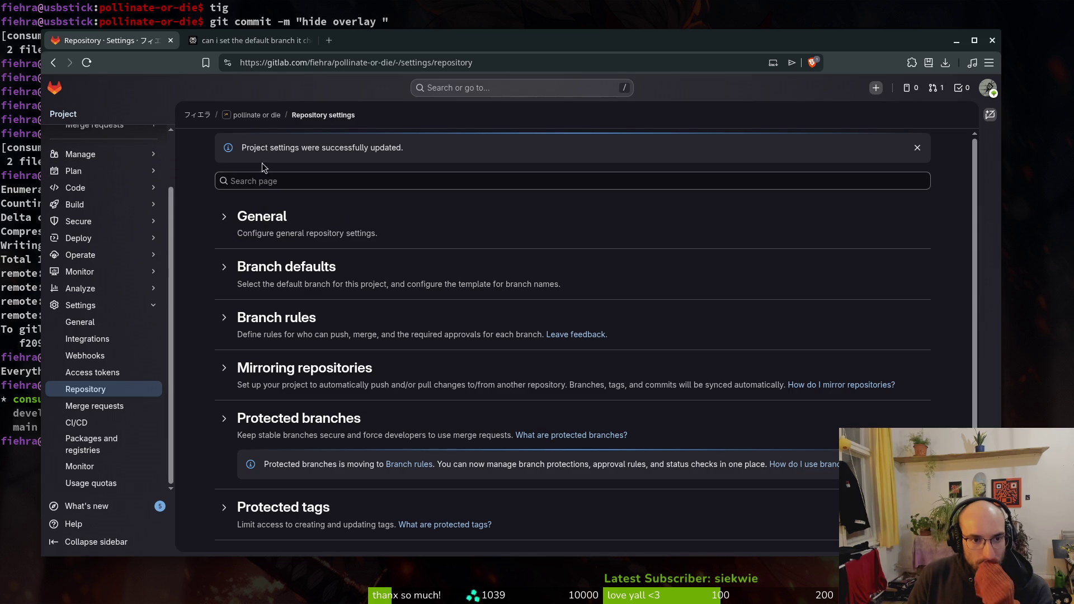
pyautogui.click(197, 114)
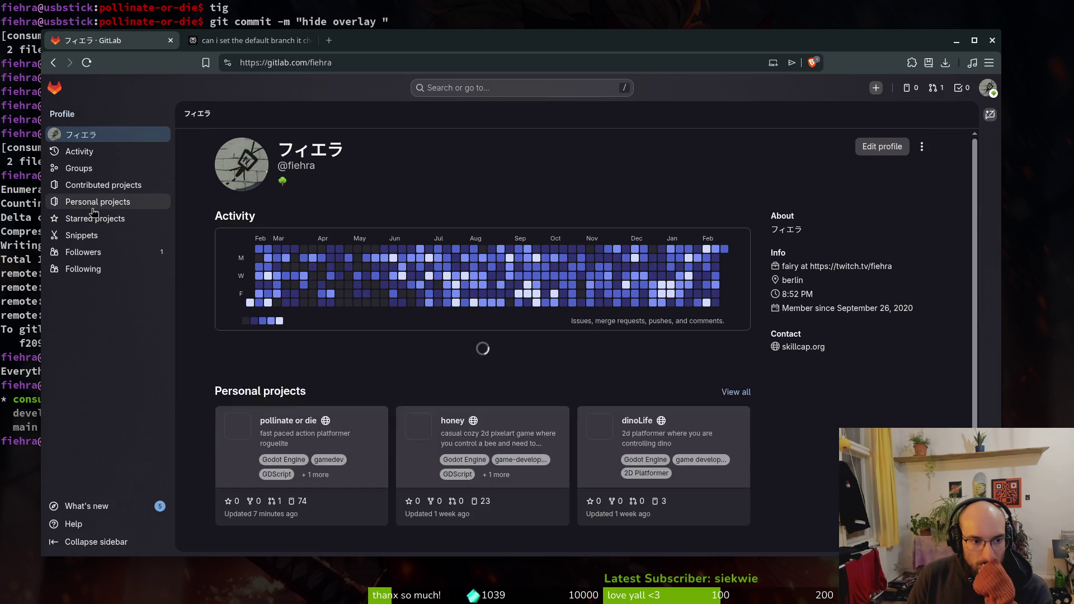
# Step: Open the pollinate or die project's branch list, then switch to the Godot editor
pyautogui.click(472, 355)
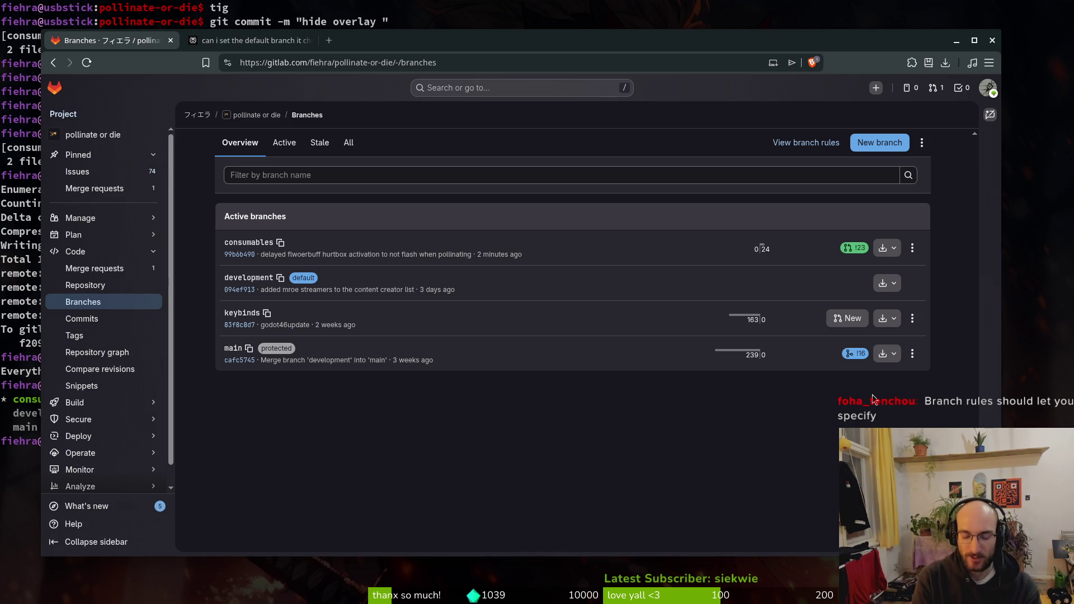
pyautogui.hotkey('alt', 'Tab')
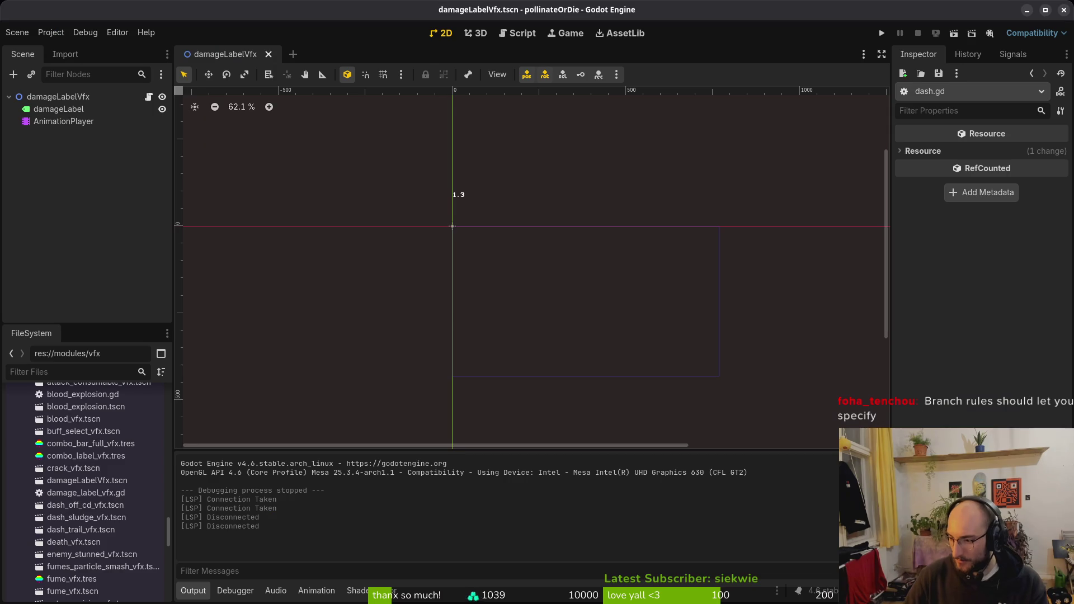
# Step: Scroll through the Pollinate or Die Demo store page in Steam, then close Steam
pyautogui.press('super')
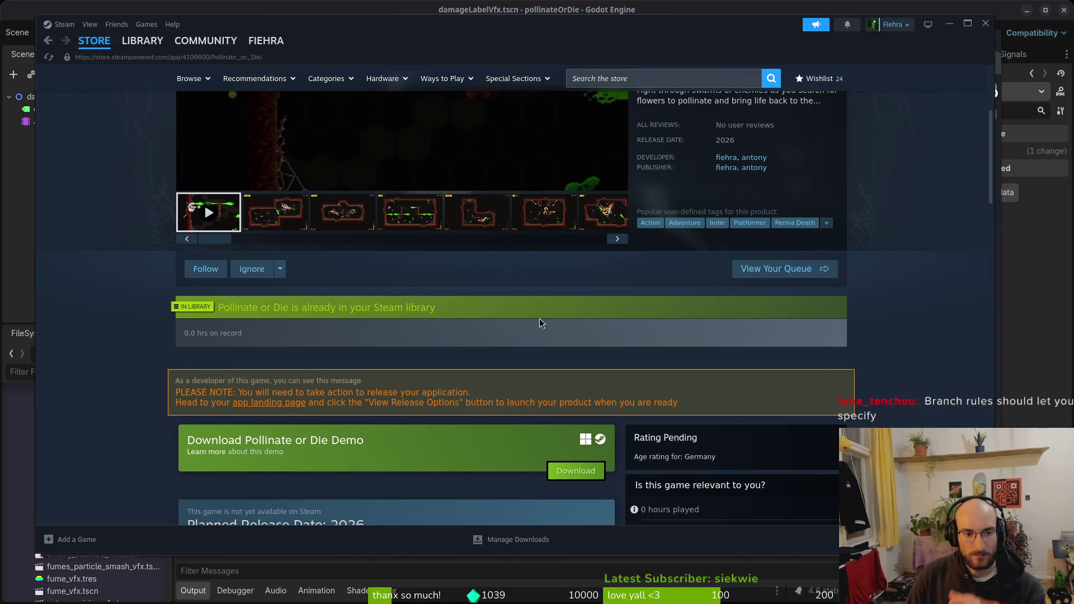
pyautogui.click(206, 453)
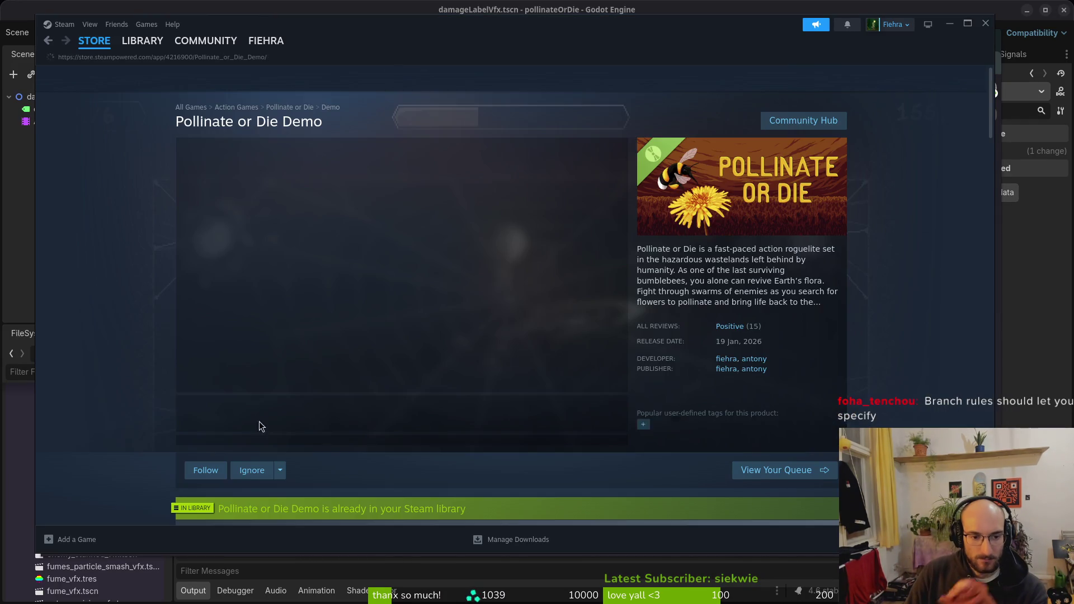
pyautogui.scroll(-6, 364, 409)
pyautogui.scroll(-3, 332, 373)
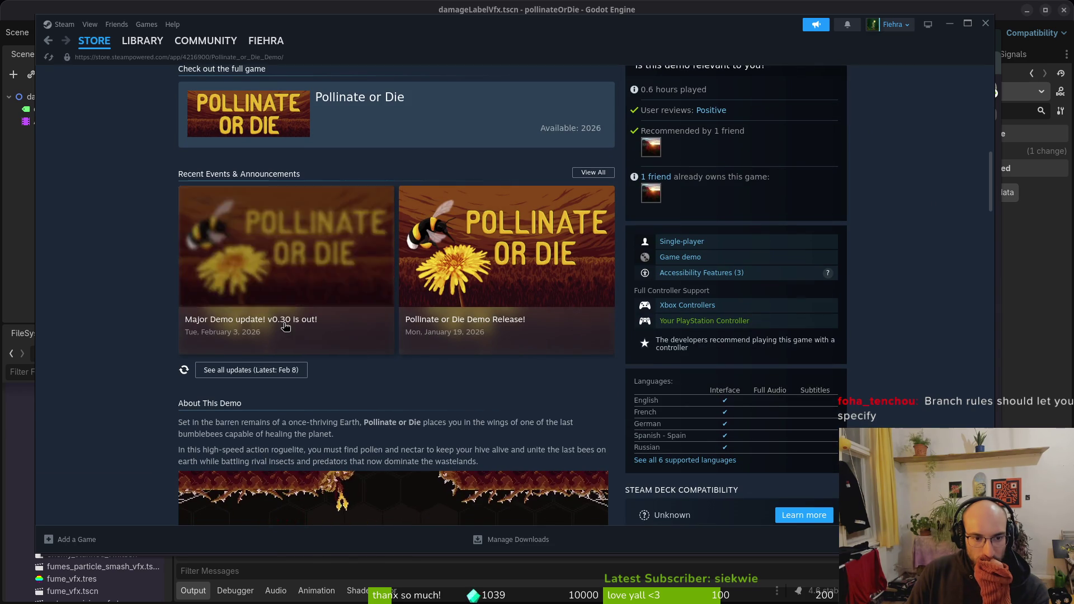
pyautogui.moveTo(287, 335)
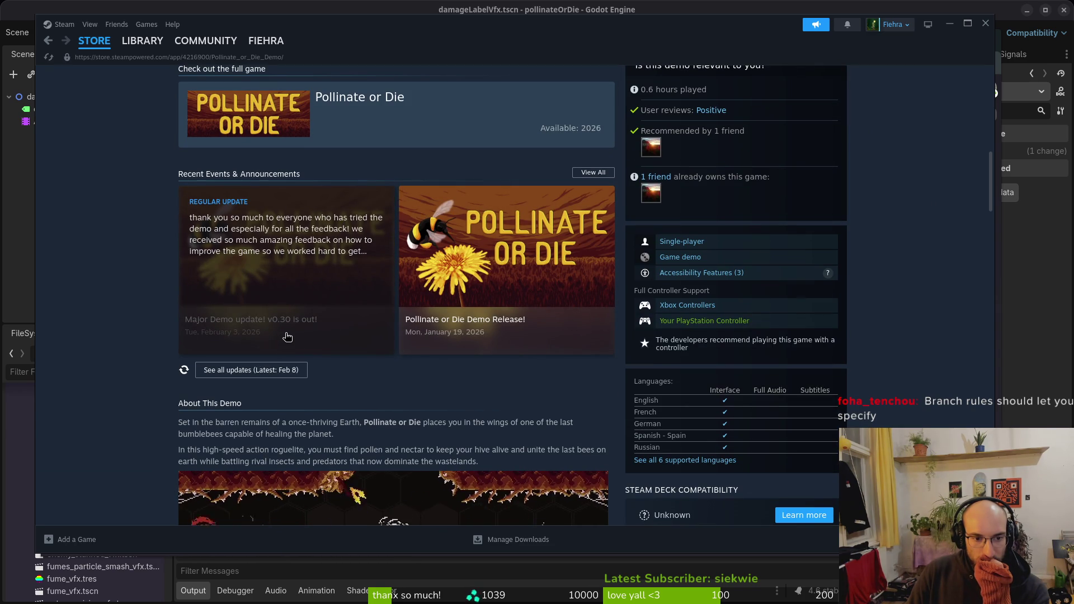
pyautogui.moveTo(430, 347)
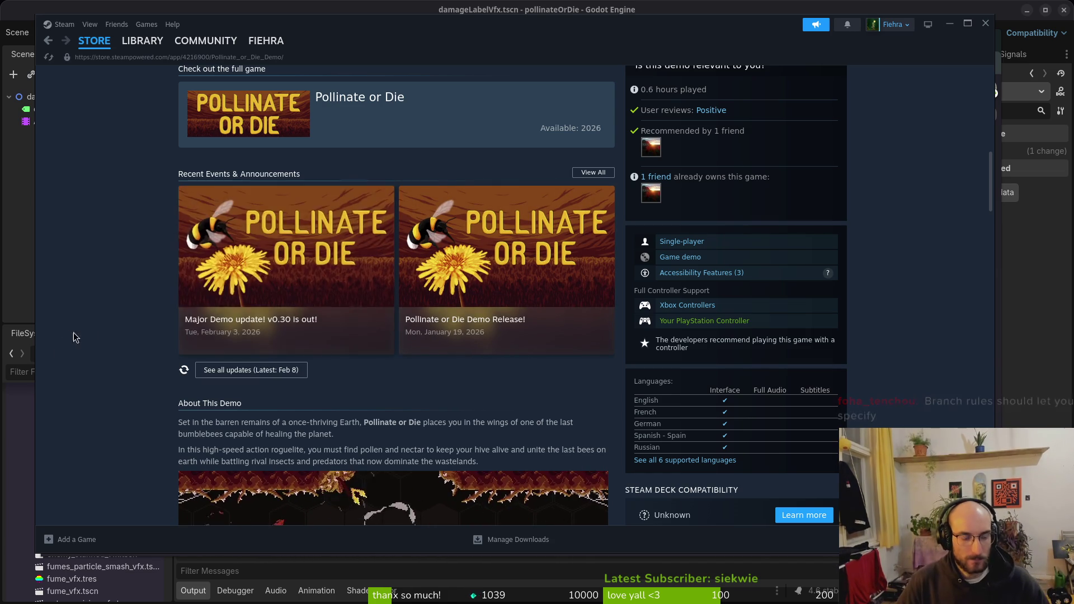
pyautogui.click(985, 24)
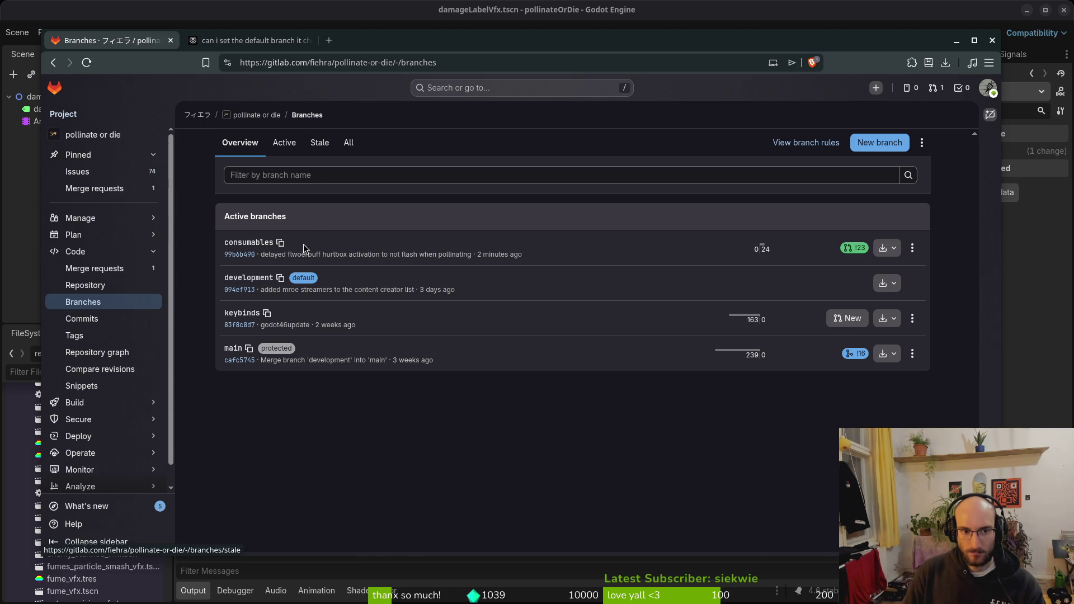
# Step: Open the consumables-to-development merge request, then minimize the browser to reveal Godot
pyautogui.click(94, 268)
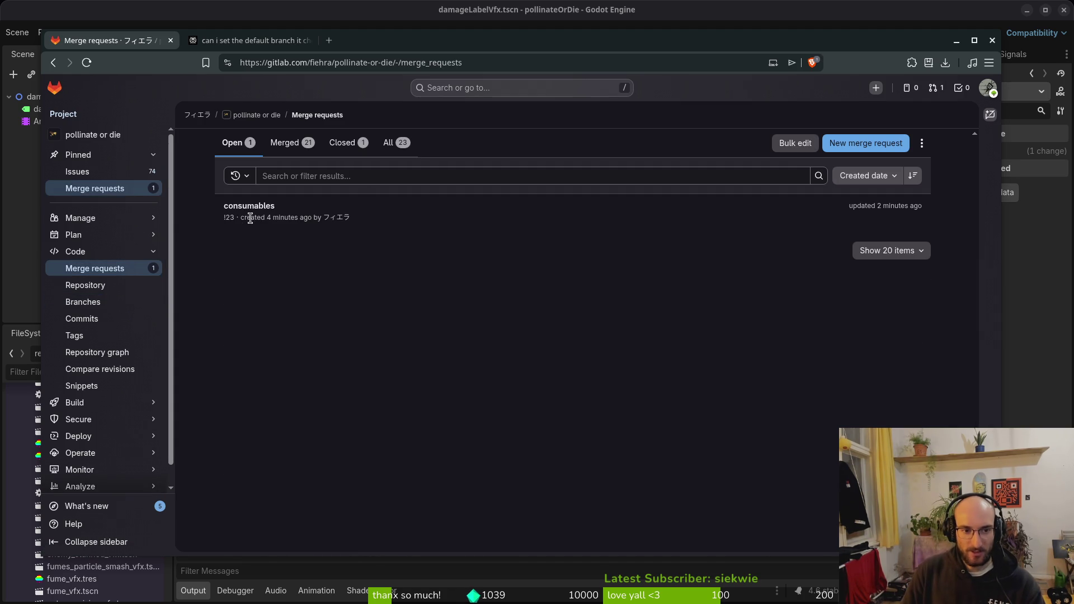
pyautogui.click(251, 207)
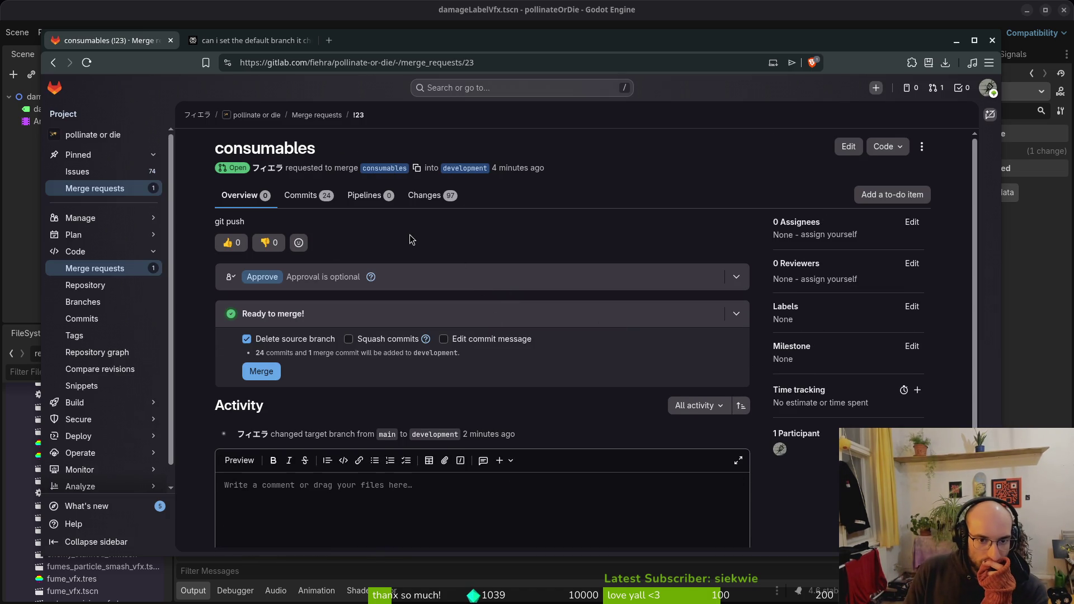
pyautogui.click(992, 40)
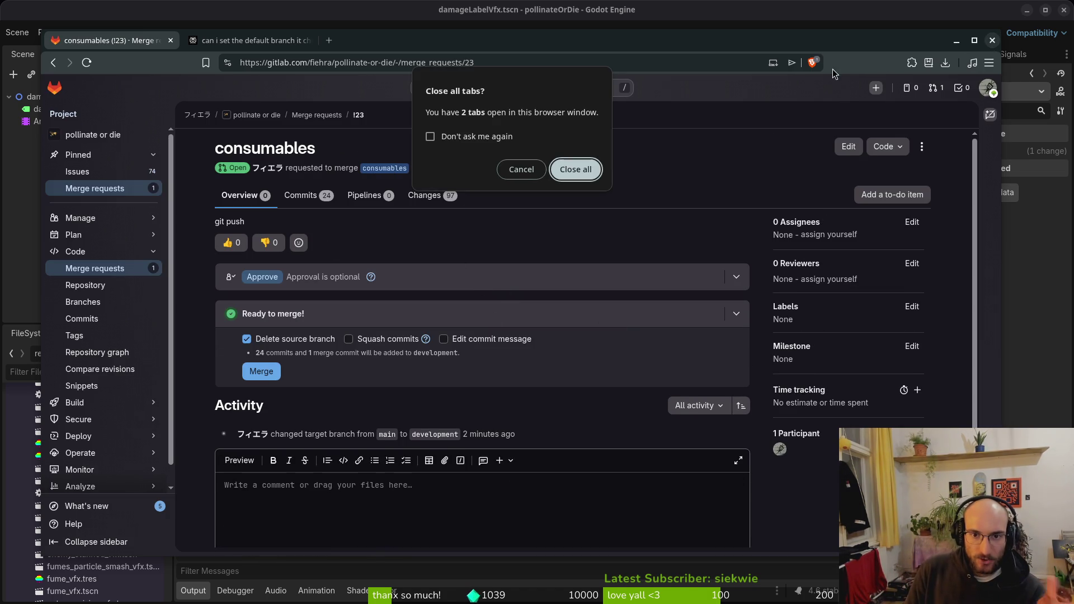
pyautogui.press('Escape')
pyautogui.click(951, 42)
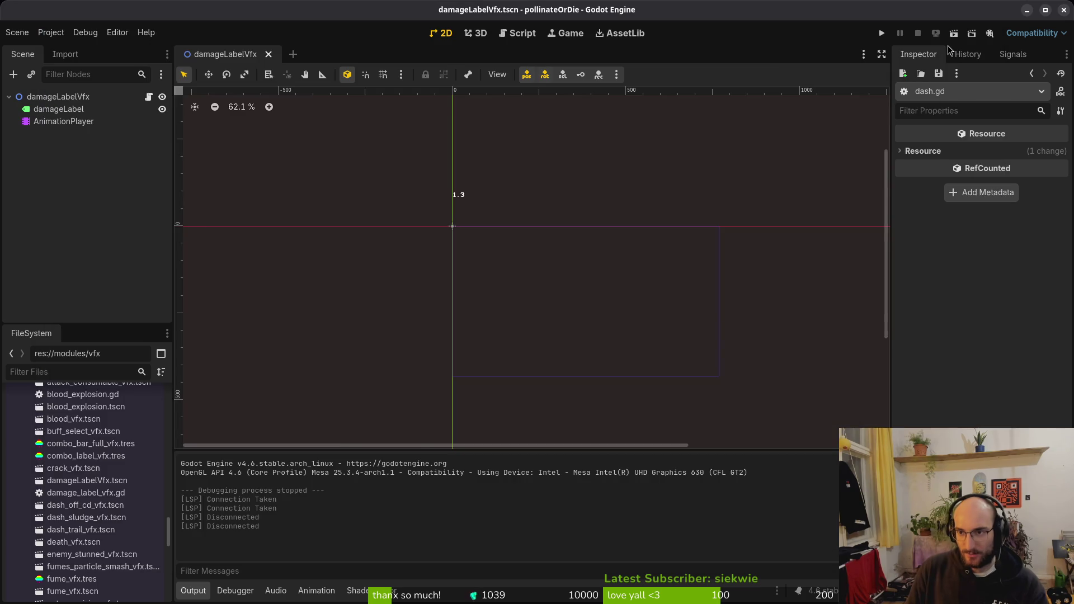
pyautogui.press('super')
pyautogui.press('super')
pyautogui.click(883, 33)
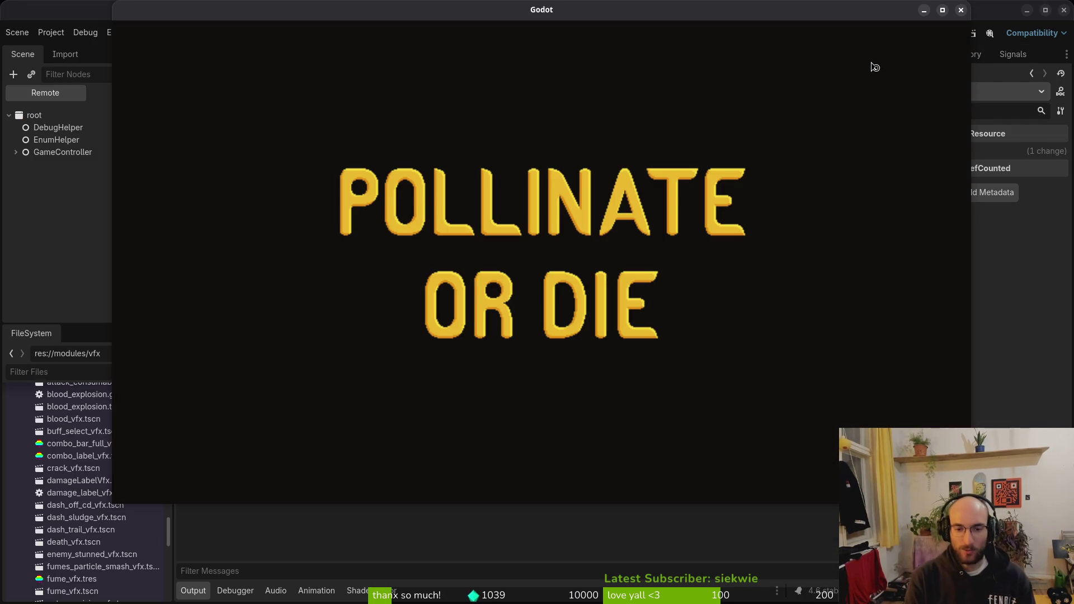
pyautogui.press('Return')
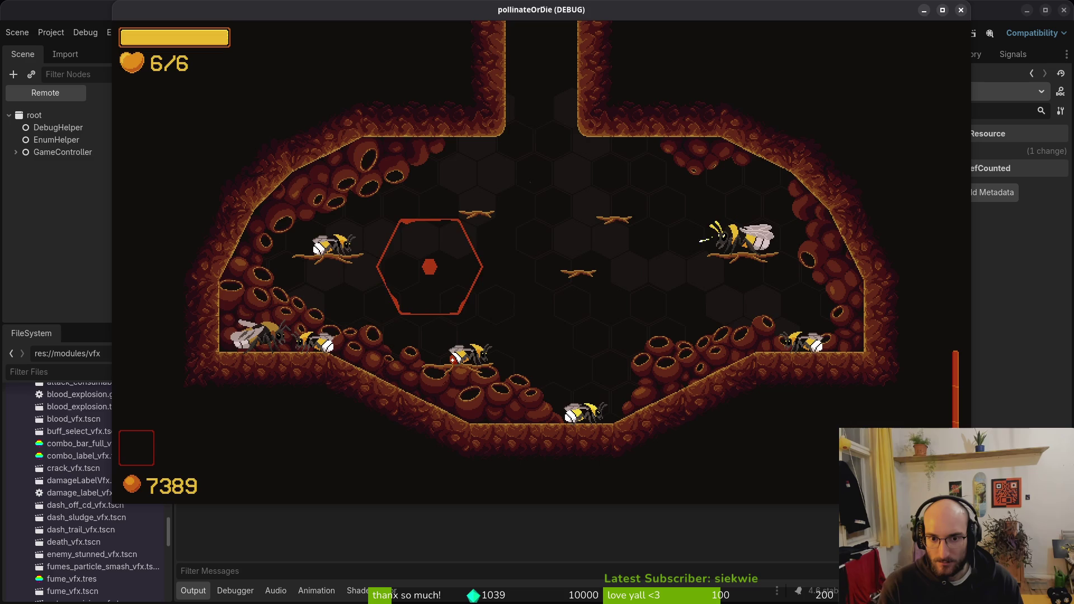
pyautogui.press('w')
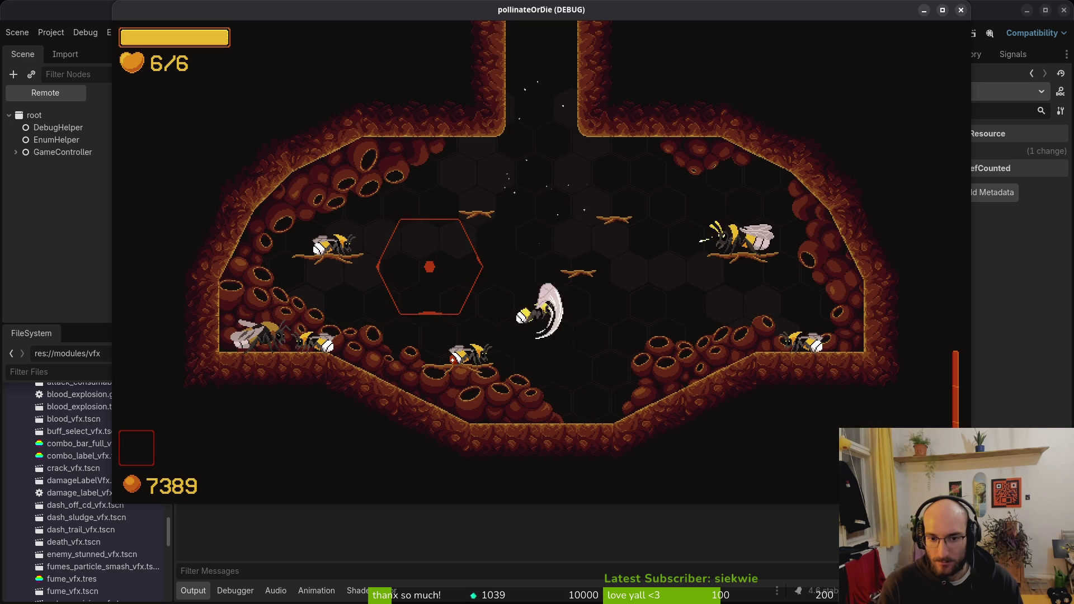
pyautogui.press('s')
pyautogui.press('d')
pyautogui.press('a')
pyautogui.press('Escape')
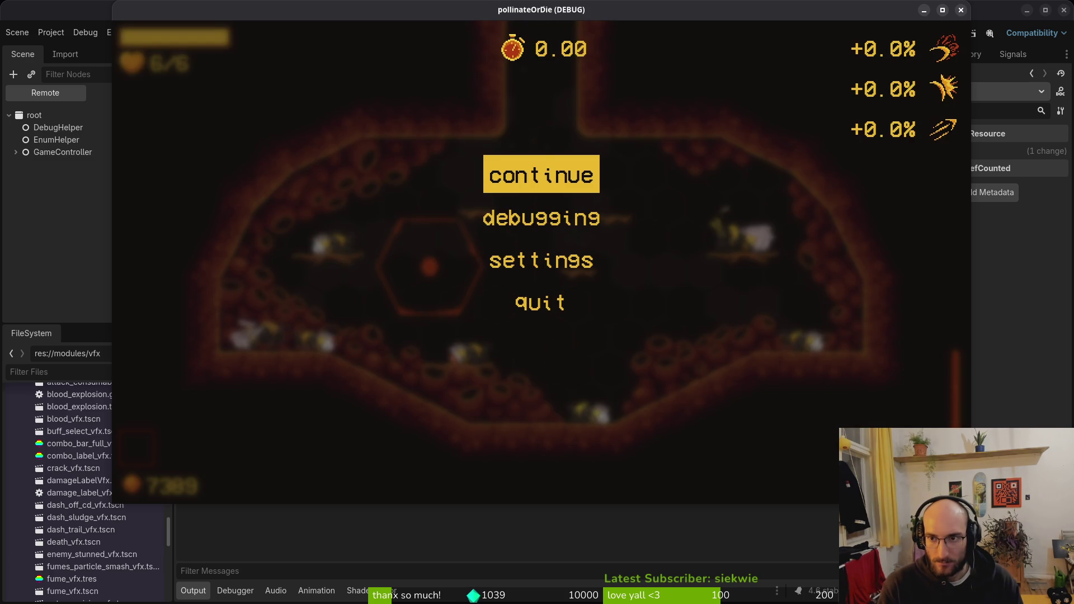
pyautogui.press('Down')
pyautogui.press('Down')
pyautogui.press('Down')
pyautogui.press('Up')
pyautogui.press('Return')
pyautogui.press('Down')
pyautogui.press('Down')
pyautogui.press('Down')
pyautogui.press('Down')
pyautogui.press('Down')
pyautogui.press('Escape')
pyautogui.press('Return')
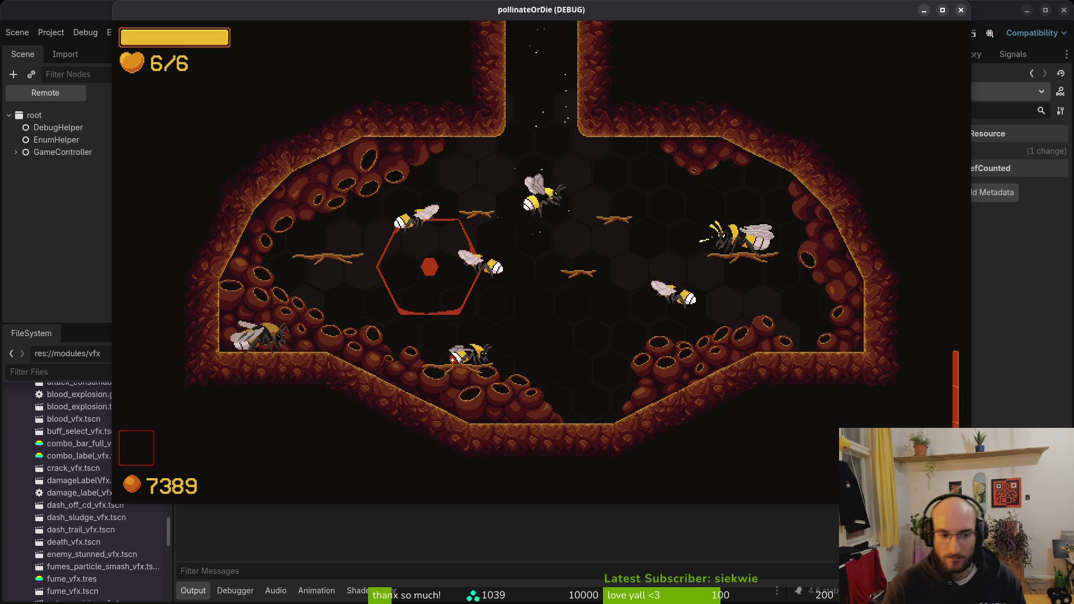
pyautogui.press('w')
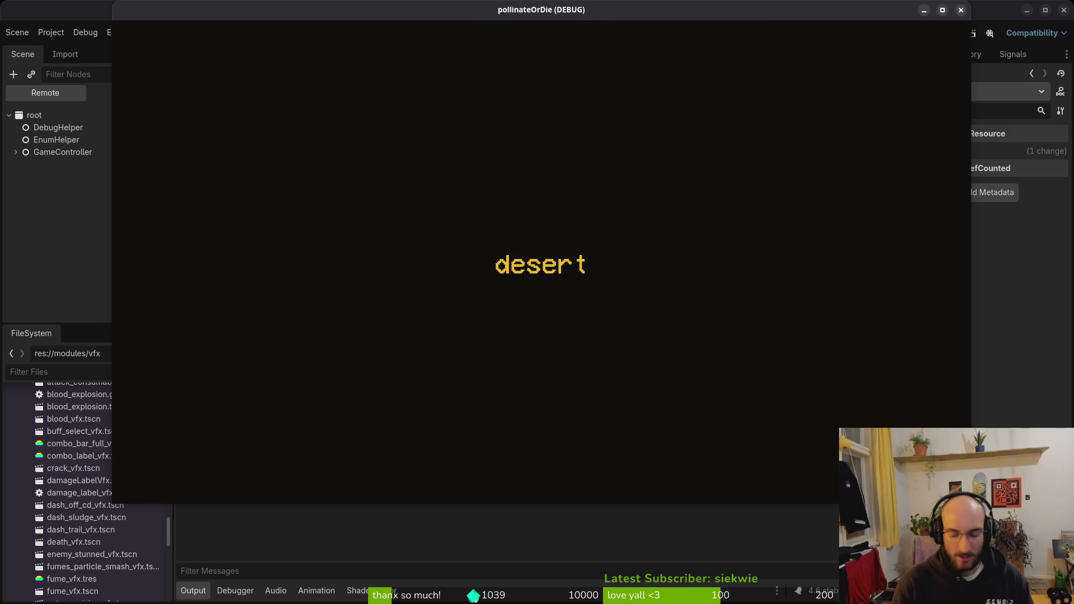
pyautogui.click(962, 10)
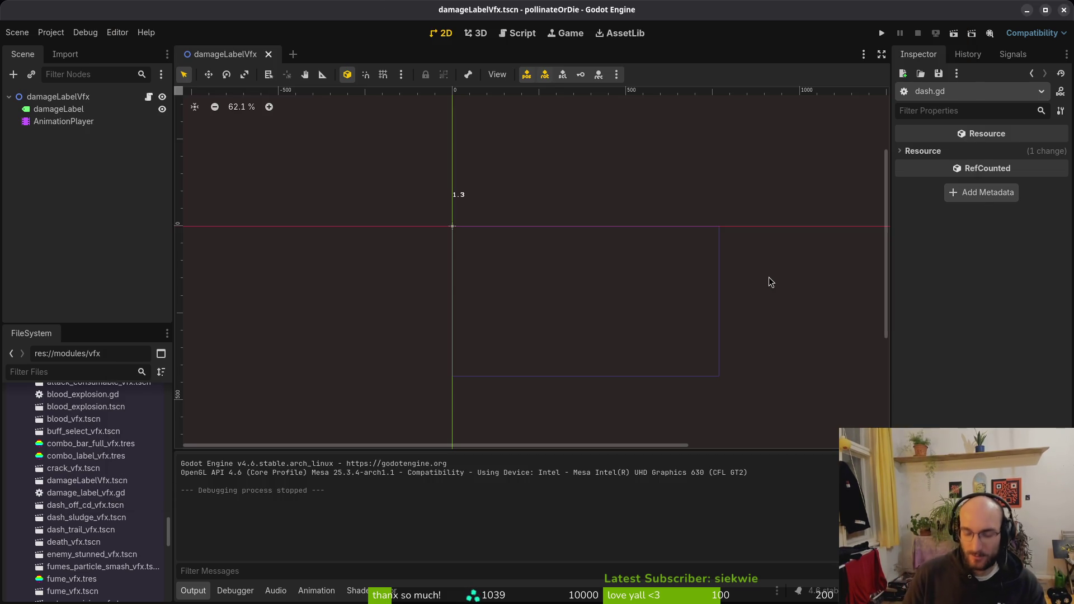
# Step: Launch Neovim in the project folder and open shop_overlay.gd at the grab_active_skin function
pyautogui.press('super+1')
pyautogui.press('Return')
pyautogui.write('vim .')
pyautogui.press('Return')
pyautogui.press('space')
pyautogui.press('f')
pyautogui.press('f')
pyautogui.write('shopoe')
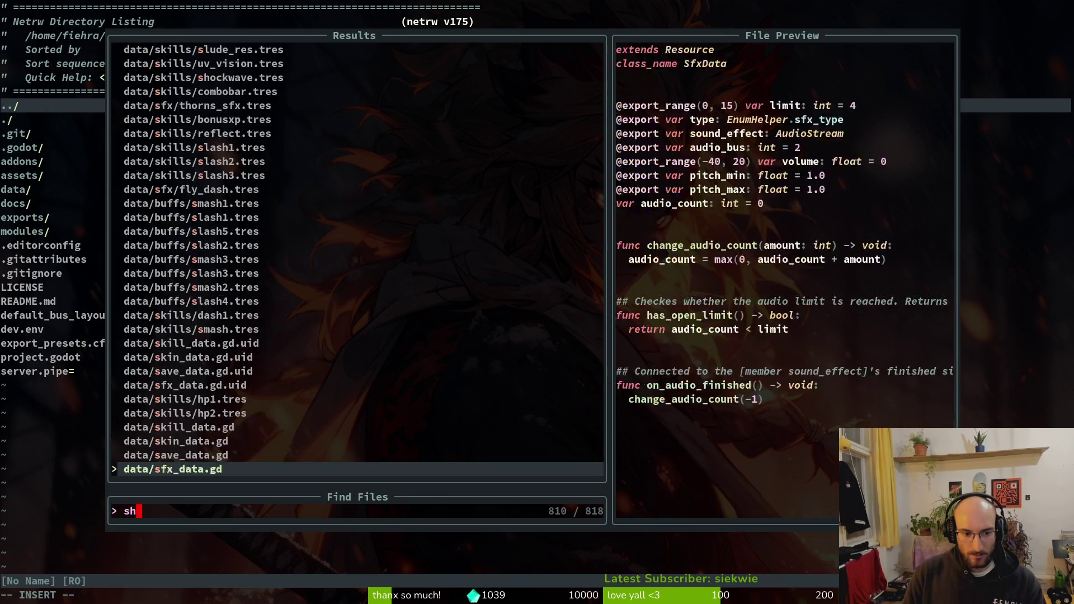
pyautogui.press('Return')
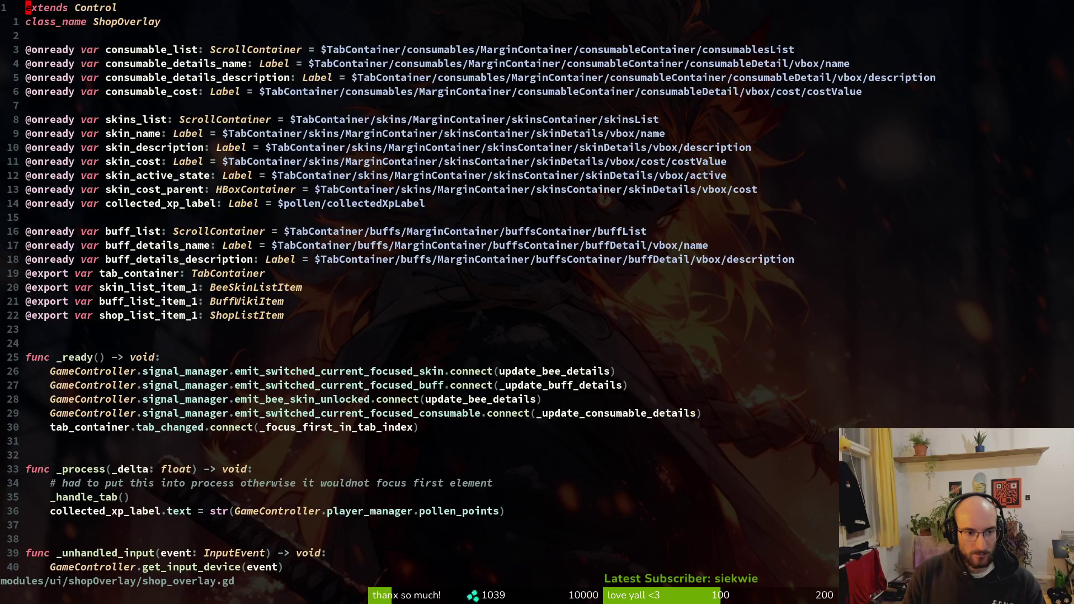
pyautogui.hotkey('ctrl', 'd')
pyautogui.hotkey('ctrl', 'd')
pyautogui.hotkey('ctrl', 'd')
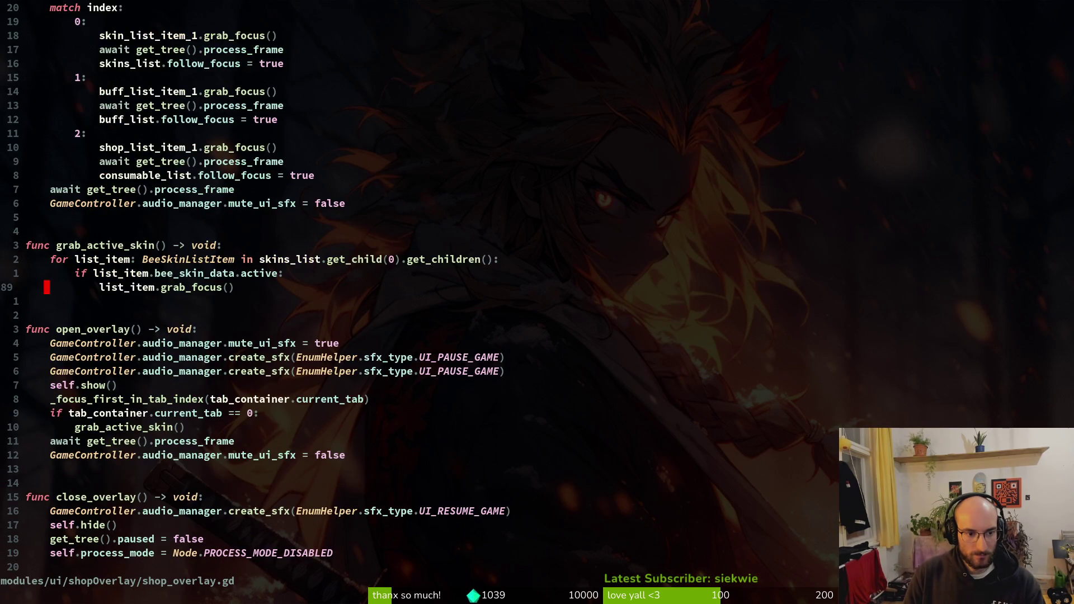
# Step: Dismiss the reopened file finder and return to the Godot editor
pyautogui.press('space')
pyautogui.press('f')
pyautogui.press('f')
pyautogui.press('Escape')
pyautogui.press('space')
pyautogui.press('f')
pyautogui.press('f')
pyautogui.press('Escape')
pyautogui.hotkey('alt', 'Tab')
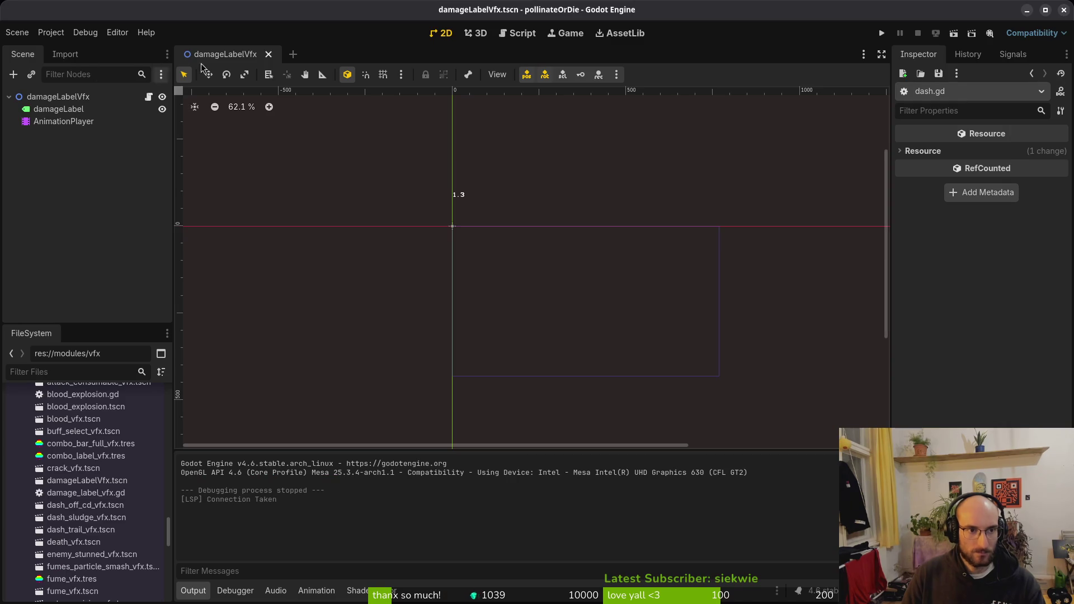
# Step: Open the shop_overlay.tscn scene with Quick Open
pyautogui.hotkey('ctrl', 'shift', 'o')
pyautogui.write('shopover')
pyautogui.press('Return')
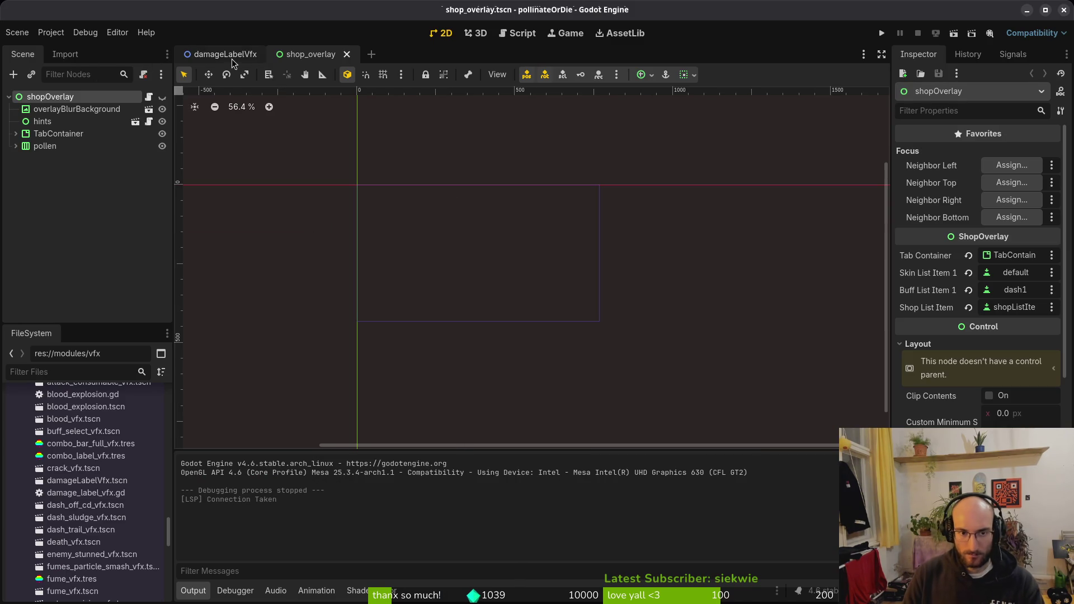
# Step: Expand TabContainer > consumables > MarginContainer and select the consumableContainer node
pyautogui.click(15, 134)
pyautogui.click(26, 170)
pyautogui.click(22, 170)
pyautogui.click(22, 159)
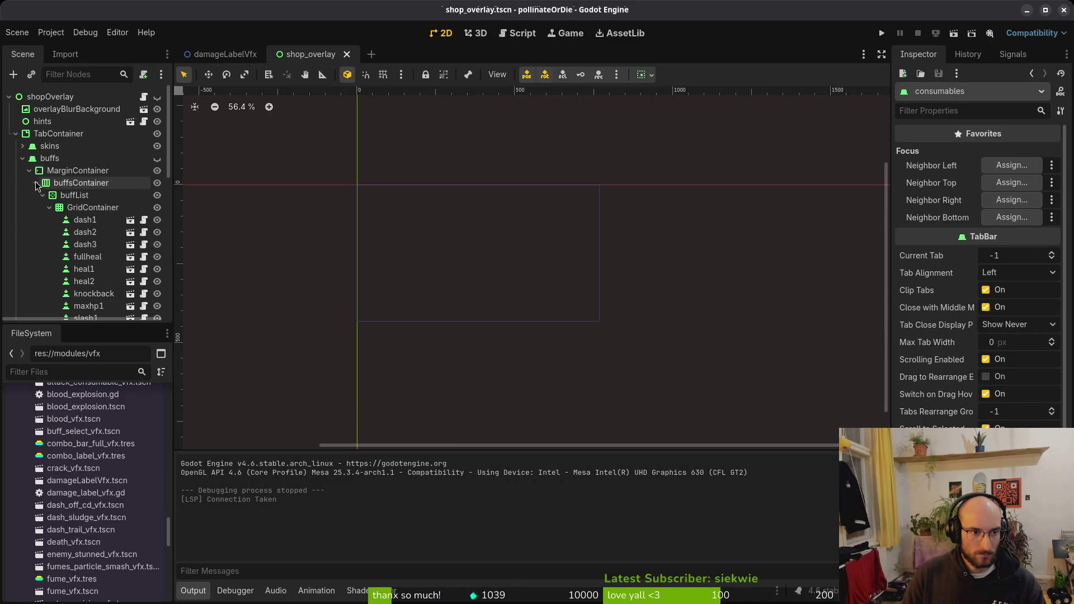
pyautogui.click(29, 171)
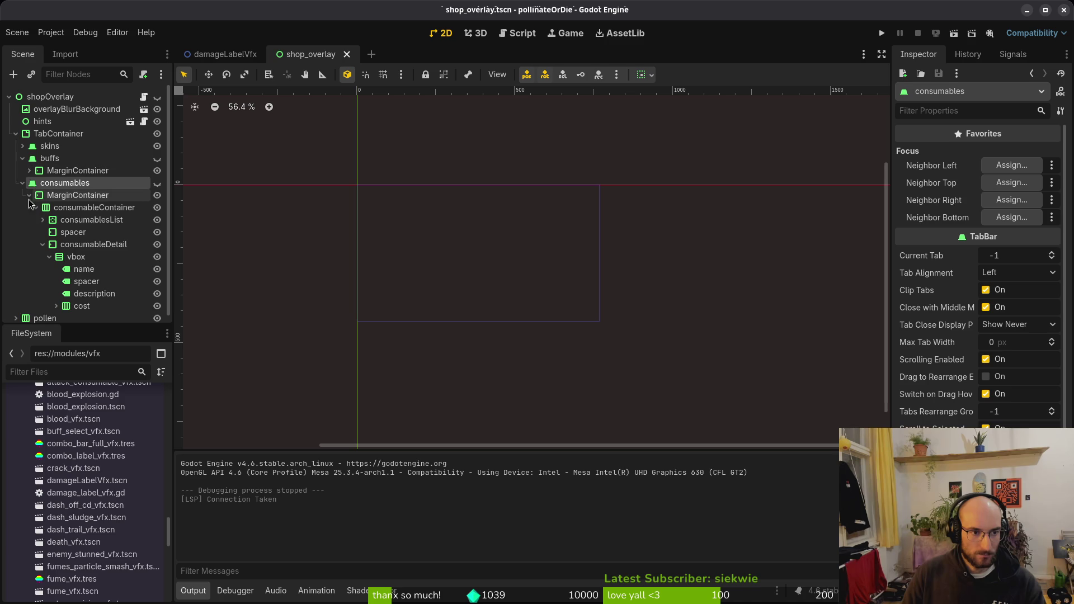
pyautogui.click(29, 195)
pyautogui.click(40, 196)
pyautogui.click(29, 196)
pyautogui.click(36, 207)
pyautogui.click(79, 208)
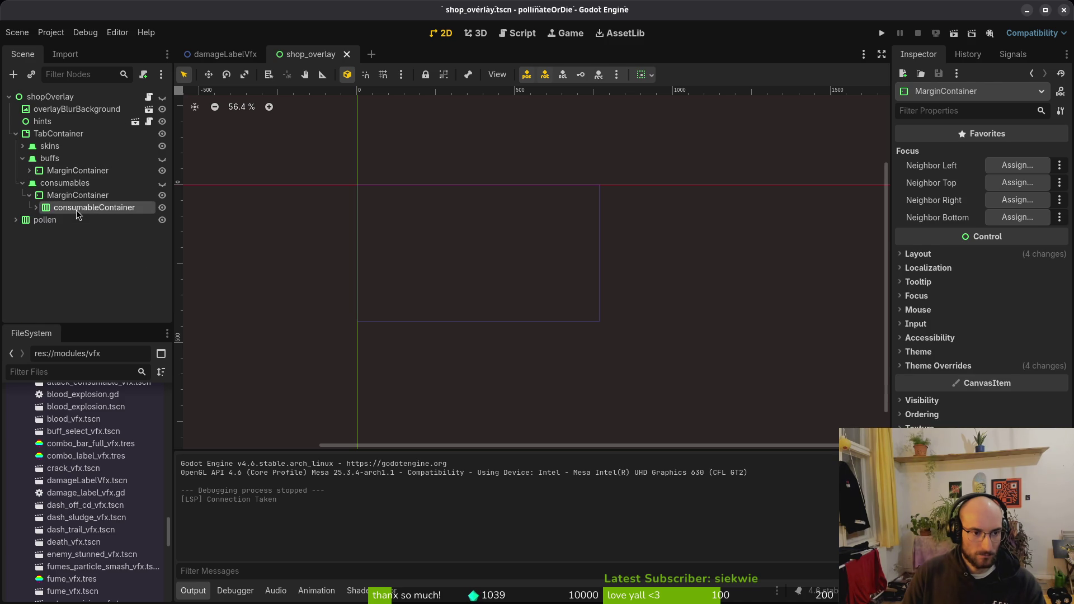
# Step: Add a Label under the consumables MarginContainer and make the consumables tab visible at 100% zoom
pyautogui.click(88, 199)
pyautogui.hotkey('ctrl', 'a')
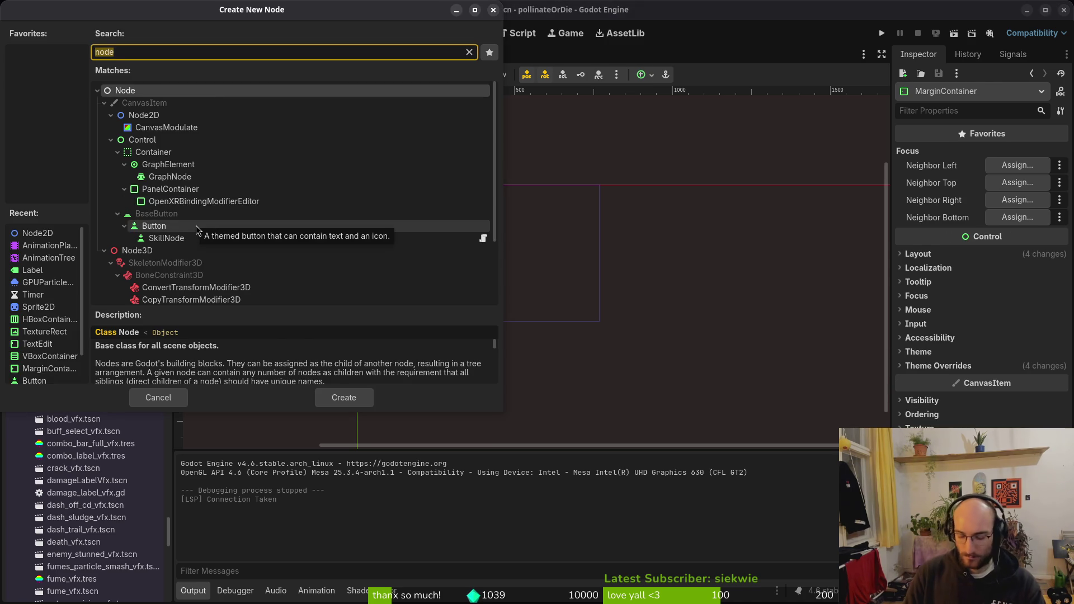
pyautogui.write('labl')
pyautogui.press('Return')
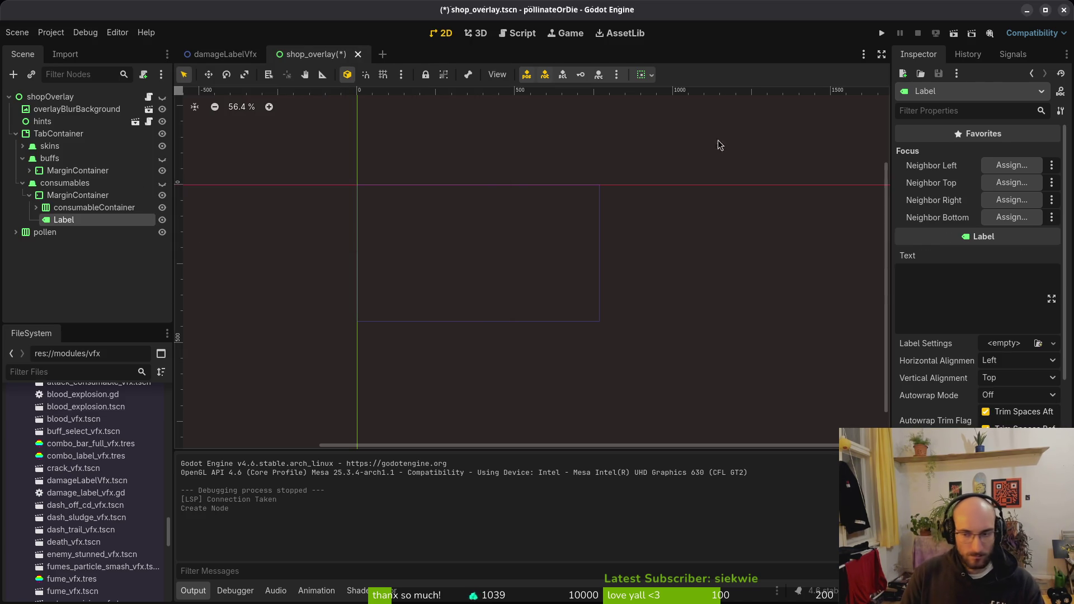
pyautogui.click(162, 96)
pyautogui.click(162, 208)
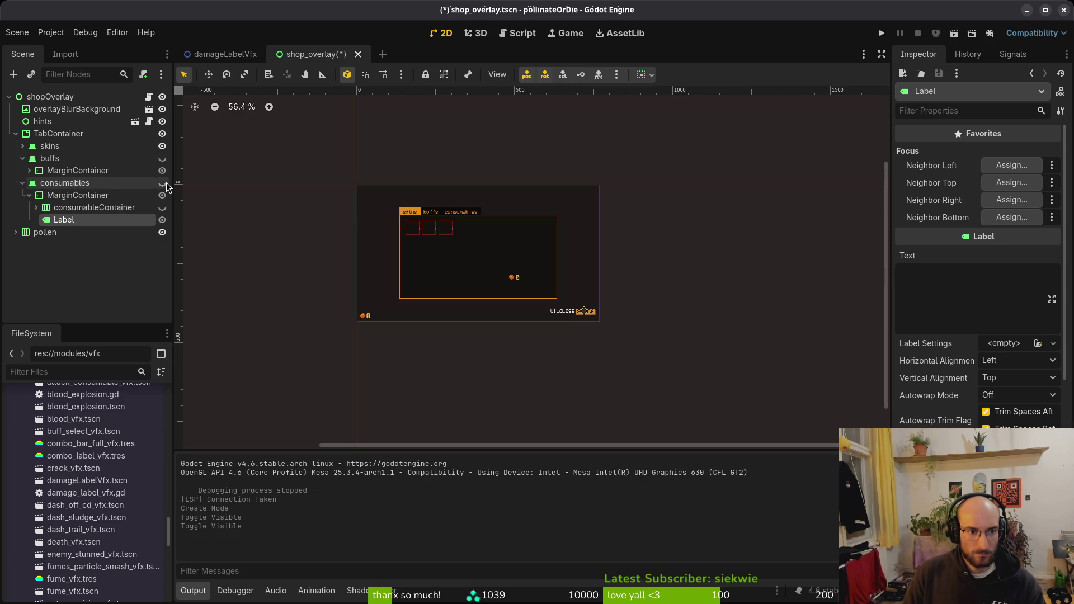
pyautogui.click(163, 183)
pyautogui.press('1')
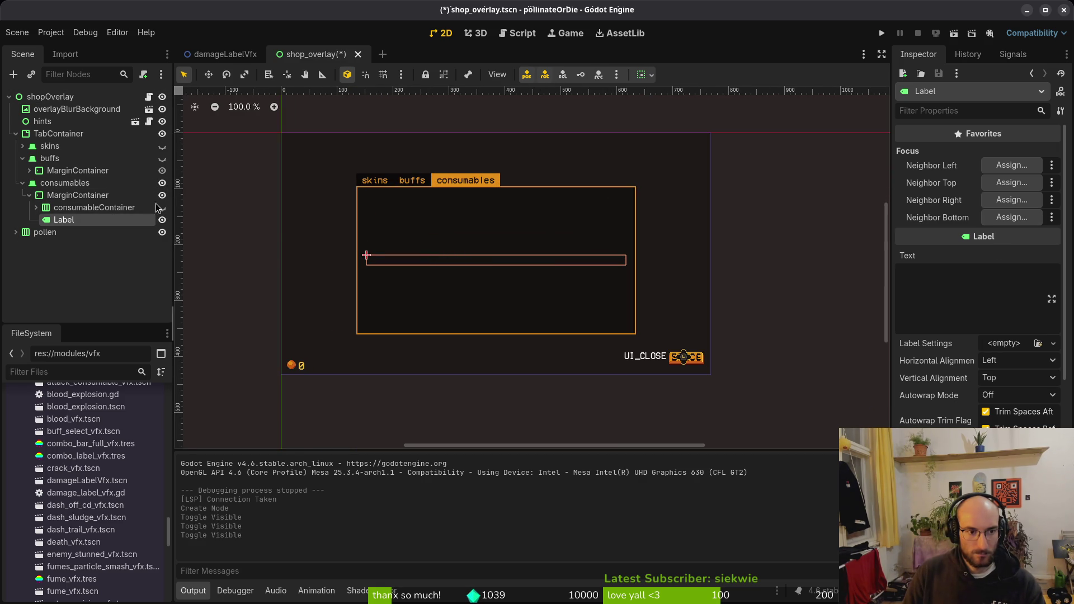
# Step: Set the Label's text to UI_LOCKED with vertical and horizontal alignment both Center
pyautogui.click(997, 277)
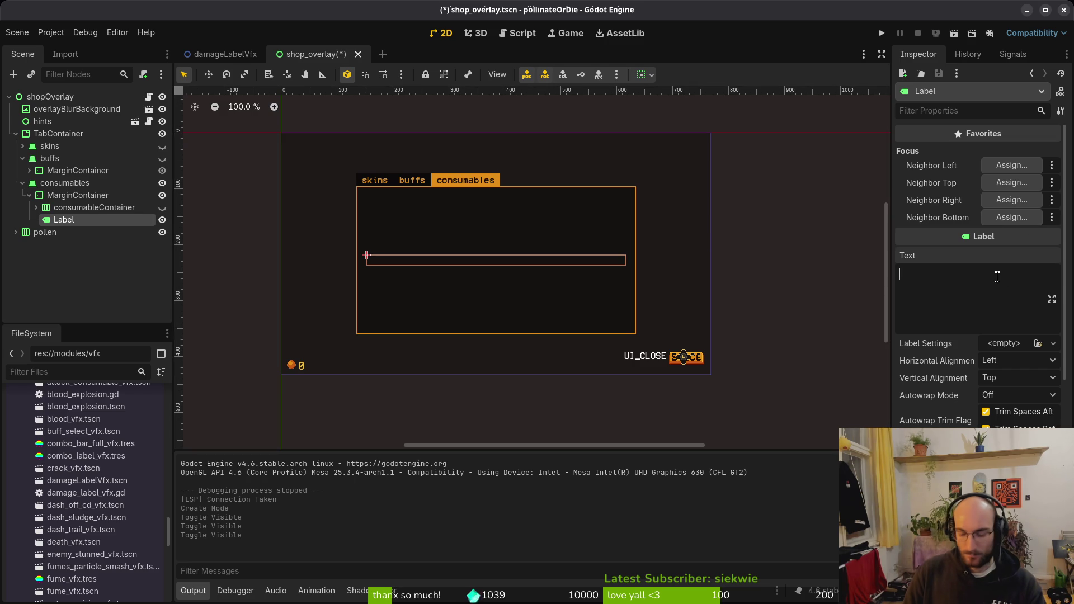
pyautogui.write('UI_LOCKED')
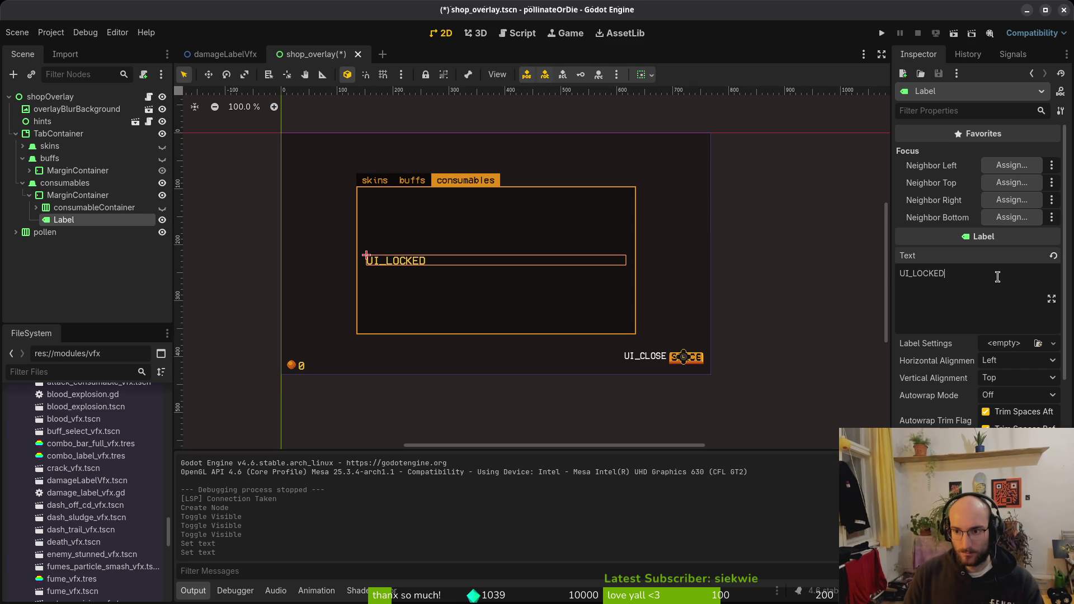
pyautogui.click(1005, 382)
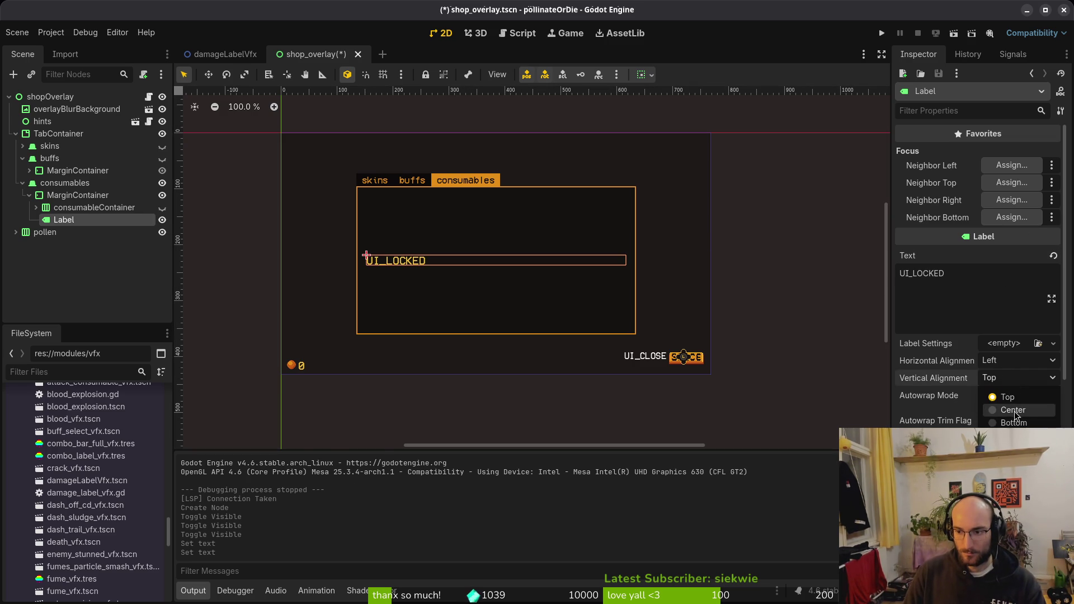
pyautogui.click(1008, 401)
pyautogui.click(1010, 378)
pyautogui.click(1014, 401)
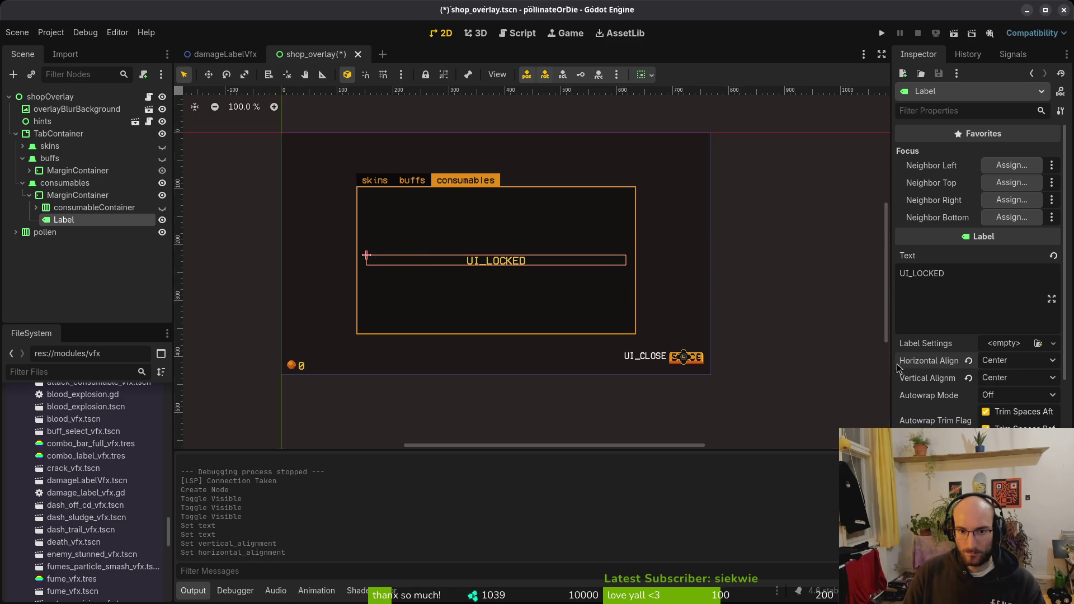
# Step: Save the shop_overlay scene and select the parent MarginContainer
pyautogui.hotkey('ctrl', 's')
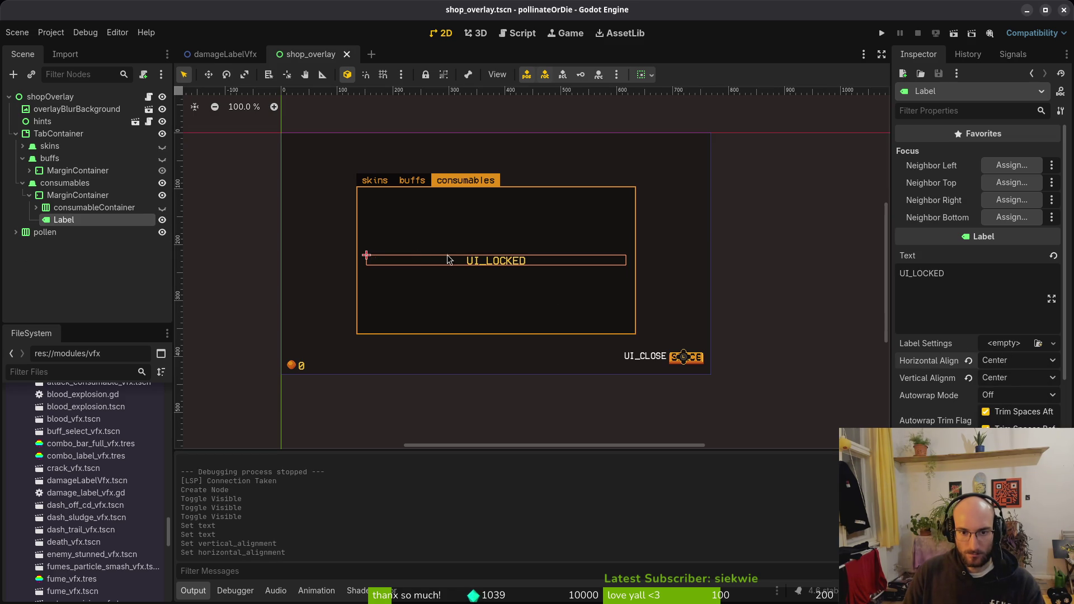
pyautogui.press('Up')
pyautogui.press('Up')
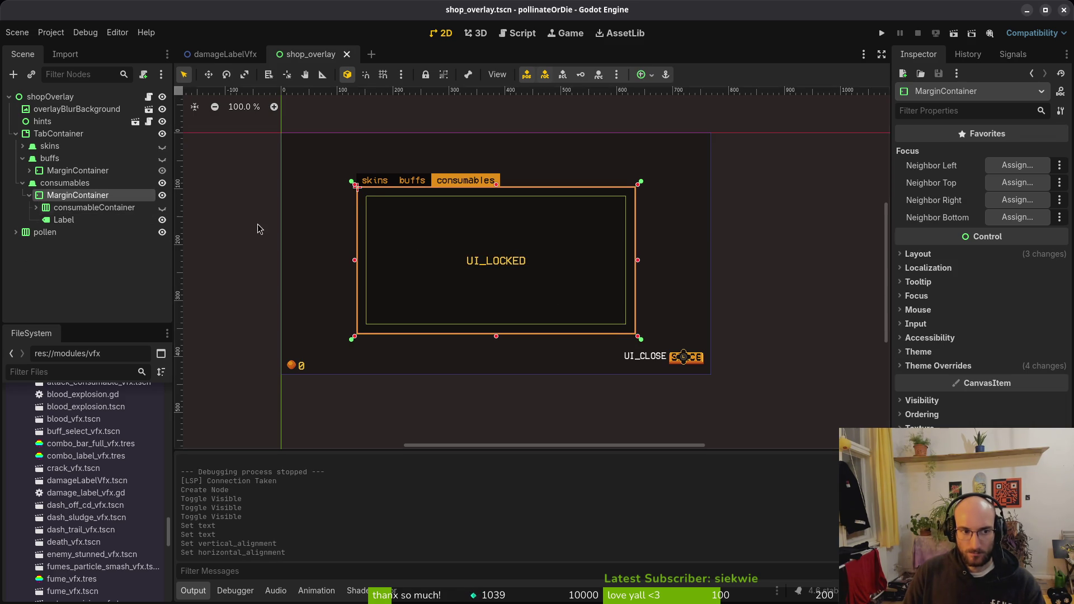
pyautogui.hotkey('alt', 'Tab')
# Step: Open shop_overlay.gd in Neovim and move to the consumable_list line
pyautogui.press('space')
pyautogui.press('f')
pyautogui.press('f')
pyautogui.write('shopo')
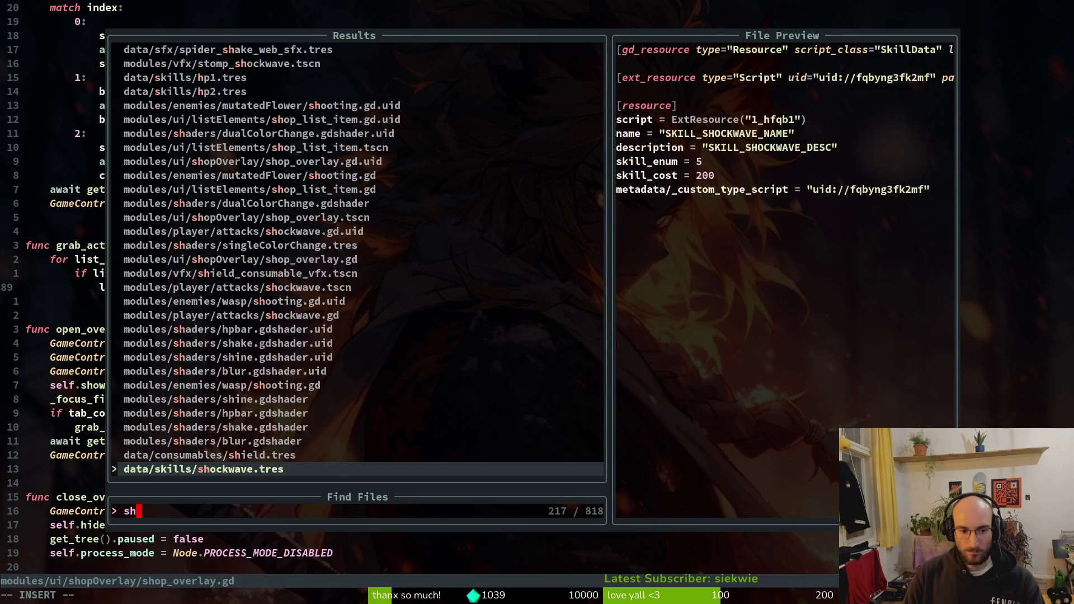
pyautogui.press('Return')
pyautogui.hotkey('ctrl', 'u')
pyautogui.hotkey('ctrl', 'u')
pyautogui.hotkey('ctrl', 'u')
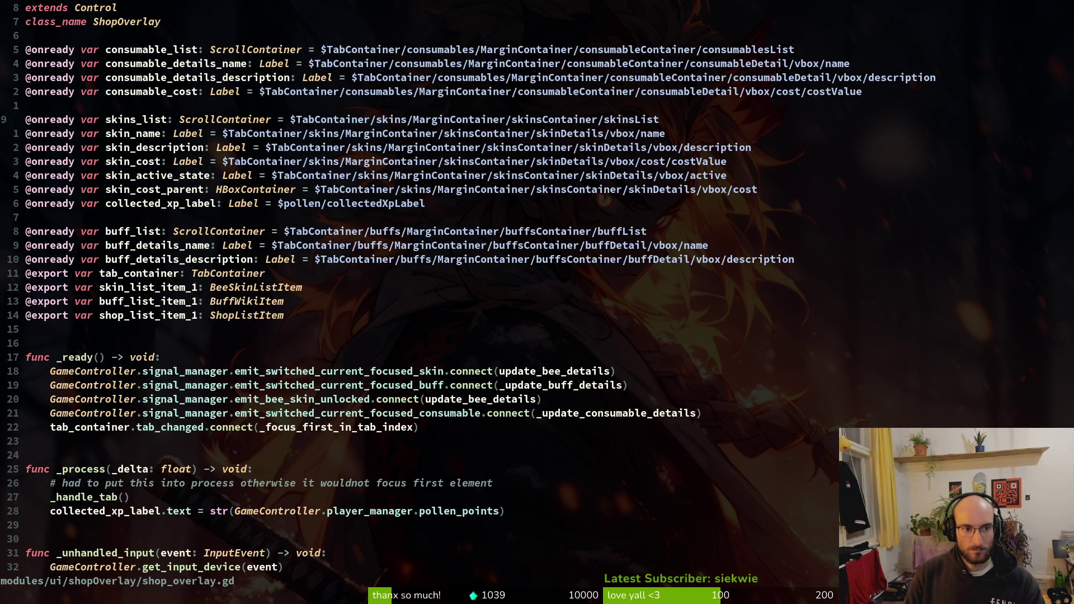
pyautogui.press('j')
pyautogui.press('j')
pyautogui.press('j')
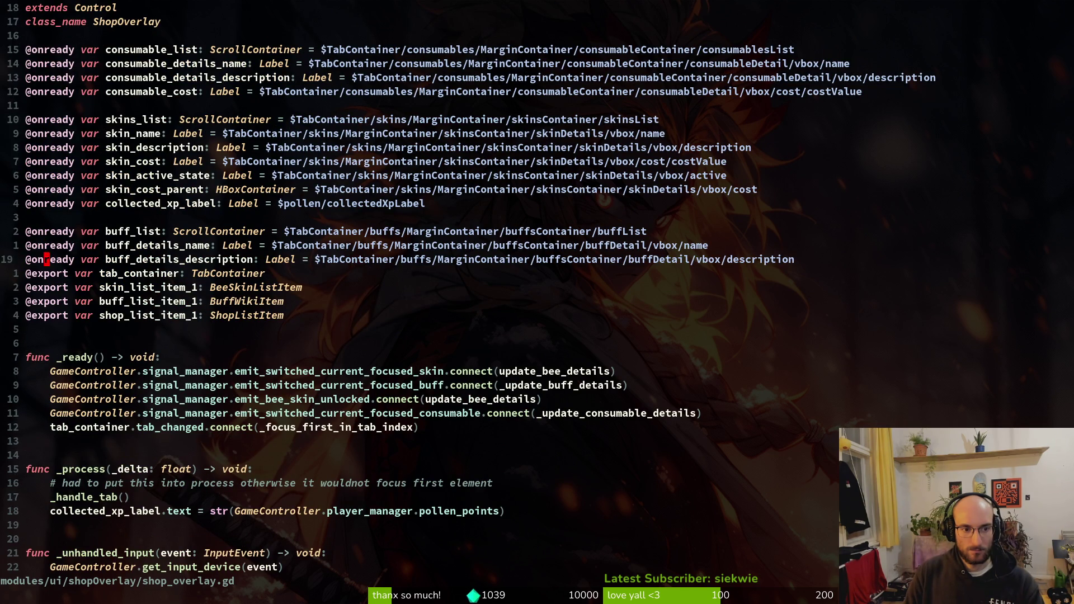
pyautogui.press('k')
pyautogui.press('k')
pyautogui.press('k')
pyautogui.hotkey('alt', 'Tab')
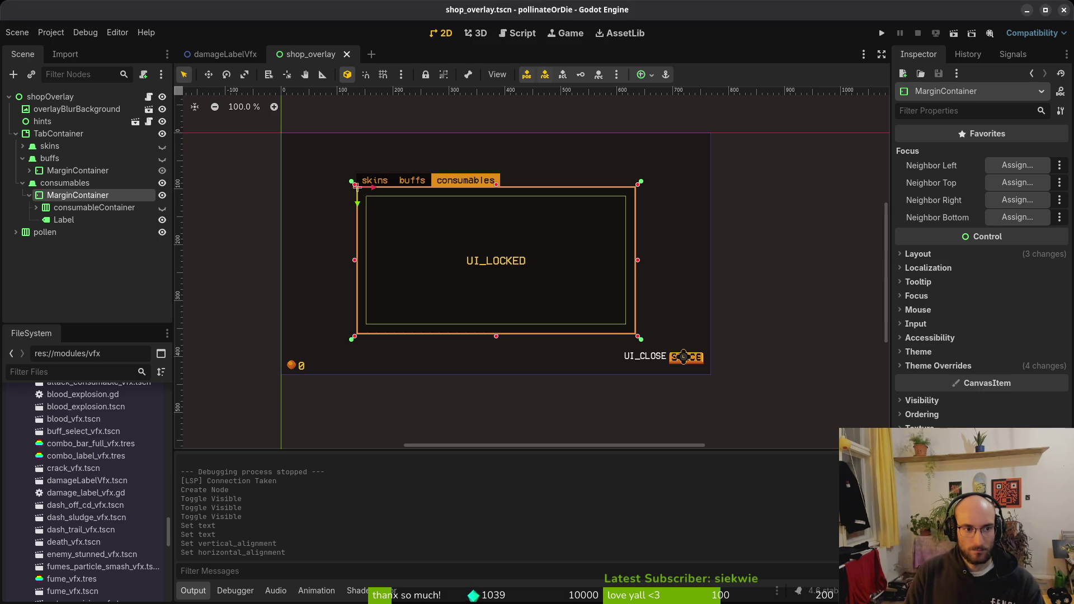
pyautogui.hotkey('alt', 'Tab')
pyautogui.press('k')
pyautogui.press('k')
pyautogui.press('k')
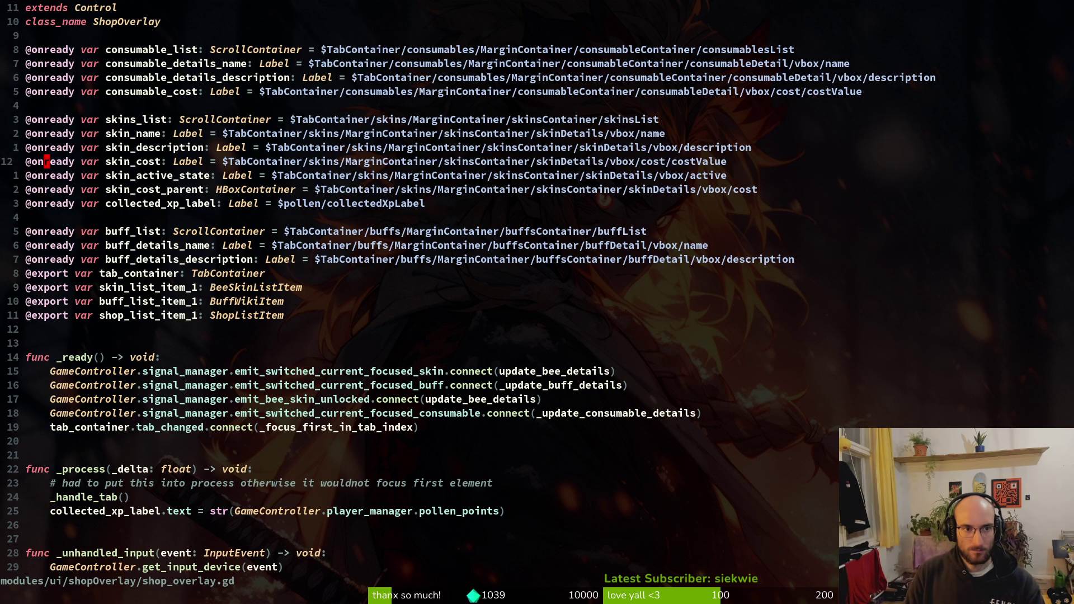
pyautogui.press('k')
pyautogui.press('k')
pyautogui.press('k')
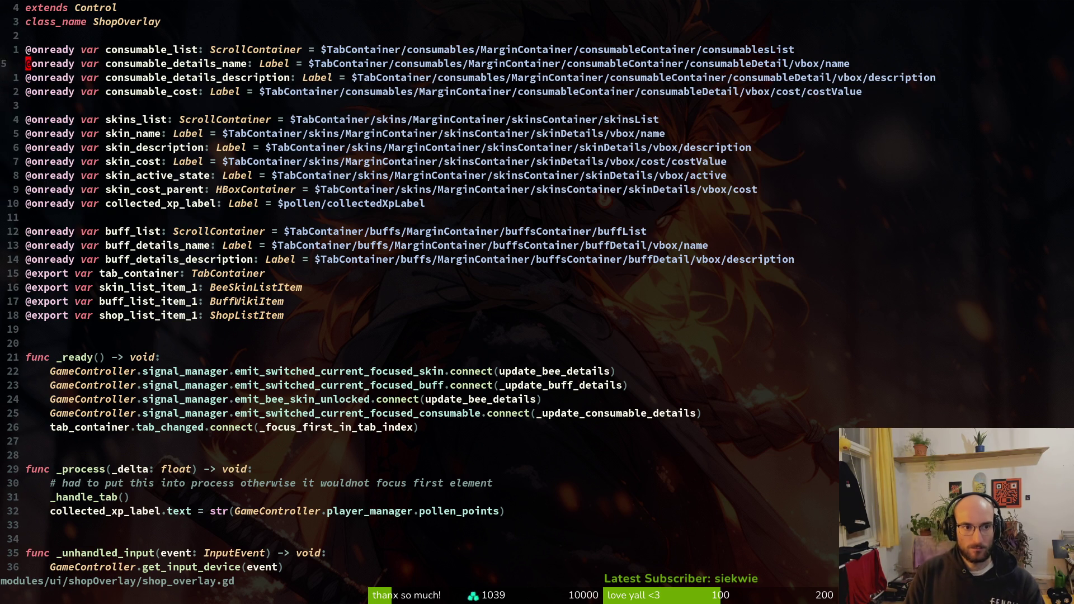
pyautogui.press('j')
# Step: Duplicate the consumable_list line and rename the copy to consumable_container
pyautogui.hotkey('shift', 'v')
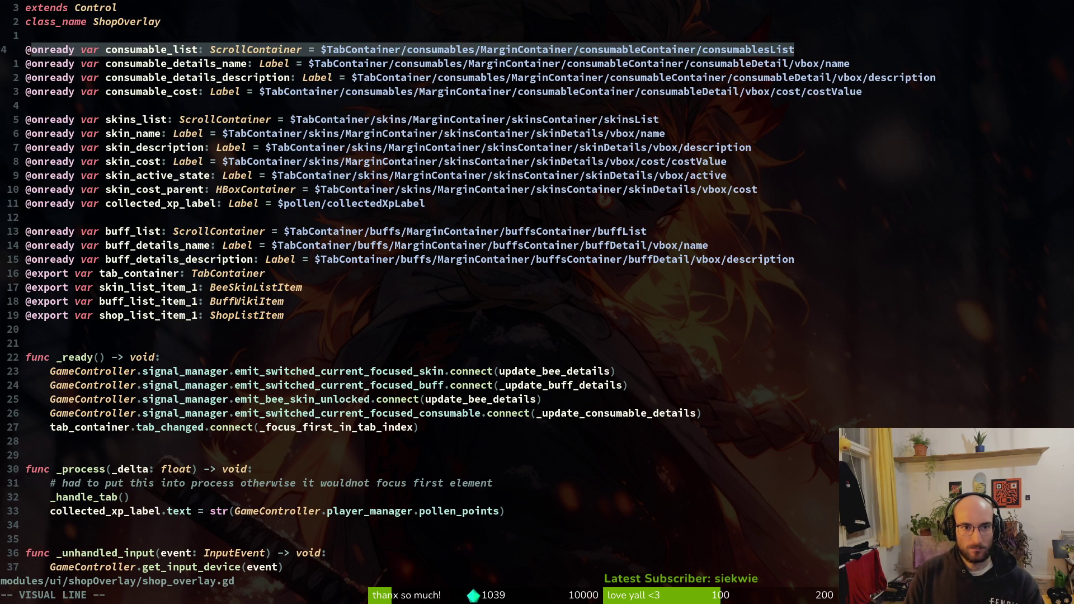
pyautogui.hotkey('alt', 'Tab')
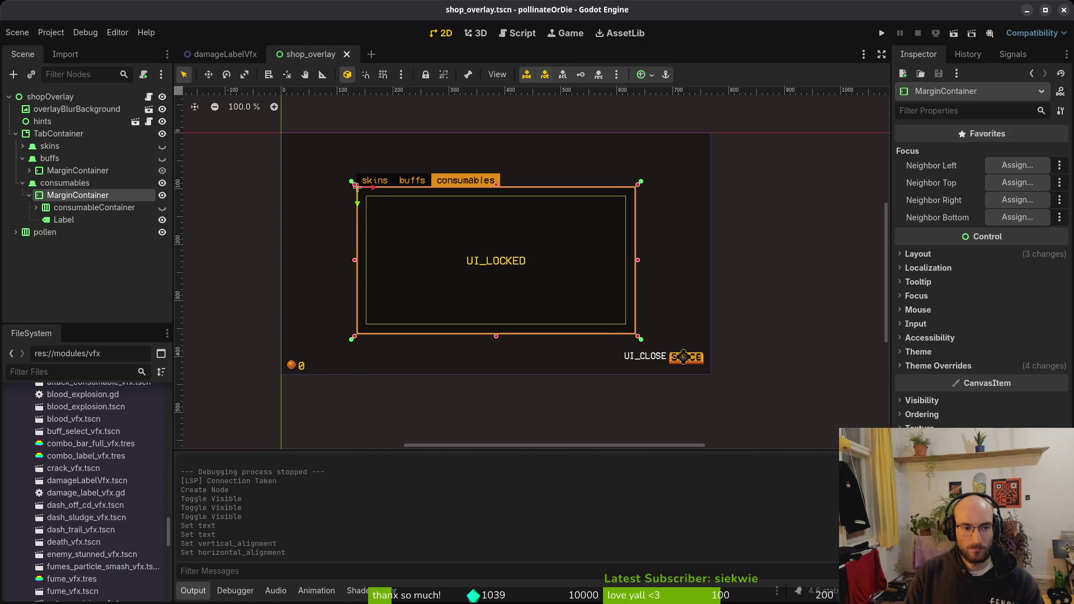
pyautogui.hotkey('alt', 'Tab')
pyautogui.press('y')
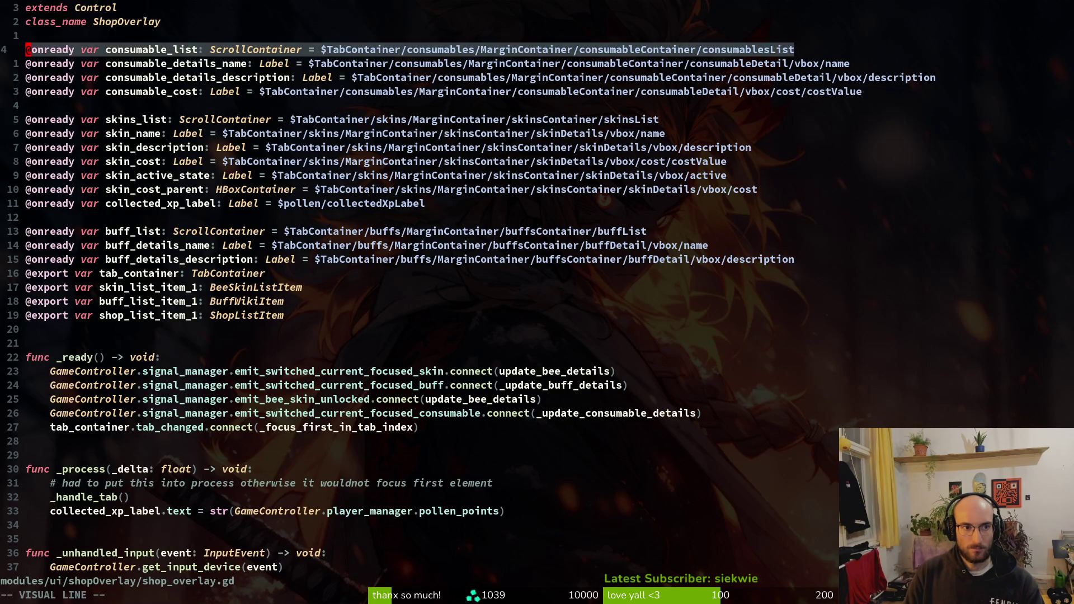
pyautogui.write('Pciw')
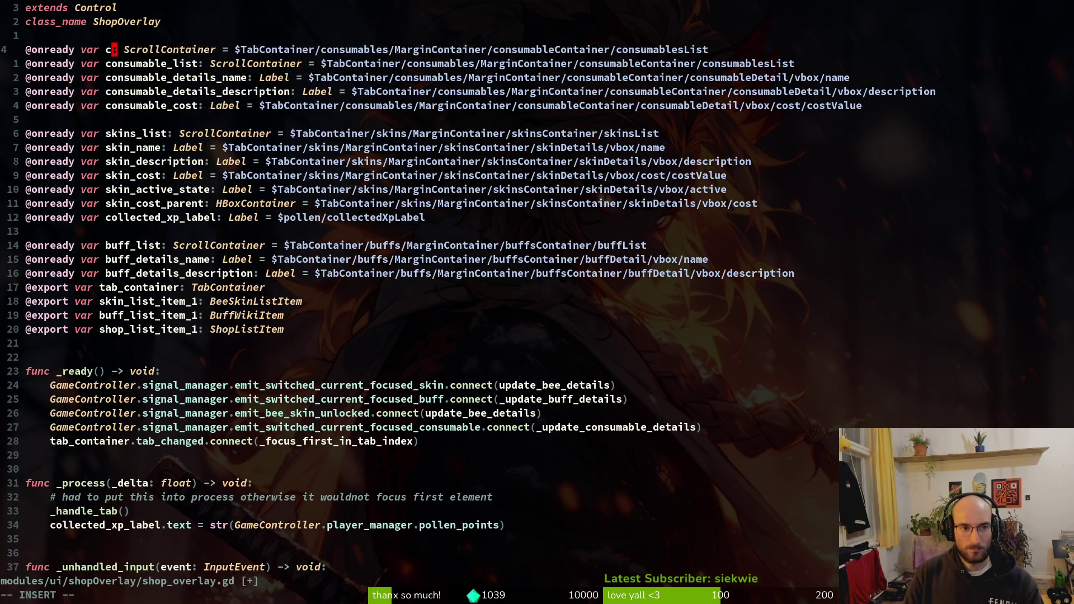
pyautogui.write('consumable_container')
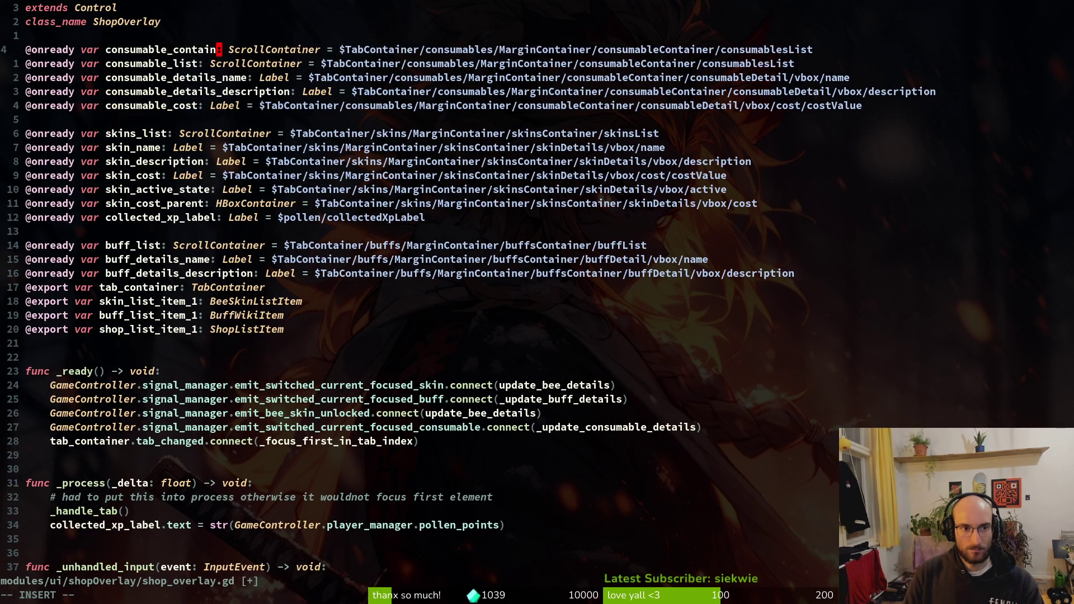
# Step: Change the copy's type to MarginContainer, trim /consumablesList from its path, and save
pyautogui.press('Escape')
pyautogui.press('w')
pyautogui.press('w')
pyautogui.write('ciwMarginContainer')
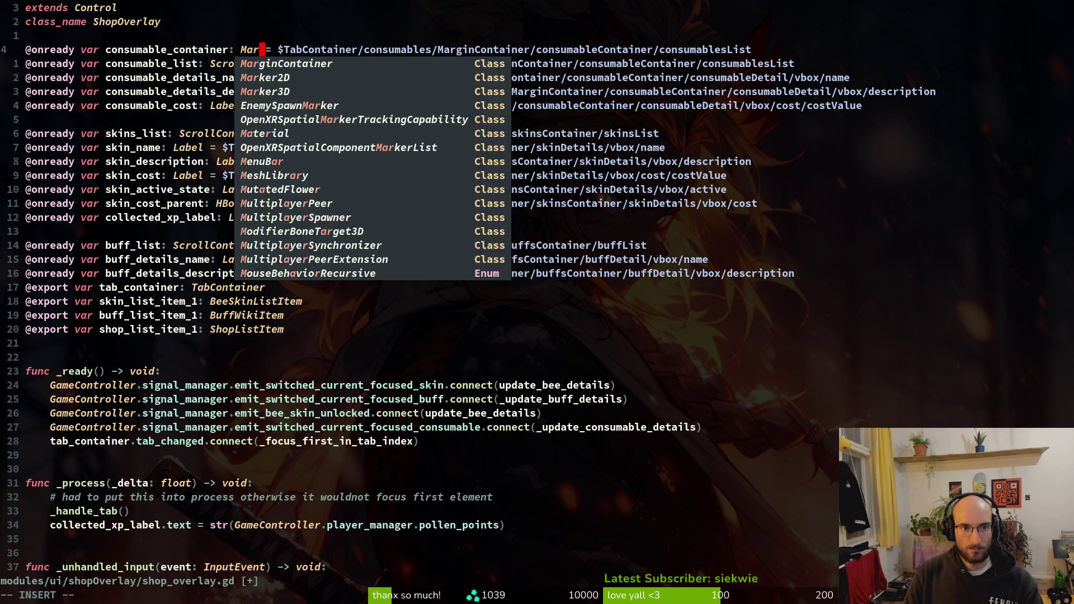
pyautogui.press('Escape')
pyautogui.press('w')
pyautogui.press('d')
pyautogui.press('F')
pyautogui.press('/')
pyautogui.write('x:w')
pyautogui.press('Return')
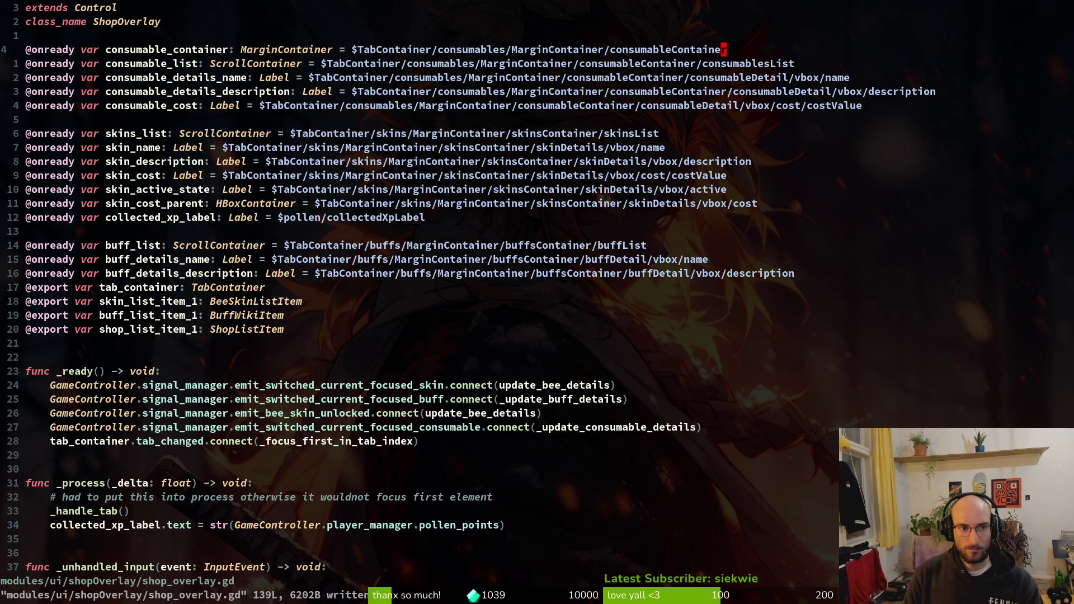
# Step: Move consumable_container below consumable_cost and duplicate the line for another variable
pyautogui.hotkey('shift', 'v')
pyautogui.hotkey('shift', 'j')
pyautogui.hotkey('shift', 'j')
pyautogui.hotkey('shift', 'j')
pyautogui.hotkey('shift', 'j')
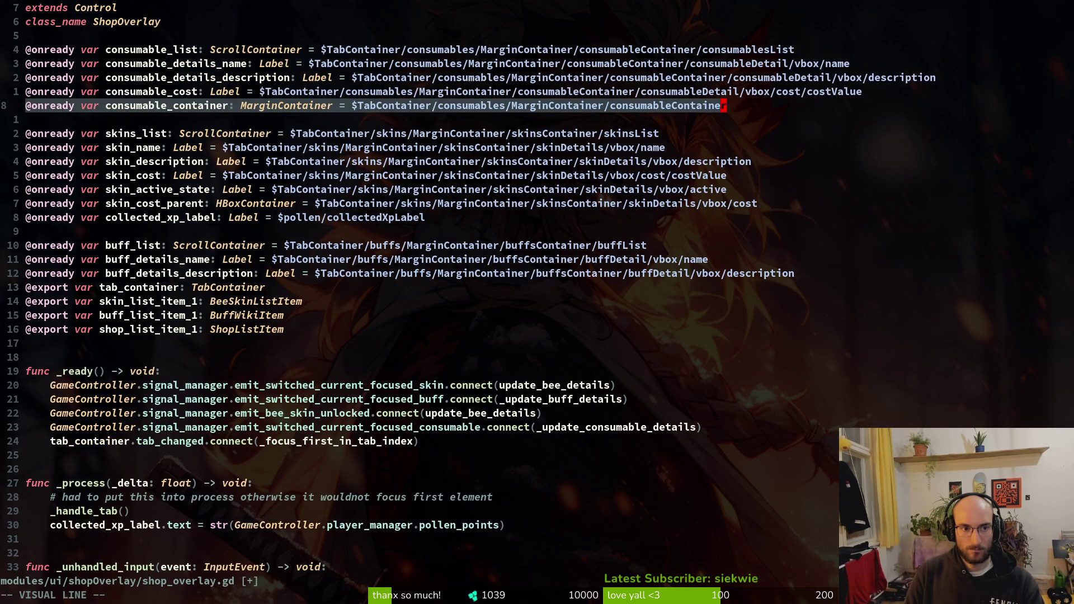
pyautogui.press('Escape')
pyautogui.press('y')
pyautogui.press('y')
pyautogui.press('p')
pyautogui.press('w')
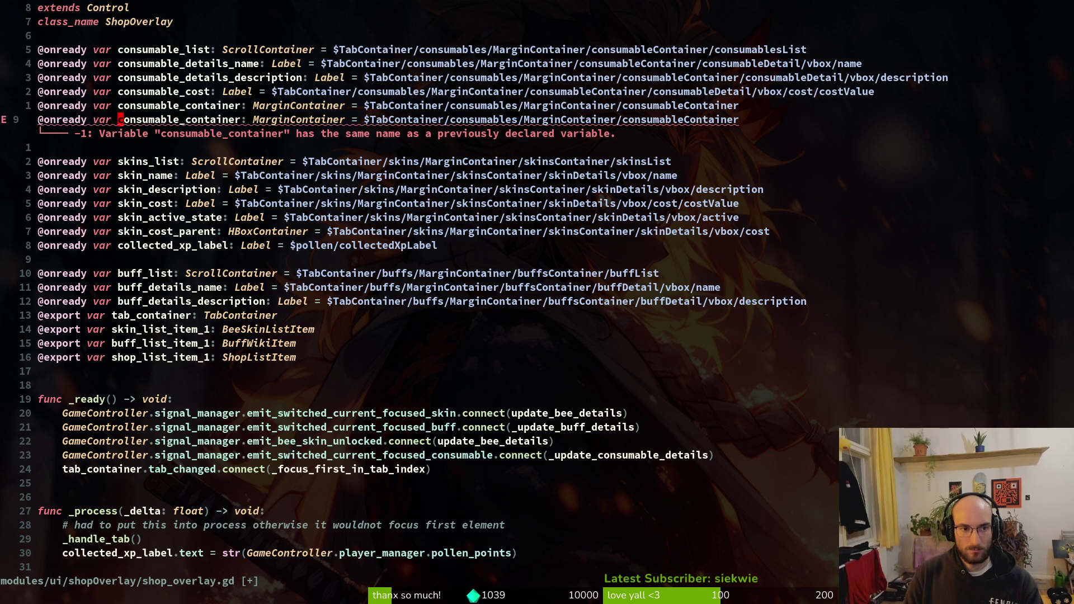
pyautogui.press('d')
pyautogui.press('d')
pyautogui.hotkey('alt', 'Tab')
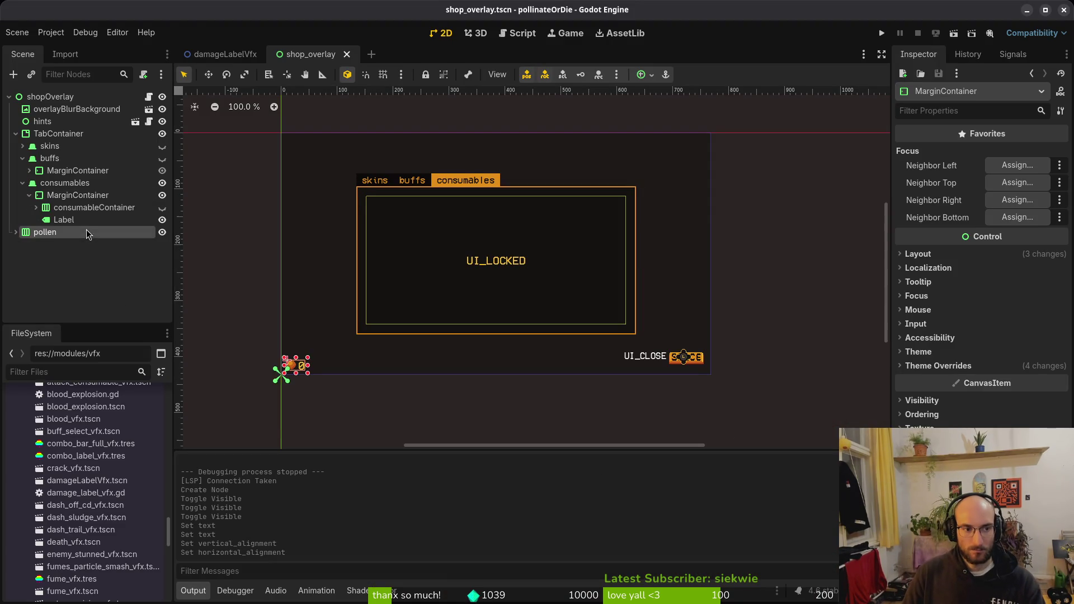
# Step: Rename the UI_LOCKED Label to lockedLabel and name the duplicated script variable locked_label
pyautogui.click(83, 220)
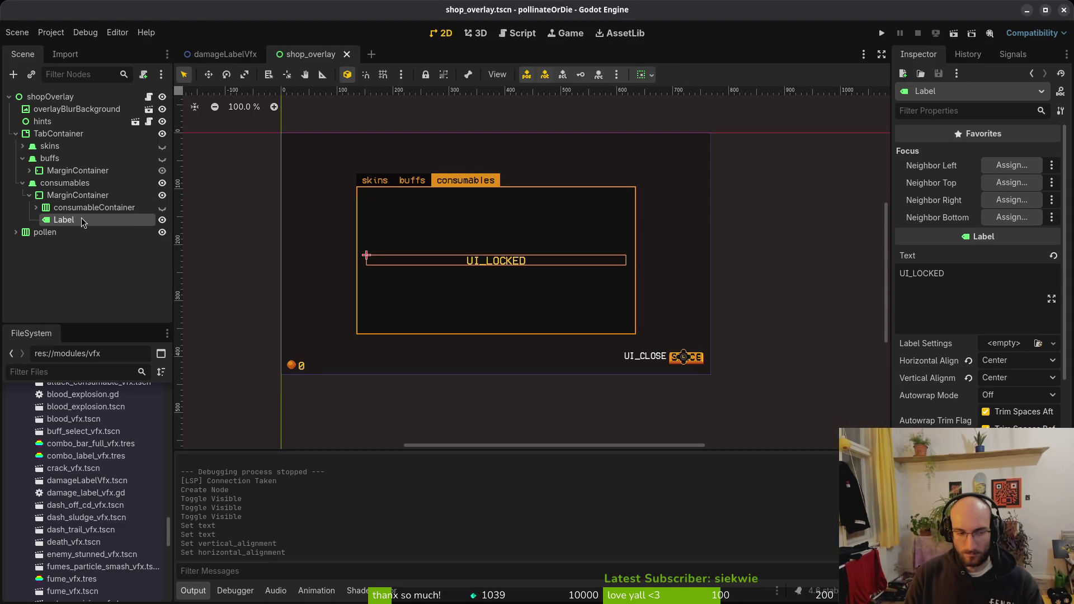
pyautogui.click(82, 220)
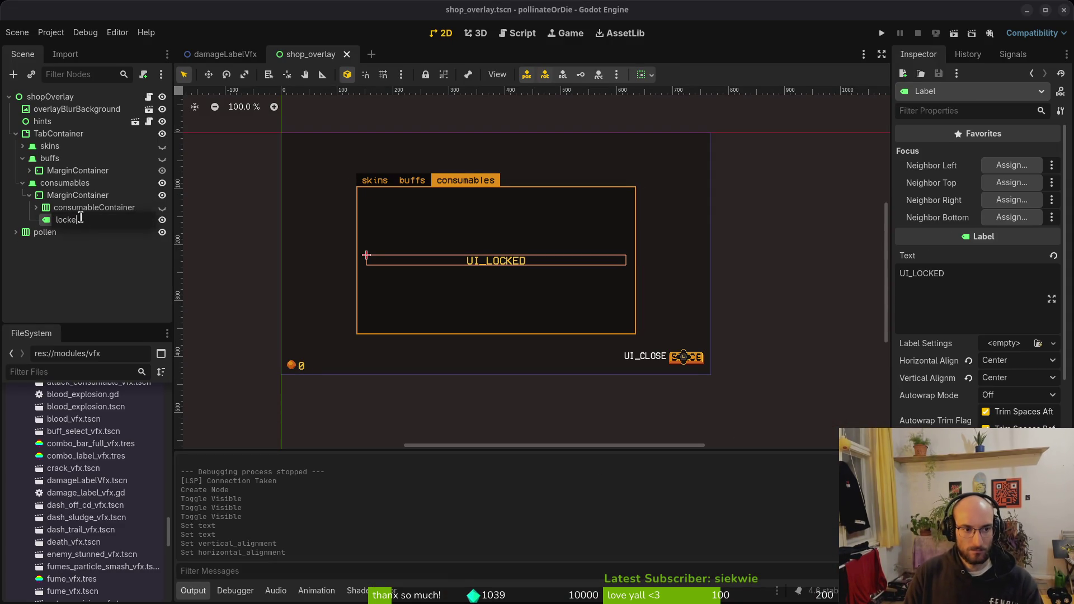
pyautogui.write('l')
pyautogui.press('Return')
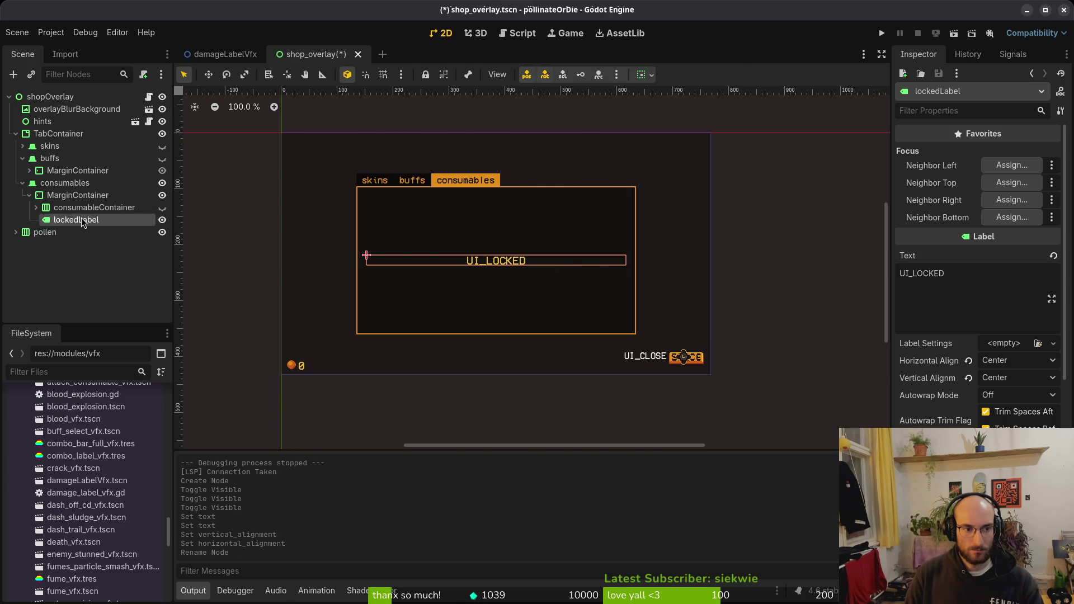
pyautogui.hotkey('alt', 'Tab')
pyautogui.write('locked_la')
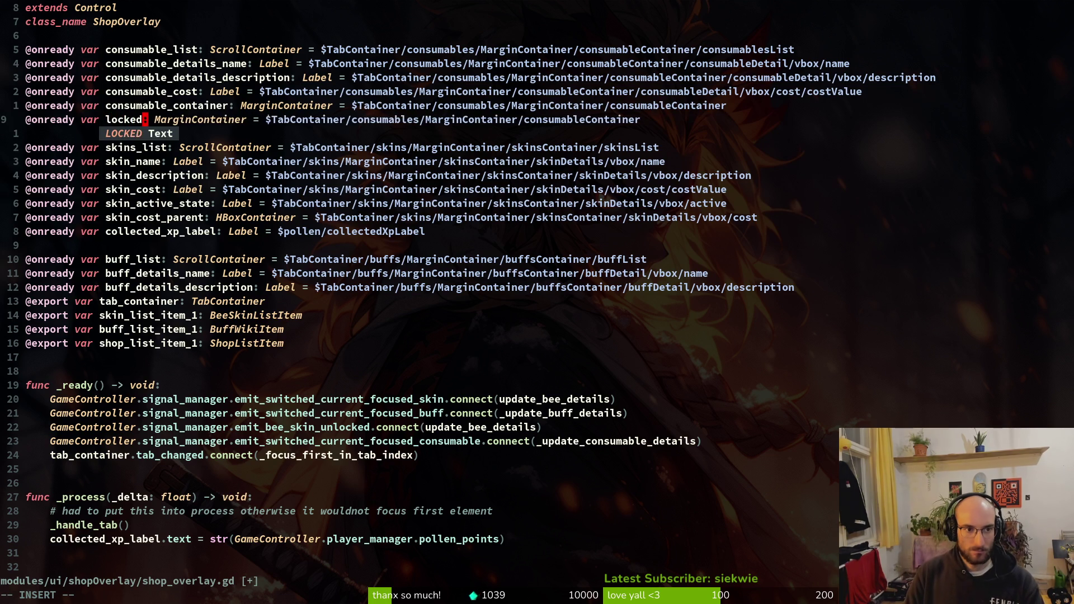
pyautogui.write('bel')
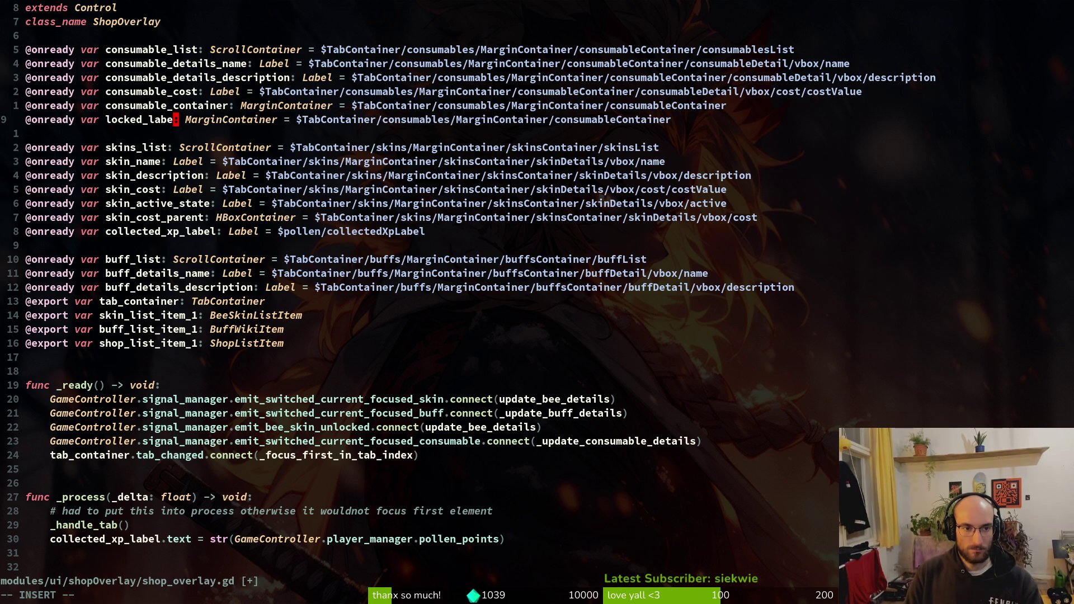
# Step: Prefix the new variable name with consumables_, save, and set its type to Label
pyautogui.press('Escape')
pyautogui.write('b')
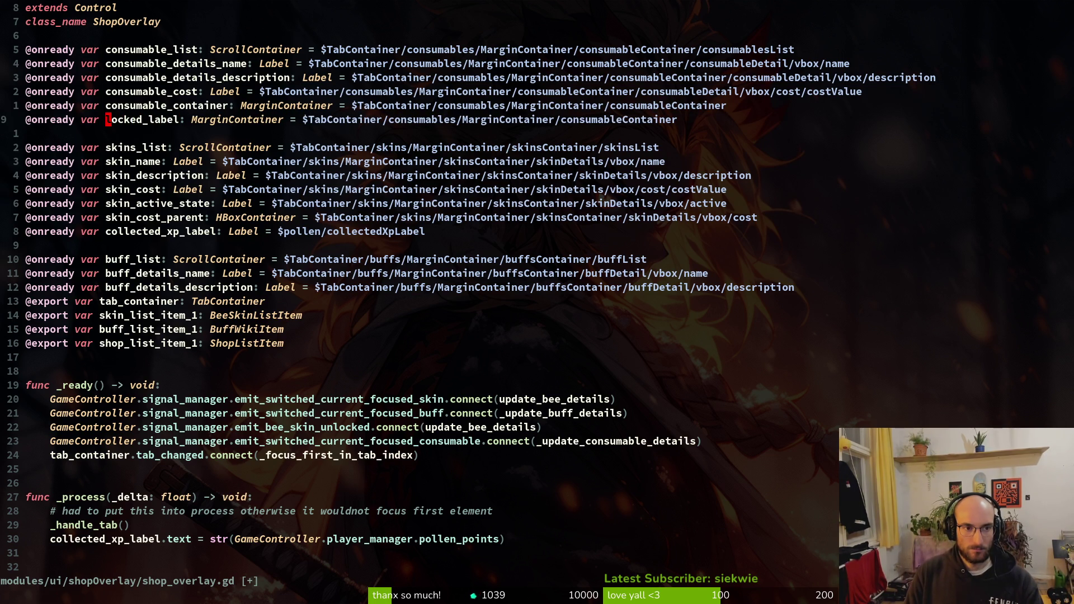
pyautogui.write('iconsumables_')
pyautogui.press('Escape')
pyautogui.write(':w')
pyautogui.press('Return')
pyautogui.write('cwLabel')
pyautogui.press('Escape')
# Step: Clear the partial 'loc' node path after the dollar sign
pyautogui.write('ciwloc')
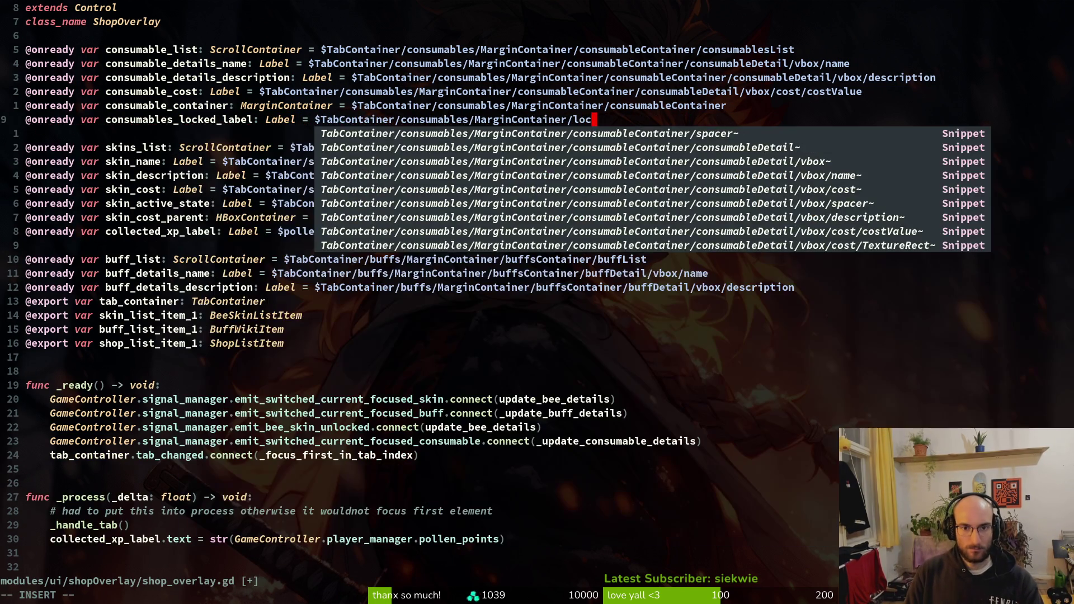
pyautogui.press('Escape')
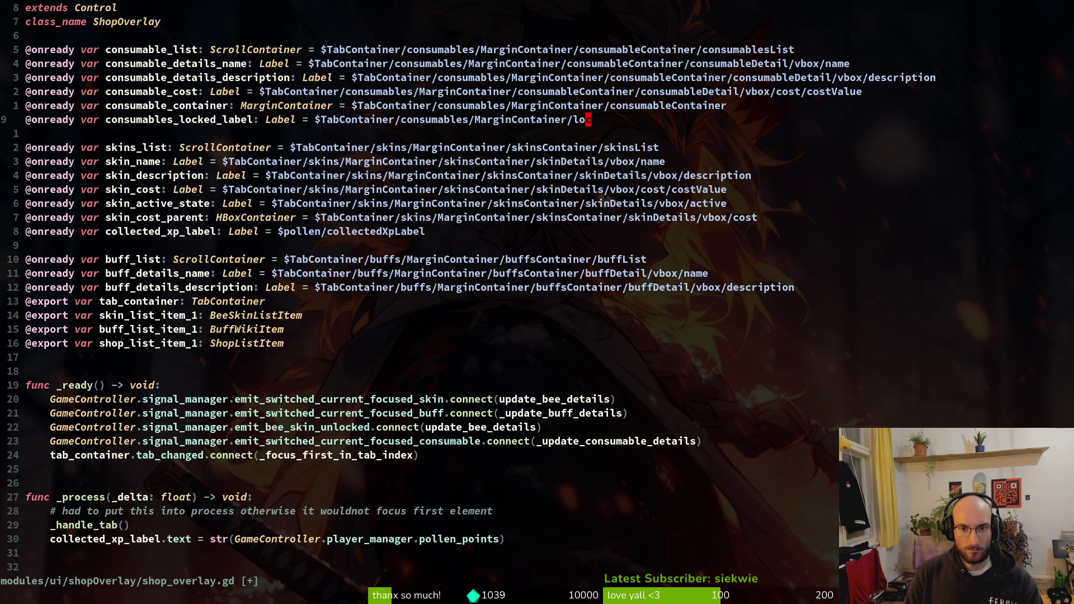
pyautogui.press('d')
pyautogui.press('i')
pyautogui.press('w')
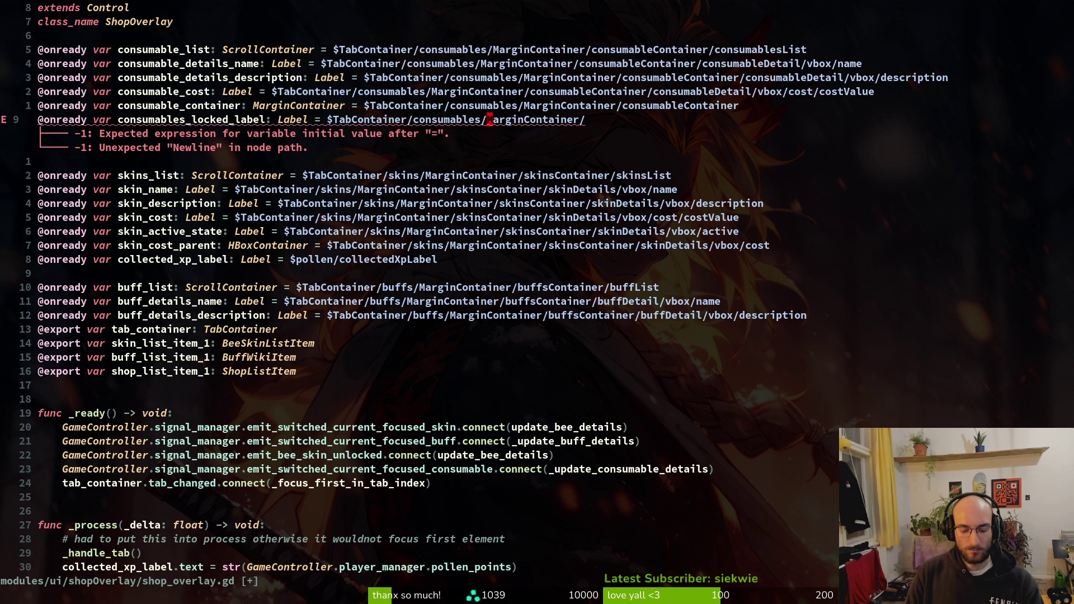
pyautogui.press('B')
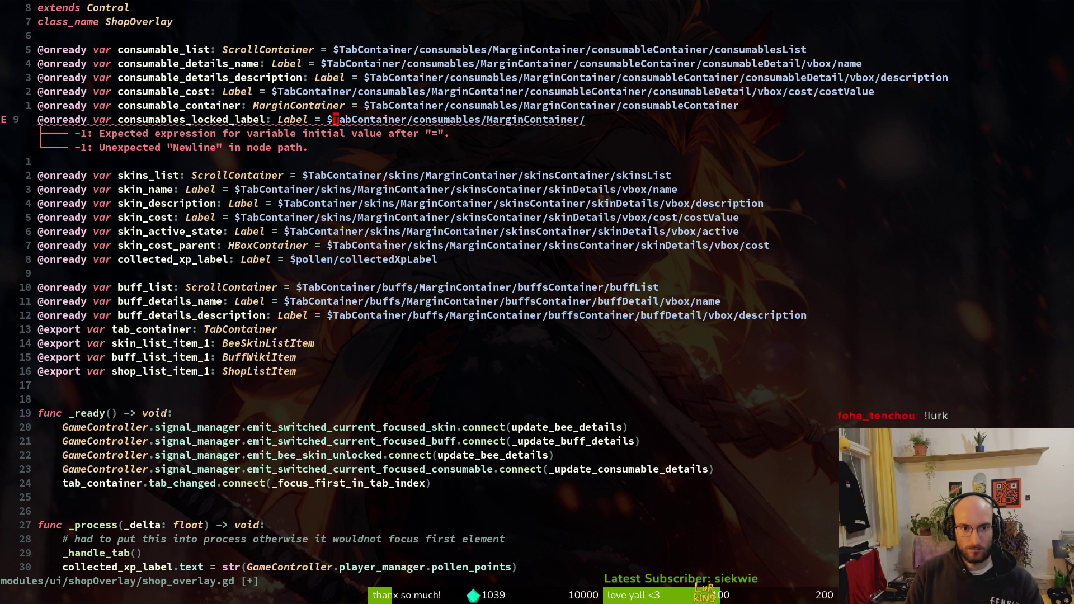
pyautogui.press('l')
pyautogui.press('v')
pyautogui.press('$')
# Step: Retype the node path as 'locked' and check the node's exact name in Godot
pyautogui.write('da')
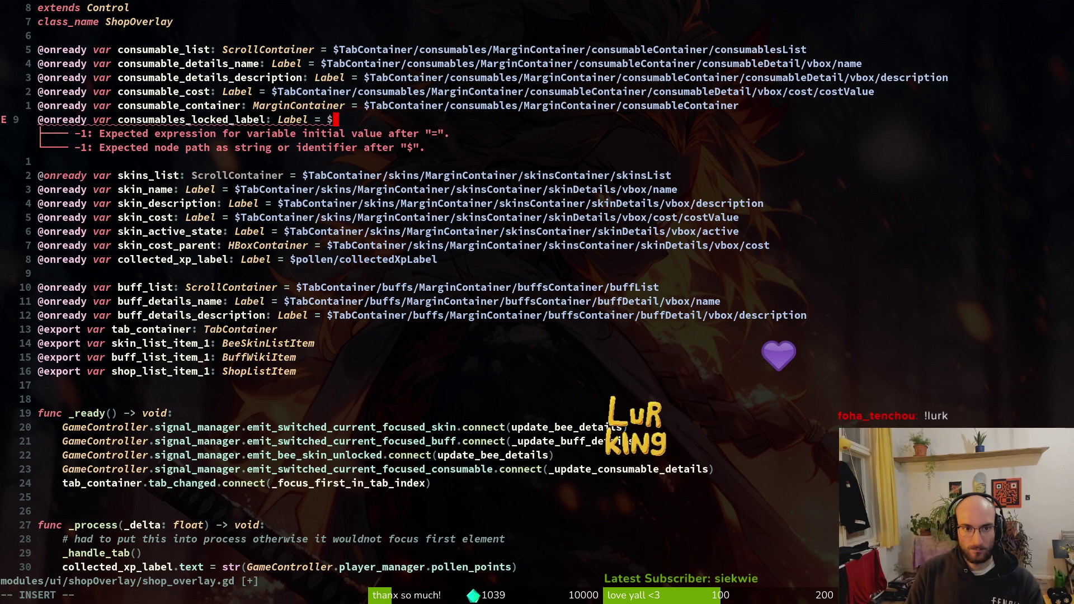
pyautogui.write('locked')
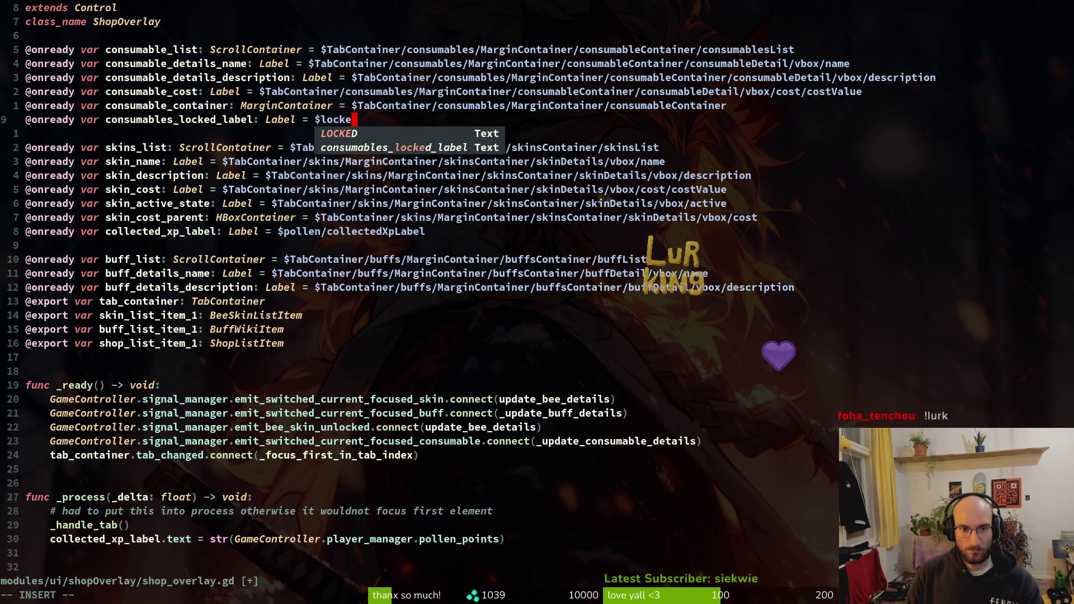
pyautogui.hotkey('ctrl', 'w')
pyautogui.hotkey('alt', 'Tab')
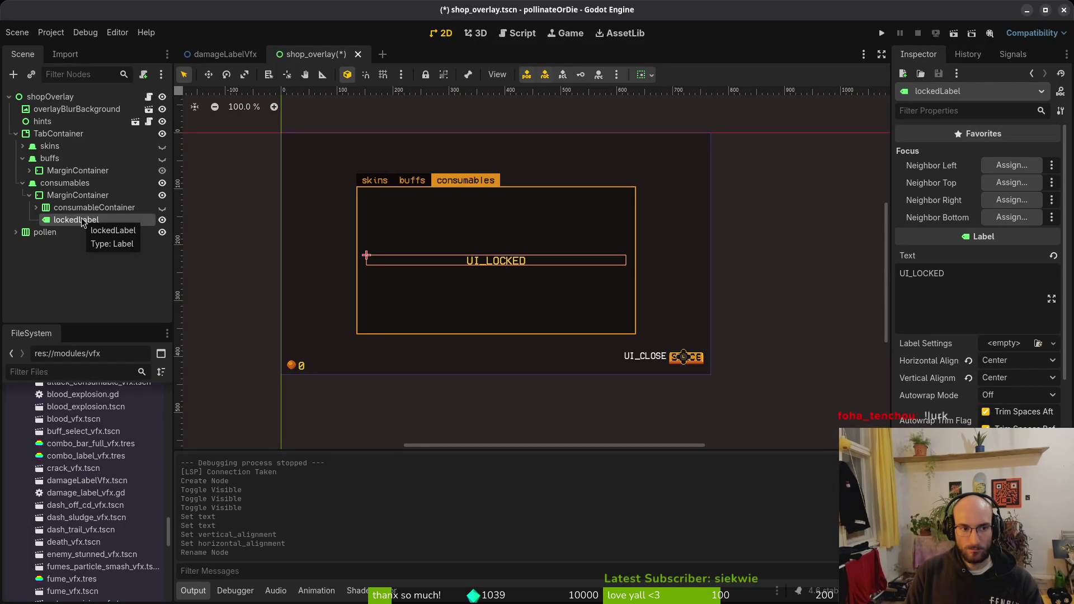
pyautogui.hotkey('alt', 'Tab')
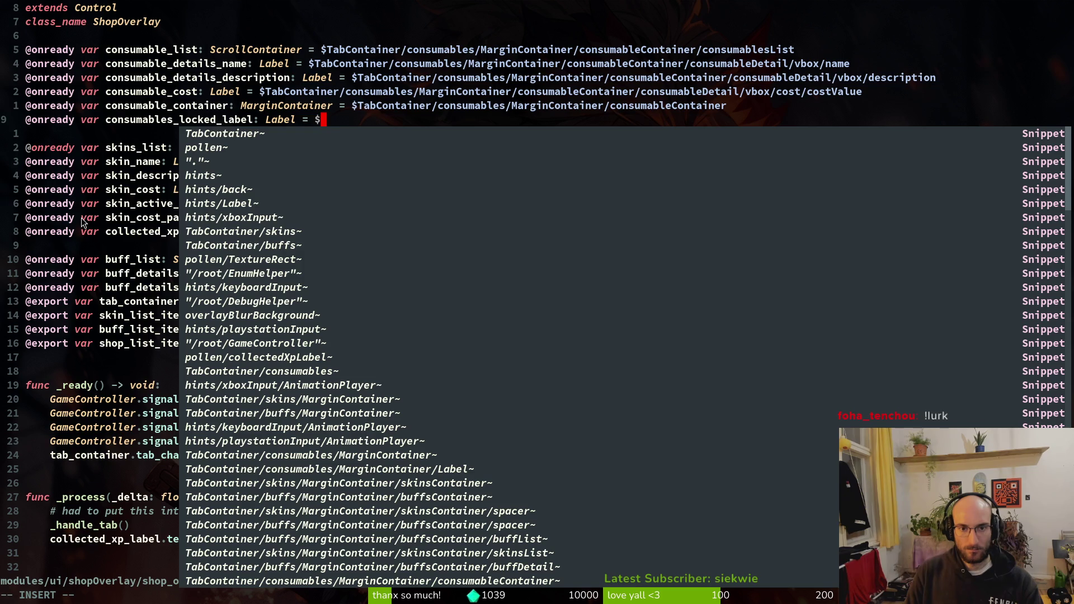
pyautogui.press('Escape')
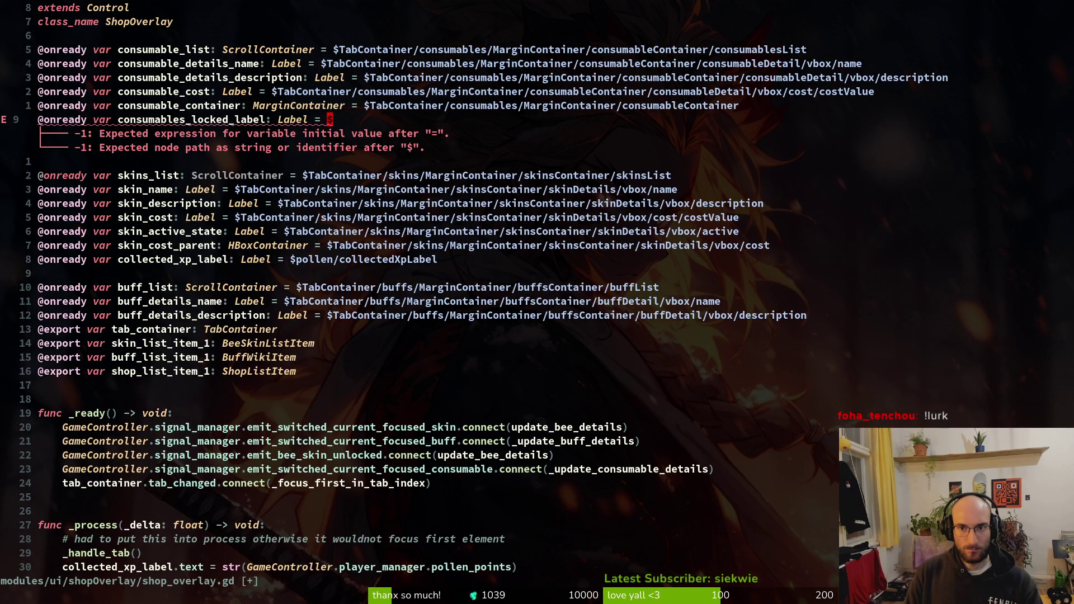
# Step: Duplicate the consumable_container line and copy the consumables_locked_label name
pyautogui.press('k')
pyautogui.press('k')
pyautogui.press('k')
pyautogui.press('k')
pyautogui.press('j')
pyautogui.press('j')
pyautogui.press('j')
pyautogui.press('y')
pyautogui.press('y')
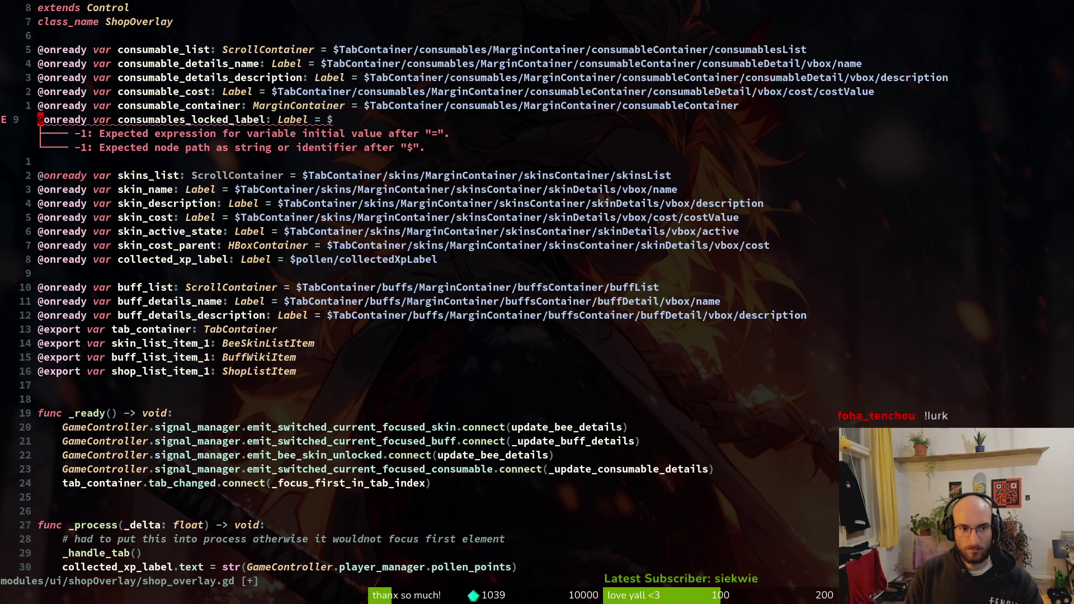
pyautogui.press('p')
pyautogui.press('j')
pyautogui.press('w')
pyautogui.press('w')
pyautogui.press('y')
pyautogui.press('i')
# Step: Rename the duplicate to consumables_locked_label with type Label
pyautogui.press('w')
pyautogui.press('k')
pyautogui.press('f')
pyautogui.press(':')
pyautogui.press('e')
pyautogui.press('p')
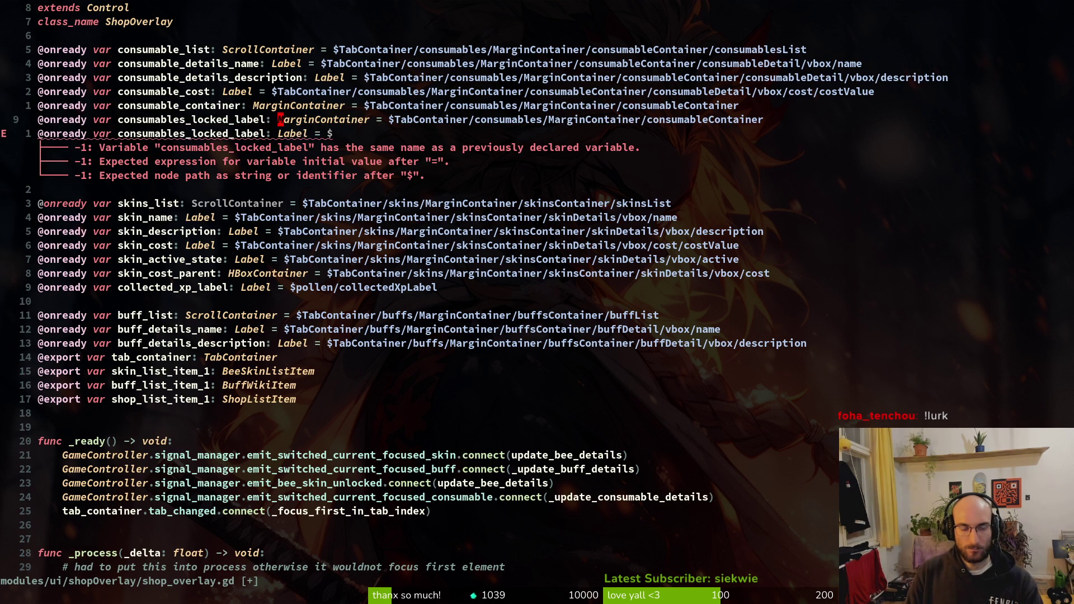
pyautogui.write('ciwLabel')
pyautogui.press('Escape')
# Step: Delete the extra declaration, replace the last path segment with the suggested node, and save
pyautogui.press('j')
pyautogui.press('d')
pyautogui.press('d')
pyautogui.press('k')
pyautogui.press('c')
pyautogui.press('i')
pyautogui.press('w')
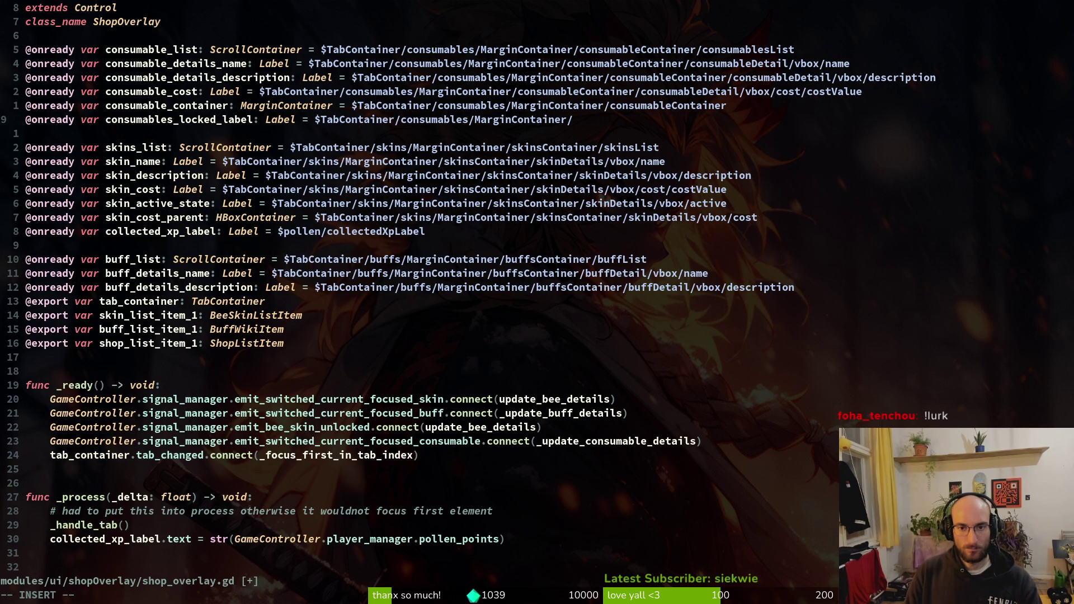
pyautogui.write('L')
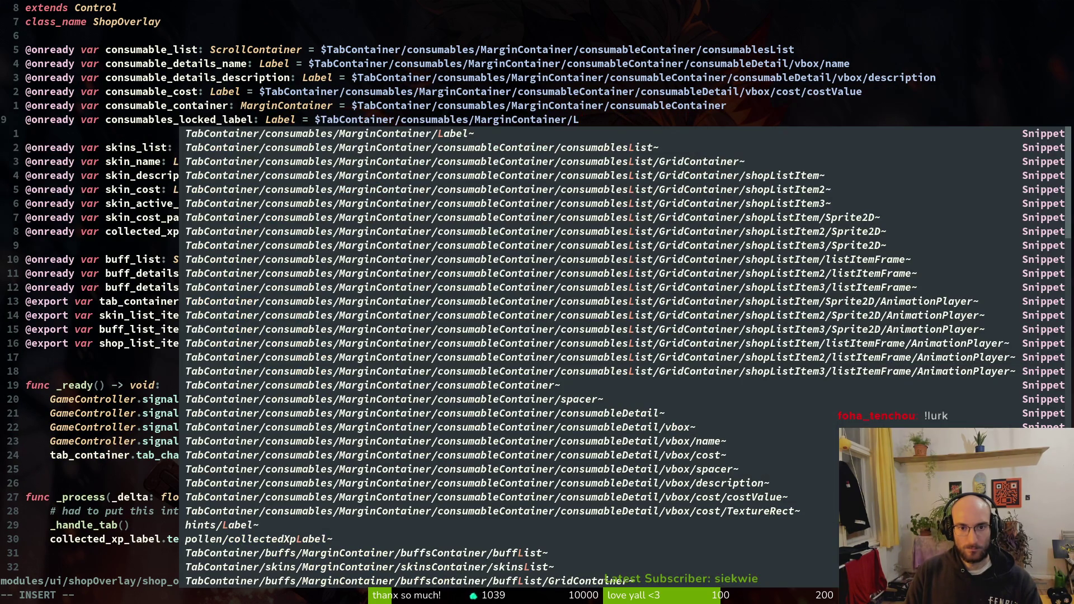
pyautogui.press('Tab')
pyautogui.press('Return')
pyautogui.press('Escape')
pyautogui.write(':w')
pyautogui.press('Return')
# Step: Correct the node path to lockedLabel after checking Godot, and save the script
pyautogui.hotkey('alt', 'Tab')
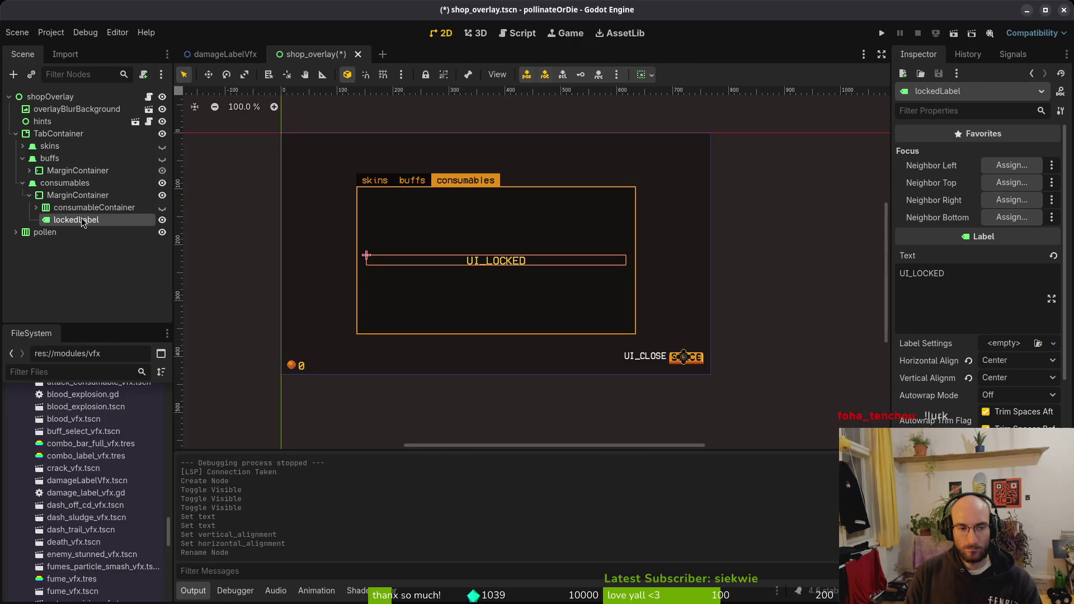
pyautogui.hotkey('alt', 'Tab')
pyautogui.write('ciwlocke')
pyautogui.write('dLal')
pyautogui.press('BackSpace')
pyautogui.write('bel')
pyautogui.press('Escape')
pyautogui.write(':write')
pyautogui.press('Return')
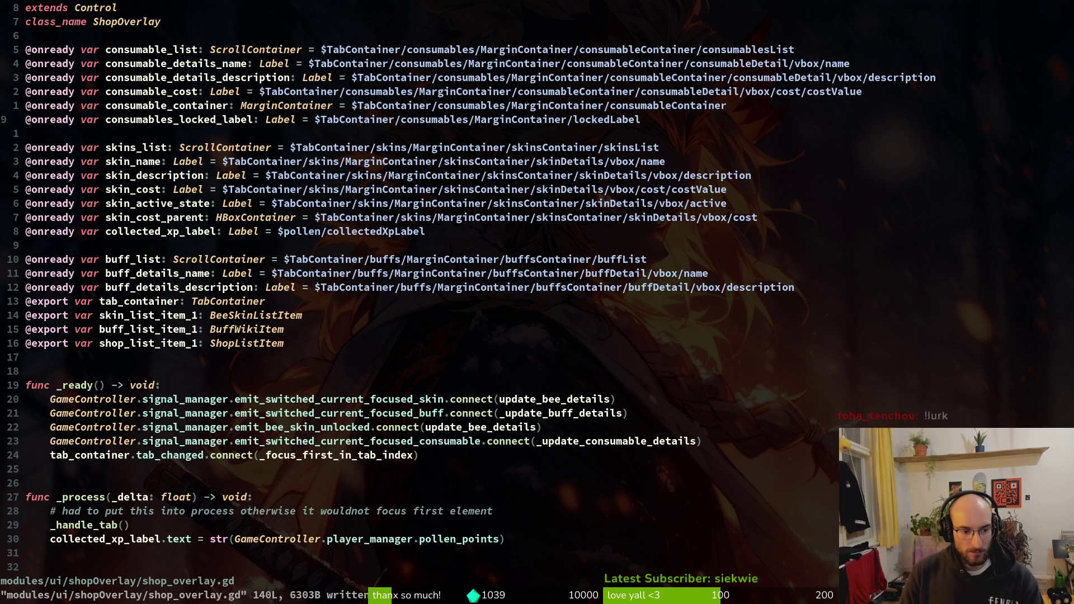
# Step: Start an unfinished 'if' under collected_xp_label in _process, save, and check Godot
pyautogui.press('j')
pyautogui.press('j')
pyautogui.press('j')
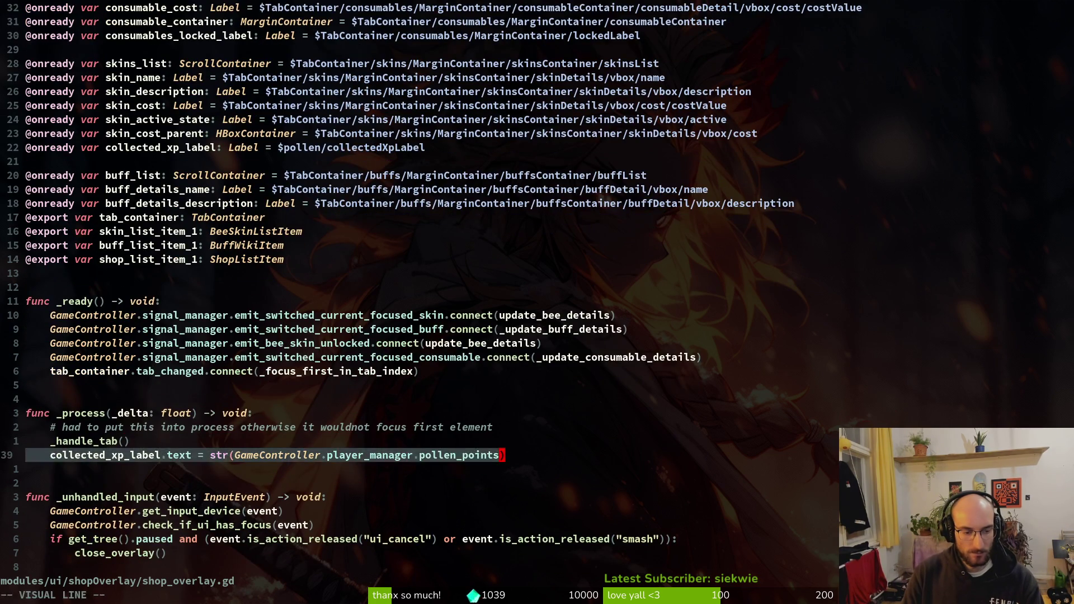
pyautogui.write('yypkoif')
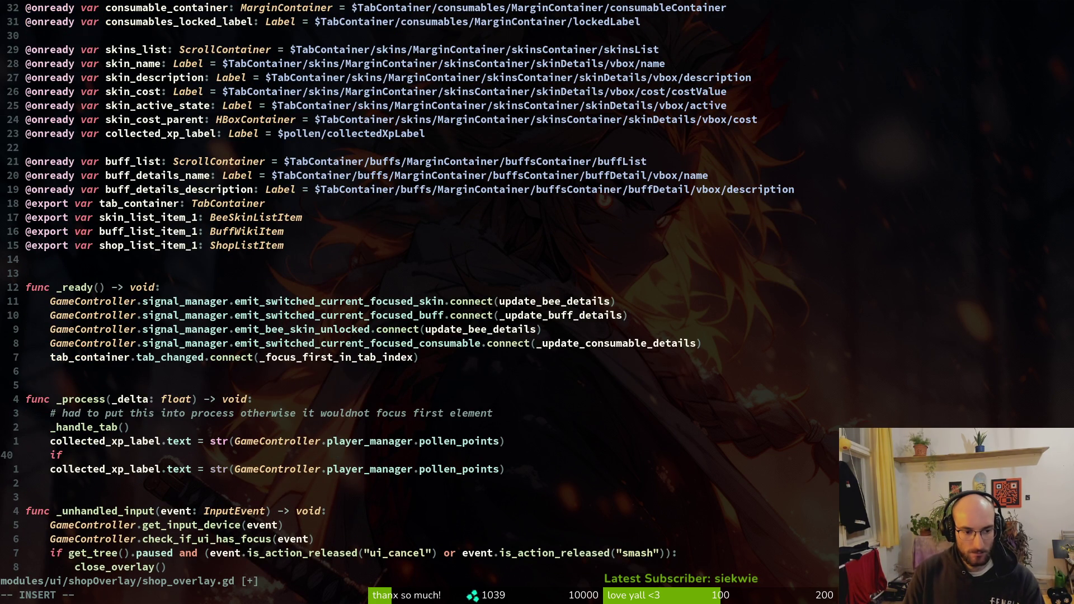
pyautogui.press('Escape')
pyautogui.write(':w')
pyautogui.press('Return')
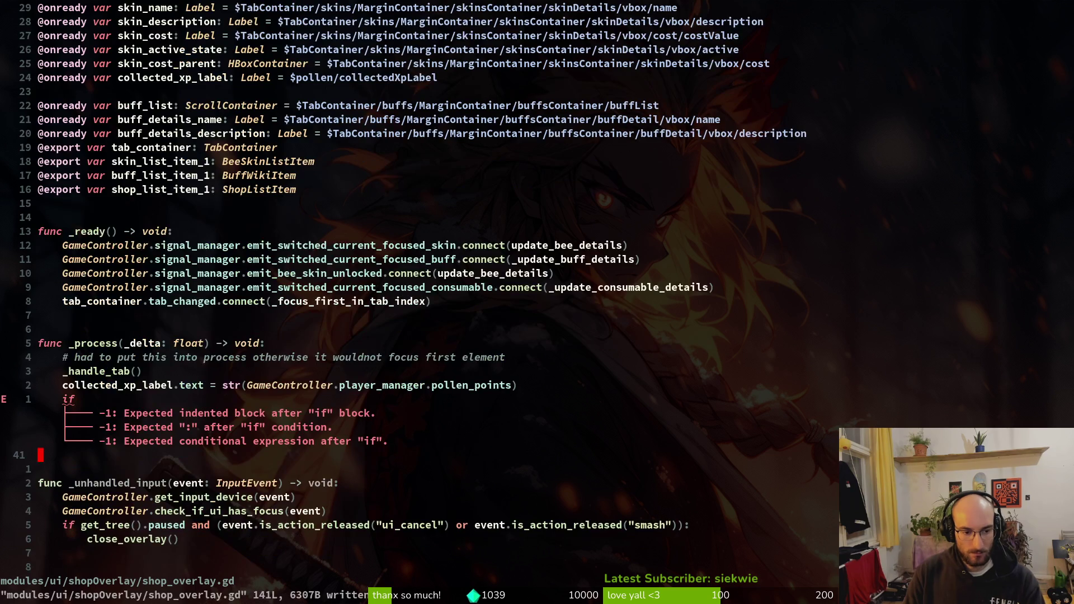
pyautogui.hotkey('alt', 'Tab')
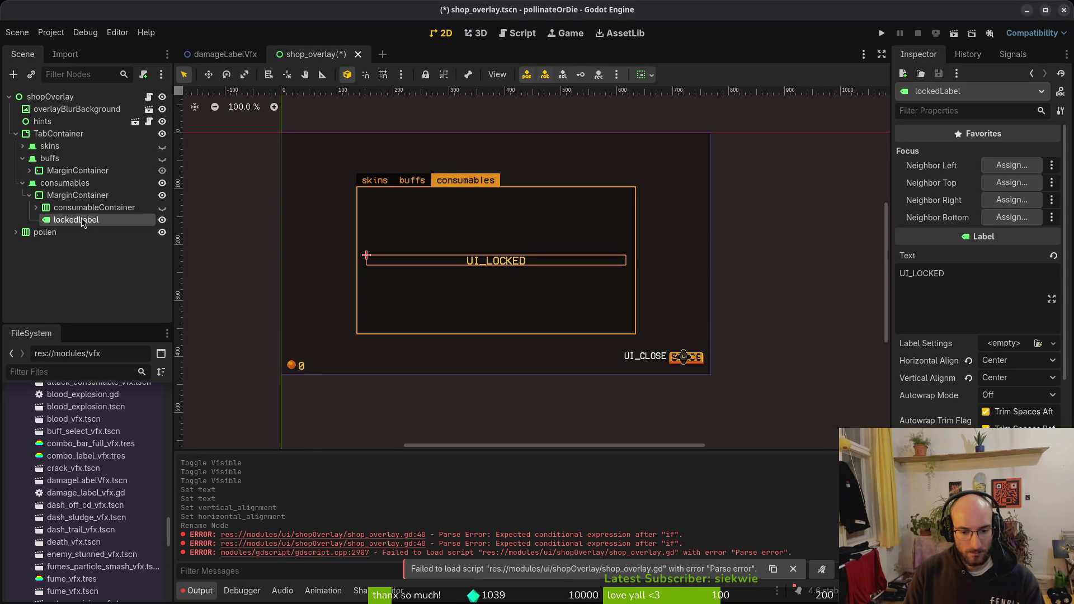
pyautogui.hotkey('alt', 'Tab')
# Step: Delete the unfinished if line from shop_overlay.gd and save
pyautogui.press('k')
pyautogui.press('k')
pyautogui.press('j')
pyautogui.press('d')
pyautogui.press('d')
pyautogui.press('Return')
# Step: Open skill.manager.gd and read through its modifier functions
pyautogui.press('space')
pyautogui.press('f')
pyautogui.press('f')
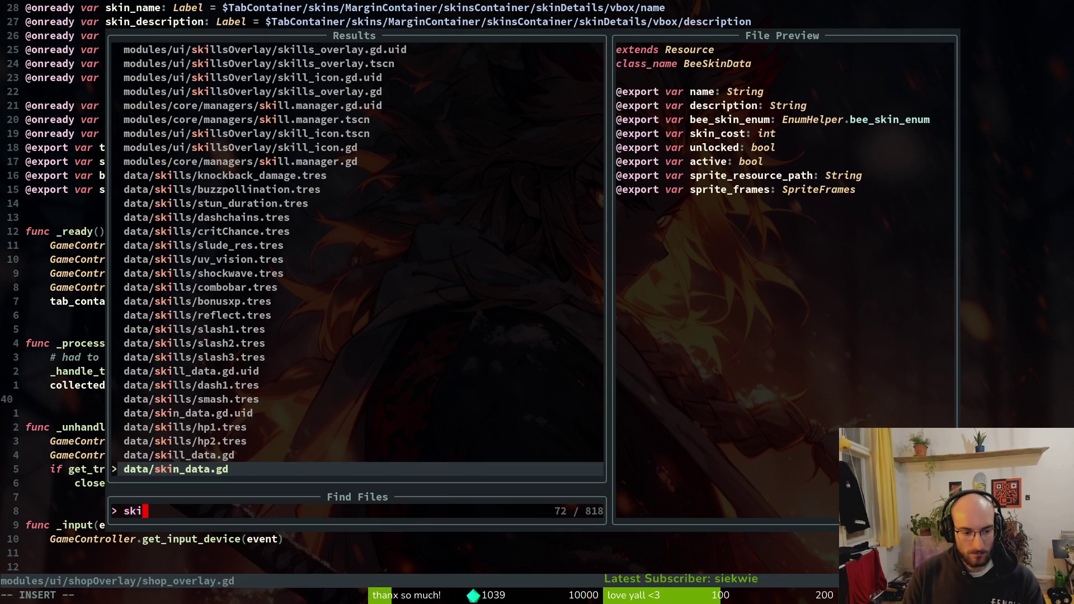
pyautogui.press('BackSpace')
pyautogui.press('BackSpace')
pyautogui.press('BackSpace')
pyautogui.write('ski')
pyautogui.write('ll.ma')
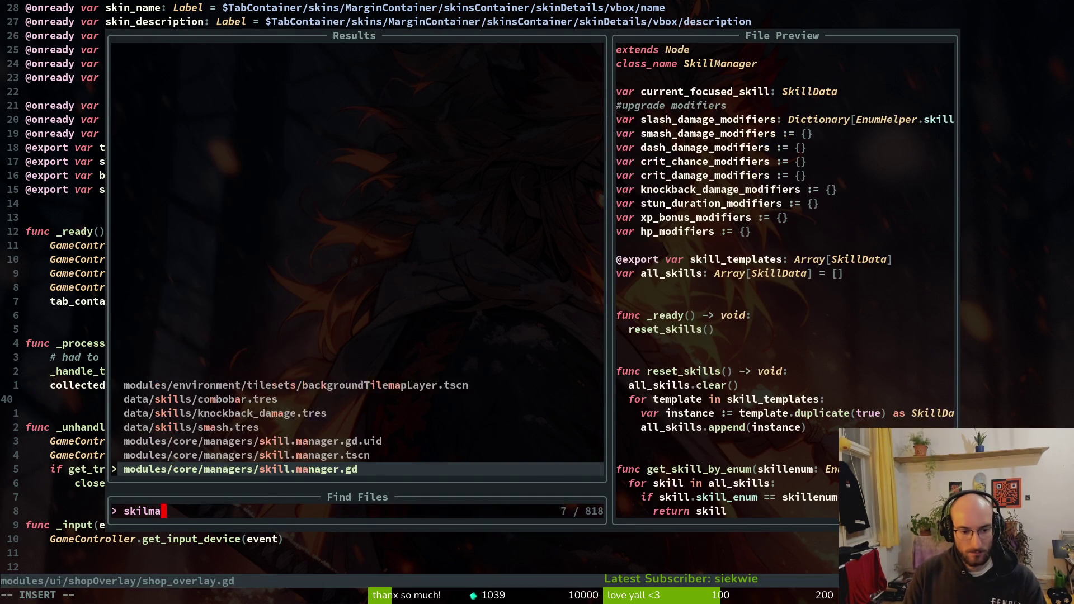
pyautogui.press('Return')
pyautogui.hotkey('ctrl', 'd')
pyautogui.hotkey('ctrl', 'd')
pyautogui.hotkey('ctrl', 'd')
pyautogui.hotkey('ctrl', 'd')
pyautogui.hotkey('ctrl', 'd')
pyautogui.hotkey('ctrl', 'd')
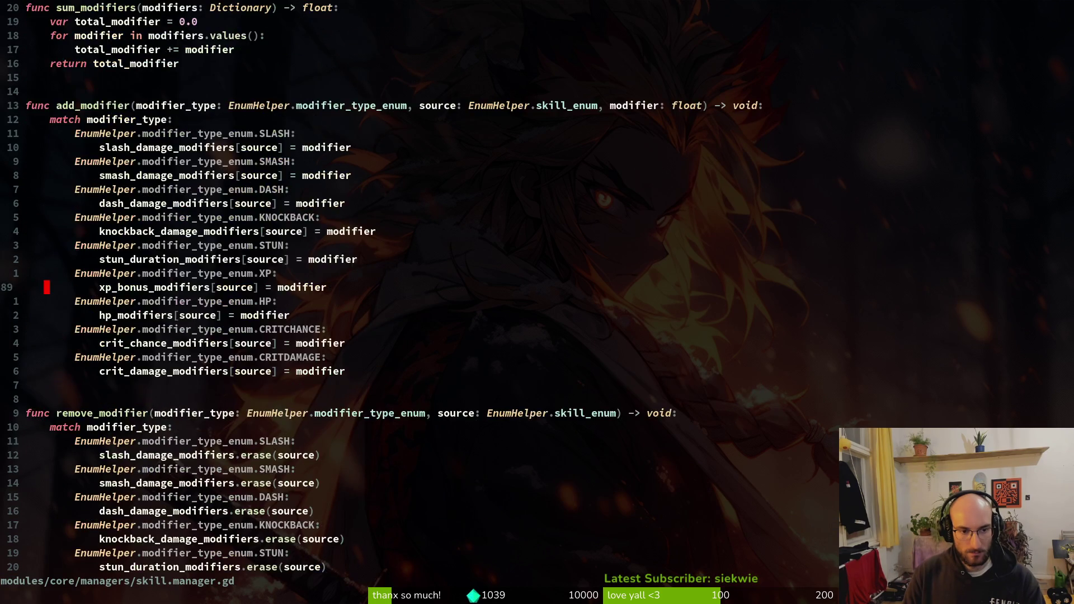
pyautogui.hotkey('ctrl', 'd')
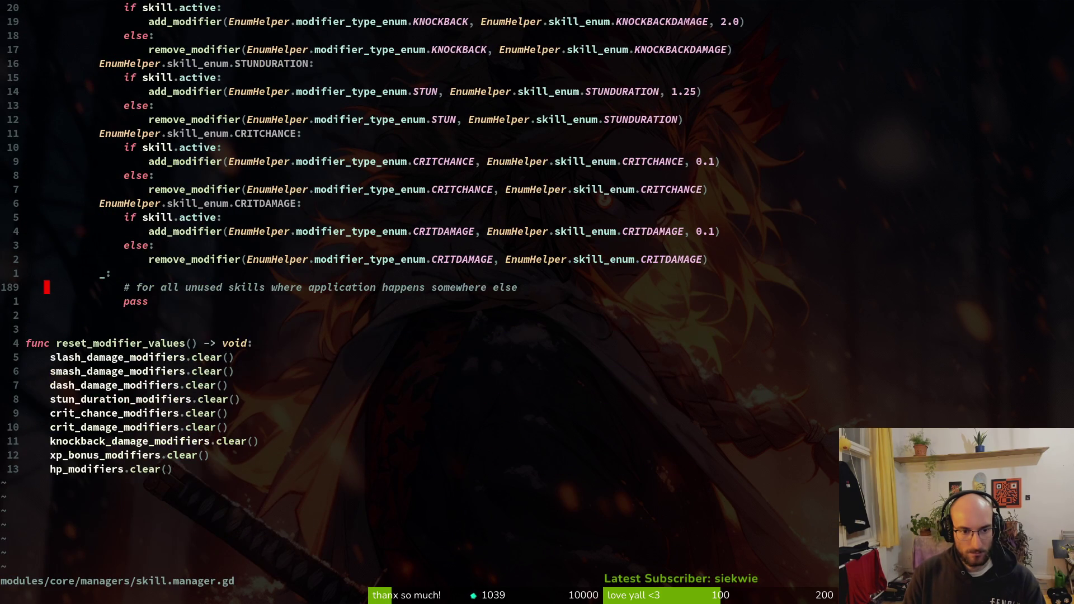
pyautogui.hotkey('ctrl', 'u')
pyautogui.hotkey('ctrl', 'u')
pyautogui.hotkey('ctrl', 'u')
pyautogui.hotkey('ctrl', 'u')
pyautogui.hotkey('ctrl', 'u')
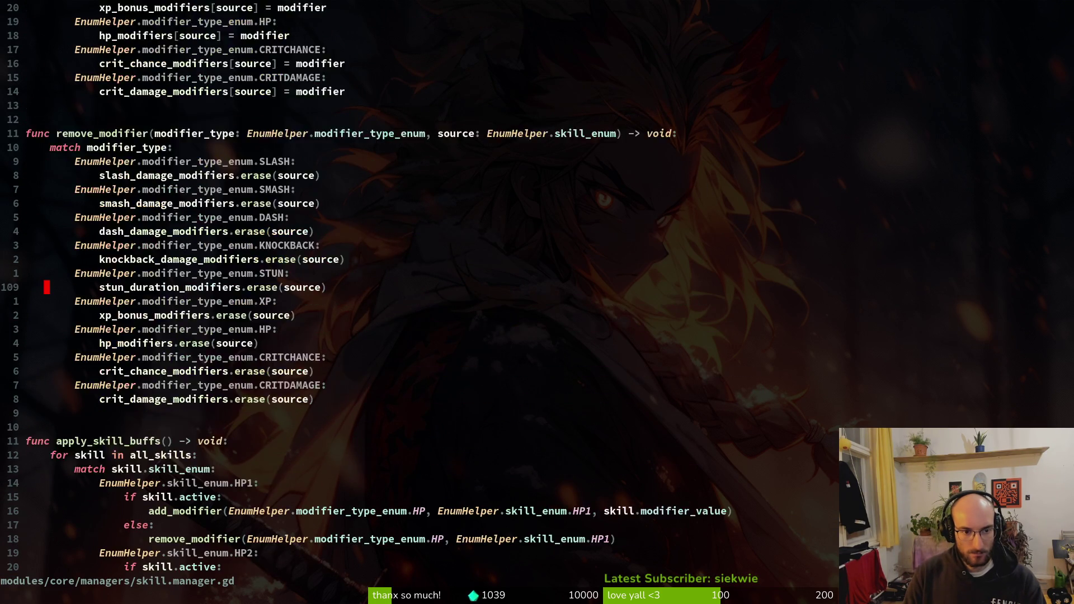
pyautogui.hotkey('ctrl', 'd')
pyautogui.hotkey('ctrl', 'd')
pyautogui.hotkey('ctrl', 'd')
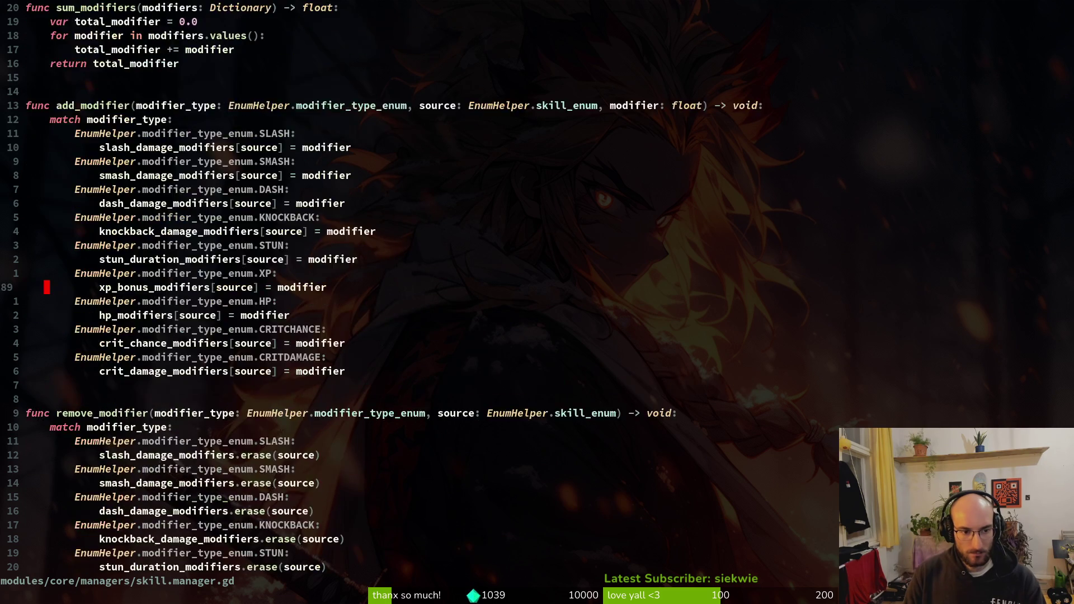
# Step: Open enum.helper.gd and move down to the skill_enum entries
pyautogui.press('space')
pyautogui.press('f')
pyautogui.press('f')
pyautogui.write('enum')
pyautogui.press('Return')
pyautogui.hotkey('ctrl', 'd')
pyautogui.hotkey('ctrl', 'd')
pyautogui.hotkey('ctrl', 'd')
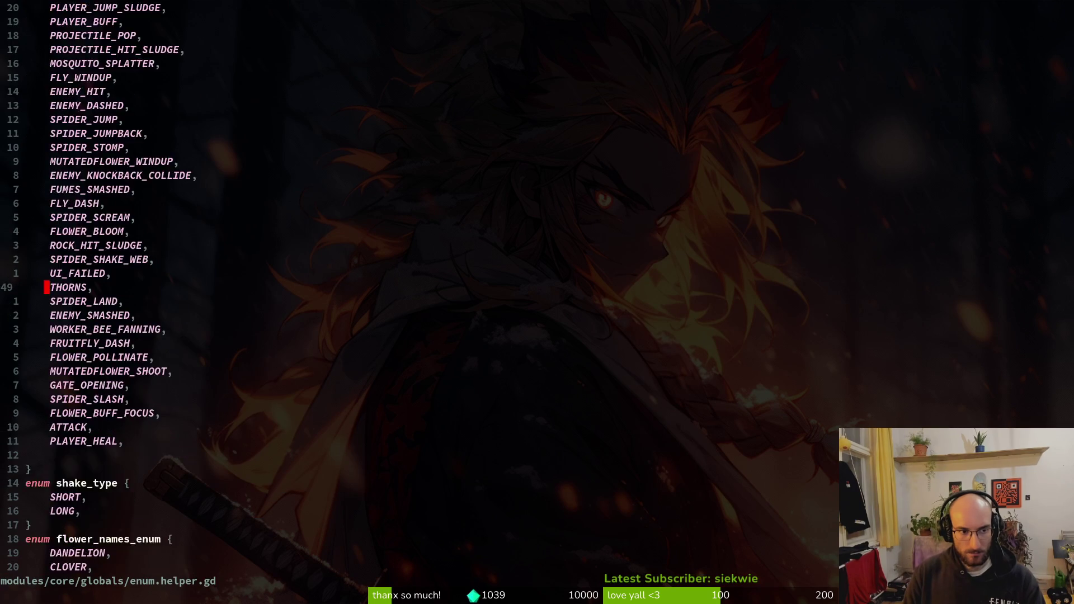
pyautogui.hotkey('ctrl', 'd')
pyautogui.press('j')
pyautogui.press('j')
pyautogui.press('j')
pyautogui.press('j')
pyautogui.press('j')
pyautogui.press('j')
# Step: Duplicate the BUZZ_POLLINATION entry as POLLENBAGS in skill_enum and save
pyautogui.press('y')
pyautogui.press('y')
pyautogui.press('p')
pyautogui.write('ciw')
pyautogui.write('POLLE')
pyautogui.write('NBAGS')
pyautogui.press('Escape')
pyautogui.write(':w')
pyautogui.press('Return')
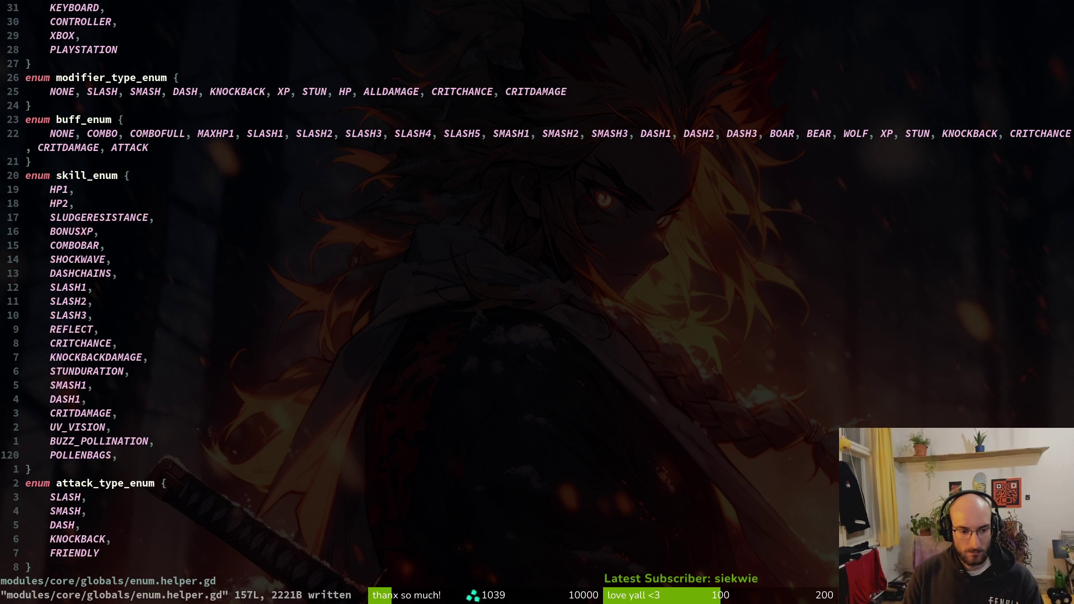
pyautogui.write(':w')
pyautogui.press('Return')
# Step: Return to Godot and open the skills_overlay scene
pyautogui.press('super+2')
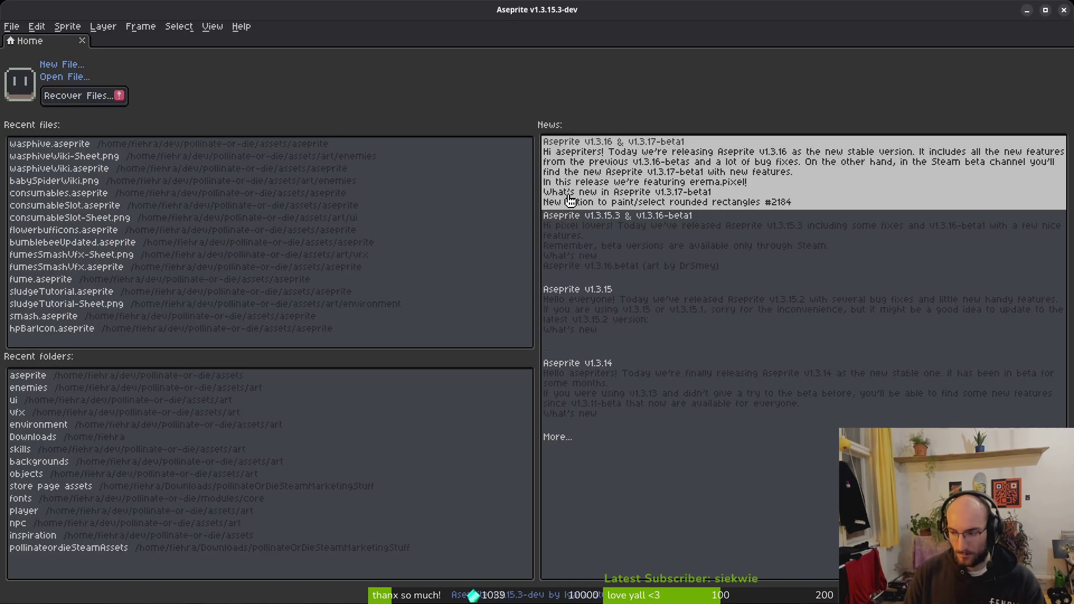
pyautogui.press('super+3')
pyautogui.hotkey('alt', 'shift', 'o')
pyautogui.write('skioverts')
pyautogui.press('Return')
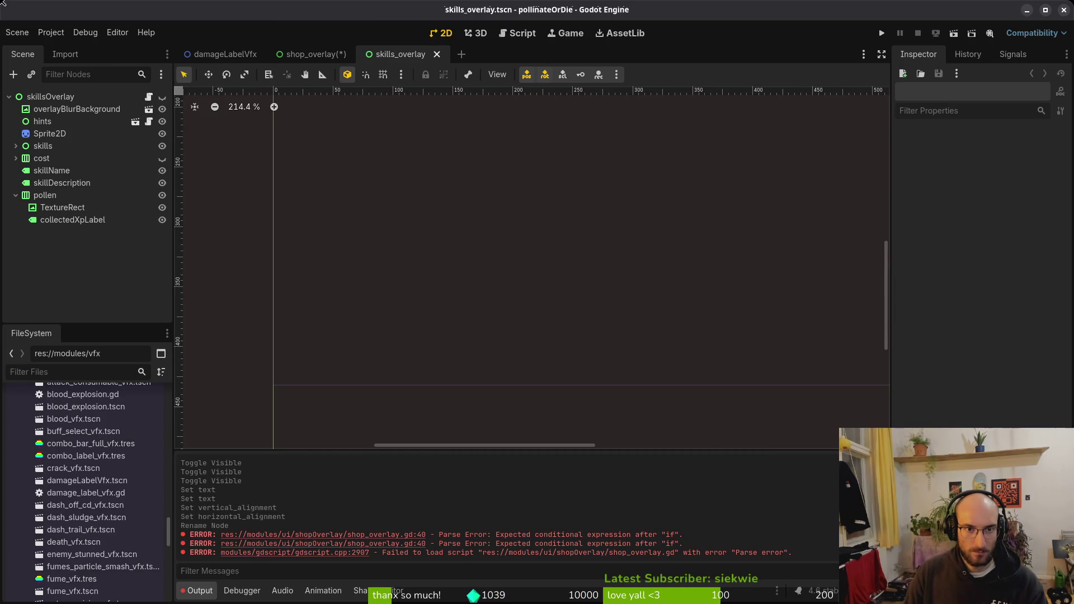
# Step: Make the skillsOverlay visible and center its honeycomb on the canvas
pyautogui.click(162, 96)
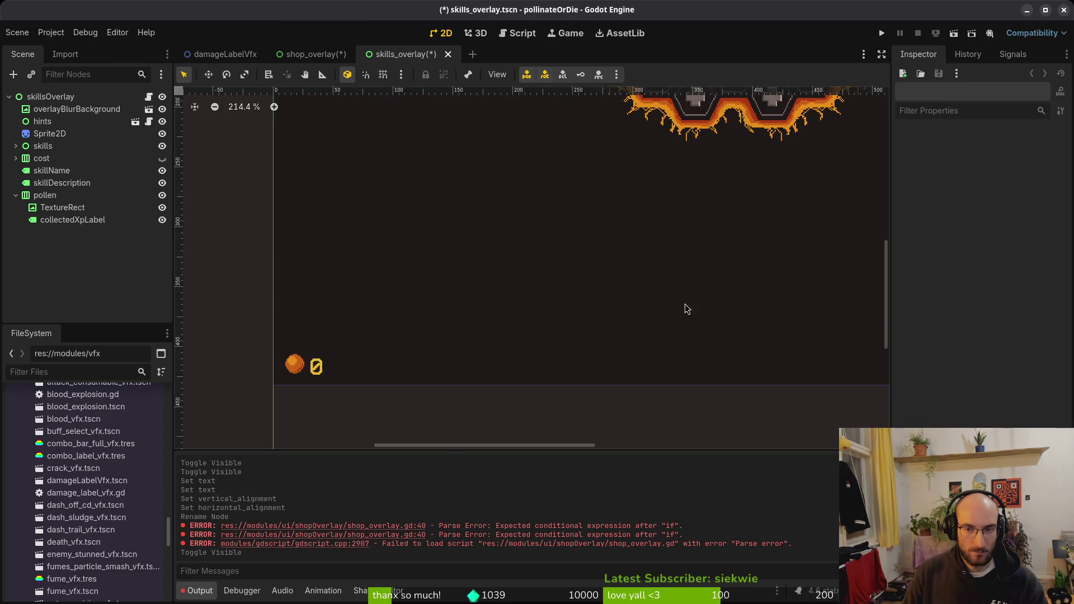
pyautogui.scroll(-3, 636, 326)
pyautogui.scroll(3, 234, 253)
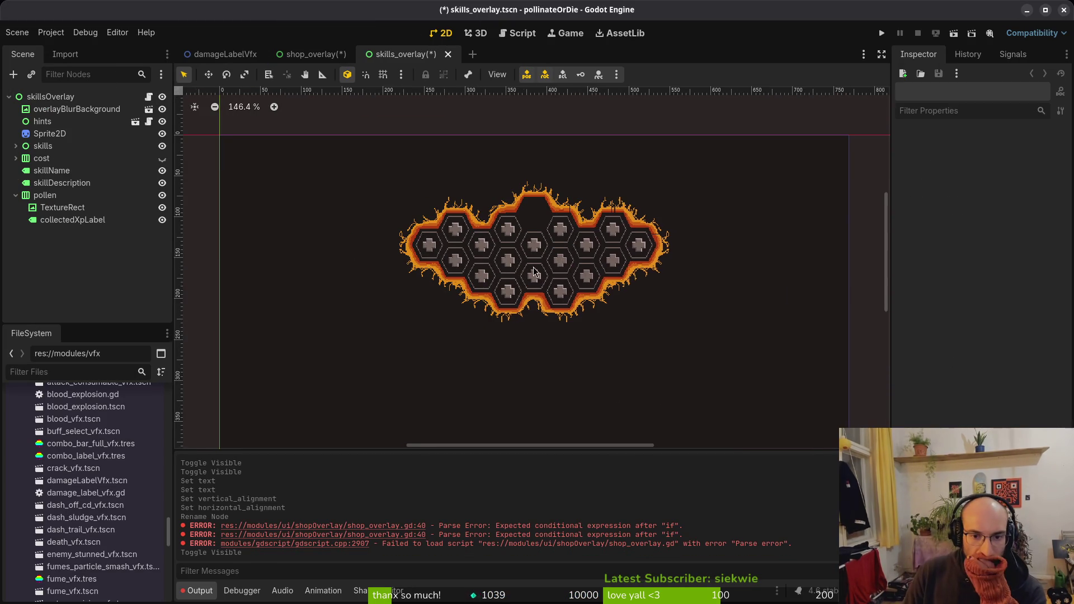
pyautogui.moveTo(547, 263); pyautogui.dragTo(503, 280)
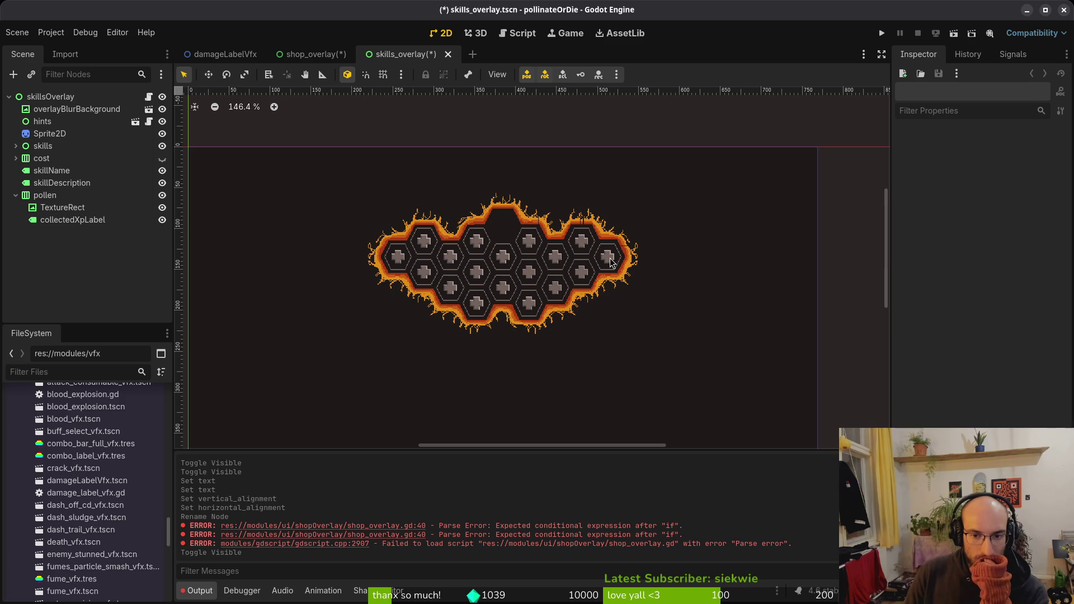
pyautogui.click(587, 276)
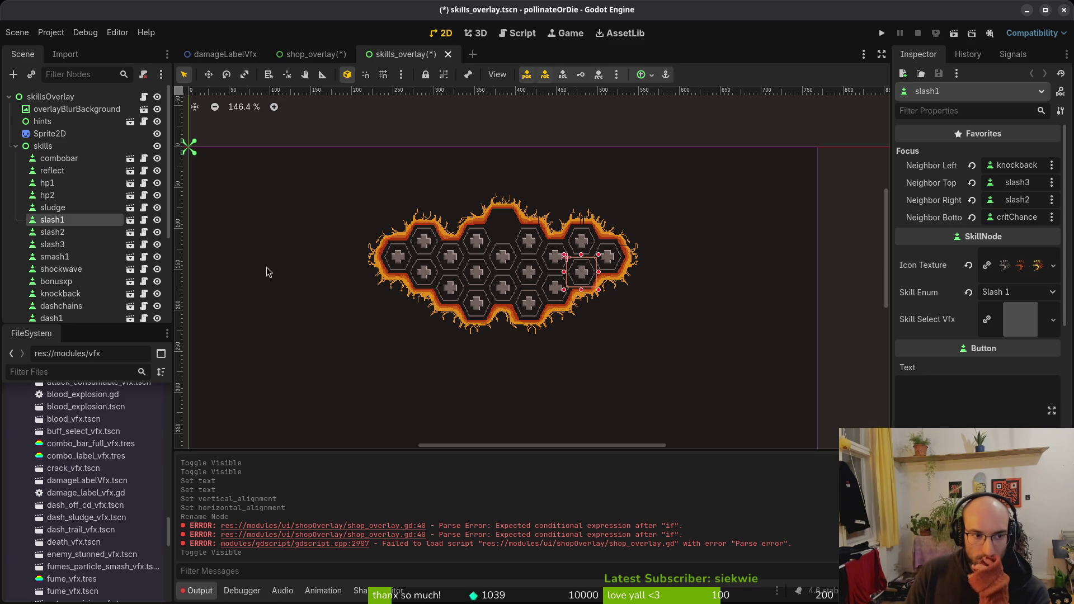
# Step: Rename the slash3 skill node to pollenbags
pyautogui.click(70, 245)
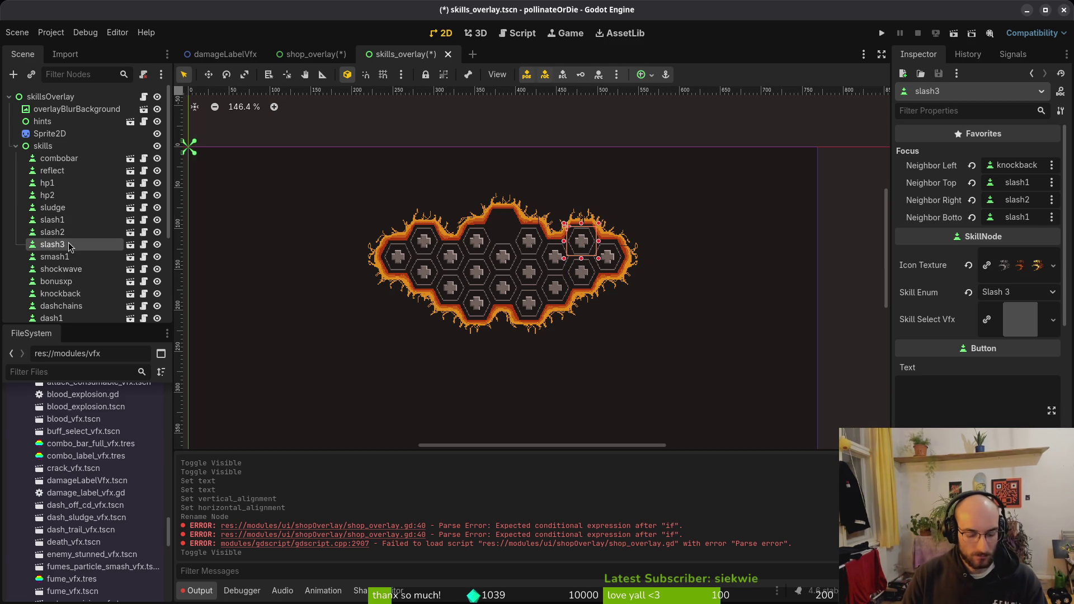
pyautogui.doubleClick(70, 245)
pyautogui.write('pollenbag')
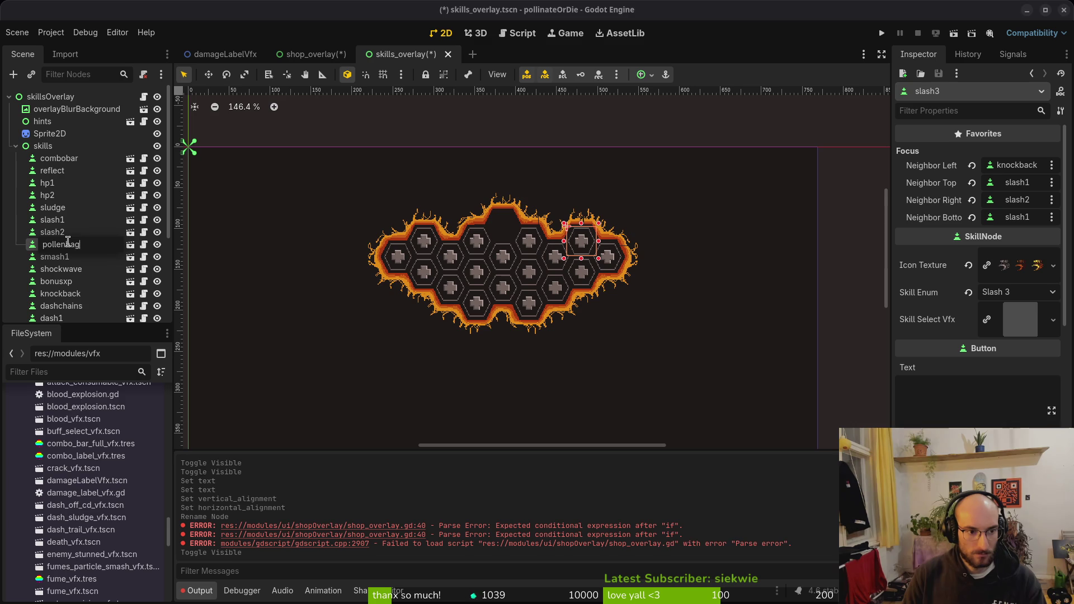
pyautogui.write('s')
pyautogui.press('Return')
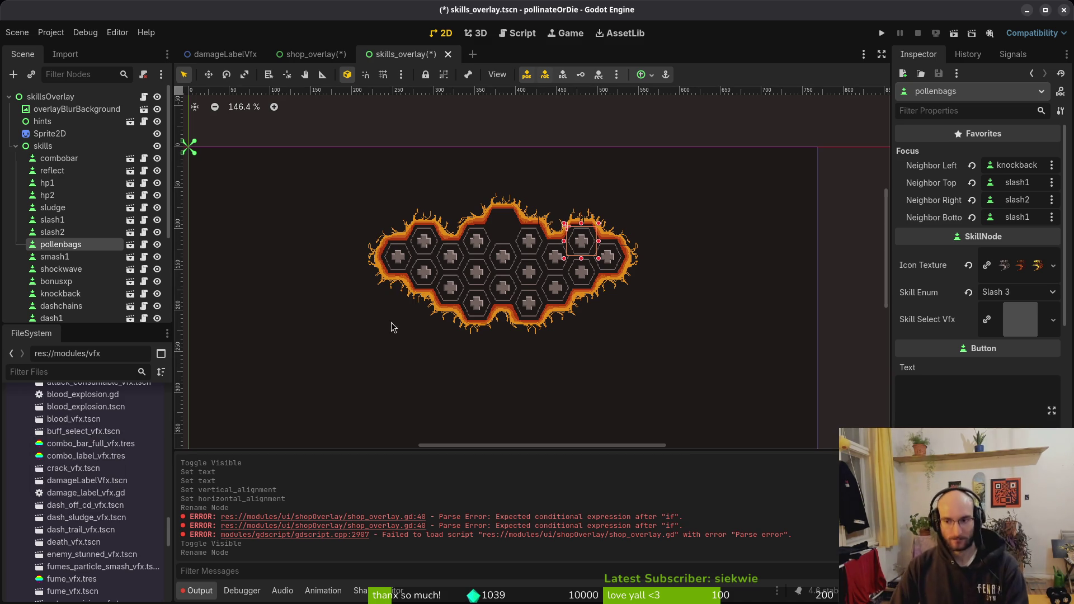
# Step: Glance at the pollenbags Skill Enum choices, then open dash1.tres in Neovim's file finder
pyautogui.click(1018, 294)
pyautogui.press('Escape')
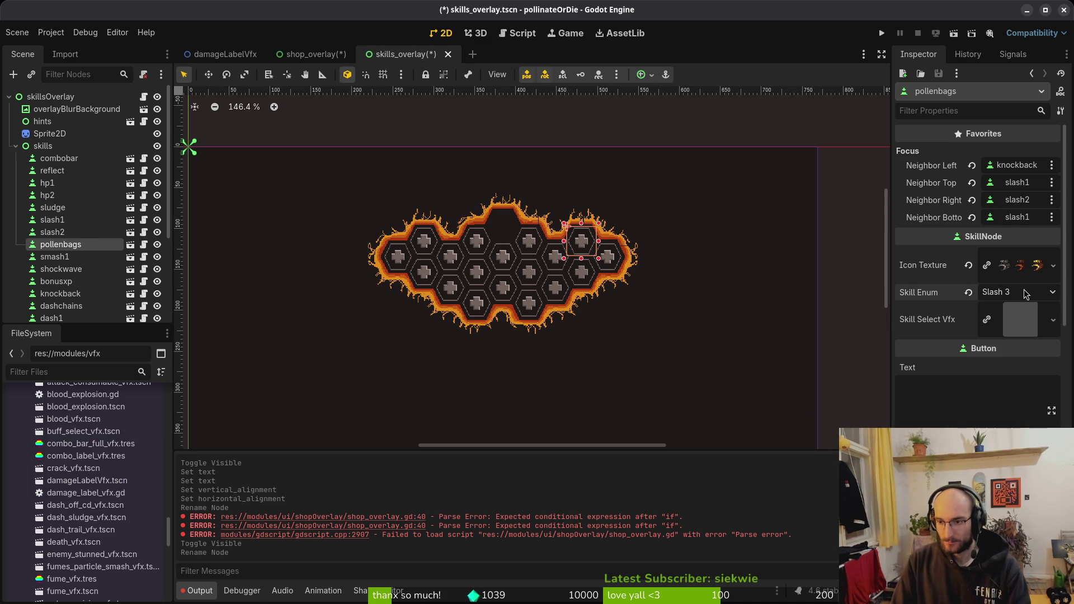
pyautogui.hotkey('alt', 'Tab')
# Step: Open skill_data.gd in Neovim via the file finder and save it
pyautogui.hotkey('alt', 'Tab')
pyautogui.hotkey('ctrl', 'p')
pyautogui.write('skdash')
pyautogui.press('Return')
pyautogui.hotkey('ctrl', 'p')
pyautogui.write('skilda')
pyautogui.press('Up')
pyautogui.press('Up')
pyautogui.press('Return')
pyautogui.hotkey('ctrl', 's')
pyautogui.hotkey('alt', 'Tab')
pyautogui.hotkey('alt', 'Tab')
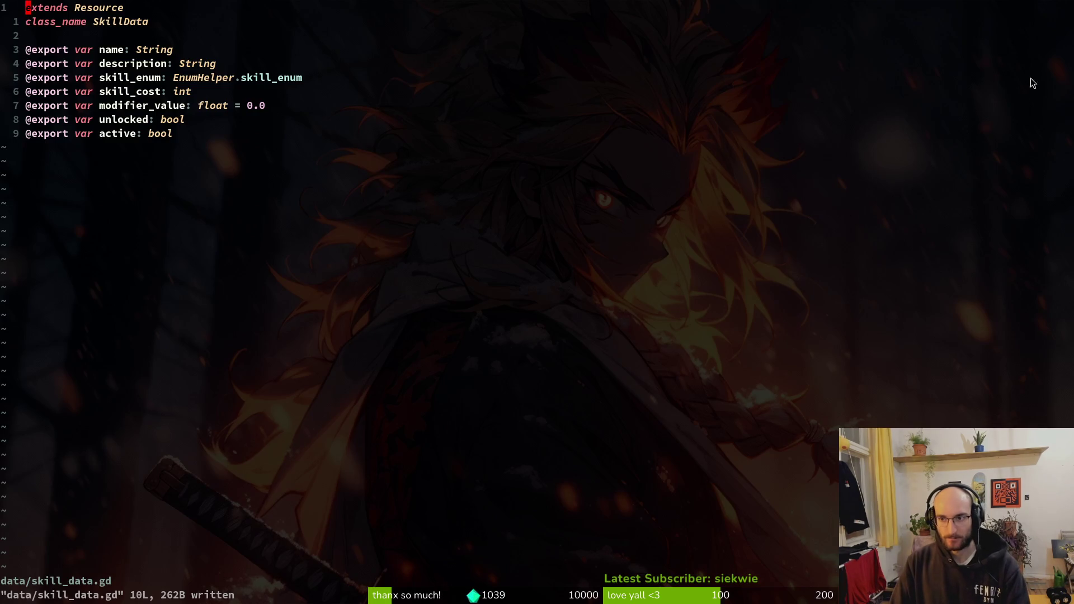
pyautogui.hotkey('alt', 'Tab')
# Step: Recheck the Skill Enum list, save the shop_overlay scene, and return to skills_overlay
pyautogui.click(1025, 296)
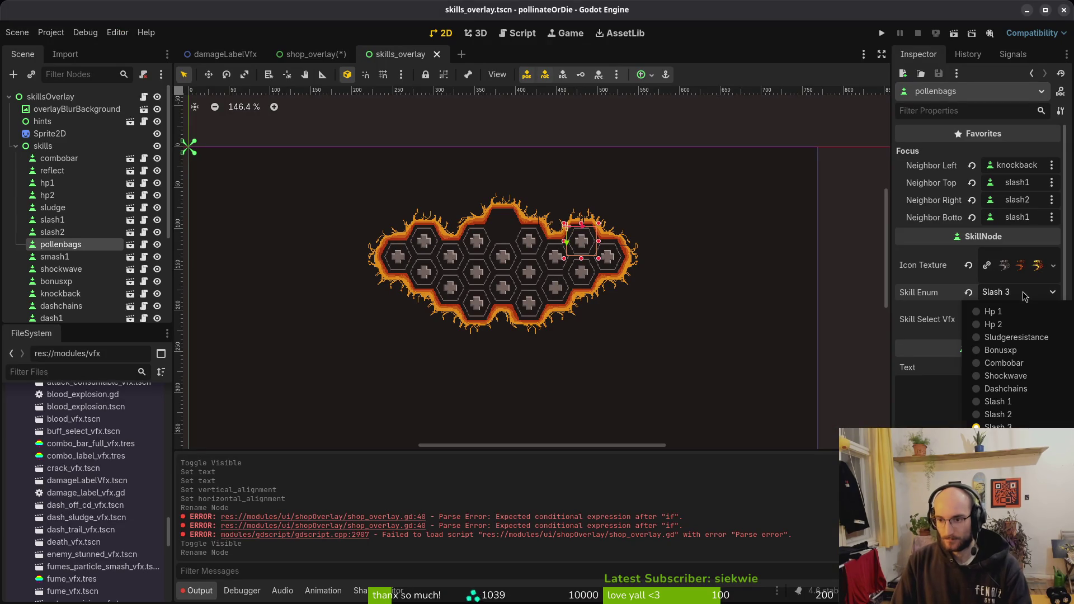
pyautogui.click(805, 308)
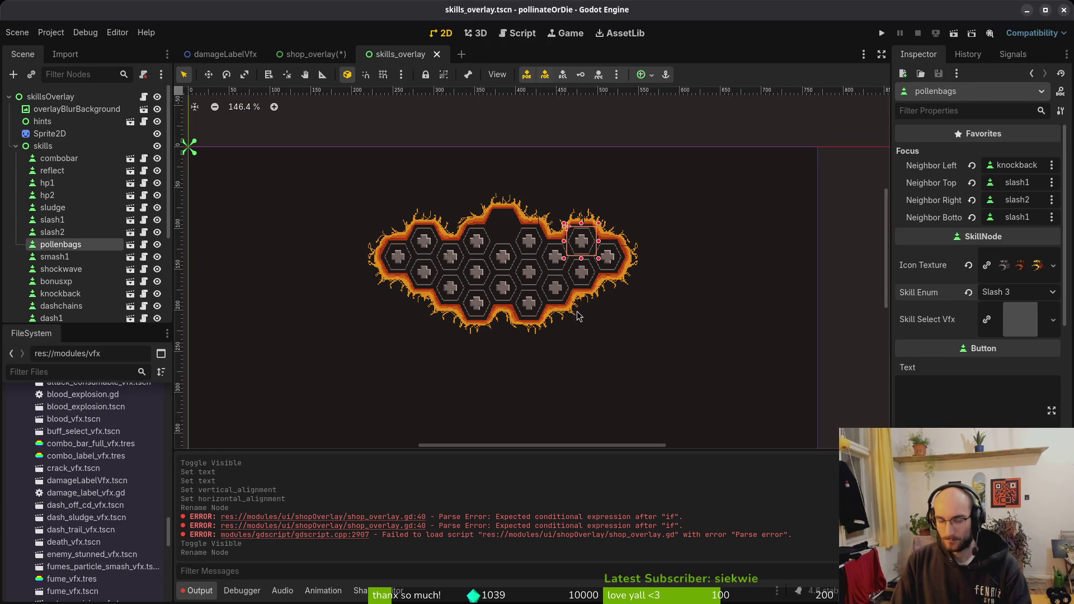
pyautogui.click(298, 56)
pyautogui.hotkey('ctrl', 's')
pyautogui.click(223, 54)
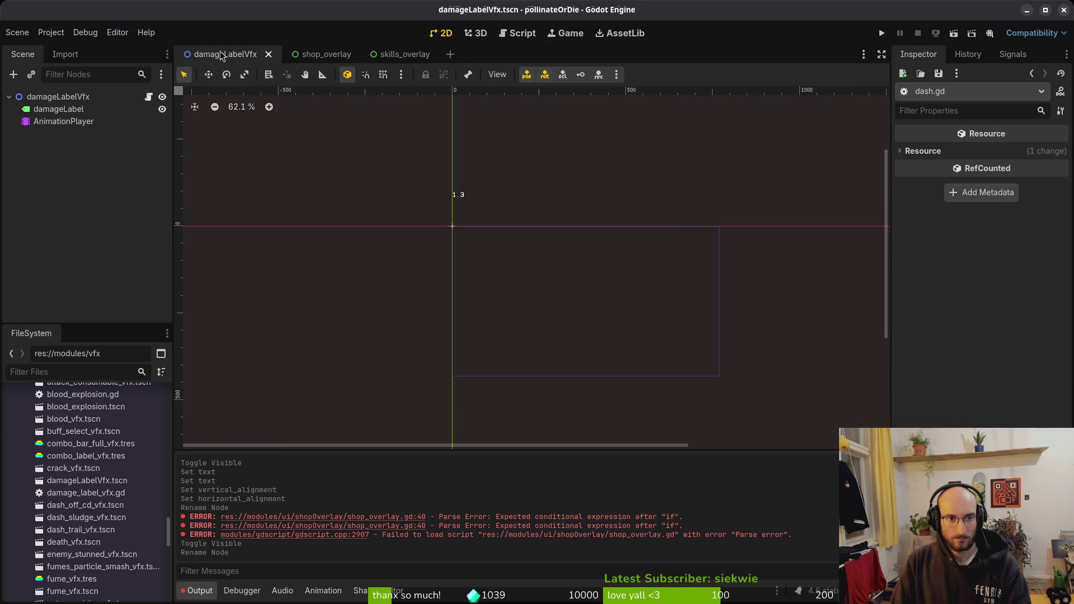
pyautogui.click(398, 55)
# Step: Save the skills_overlay scene and try a quick resource search for 'ski', then cancel
pyautogui.click(1011, 295)
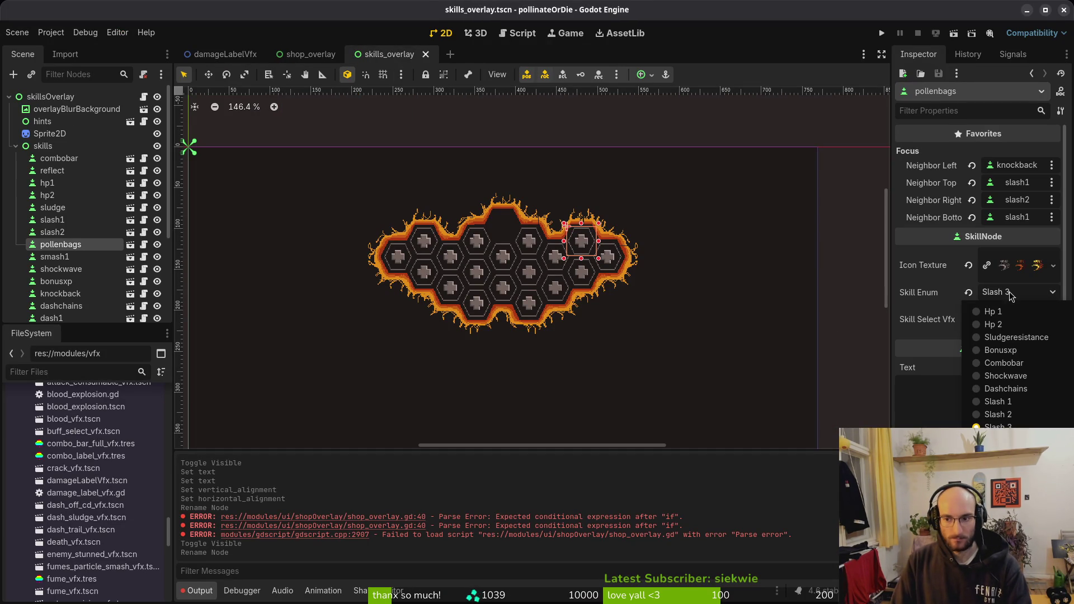
pyautogui.hotkey('alt', 'Tab')
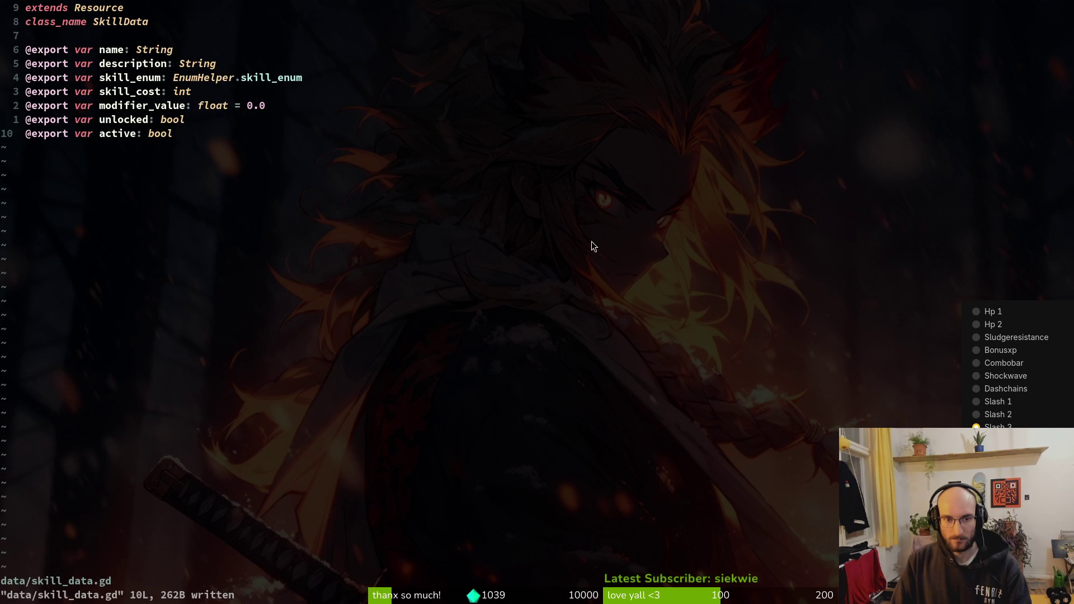
pyautogui.hotkey('alt', 'Tab')
pyautogui.press('Escape')
pyautogui.hotkey('ctrl', 's')
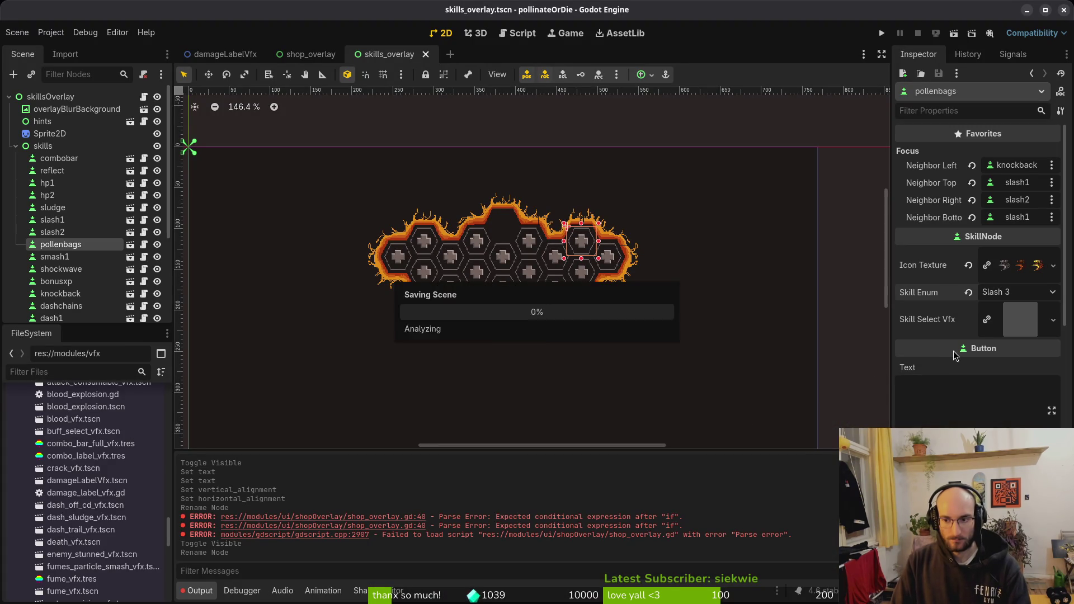
pyautogui.hotkey('shift', 'alt', 'o')
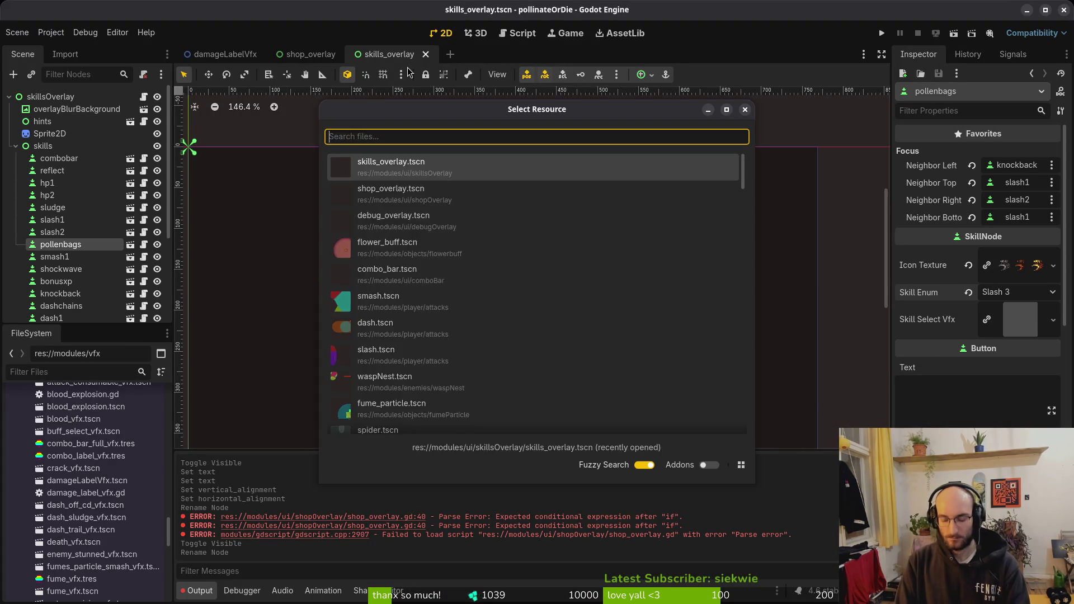
pyautogui.write('ski')
pyautogui.press('Escape')
# Step: Open skills_overlay.gd in Neovim by searching 'skiover' and save it
pyautogui.hotkey('alt', 'Tab')
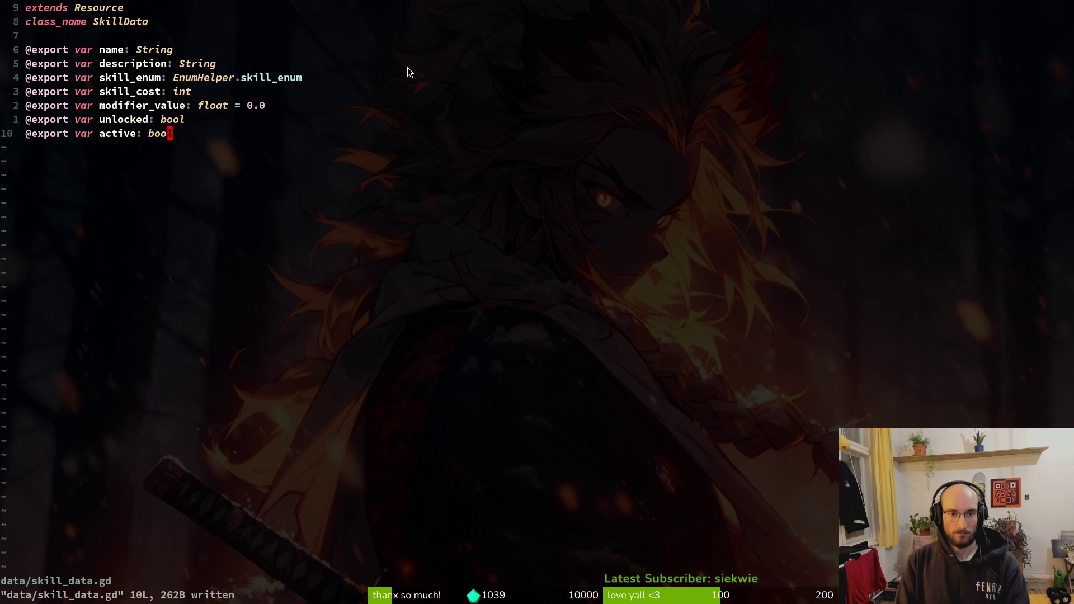
pyautogui.press('space')
pyautogui.press('f')
pyautogui.press('f')
pyautogui.write('skiover')
pyautogui.press('Return')
pyautogui.hotkey('ctrl', 's')
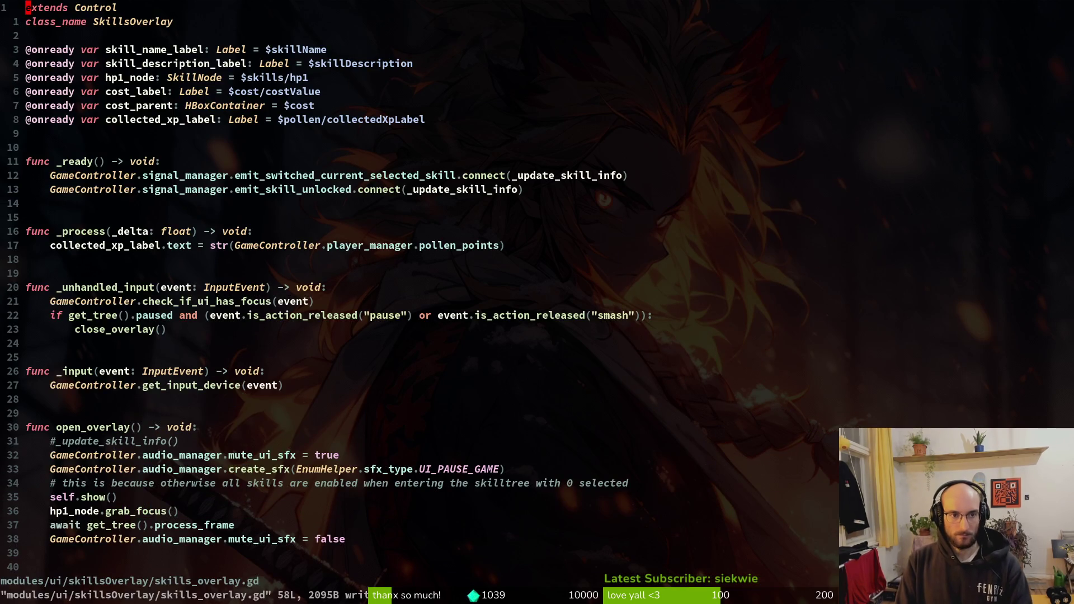
pyautogui.hotkey('alt', 'Tab')
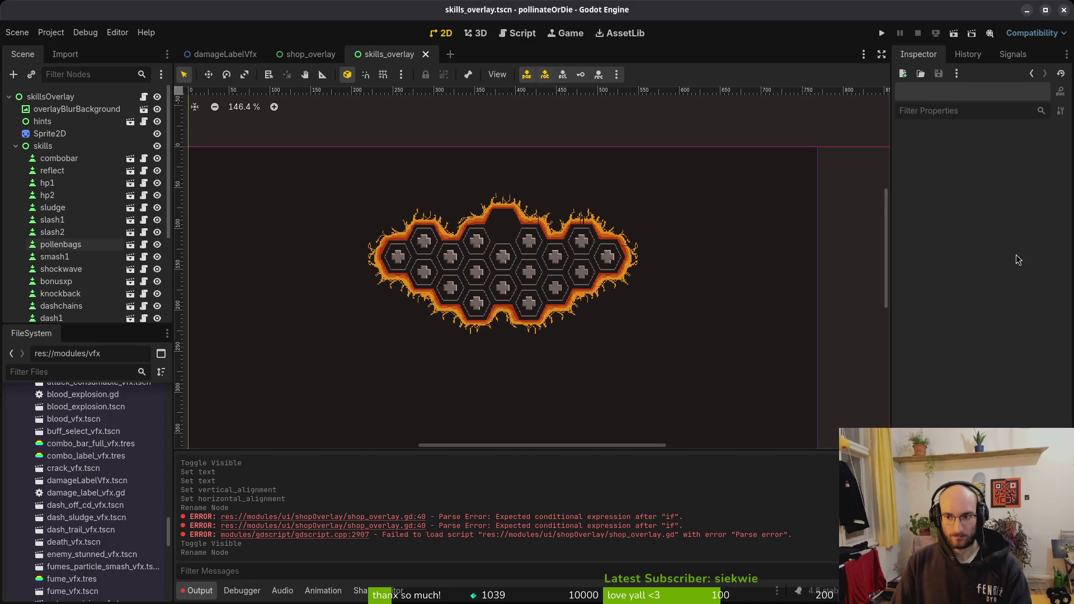
# Step: Select the pollenbags node and review its Skill Enum choices without changing them
pyautogui.click(60, 245)
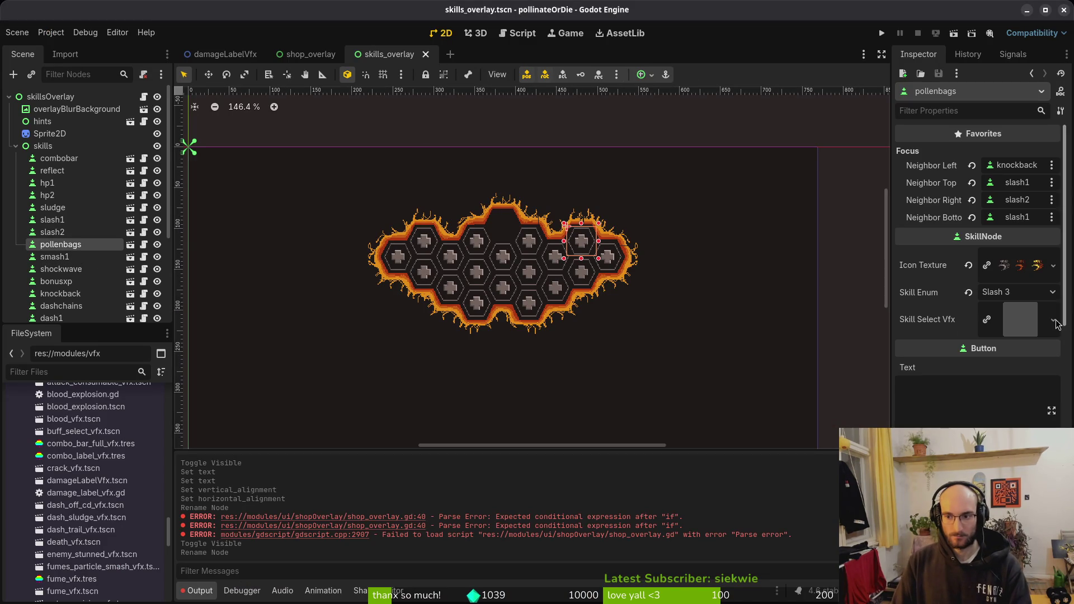
pyautogui.click(1022, 293)
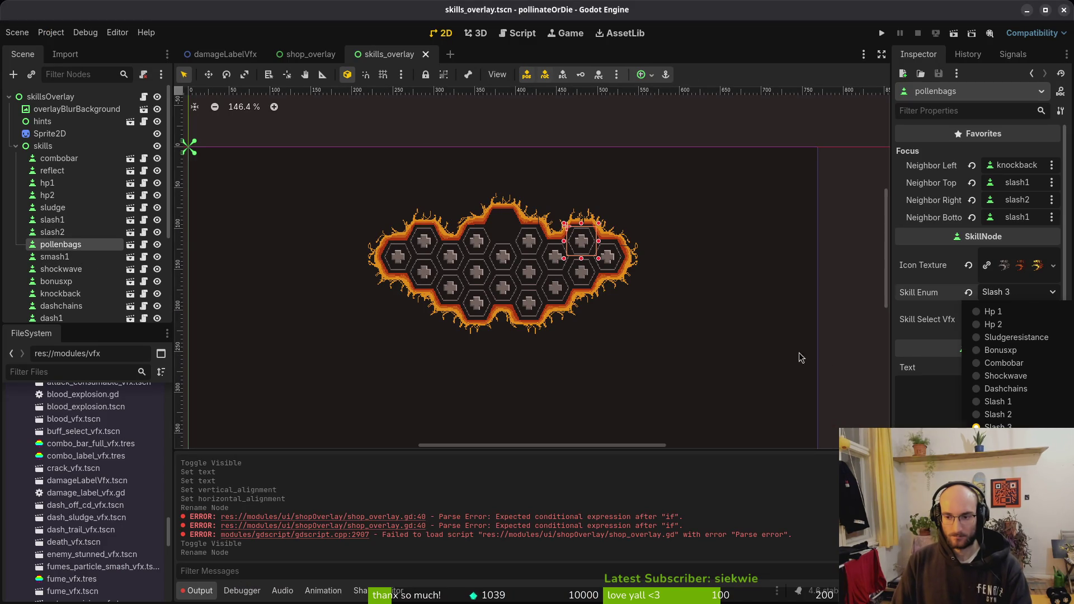
pyautogui.click(832, 367)
pyautogui.click(750, 295)
pyautogui.hotkey('alt', 'Tab')
pyautogui.press('space')
# Step: Open the skill data script in Neovim by searching 'skilldata' and save it with :w
pyautogui.press('f')
pyautogui.press('f')
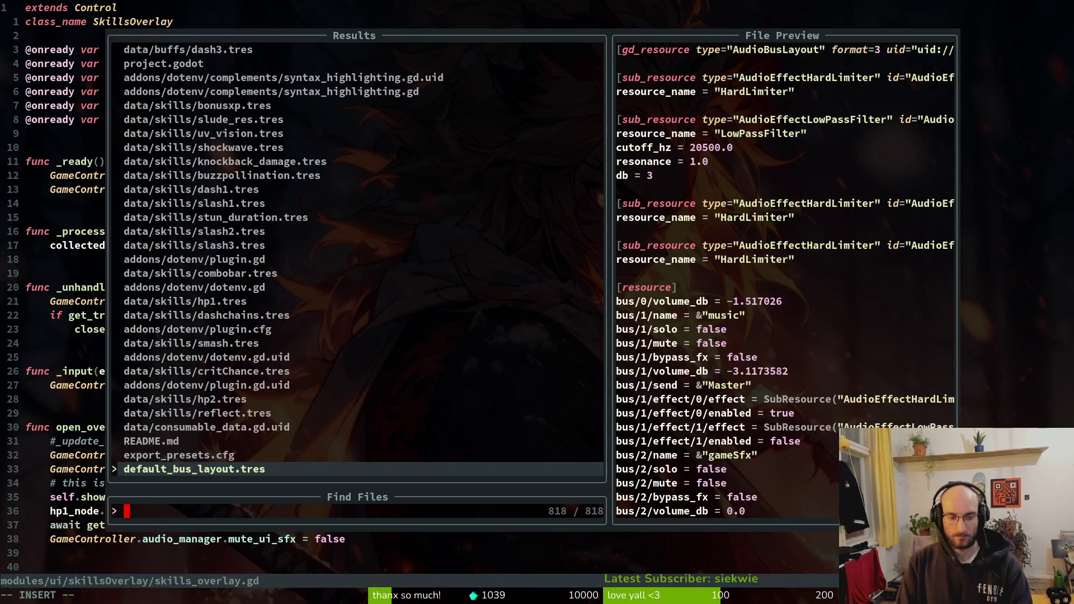
pyautogui.write('skilldata')
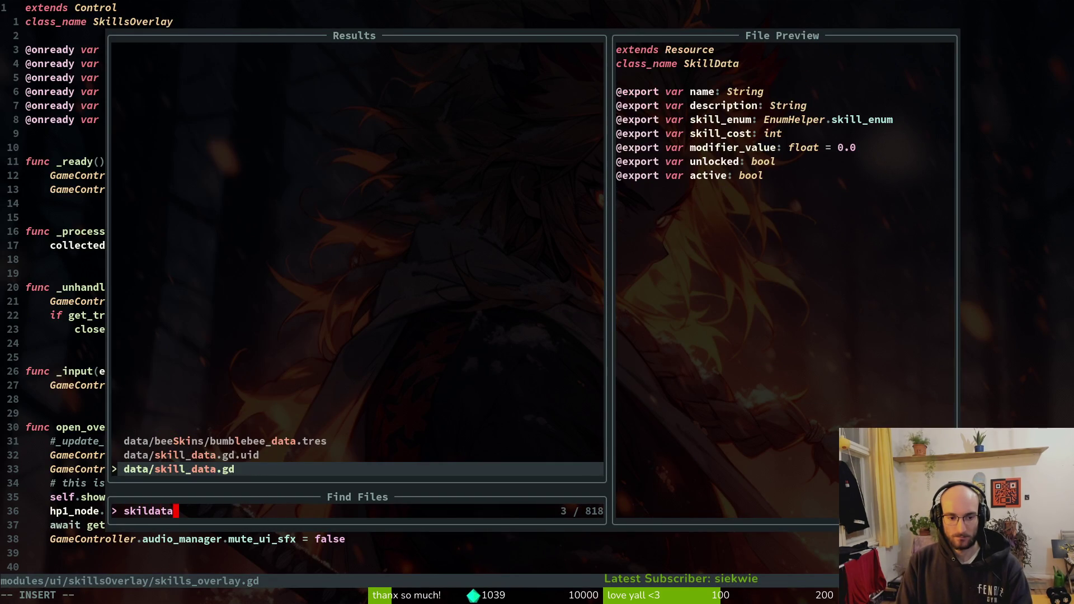
pyautogui.press('Return')
pyautogui.write(':w')
pyautogui.press('Return')
# Step: Open the enum helper script in Neovim to check for POLLENBAGS
pyautogui.press('space')
pyautogui.press('f')
pyautogui.press('f')
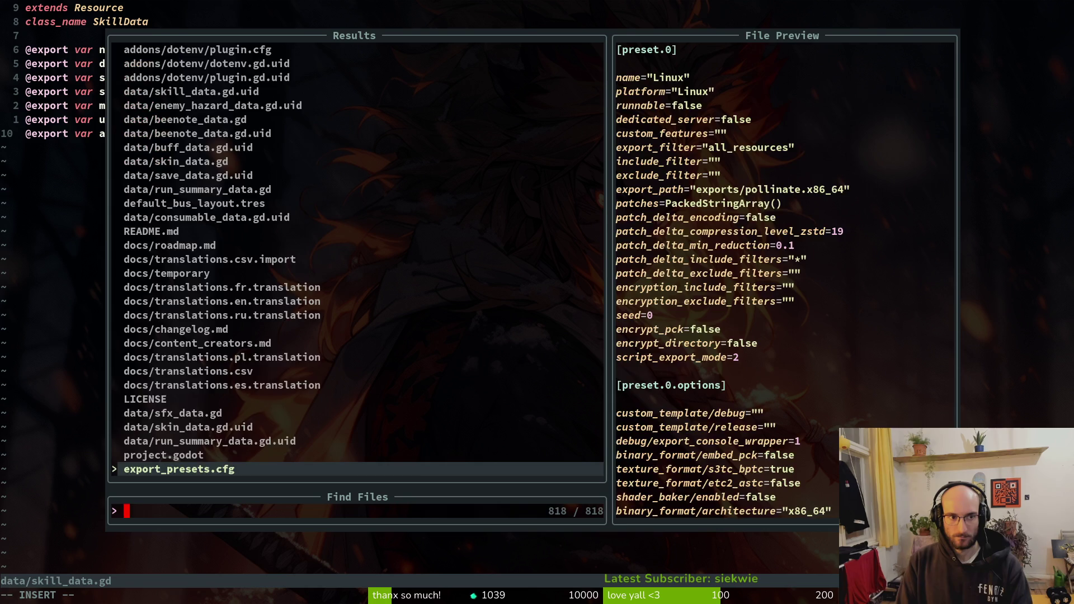
pyautogui.write('enhe')
pyautogui.press('Return')
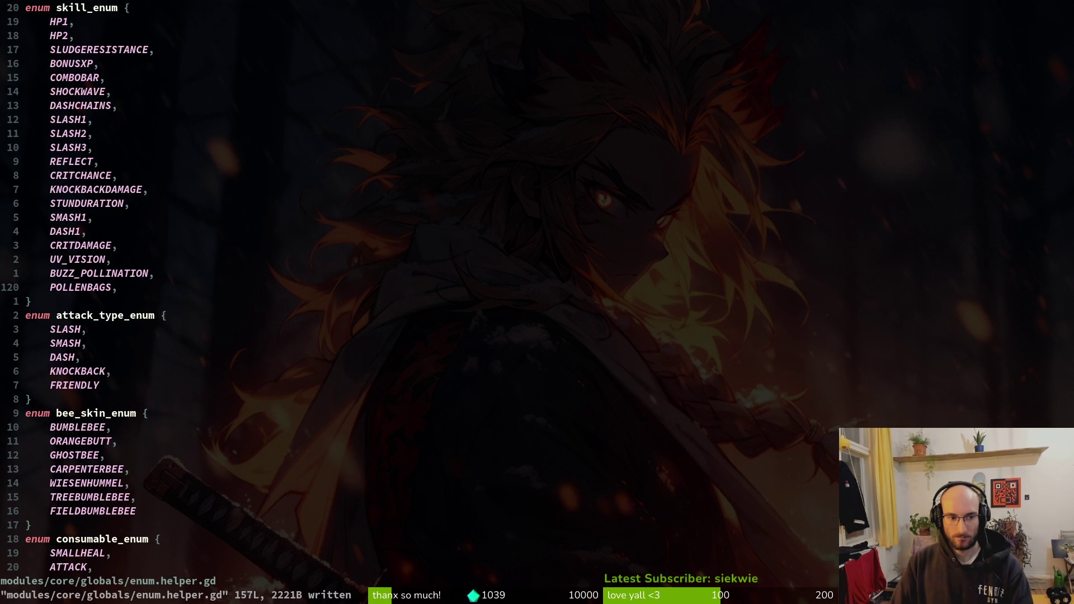
pyautogui.hotkey('alt', 'Tab')
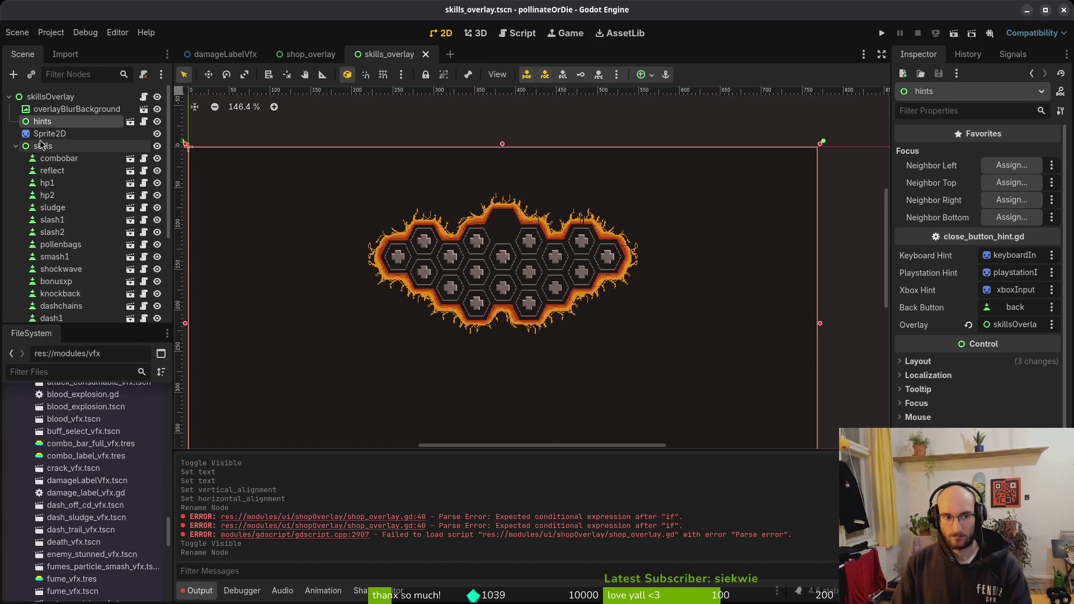
# Step: Select the pollenbags node in Godot and look over its Skill Enum choices
pyautogui.click(54, 207)
pyautogui.click(60, 244)
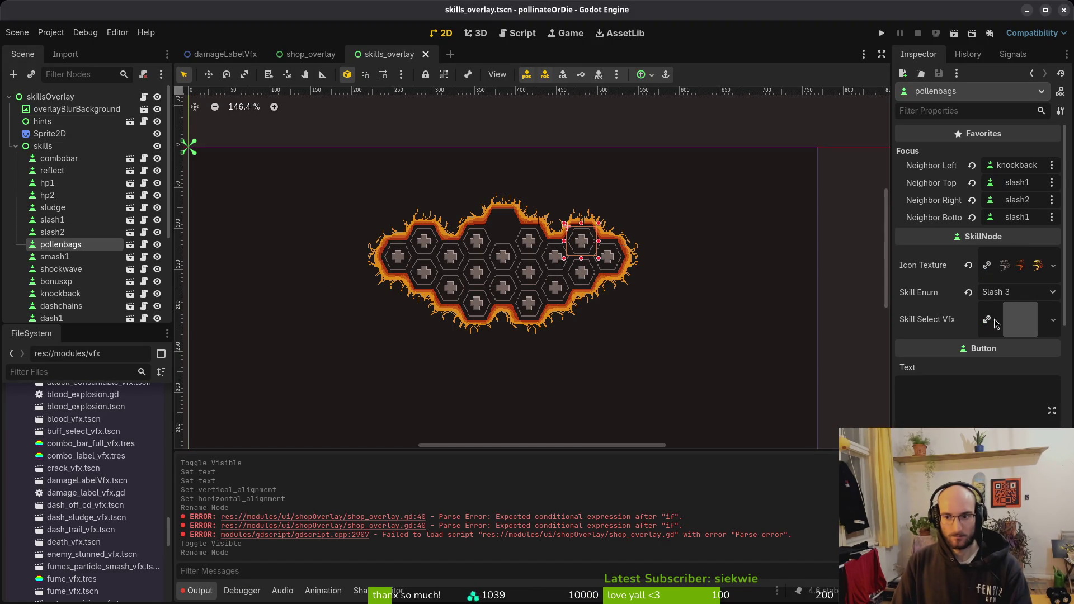
pyautogui.click(996, 295)
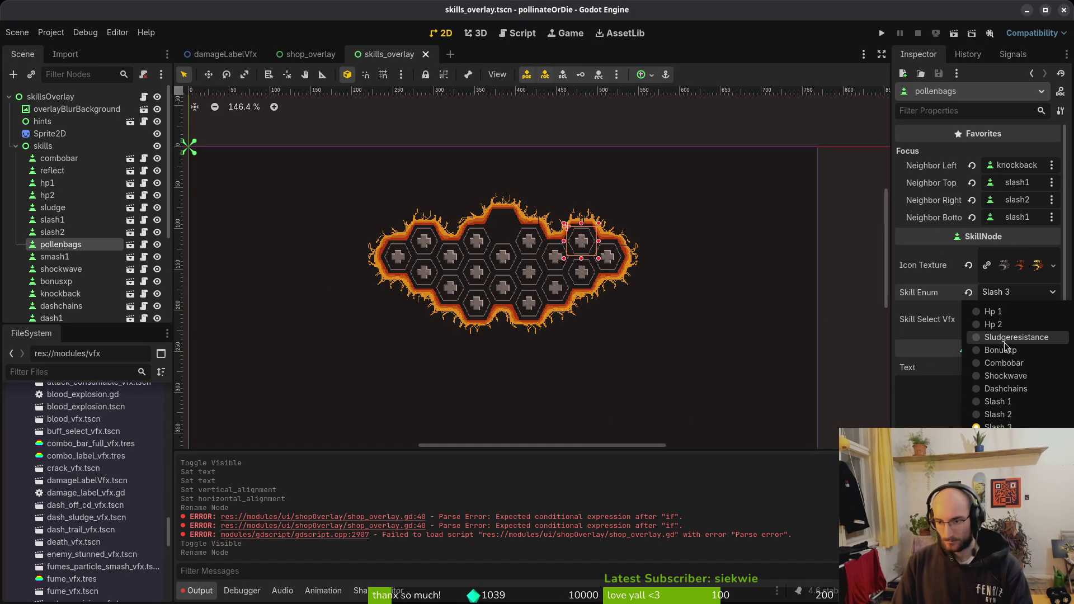
pyautogui.click(1017, 295)
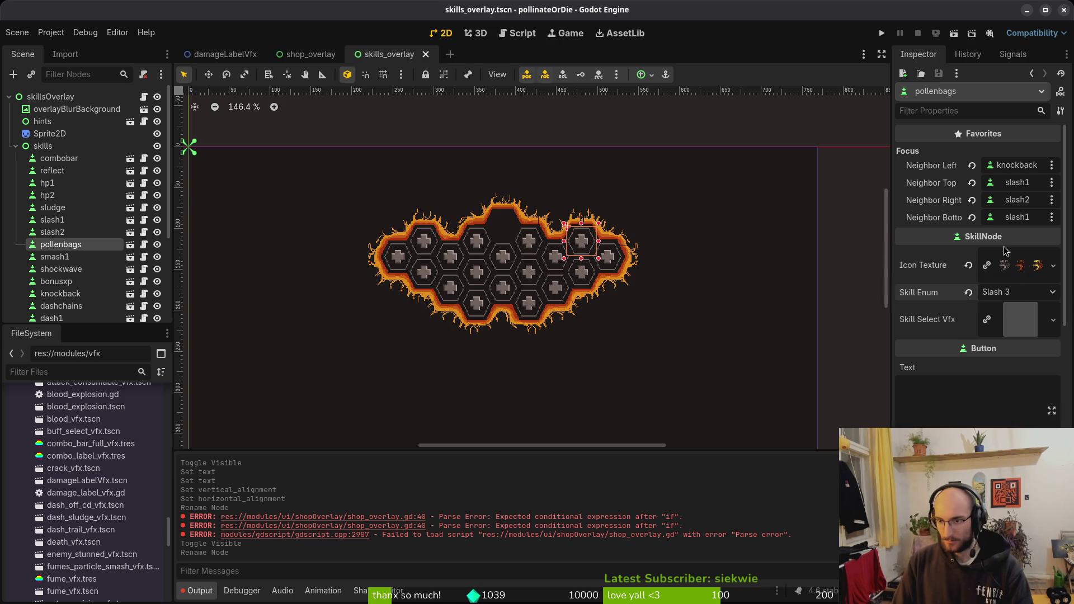
# Step: Open the skill icon script in Neovim by searching 'skilicon' and save it
pyautogui.hotkey('alt', 'Tab')
pyautogui.press('space')
pyautogui.press('f')
pyautogui.press('f')
pyautogui.write('skilicon')
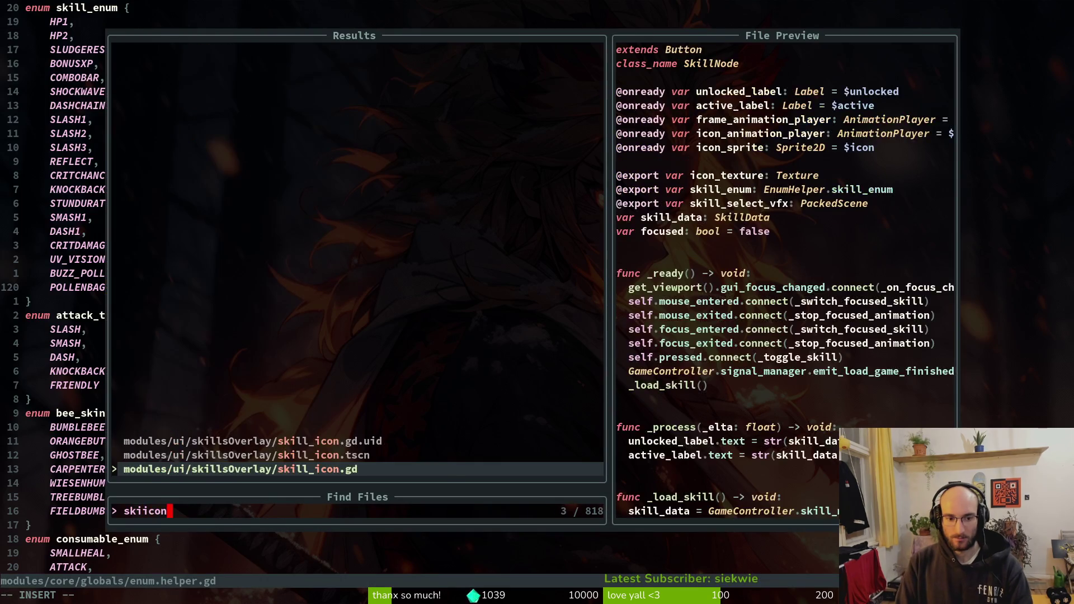
pyautogui.press('Return')
pyautogui.write(':w')
pyautogui.press('Return')
# Step: Set the pollenbags Skill Enum to Pollenbags and save the skills overlay scene
pyautogui.hotkey('alt', 'Tab')
pyautogui.click(1011, 293)
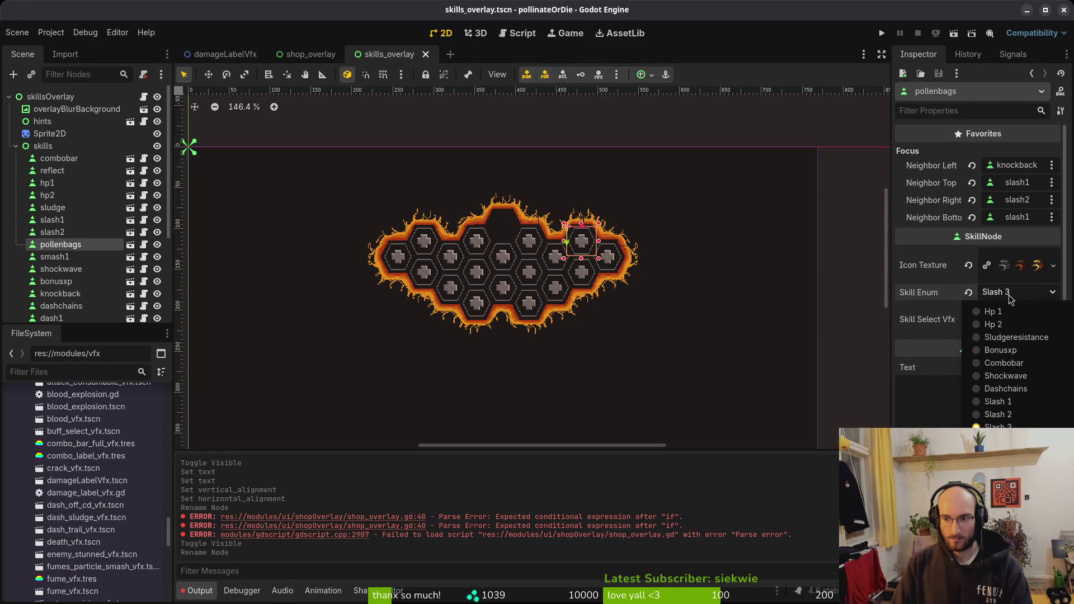
pyautogui.click(1002, 440)
pyautogui.hotkey('ctrl', 's')
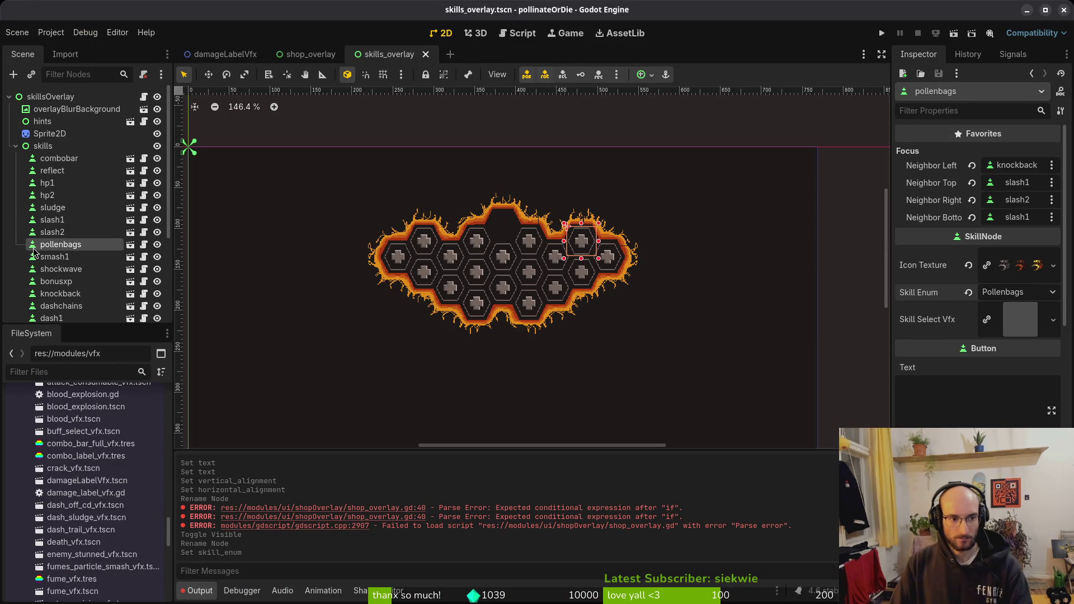
pyautogui.hotkey('alt', 'Tab')
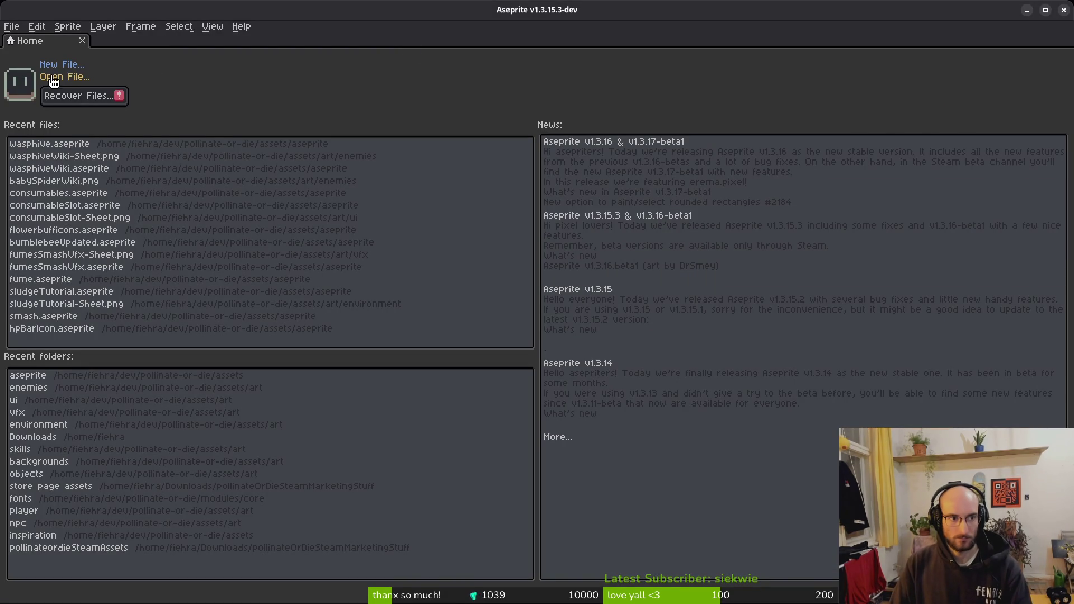
# Step: Open skillIcons.aseprite from the assets/aseprite folder in Aseprite
pyautogui.click(66, 76)
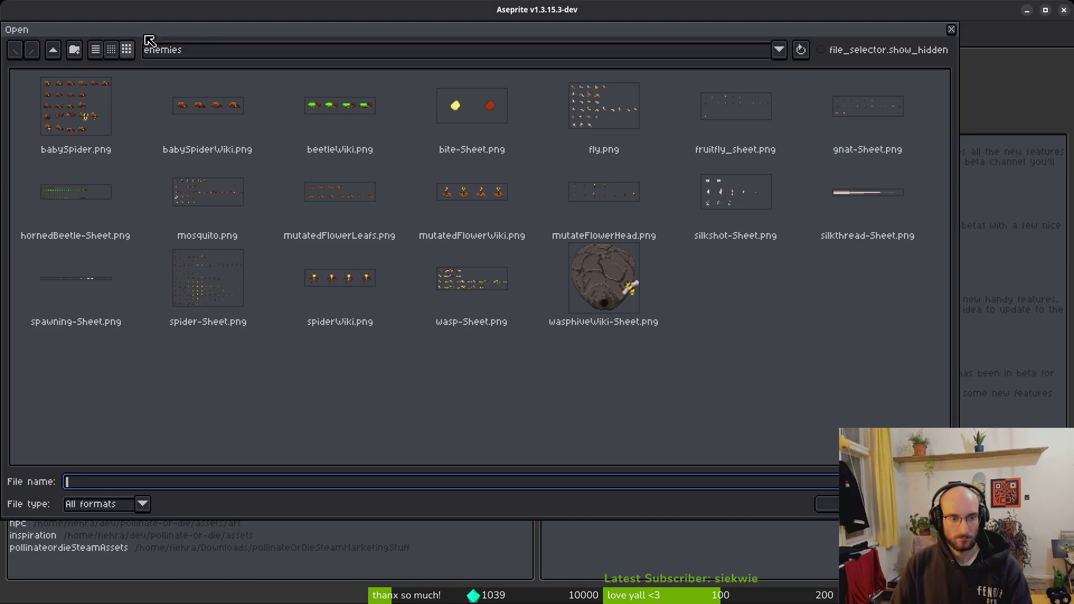
pyautogui.click(53, 50)
pyautogui.click(55, 61)
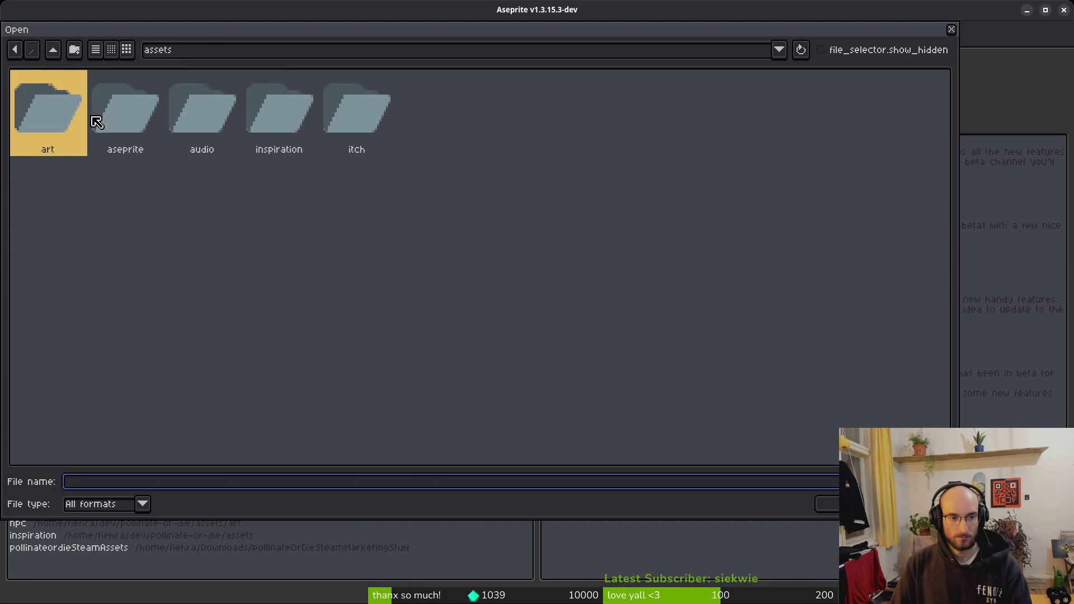
pyautogui.doubleClick(144, 130)
pyautogui.scroll(-3, 624, 313)
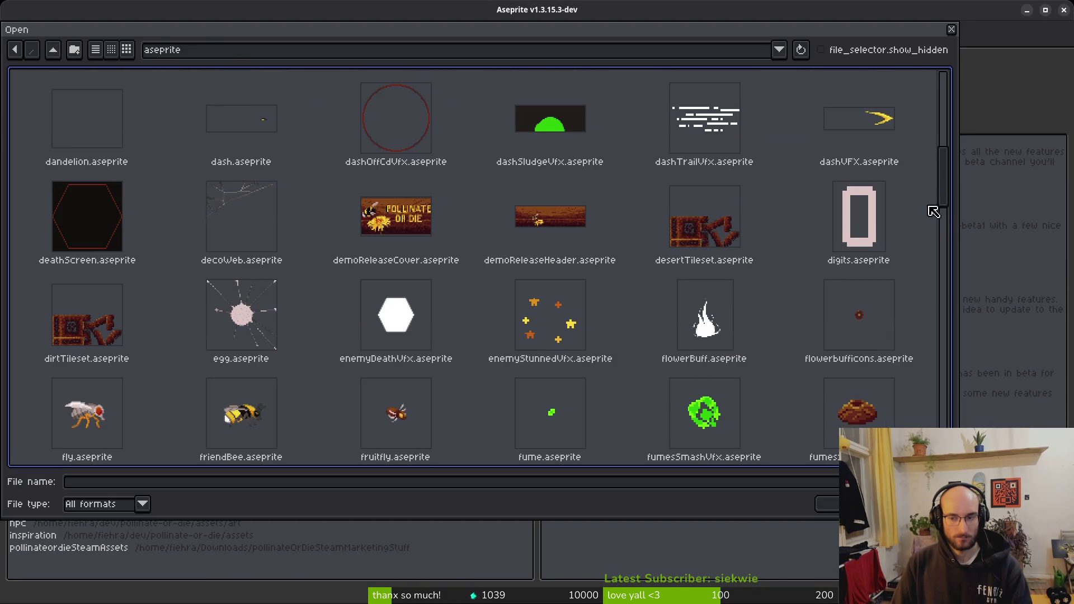
pyautogui.moveTo(944, 204); pyautogui.dragTo(919, 373)
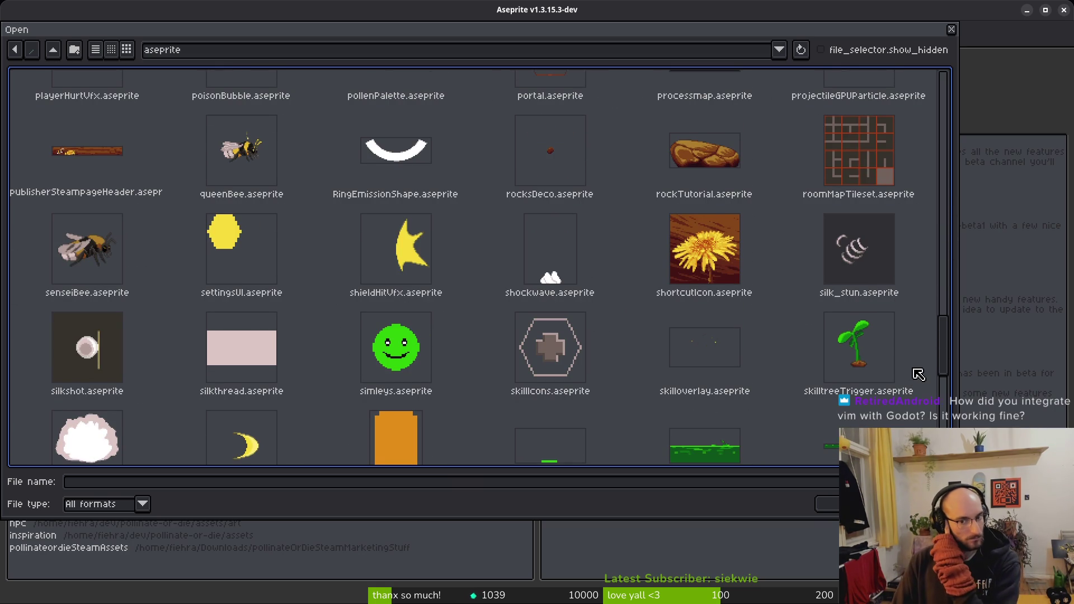
pyautogui.scroll(-1, 919, 374)
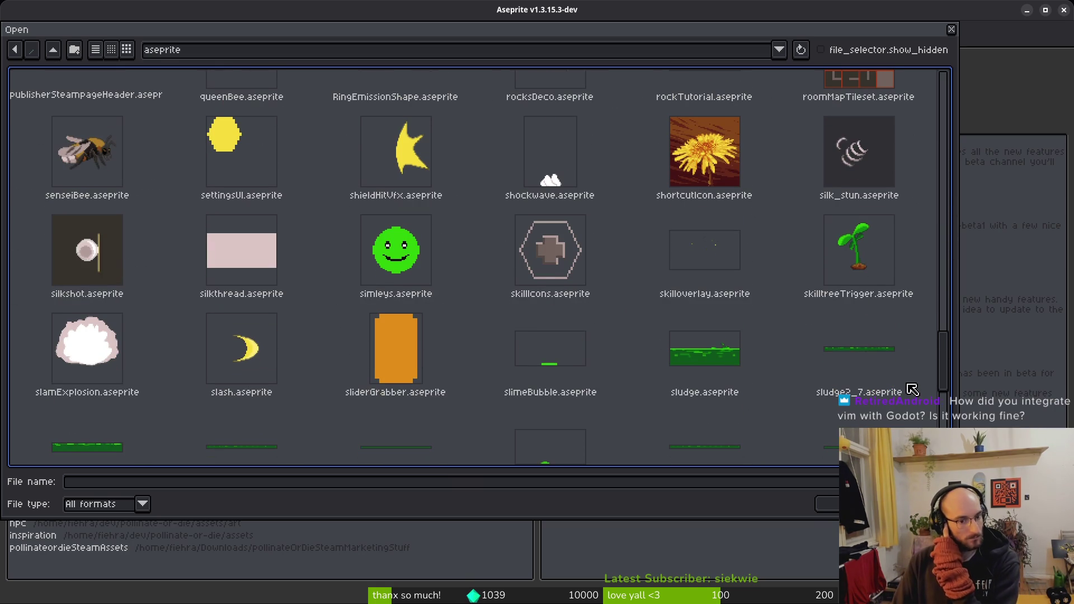
pyautogui.click(537, 271)
pyautogui.click(834, 509)
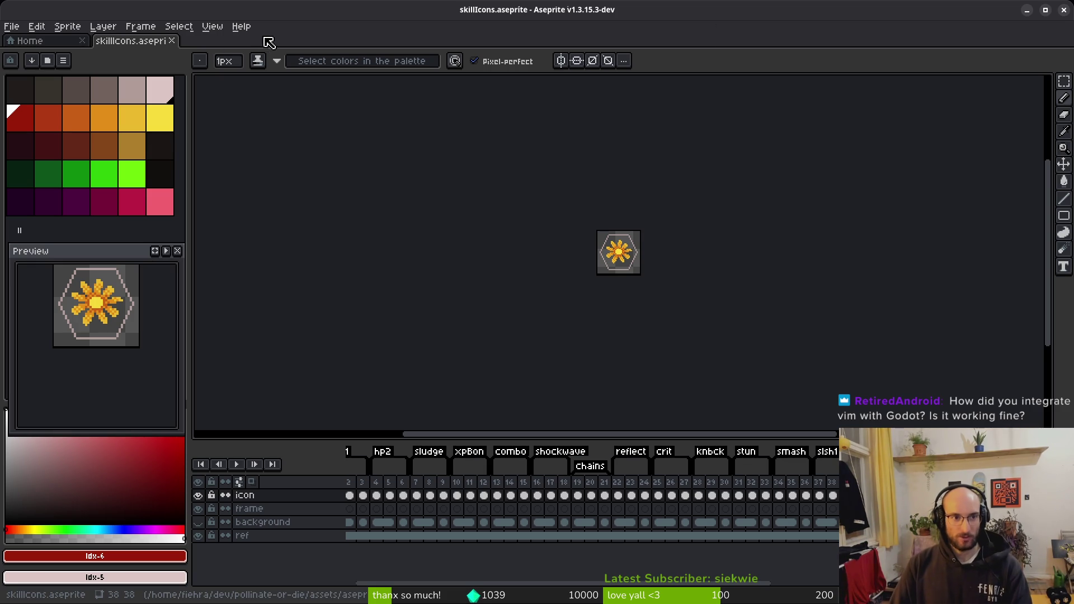
# Step: Quit vim in the terminal and return to the home directory
pyautogui.press('i')
pyautogui.hotkey('alt', 'Tab')
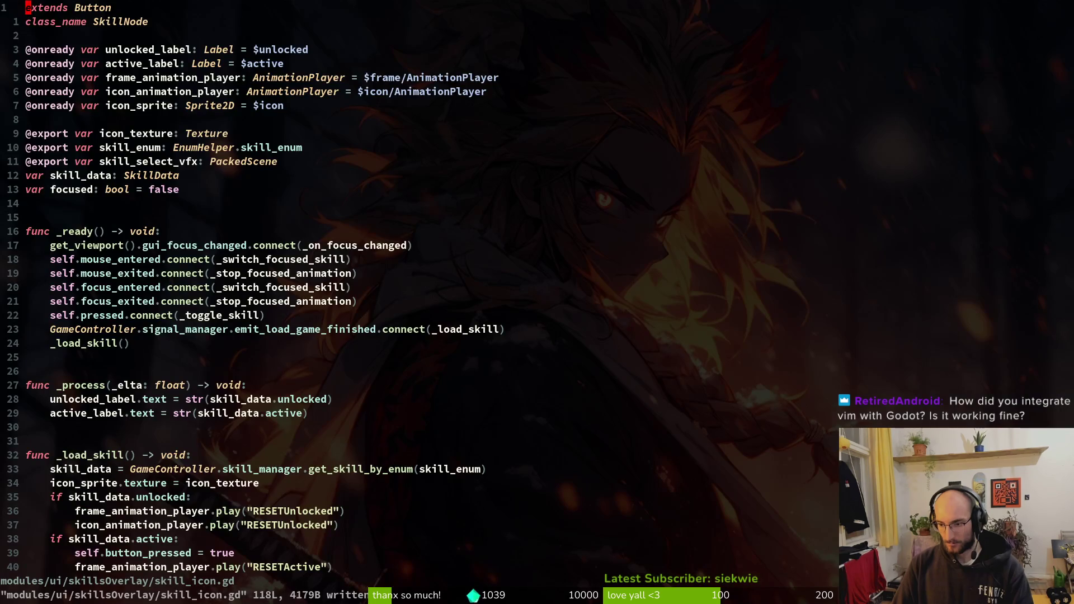
pyautogui.write(':q')
pyautogui.press('Return')
pyautogui.write('cd')
pyautogui.press('Return')
# Step: Go to ~/.config/nvim and list the Neovim config folder with 'vim .'
pyautogui.write('cd .con')
pyautogui.press('Tab')
pyautogui.write('nv')
pyautogui.press('Tab')
pyautogui.press('Return')
pyautogui.write('vim .')
pyautogui.press('Return')
pyautogui.hotkey('alt', 'Tab')
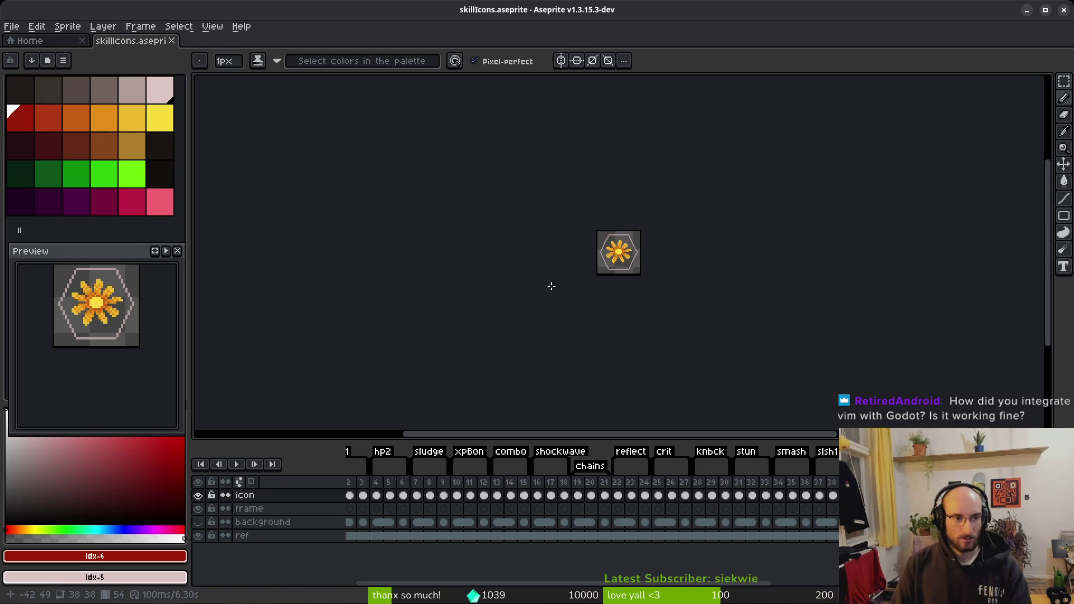
pyautogui.hotkey('alt', 'Tab')
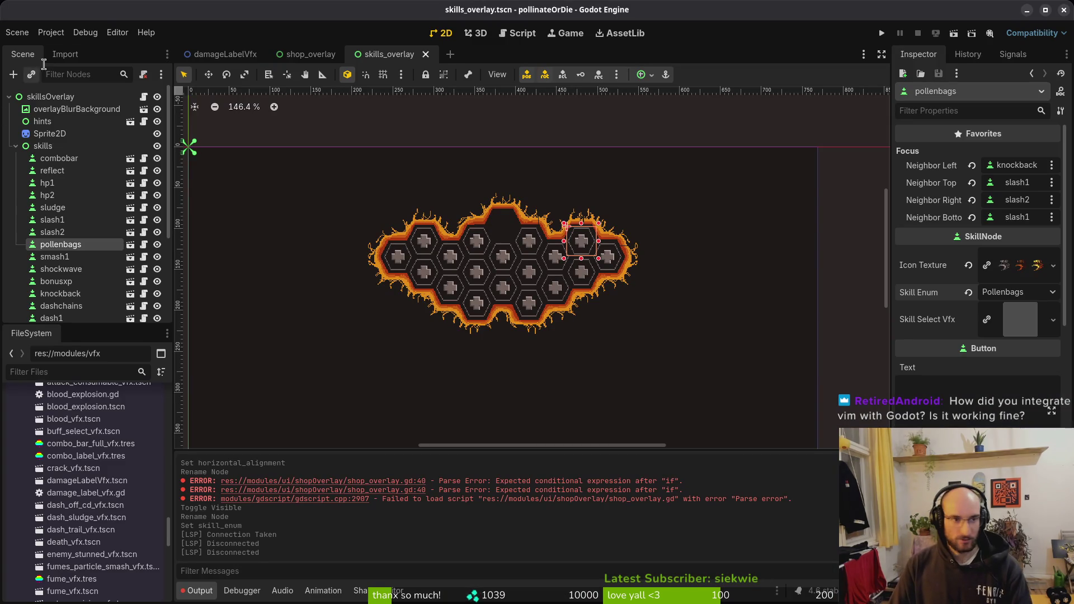
# Step: Open Editor Settings and browse the settings sections, including Interface > Editors
pyautogui.click(126, 34)
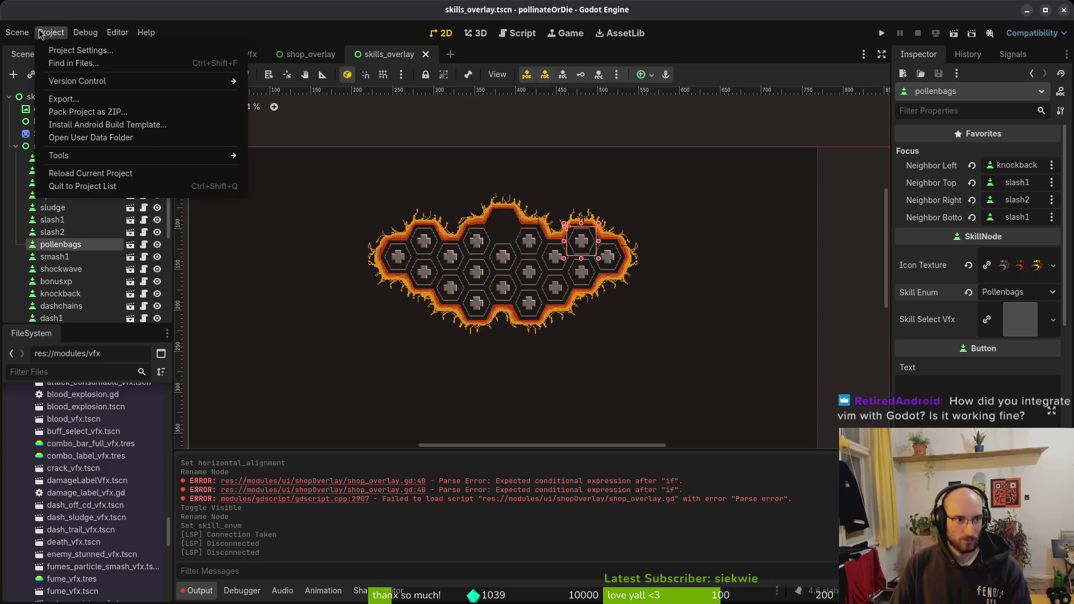
pyautogui.click(147, 50)
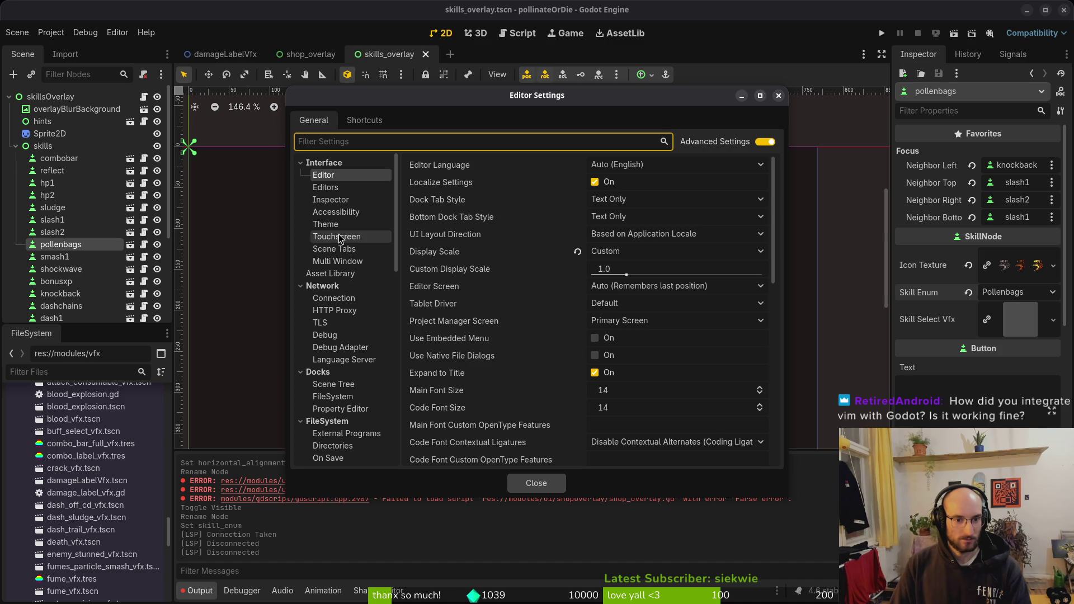
pyautogui.click(338, 434)
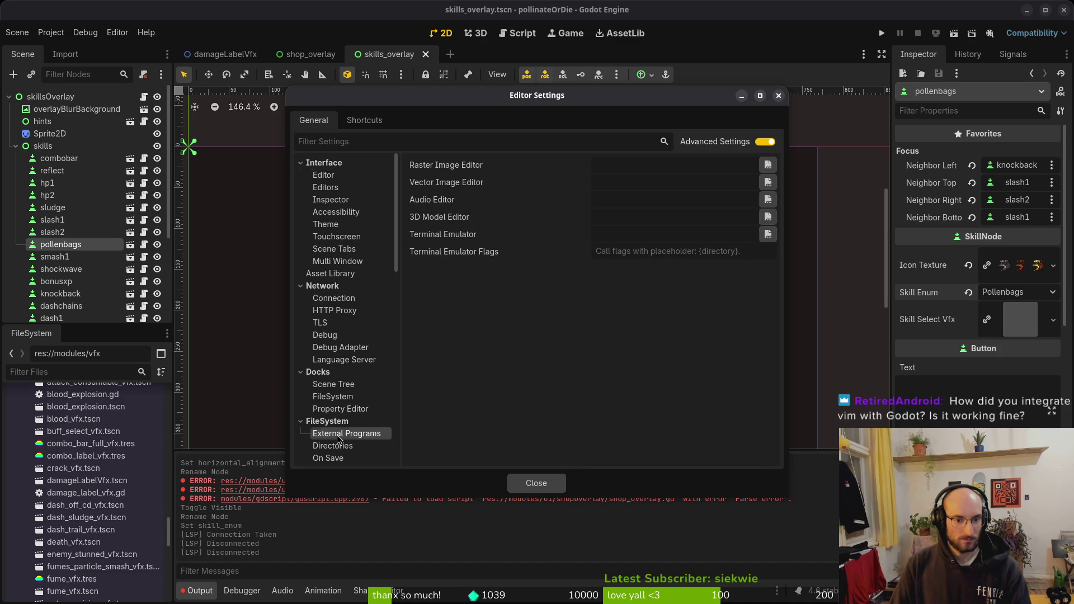
pyautogui.scroll(-5, 358, 254)
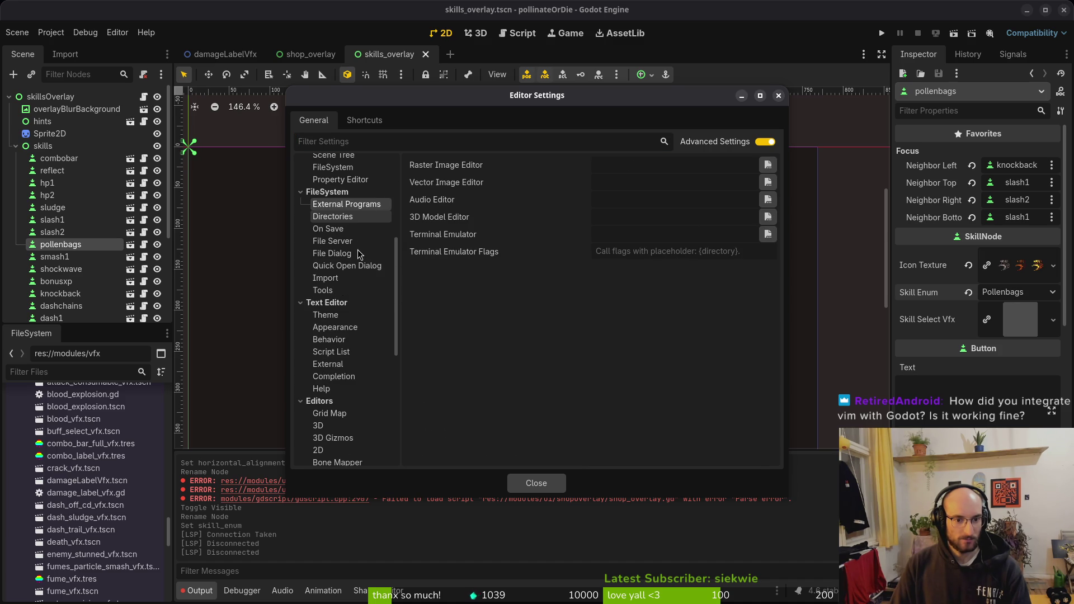
pyautogui.scroll(-3, 360, 295)
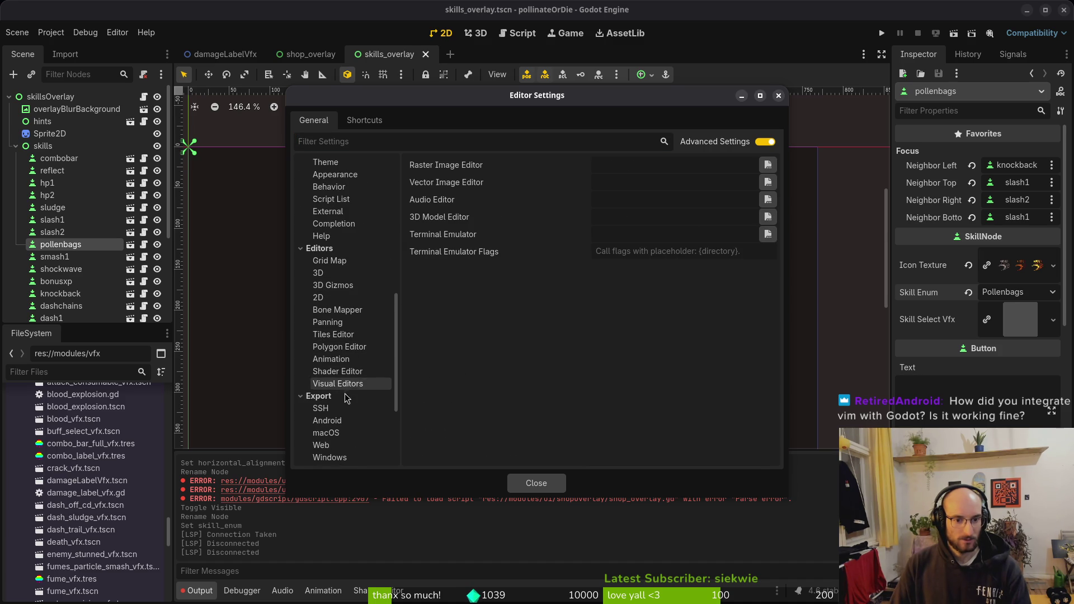
pyautogui.scroll(-4, 345, 391)
pyautogui.scroll(4, 332, 280)
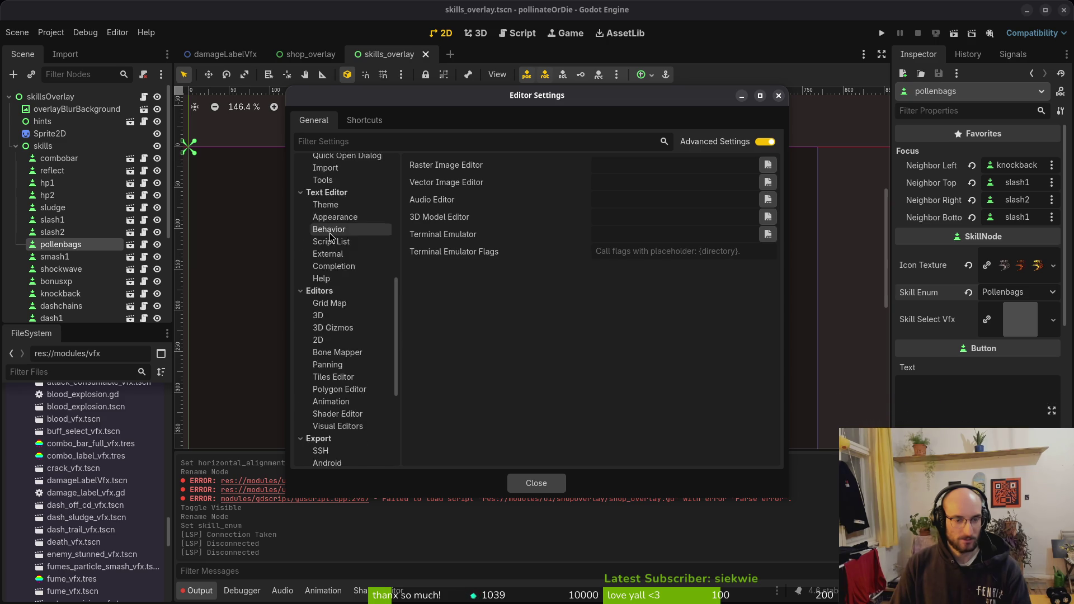
pyautogui.scroll(8, 330, 242)
pyautogui.click(336, 175)
pyautogui.click(336, 188)
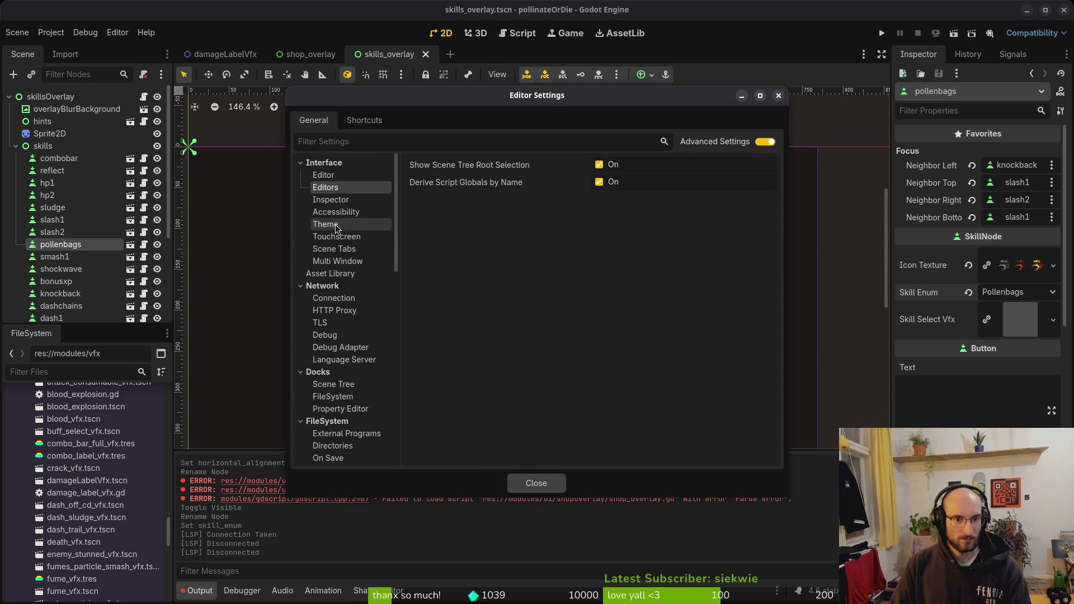
# Step: Filter settings by 'exter' and inspect Text Editor > External's nvim Exec Path and Exec Flags
pyautogui.click(342, 145)
pyautogui.write('exter')
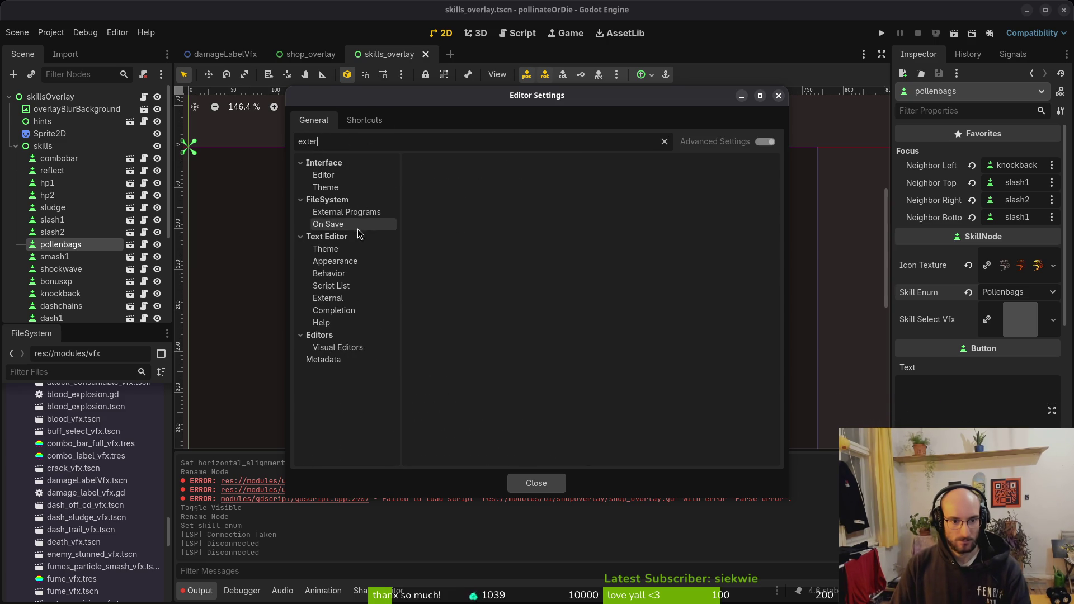
pyautogui.click(332, 301)
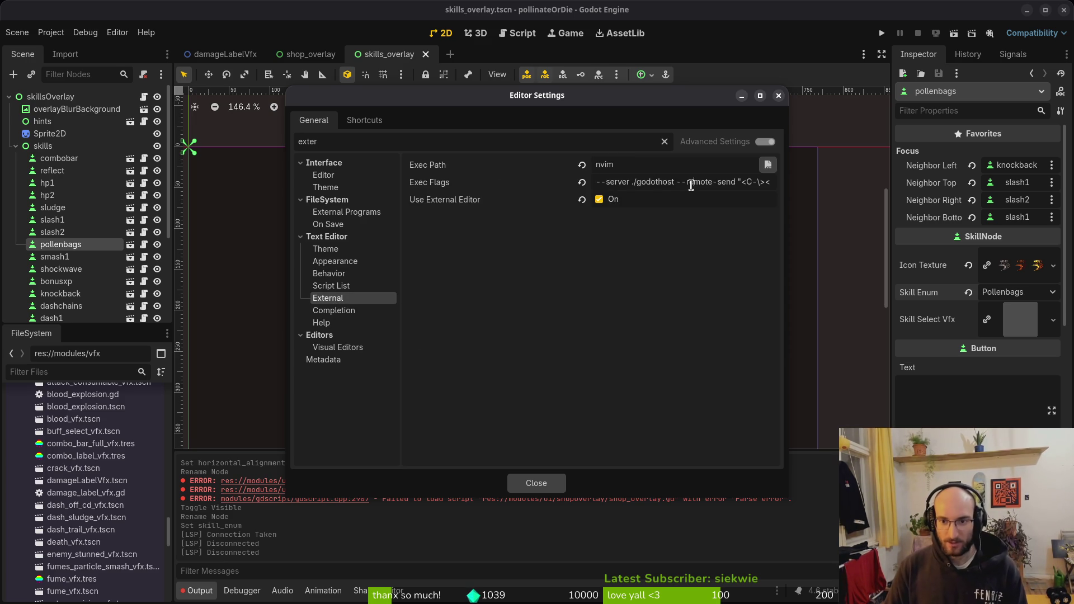
pyautogui.moveTo(598, 181); pyautogui.dragTo(848, 187)
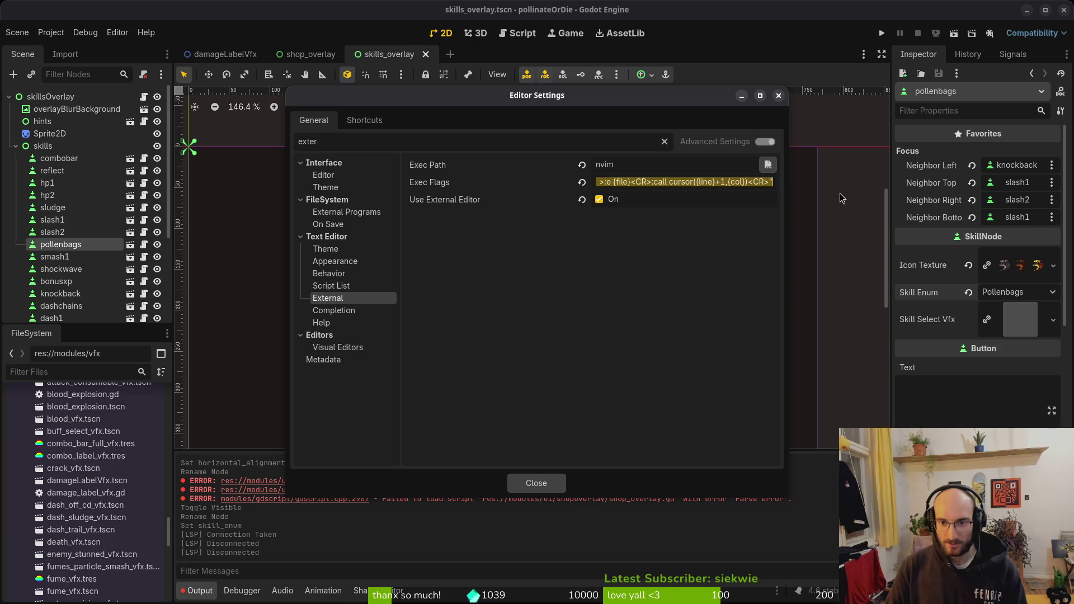
pyautogui.moveTo(748, 184); pyautogui.dragTo(446, 179)
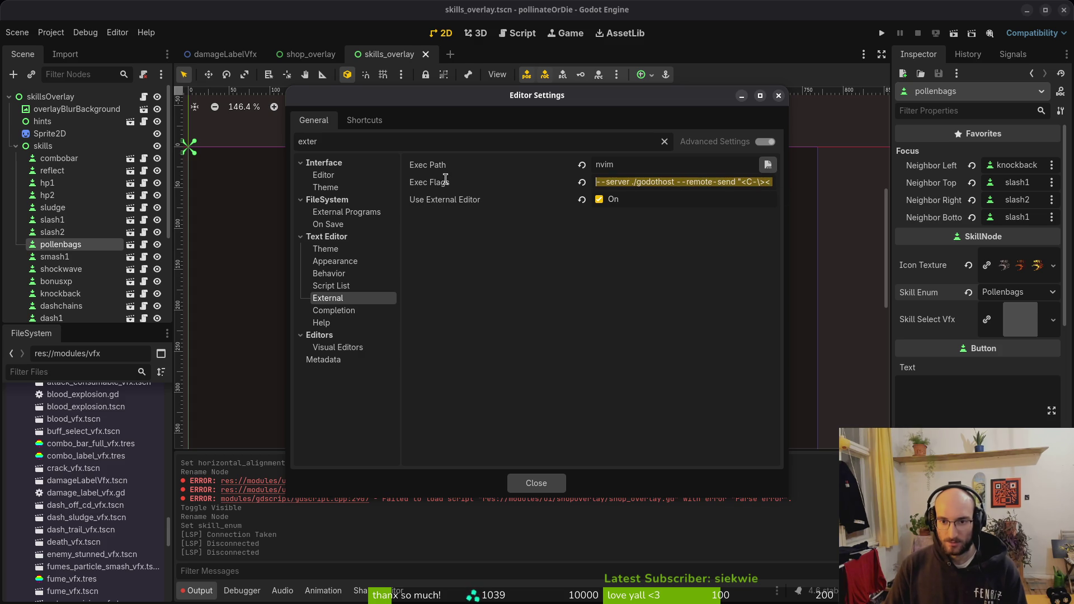
pyautogui.click(687, 184)
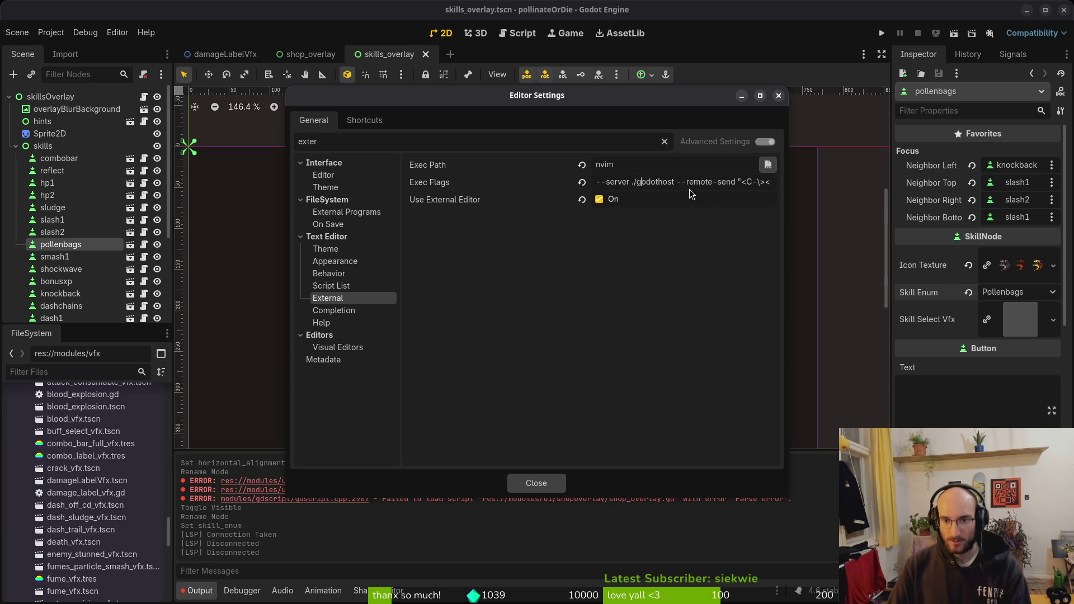
pyautogui.moveTo(597, 182); pyautogui.dragTo(889, 183)
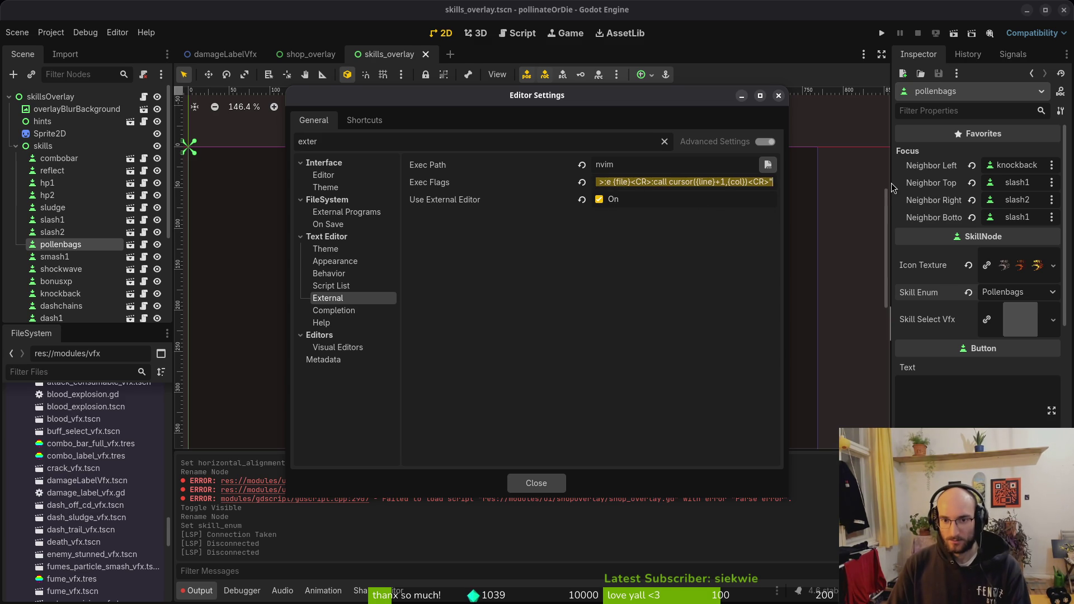
pyautogui.click(686, 311)
pyautogui.press('super+2')
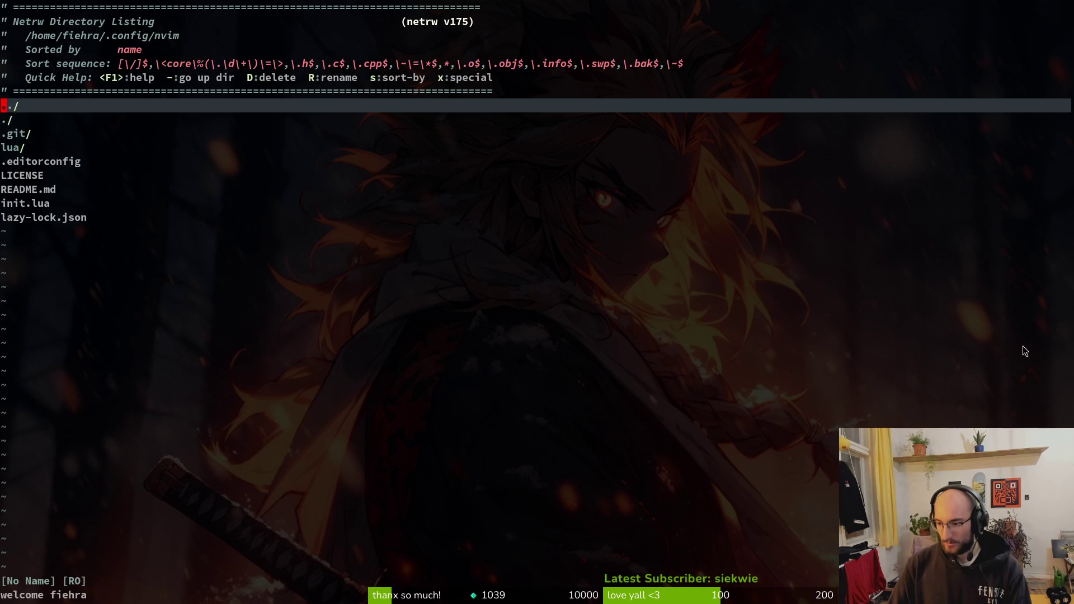
# Step: Open gdscript.lua from the nvim config with the fuzzy finder, dismissing the language server error
pyautogui.press('space')
pyautogui.press('p')
pyautogui.press('f')
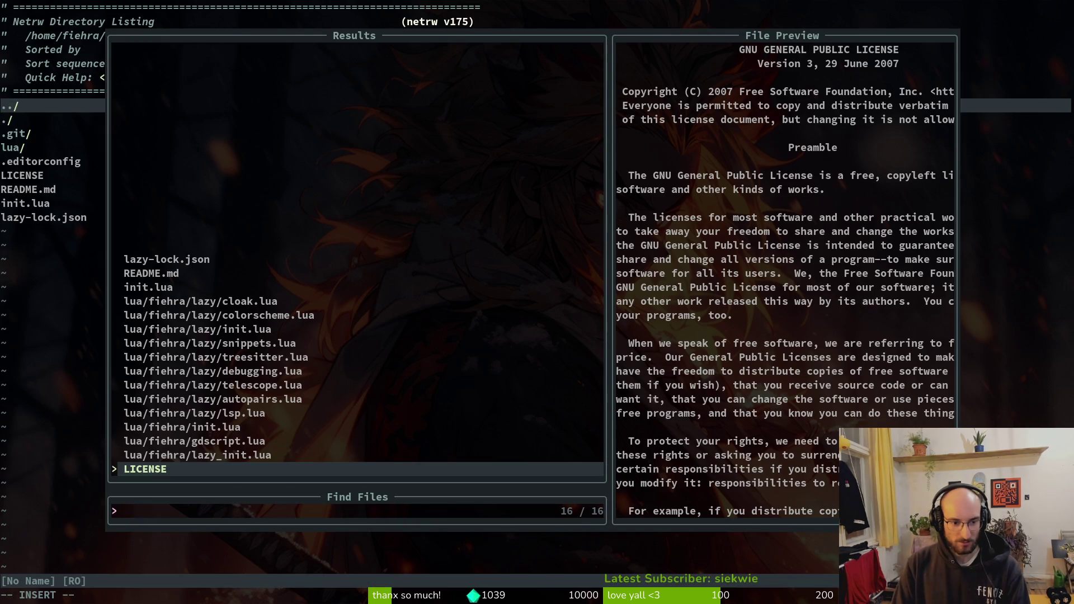
pyautogui.press('Up')
pyautogui.press('Up')
pyautogui.press('Return')
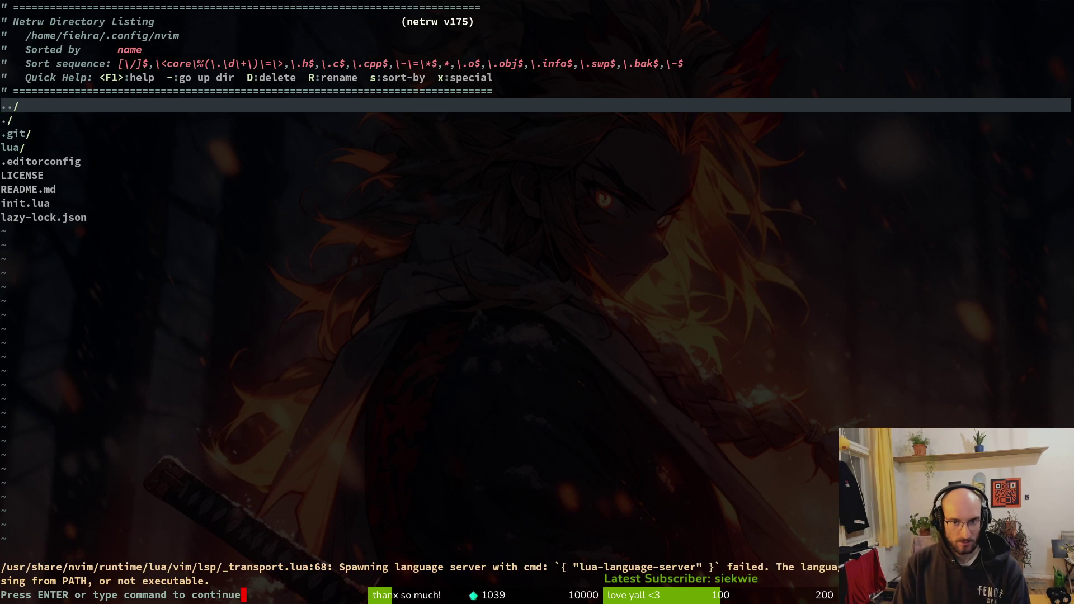
pyautogui.press('Return')
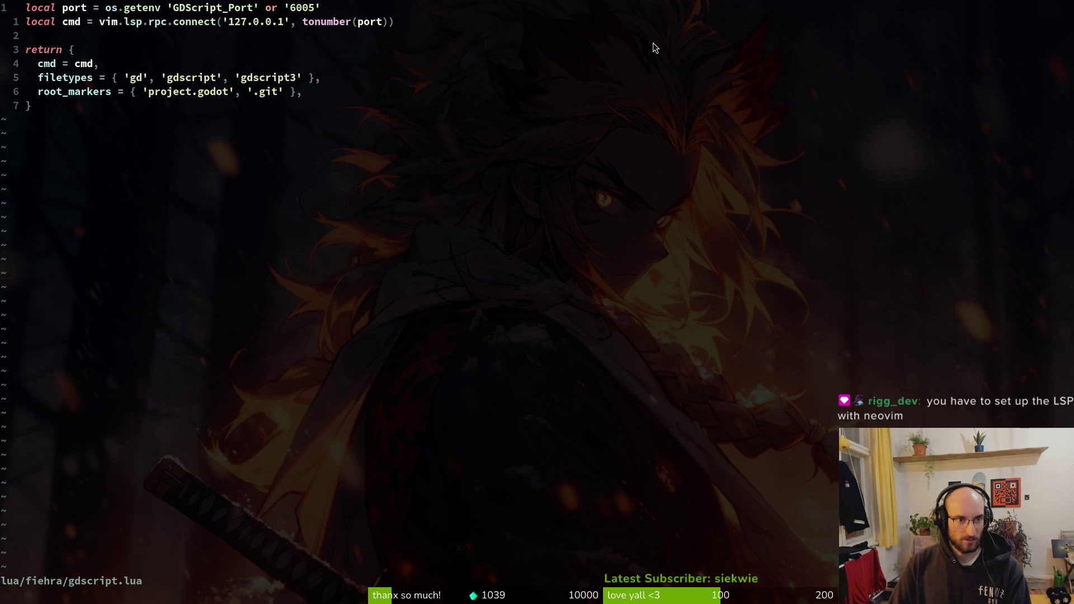
# Step: Highlight the return block of gdscript.lua and save the file
pyautogui.moveTo(77, 117)
pyautogui.mouseDown()
pyautogui.moveTo(28, 50)
pyautogui.moveTo(28, 7)
pyautogui.mouseUp()
pyautogui.click(182, 77)
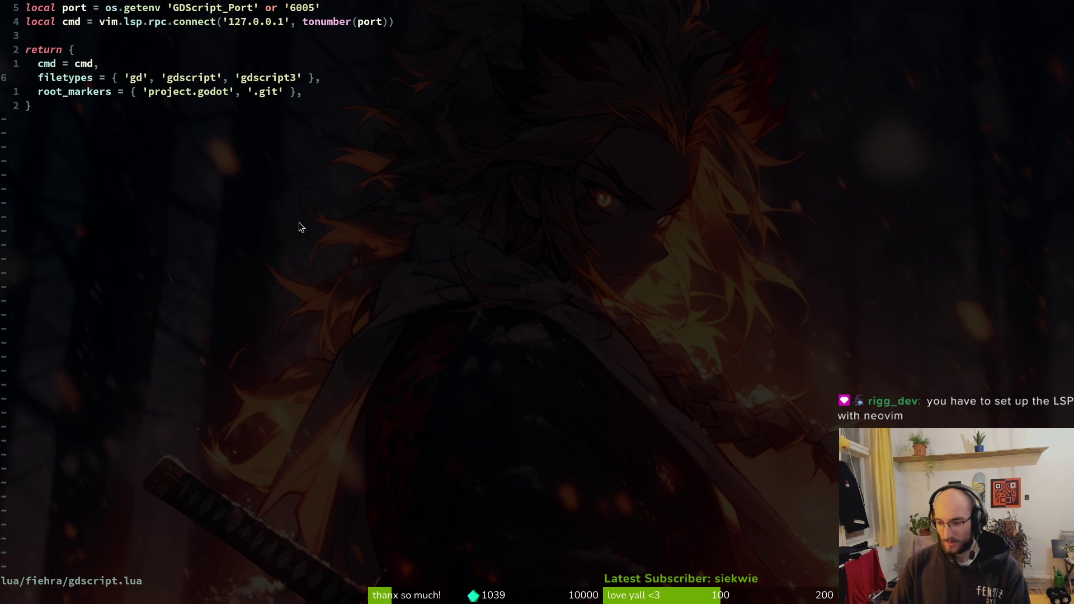
pyautogui.moveTo(114, 160)
pyautogui.mouseDown()
pyautogui.moveTo(34, 53)
pyautogui.moveTo(34, 11)
pyautogui.mouseUp()
pyautogui.click(117, 129)
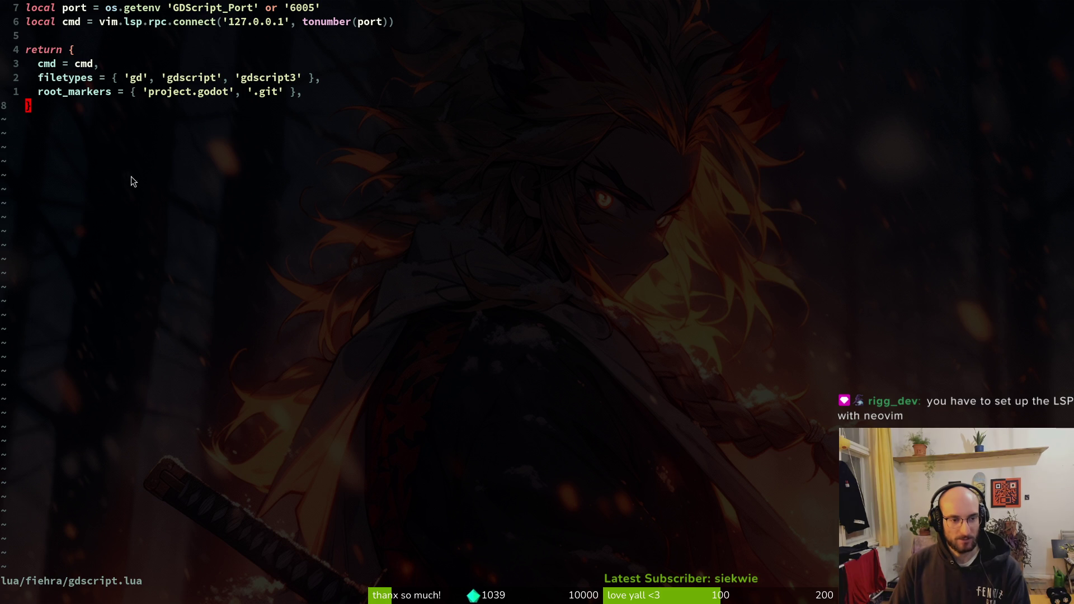
pyautogui.press('V')
pyautogui.press('g')
pyautogui.press('g')
pyautogui.press('y')
pyautogui.hotkey('ctrl', 's')
# Step: Open lazy/lsp.lua by searching 'lsp' and scroll through its lspconfig and cmp setup
pyautogui.press('space')
pyautogui.press('f')
pyautogui.press('f')
pyautogui.write('lsp')
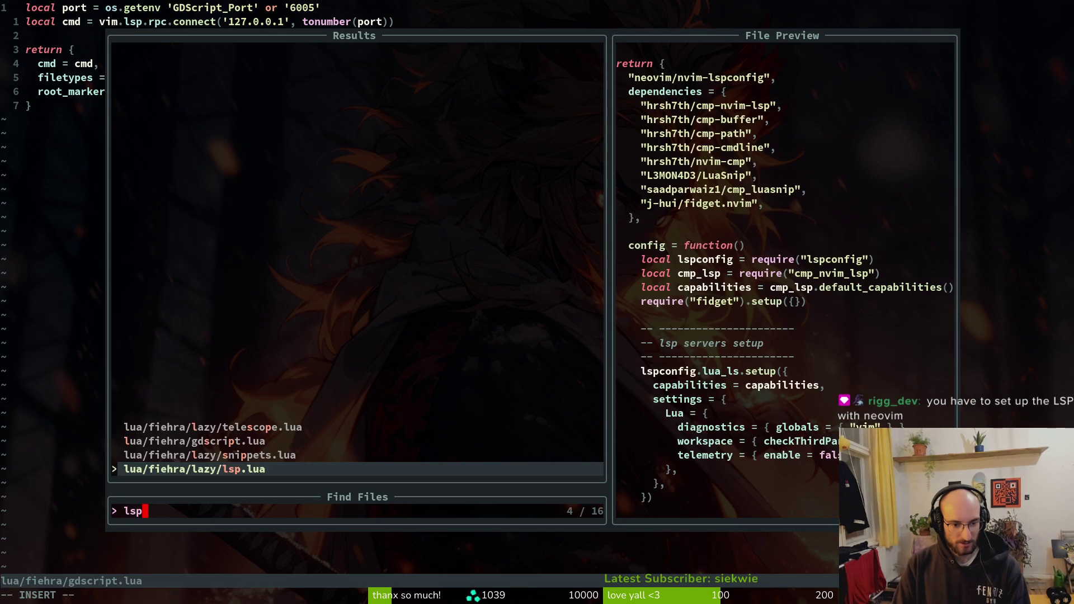
pyautogui.press('Return')
pyautogui.press('Return')
pyautogui.rightClick(302, 24)
pyautogui.press('Escape')
pyautogui.scroll(-8, 392, 297)
pyautogui.scroll(-14, 377, 316)
pyautogui.scroll(17, 288, 319)
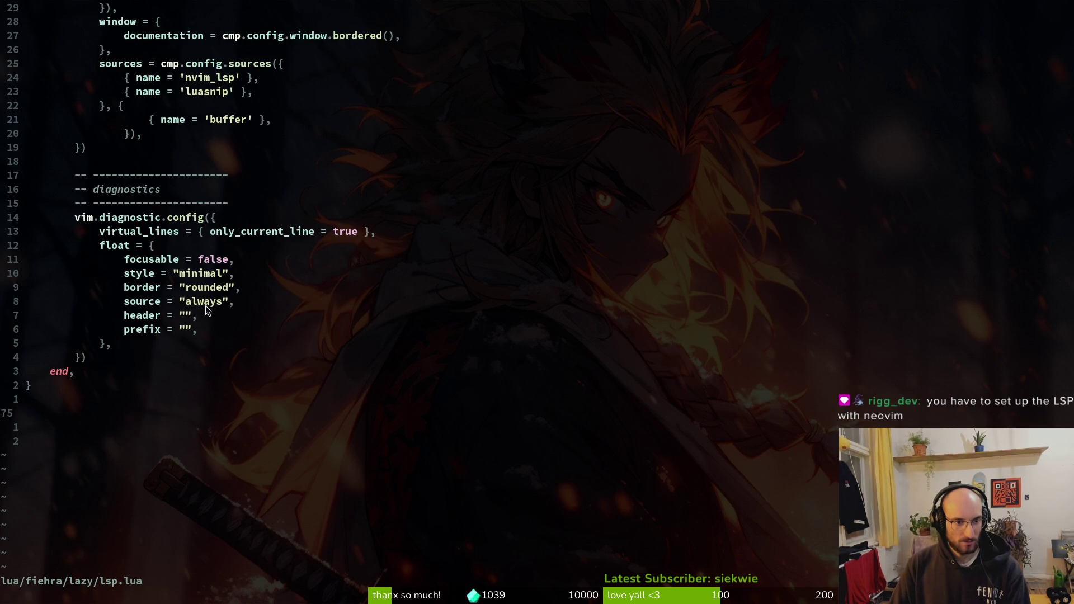
pyautogui.scroll(4, 149, 245)
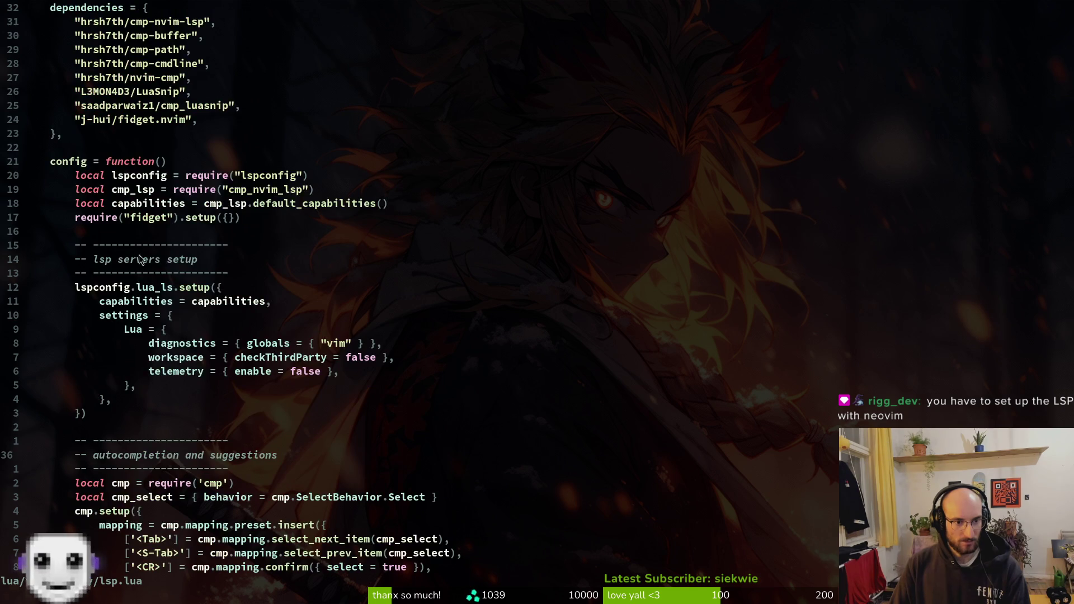
pyautogui.scroll(-9, 190, 334)
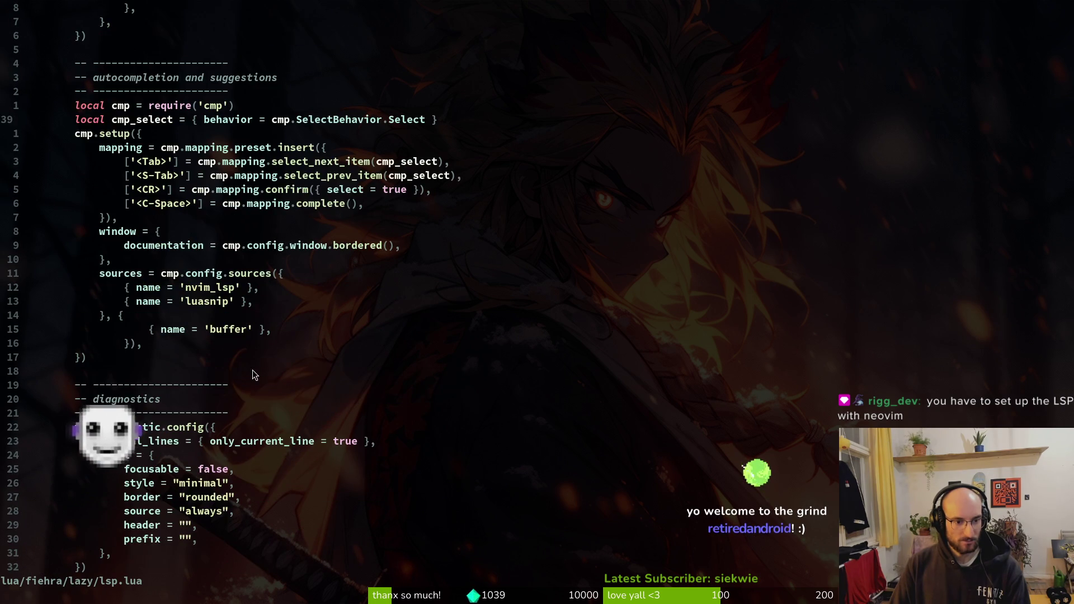
pyautogui.press('space')
# Step: Open init.lua, highlight its Godot server and LSP section, and save the file
pyautogui.press('f')
pyautogui.press('f')
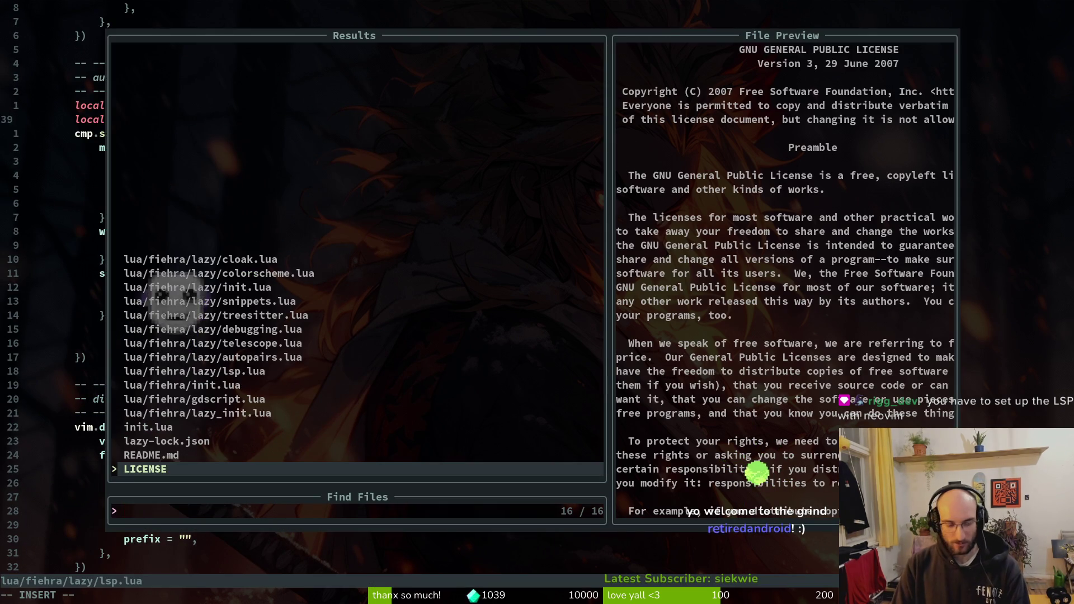
pyautogui.press('Up')
pyautogui.press('Up')
pyautogui.press('Up')
pyautogui.press('Up')
pyautogui.press('Up')
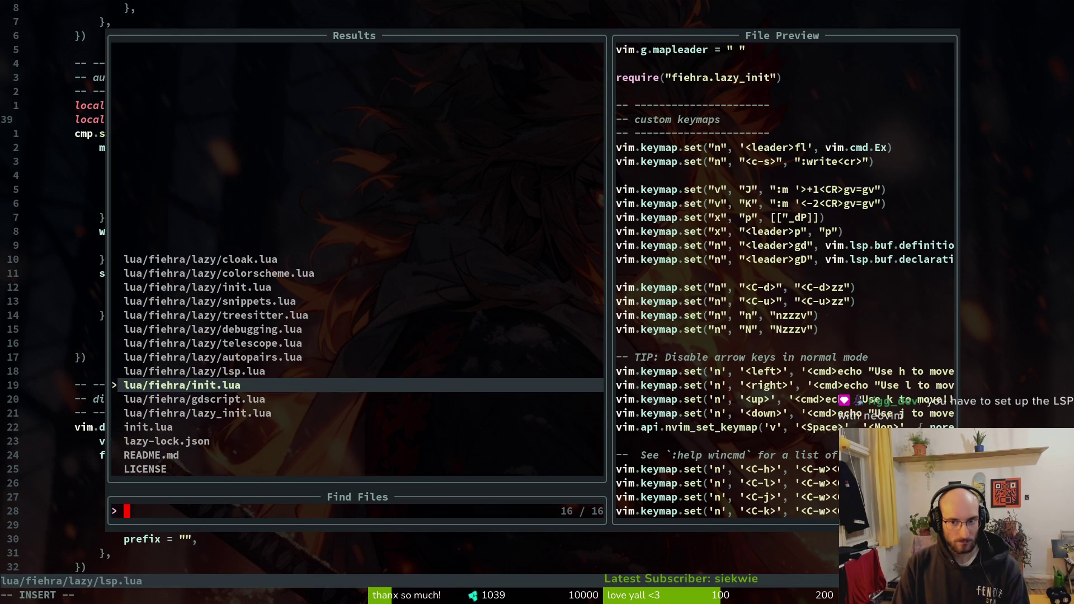
pyautogui.press('Return')
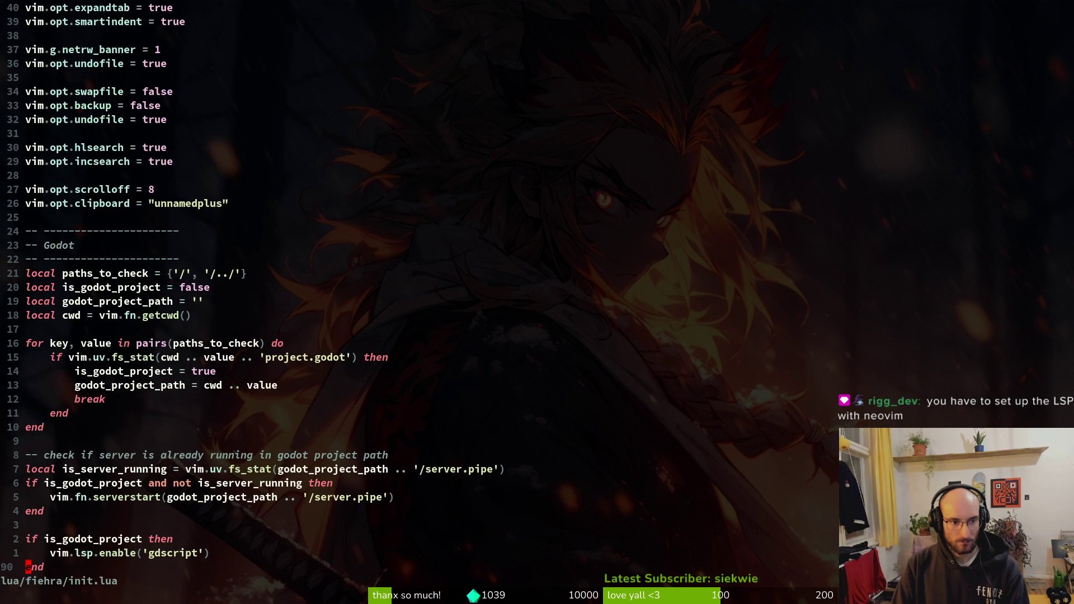
pyautogui.keyDown('shift'); pyautogui.click(182, 385); pyautogui.keyUp('shift')
pyautogui.keyDown('shift'); pyautogui.click(28, 245); pyautogui.keyUp('shift')
pyautogui.click(182, 385)
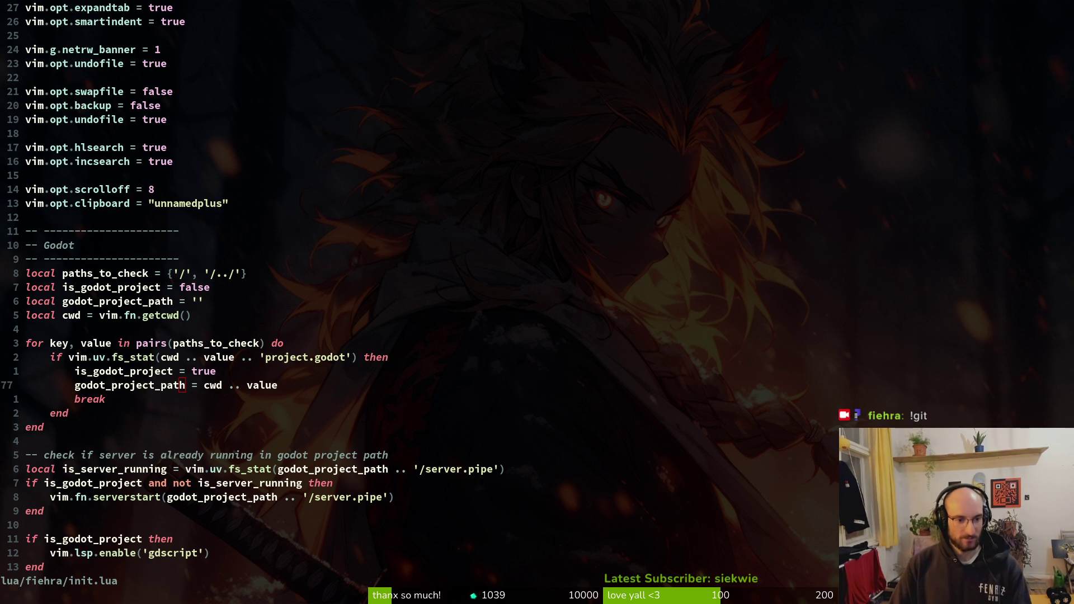
pyautogui.write('7k:w')
pyautogui.press('Return')
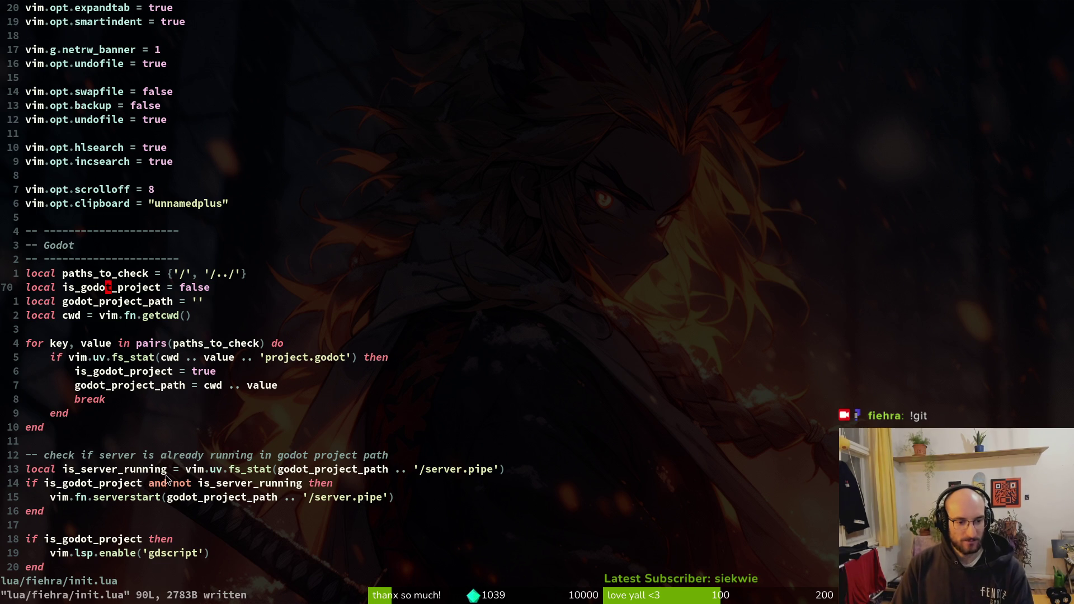
# Step: Review gdscript.lua in Neovim, then quit Neovim back to the shell
pyautogui.press('space')
pyautogui.write('pfd')
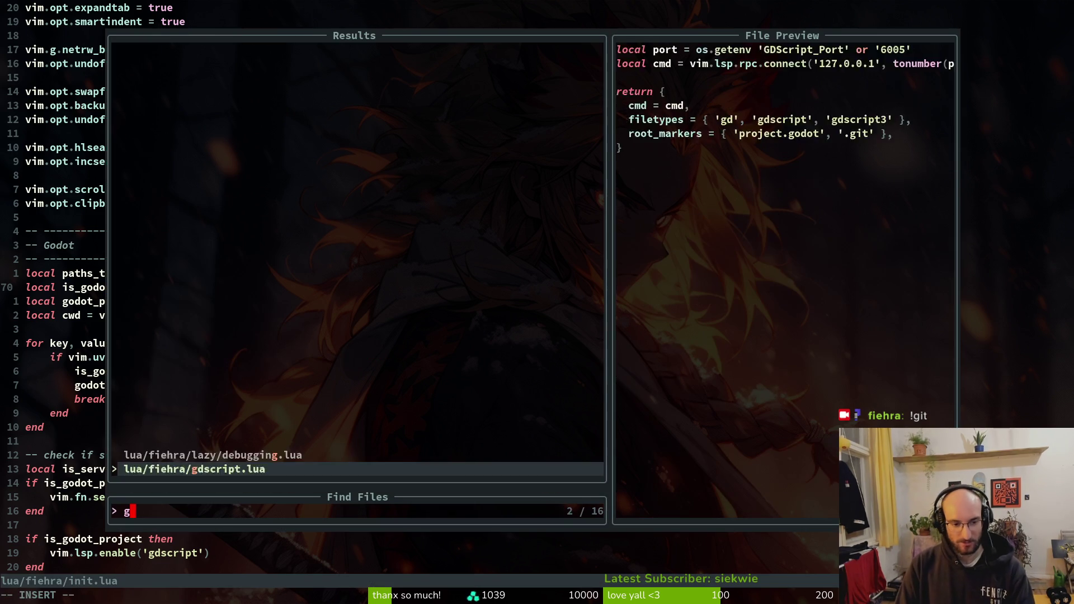
pyautogui.press('BackSpace')
pyautogui.write('gd')
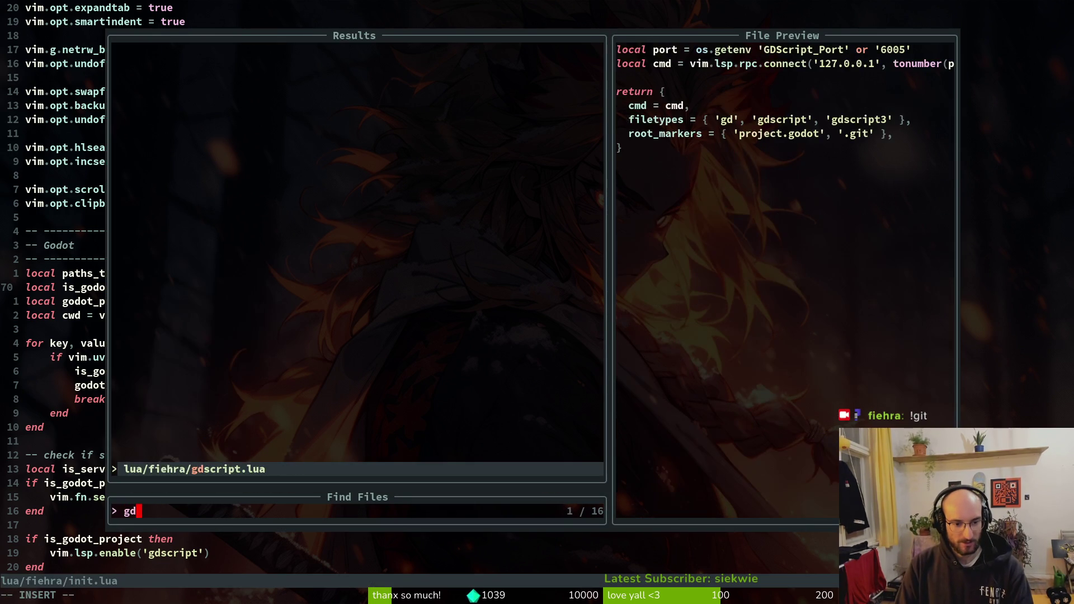
pyautogui.press('Return')
pyautogui.click(214, 119)
pyautogui.write(':q')
pyautogui.press('Return')
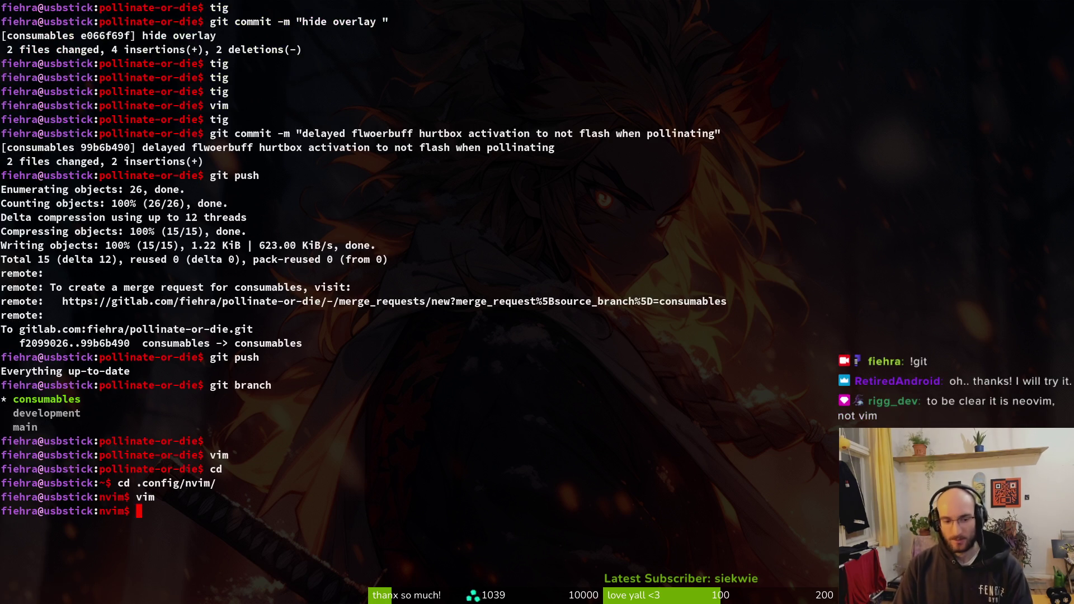